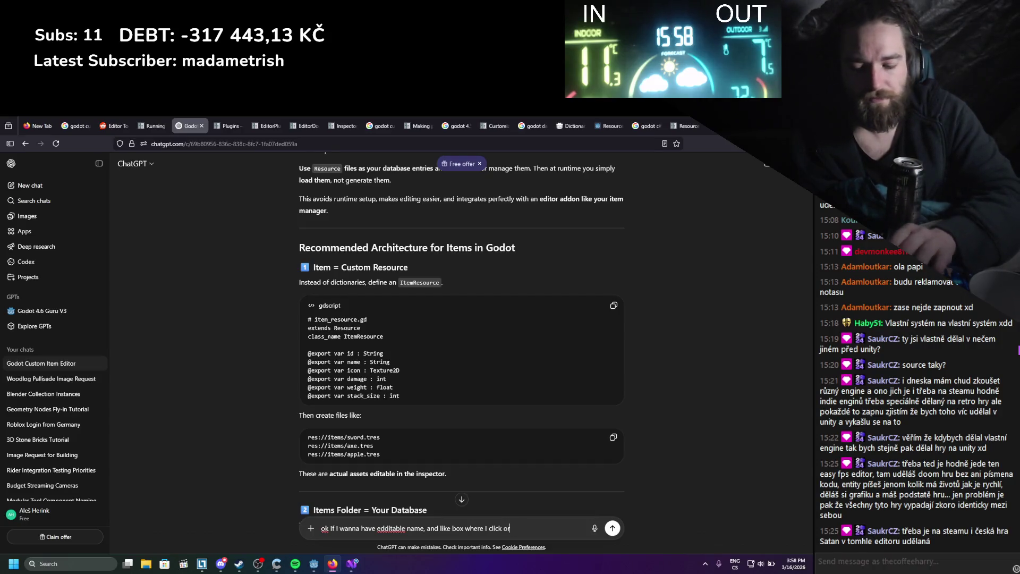
Send ChatGPT the question ending 'how do I do that in the dock' and read its reply.
text( drag in item icon)
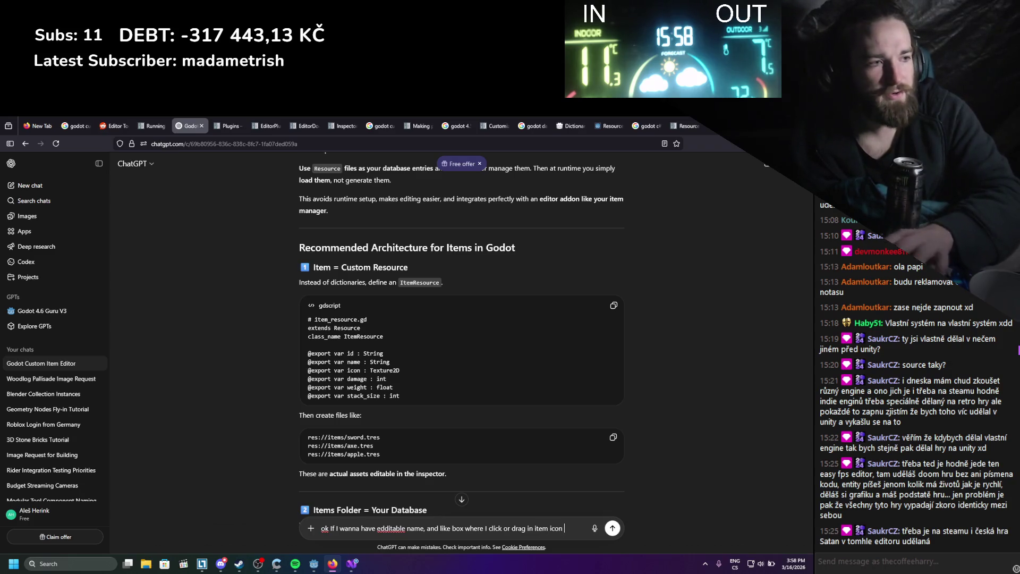
key(BackSpace)
text(ho)
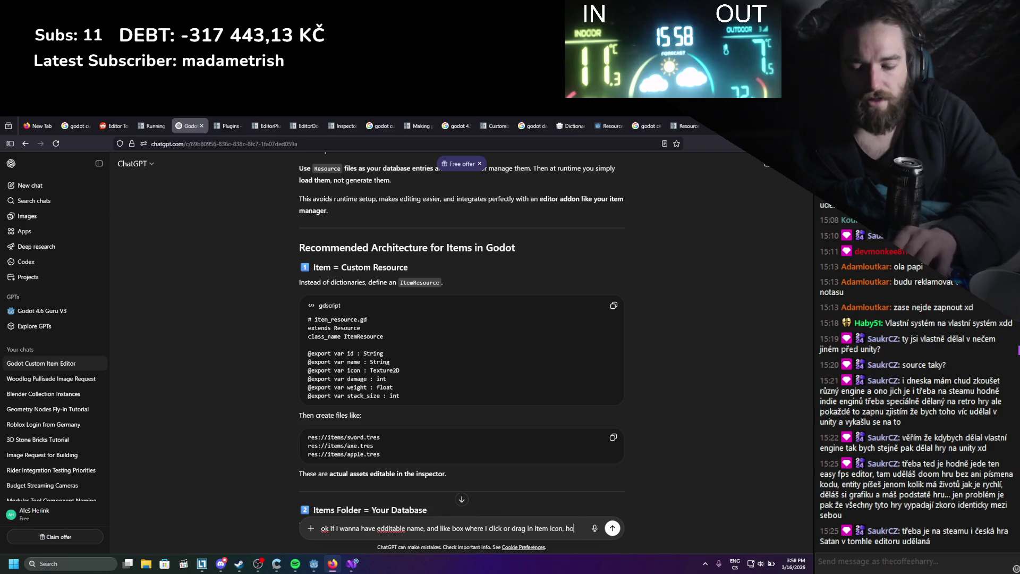
text(w do I do that)
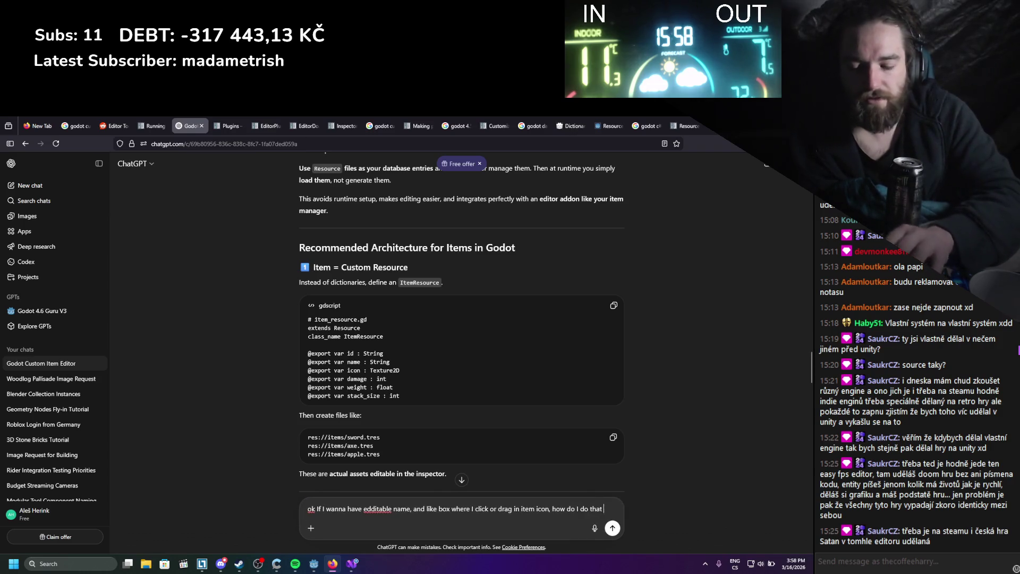
text( in the dock)
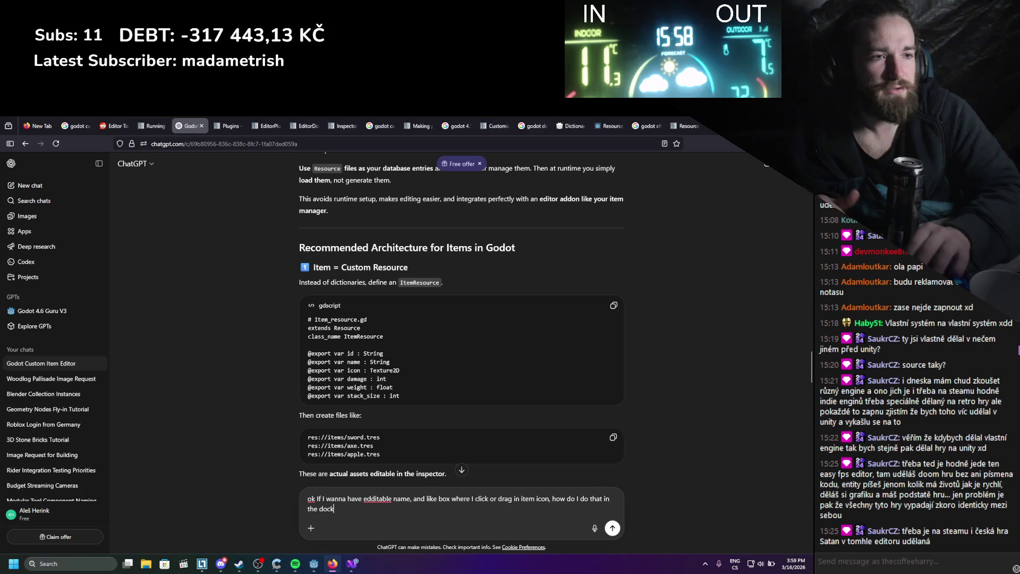
key(Return)
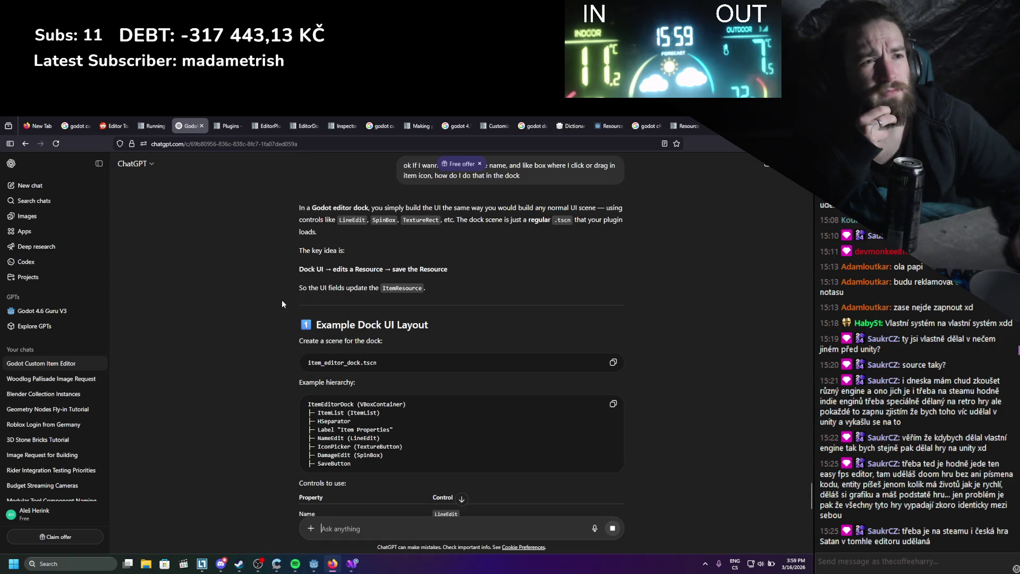
scroll(281, 299, down, 1)
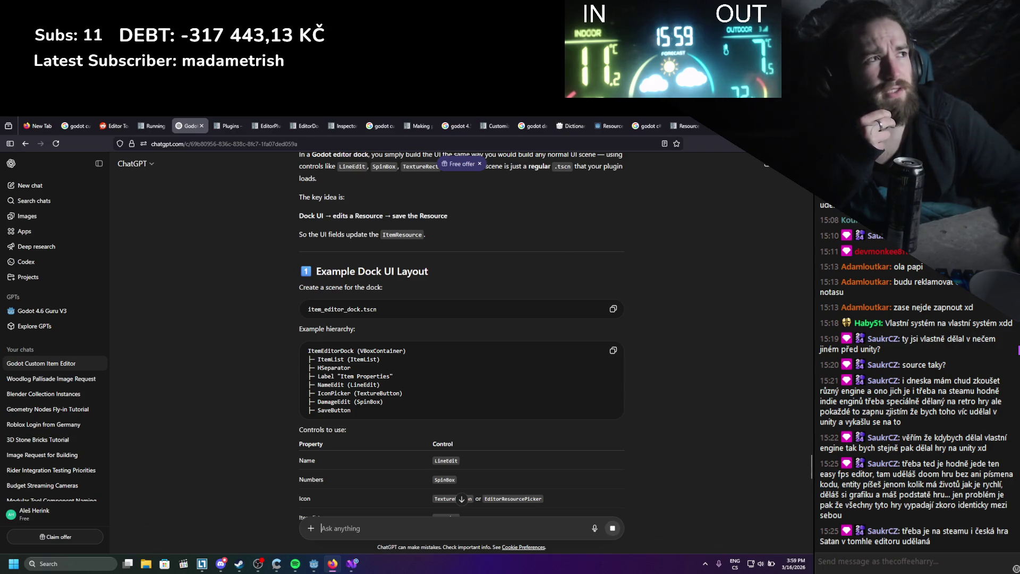
key(alt+Tab)
Widen the scene panel, narrow the ItemName label, and add a LineEdit beside it under ItemBox.
click(624, 151)
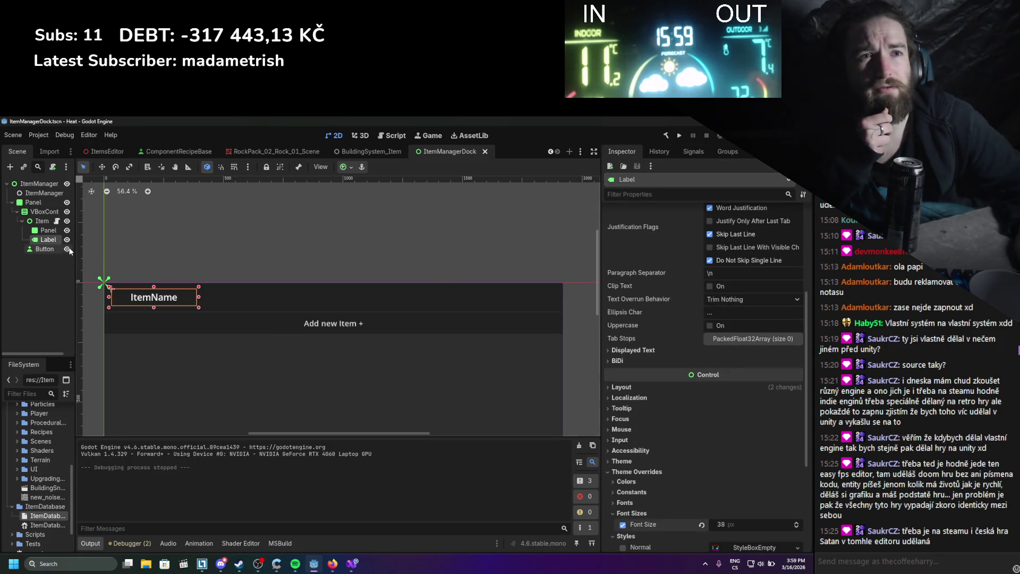
drag(75, 347, 165, 348)
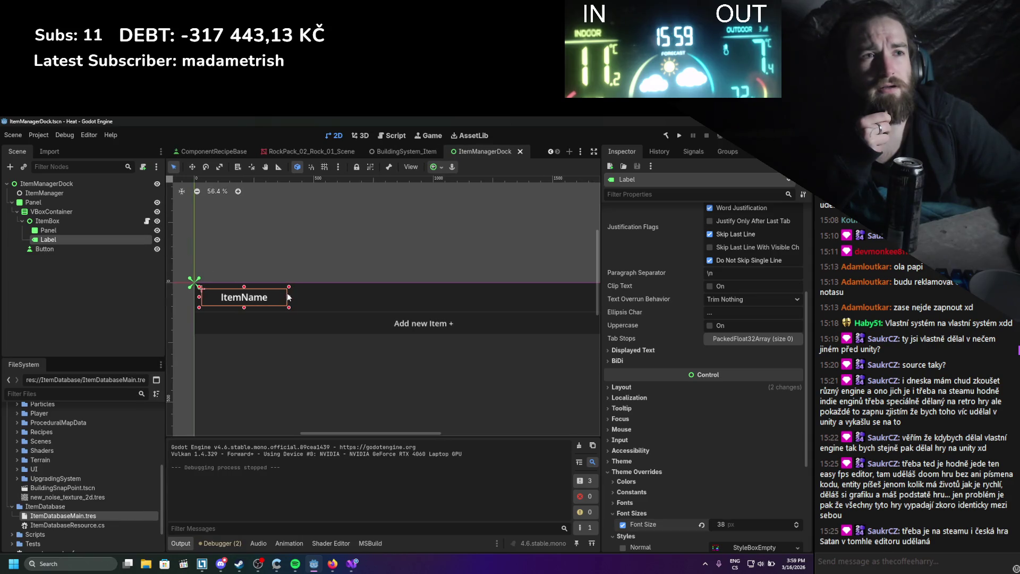
drag(289, 297, 262, 297)
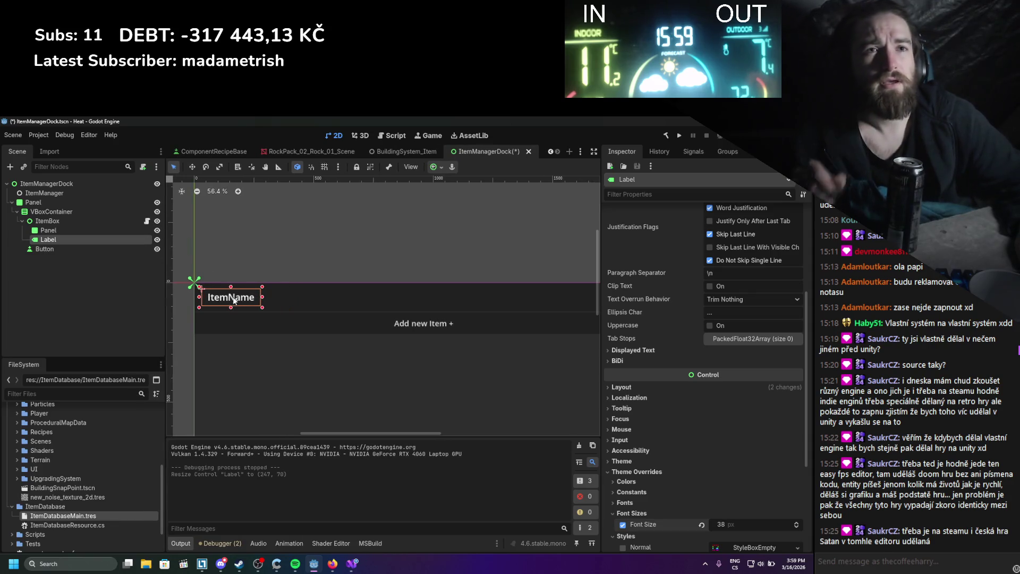
click(48, 220)
right_click(50, 220)
click(85, 242)
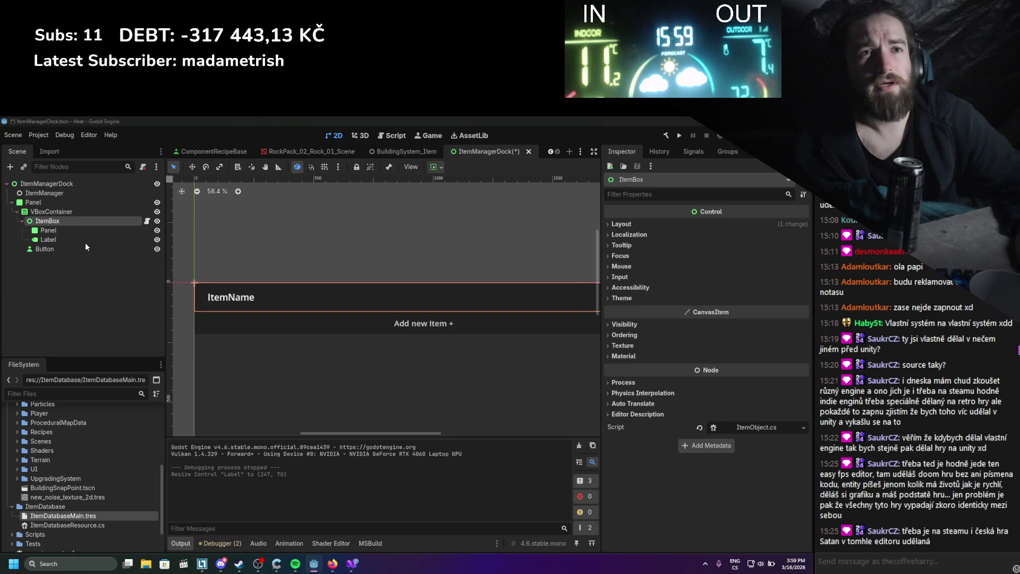
text(lineed)
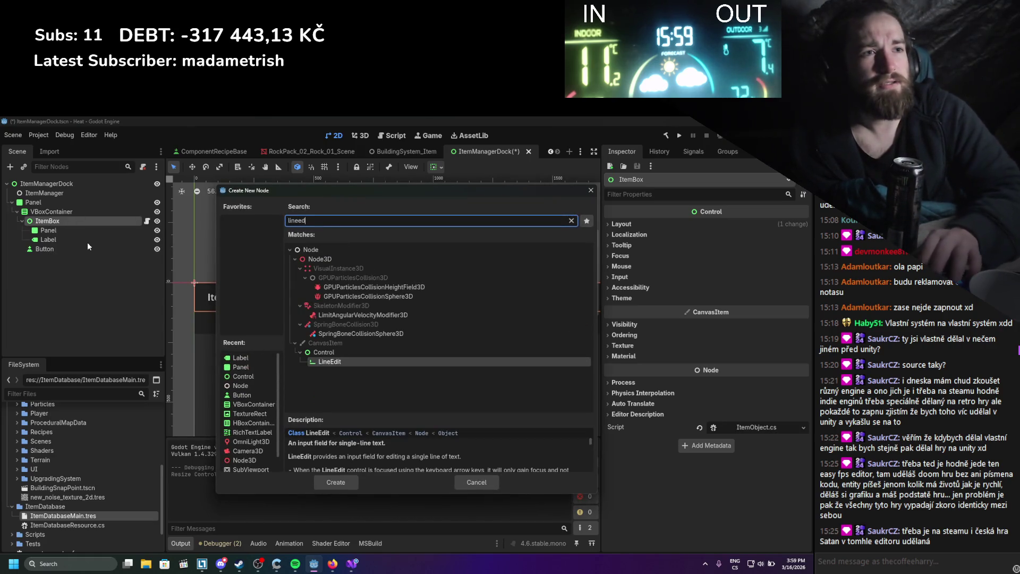
key(Return)
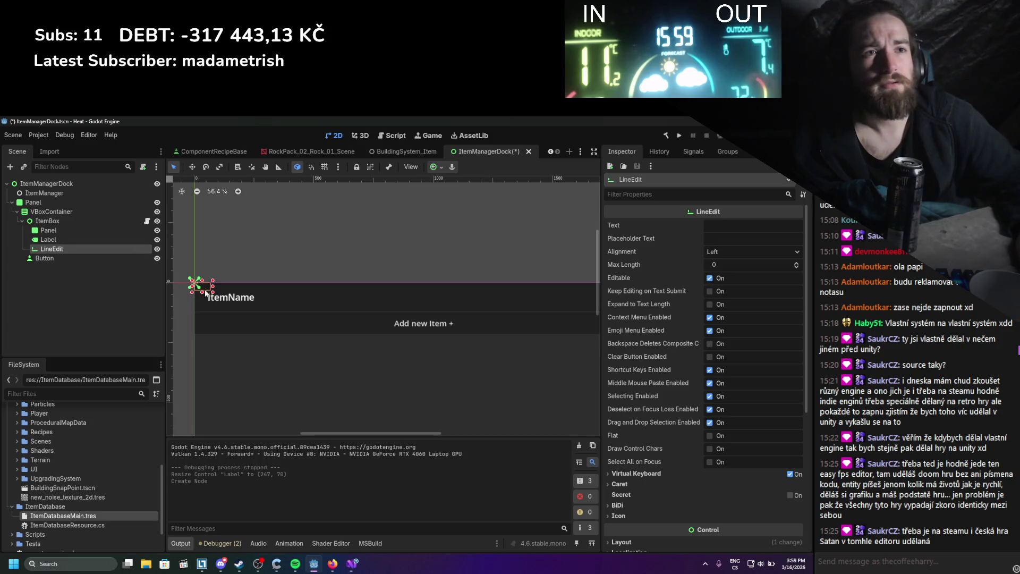
mouse_move(206, 293)
mouse_down()
mouse_move(305, 296)
mouse_move(282, 286)
mouse_move(282, 309)
mouse_up()
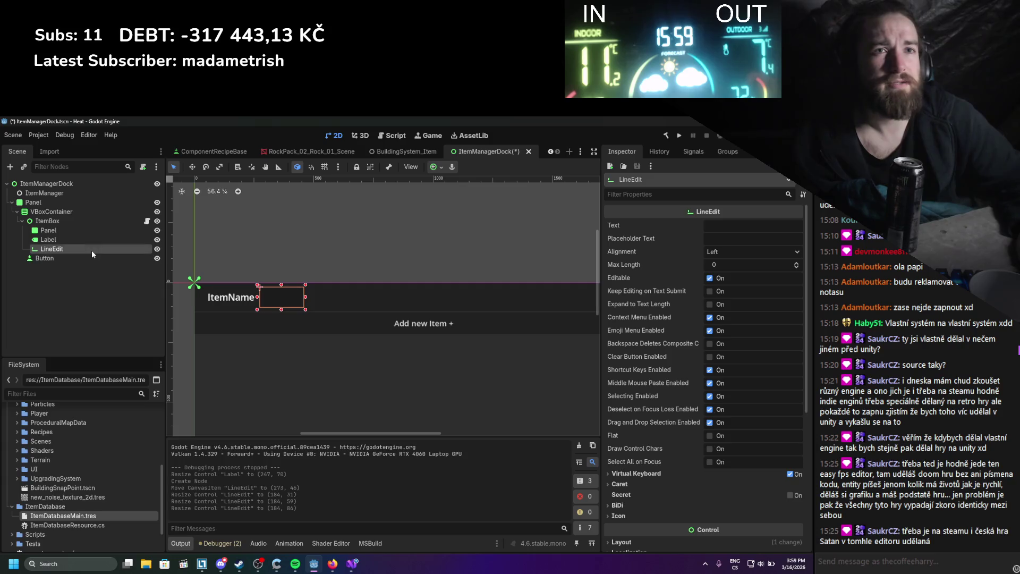
Set the LineEdit text to 'name', override its font size to 27, and save the scene.
click(748, 232)
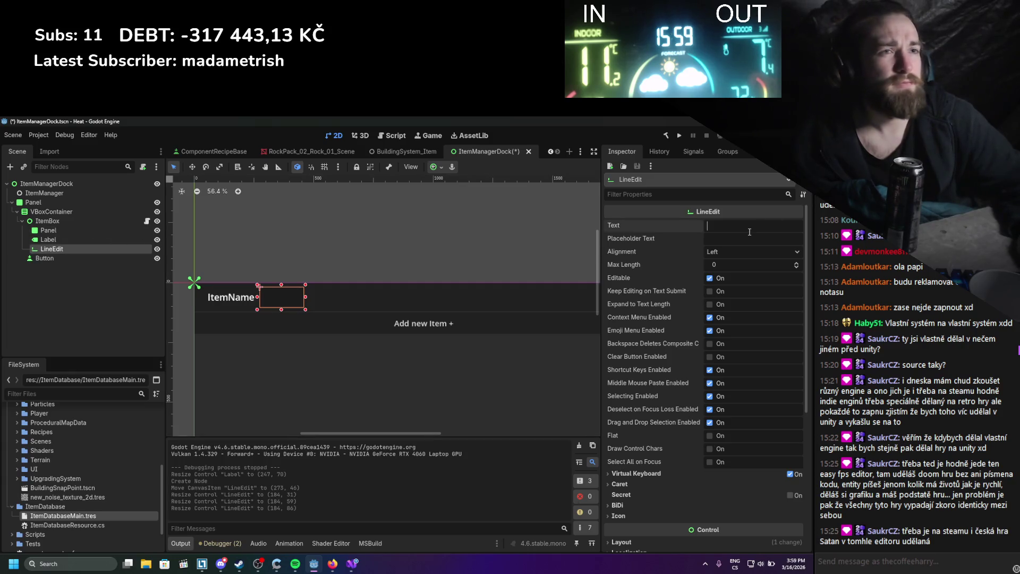
text(name)
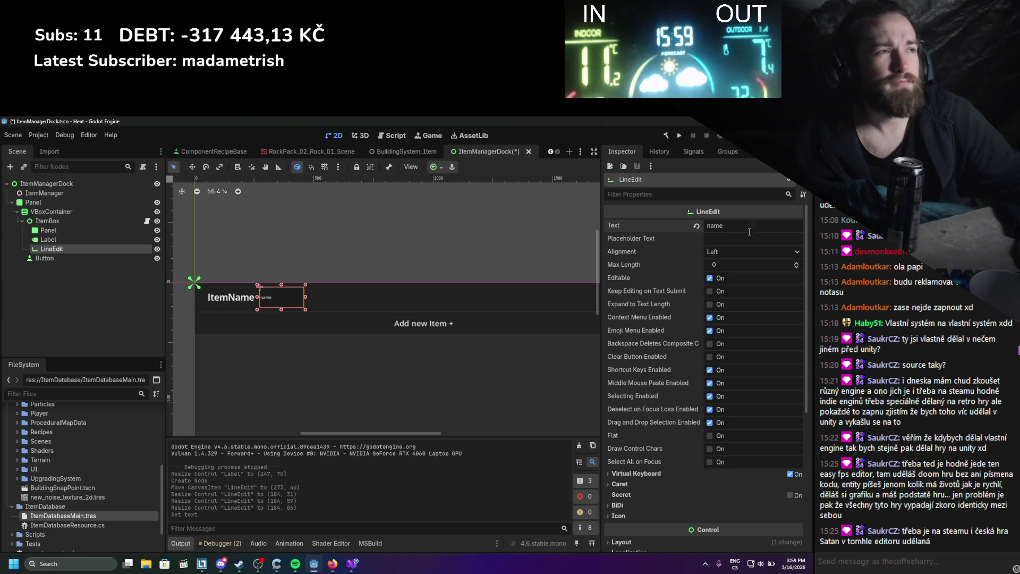
scroll(667, 457, down, 3)
click(627, 499)
scroll(638, 502, down, 2)
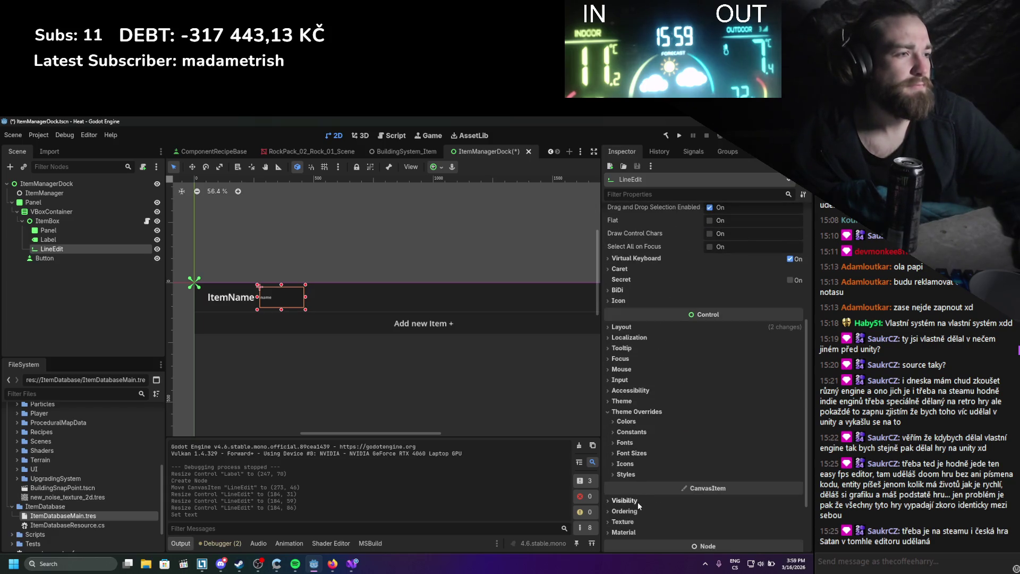
click(630, 476)
click(630, 452)
click(622, 464)
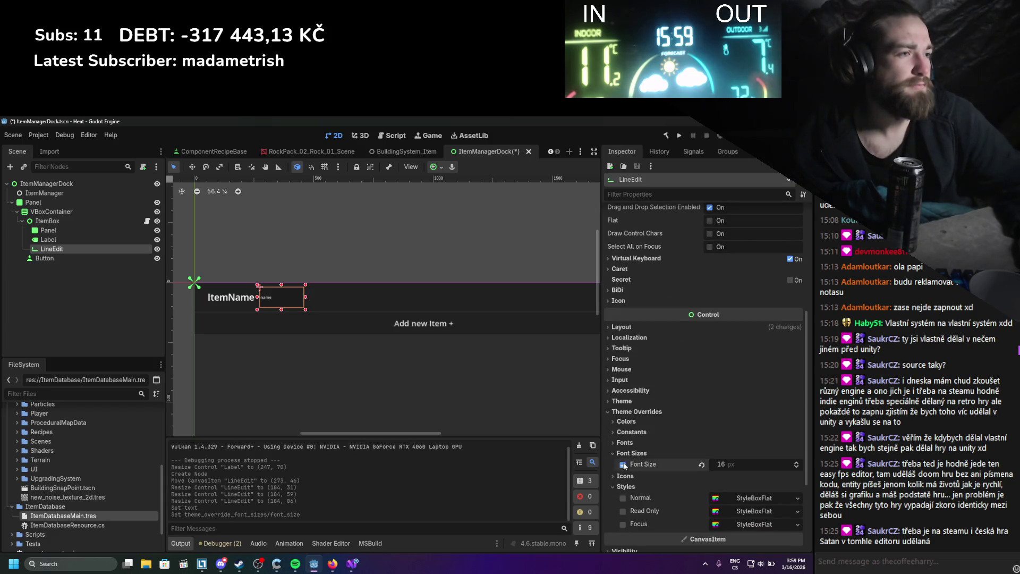
drag(744, 464, 741, 463)
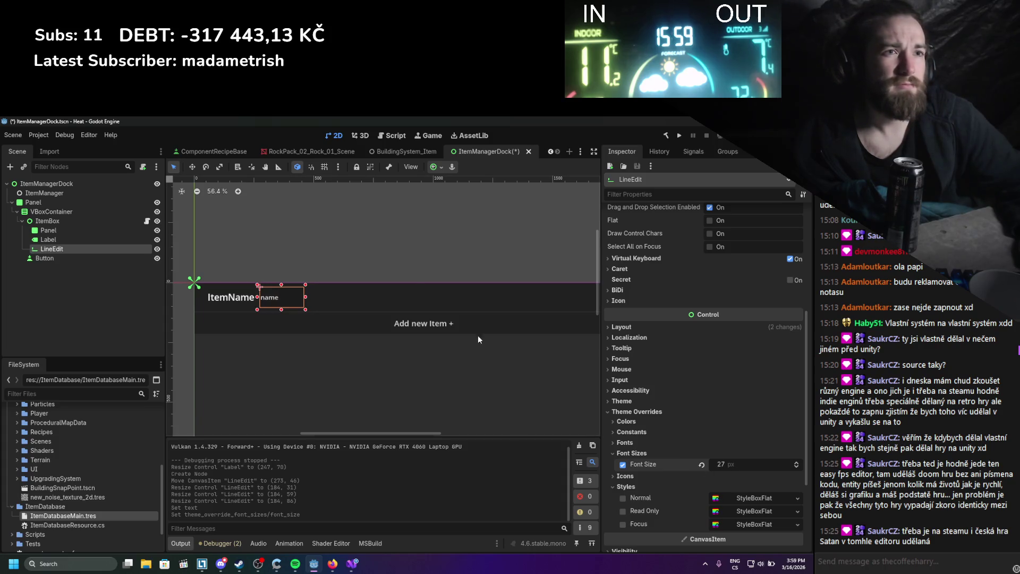
key(ctrl+s)
scroll(396, 292, down, 1)
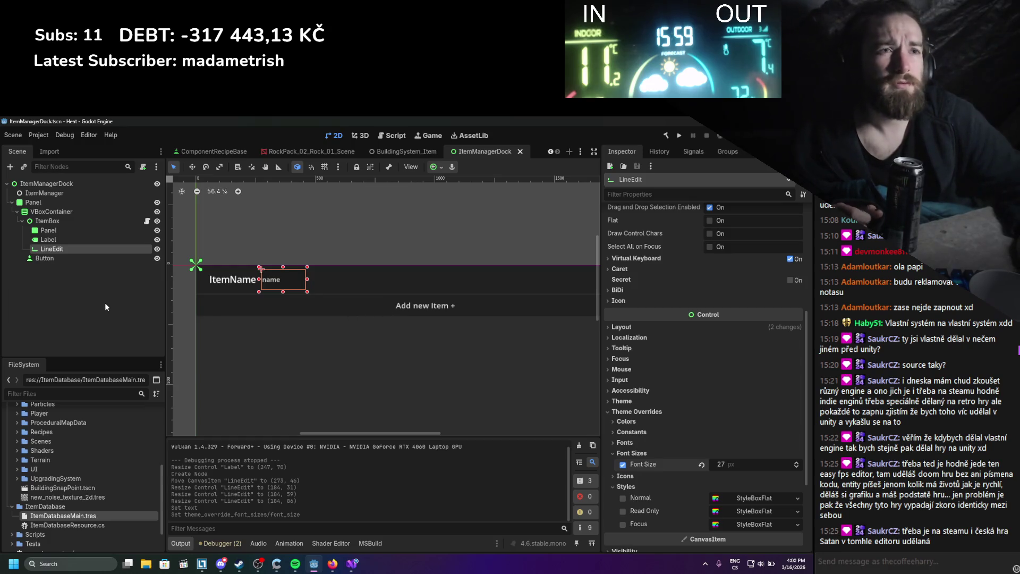
Add a TextureButton under ItemBox, sized 120×120 beside the name field.
right_click(62, 221)
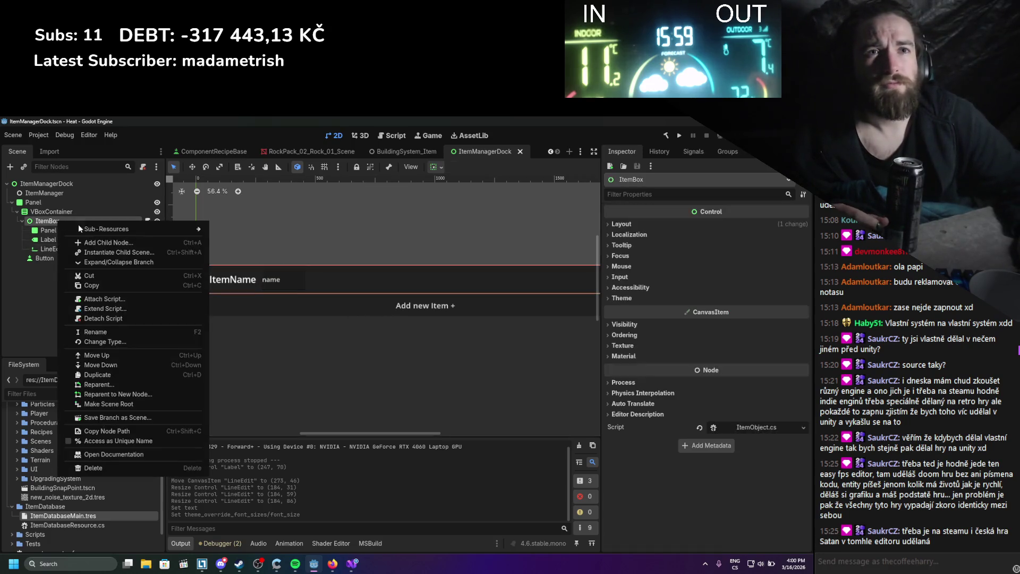
click(98, 241)
text(tex)
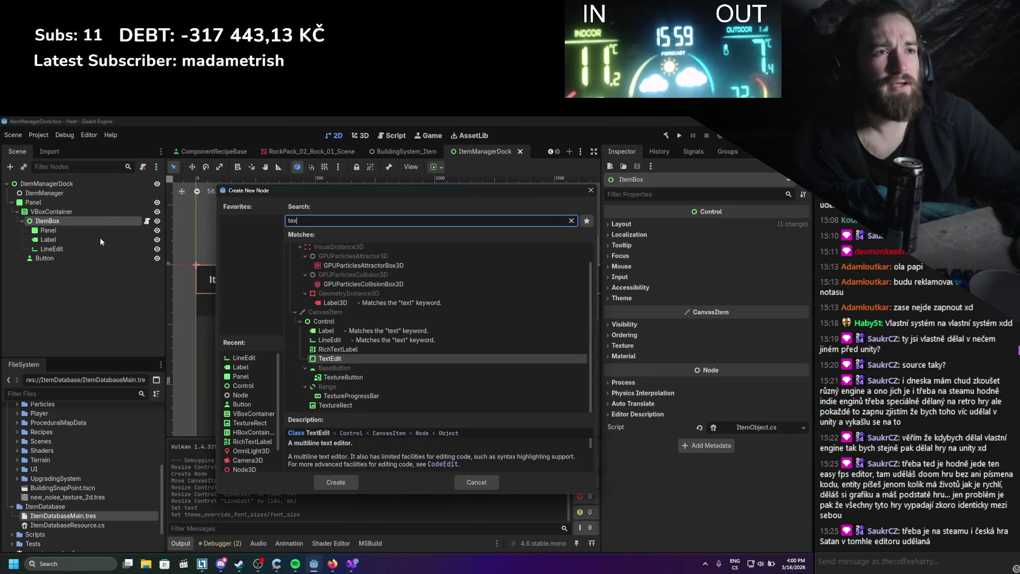
double_click(353, 378)
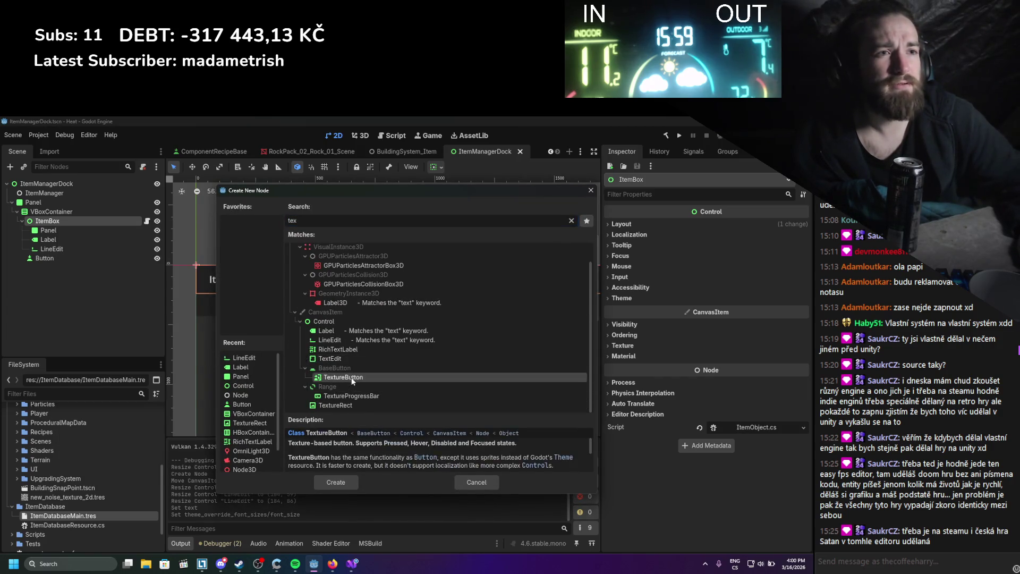
mouse_move(207, 277)
mouse_down()
mouse_move(232, 300)
mouse_move(227, 284)
mouse_move(342, 285)
mouse_up()
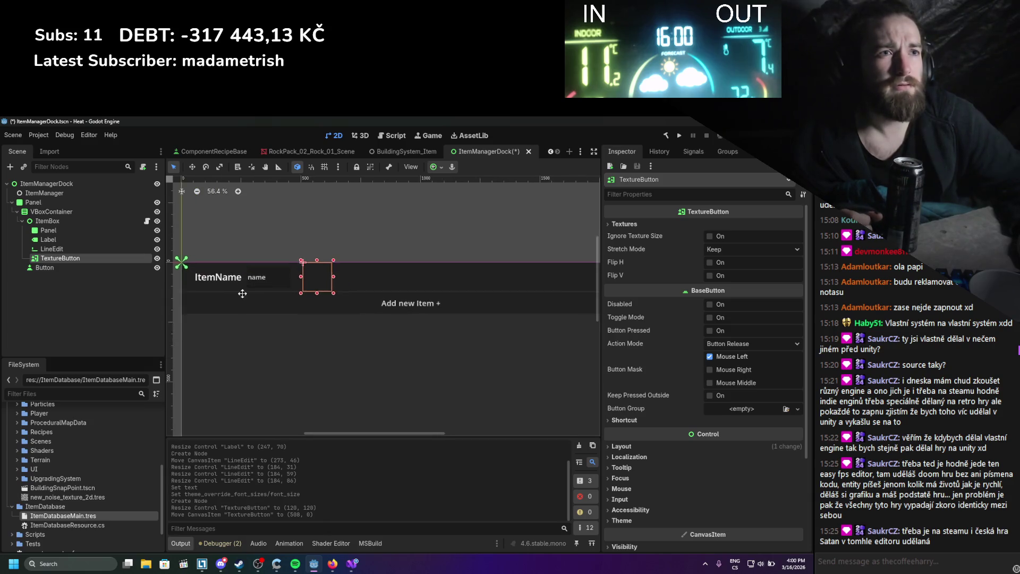
scroll(260, 287, down, 1)
scroll(248, 298, up, 1)
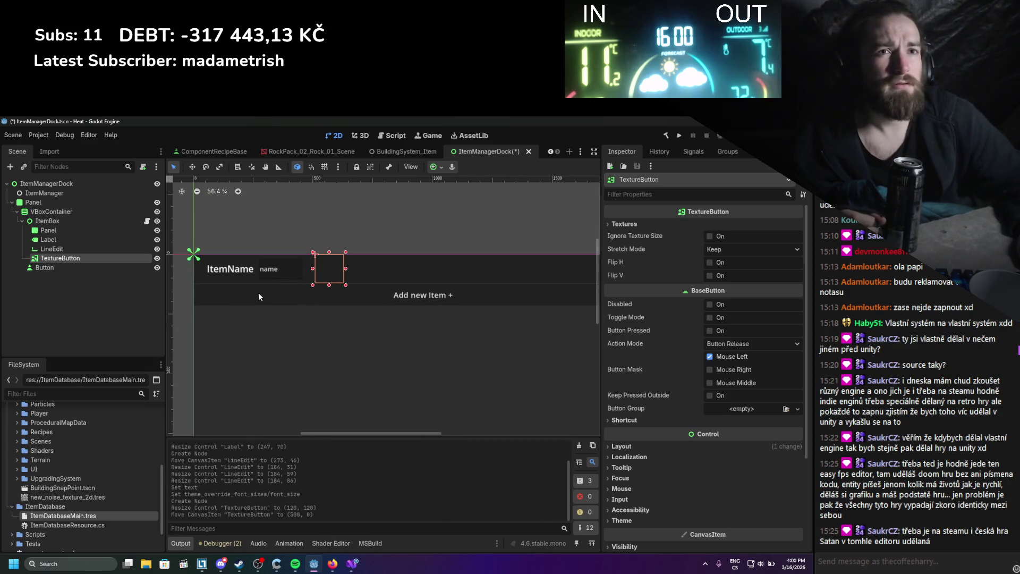
Rename the TextureButton to ItemIcon, save the scene, and build the .NET project.
double_click(81, 259)
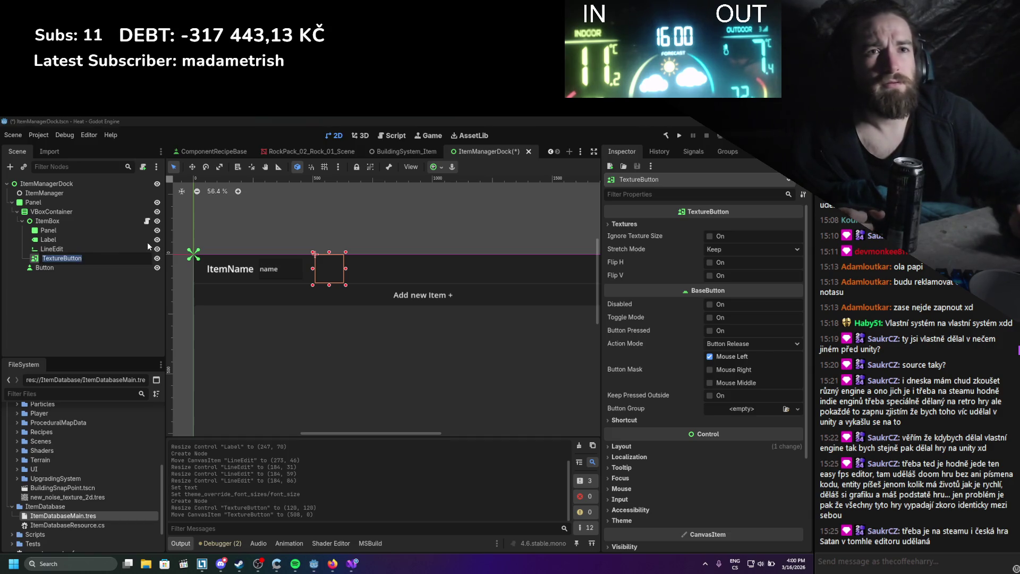
text(ItemIco)
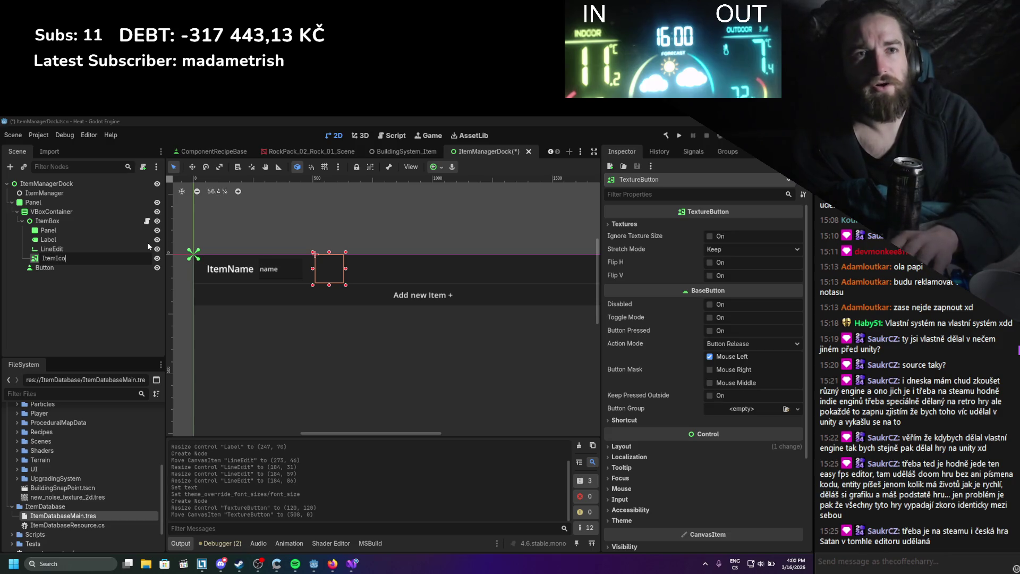
text(n)
key(Return)
key(ctrl+s)
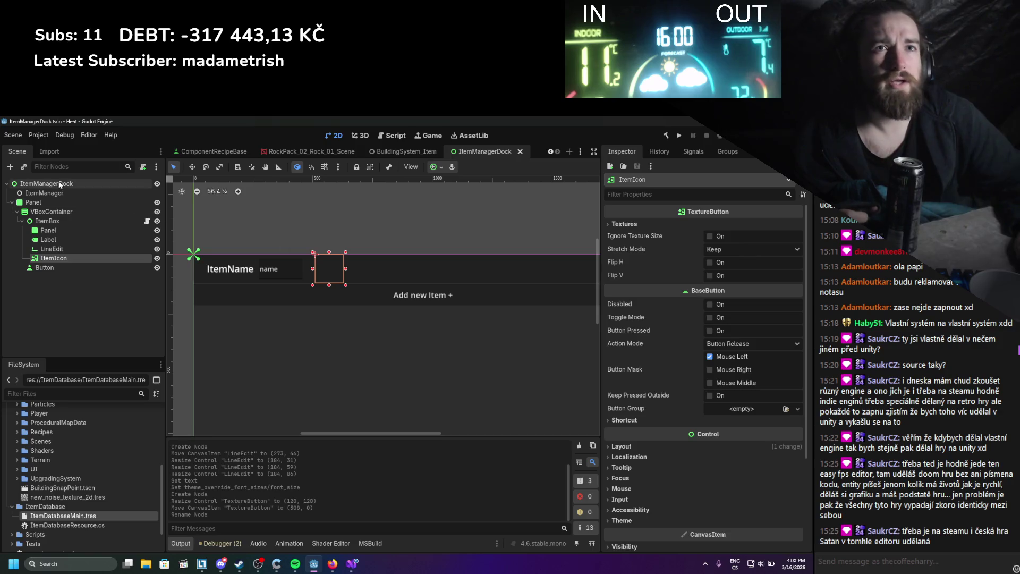
click(38, 135)
click(667, 137)
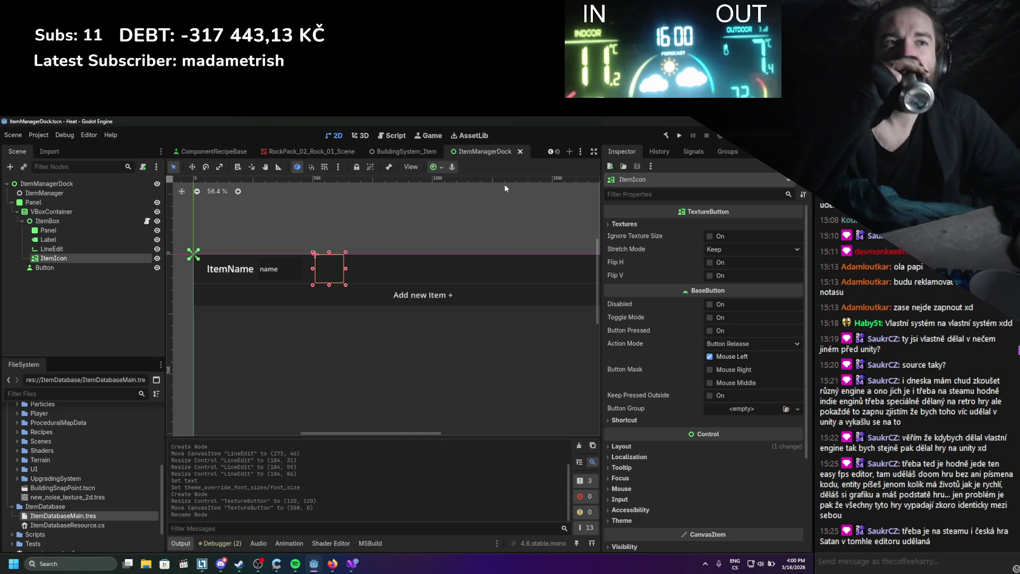
Open Project Settings on the Plugins list, then close it.
click(38, 135)
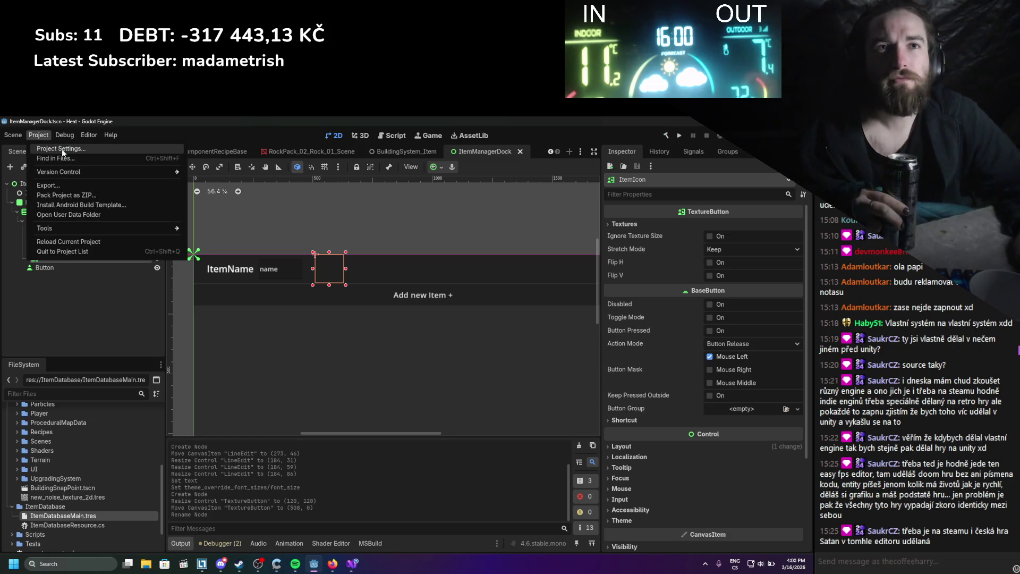
mouse_move(88, 136)
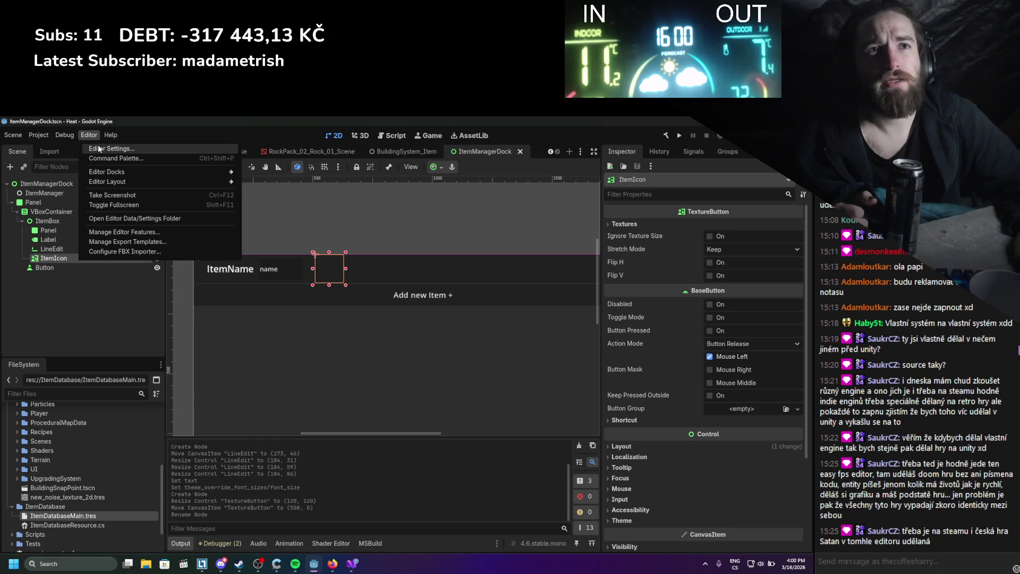
mouse_move(39, 135)
click(58, 148)
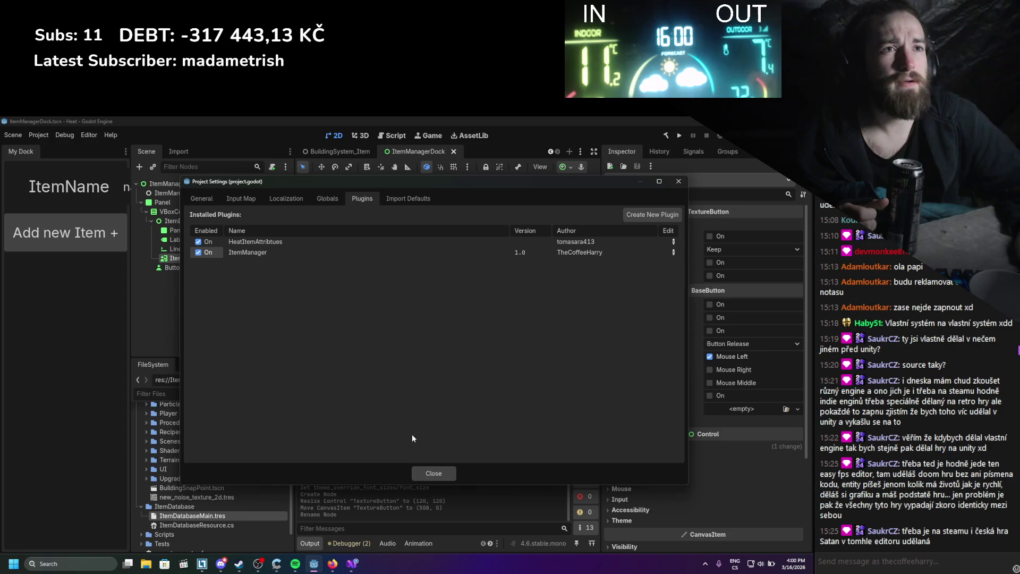
click(433, 473)
Move My Dock to the right-hand dock and edit its name field to read nasdasd.
mouse_move(21, 151)
mouse_down()
mouse_move(722, 199)
mouse_move(714, 174)
mouse_up()
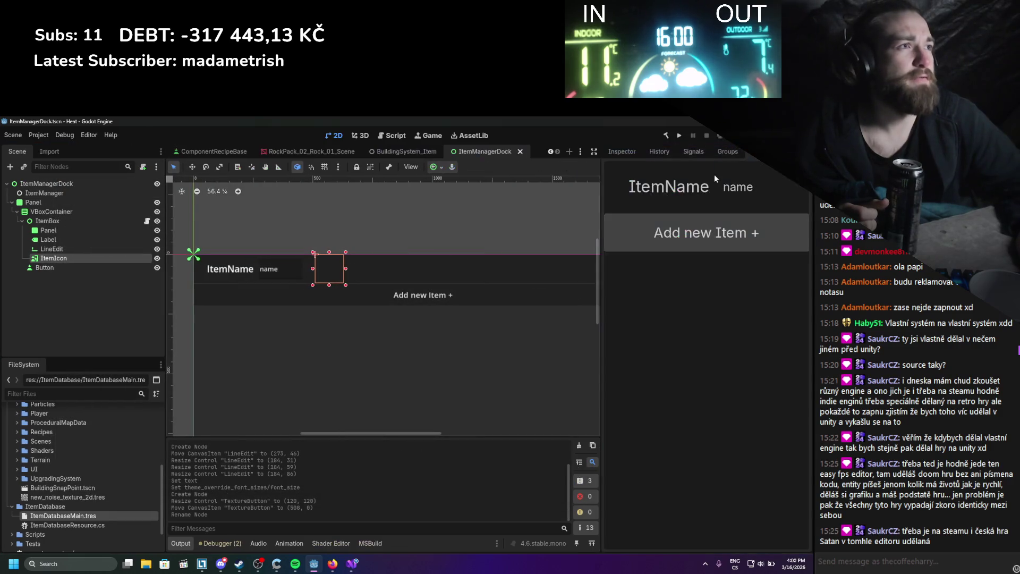
click(780, 182)
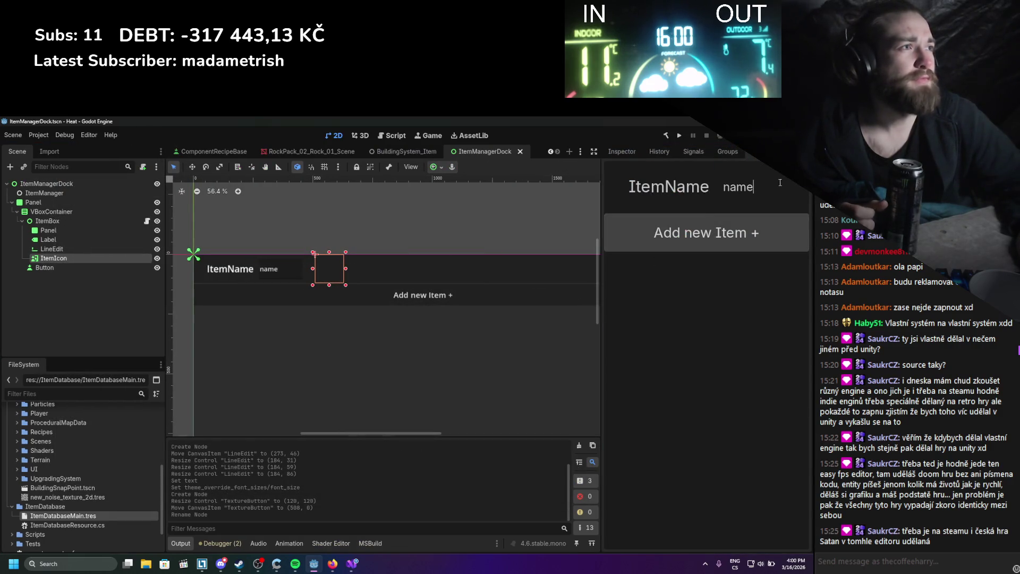
key(BackSpace)
key(BackSpace)
text(sdasd)
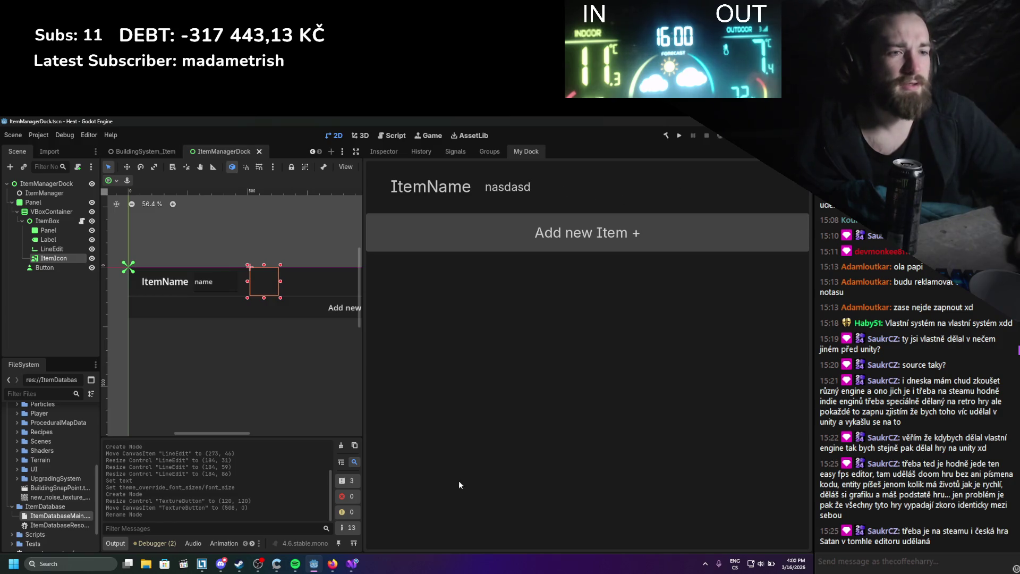
click(332, 563)
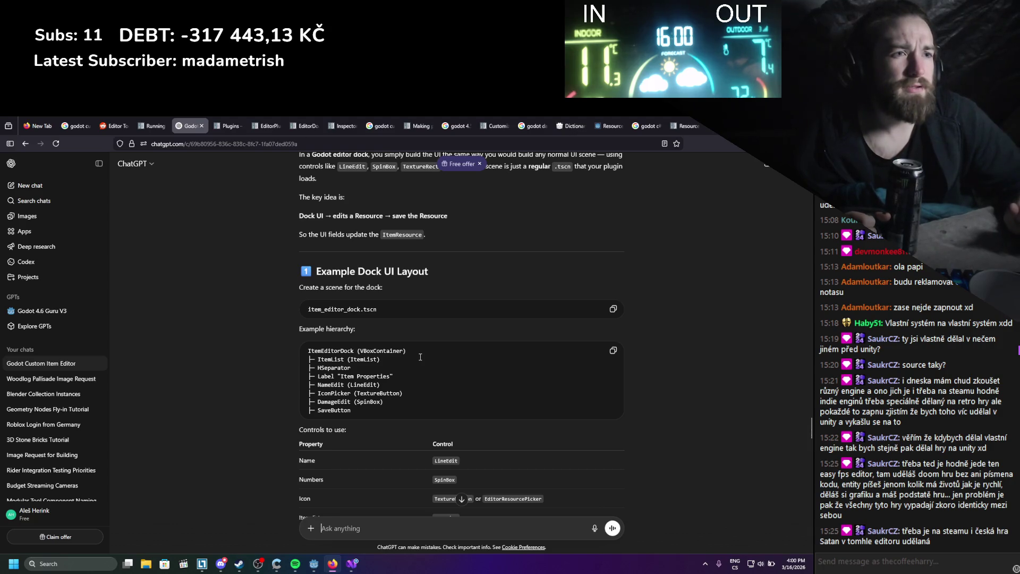
Scroll ChatGPT's answer down to the icon controls table, then return to Godot.
scroll(279, 375, down, 3)
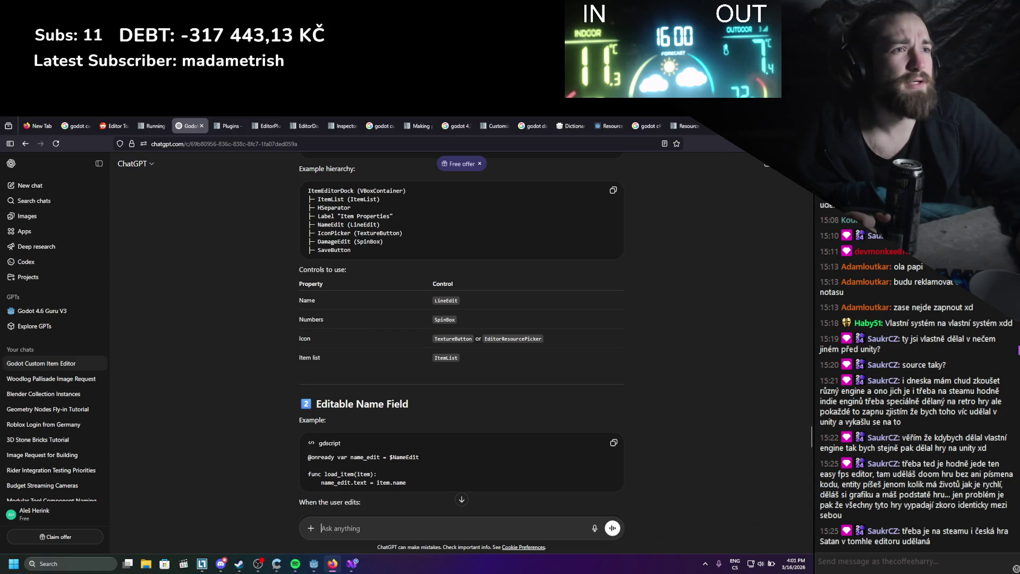
key(alt+Tab)
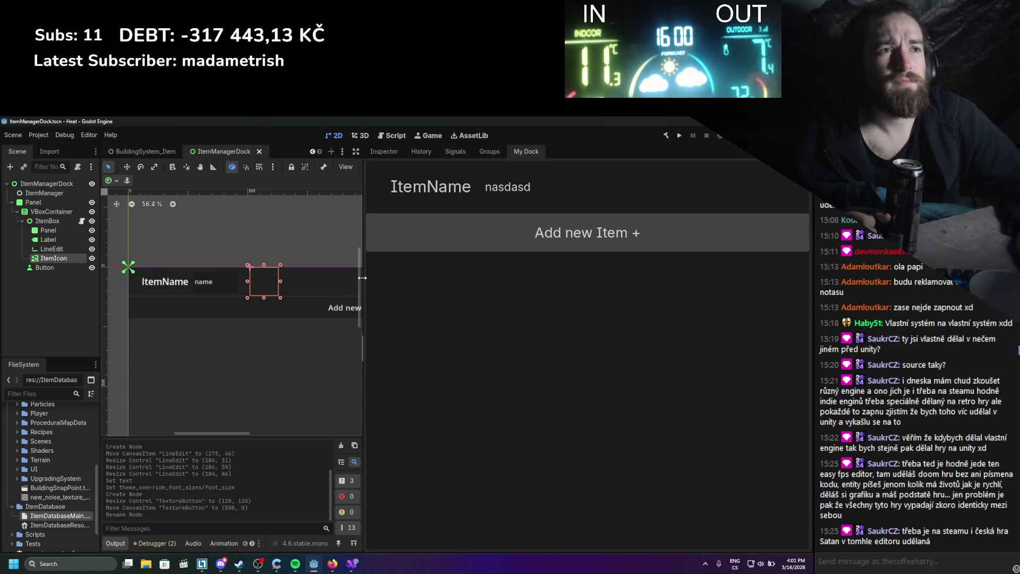
Start adding a child node to ItemBox filtered by 'editor', then select EditorResourcePicker in ChatGPT's answer.
drag(363, 277, 507, 278)
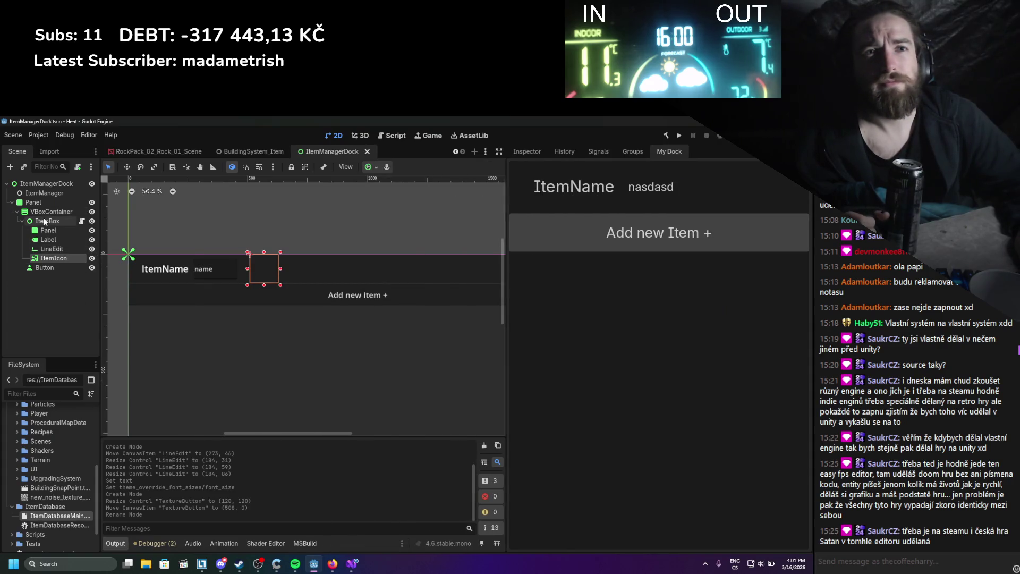
right_click(46, 221)
click(75, 236)
text(edi)
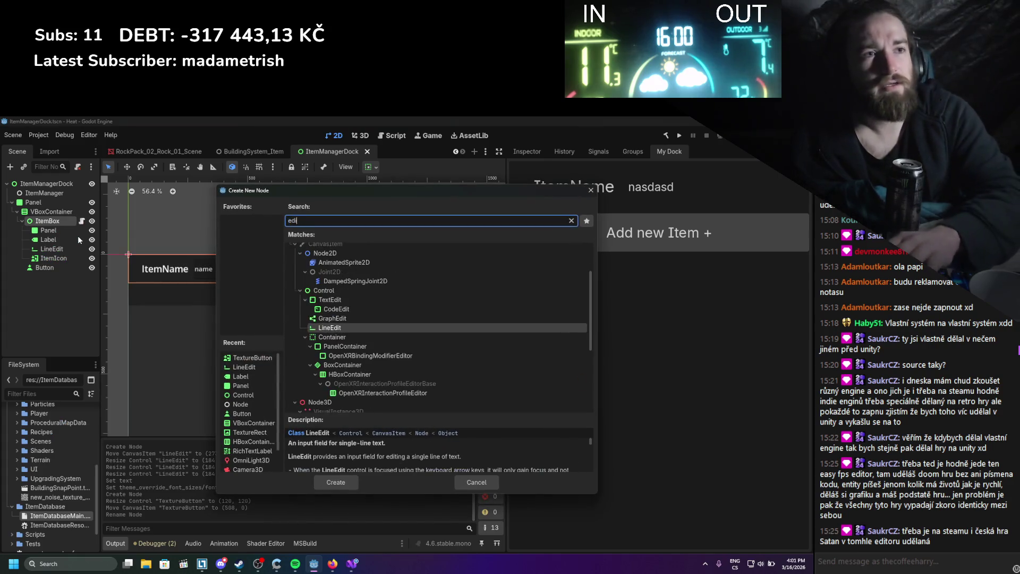
text(tor)
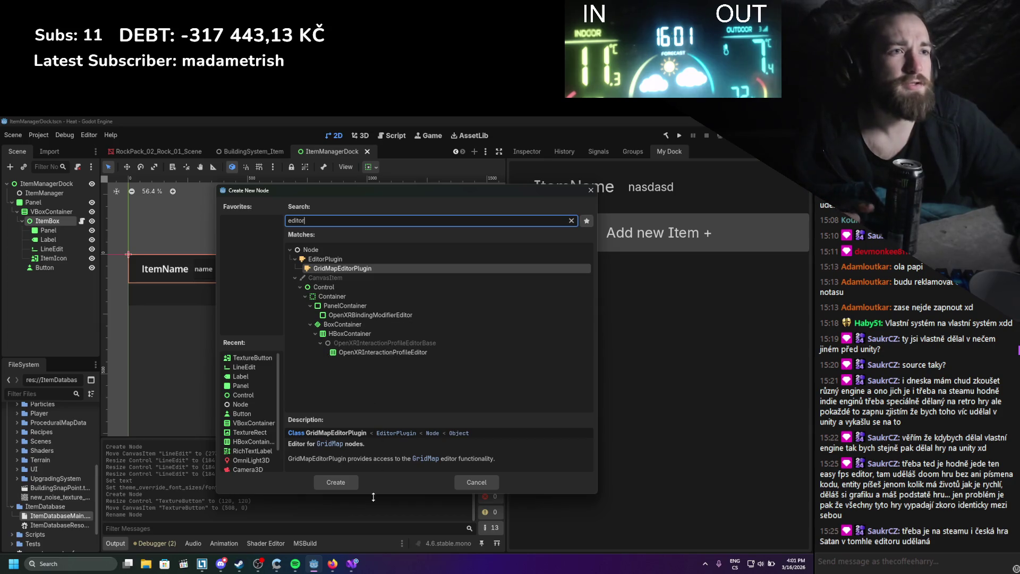
click(333, 563)
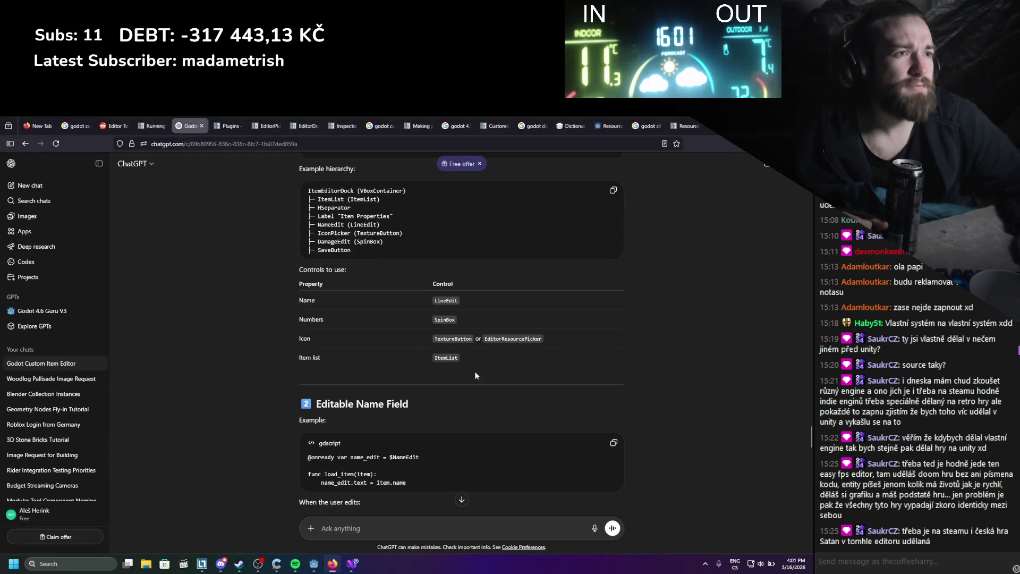
double_click(493, 338)
key(ctrl+c)
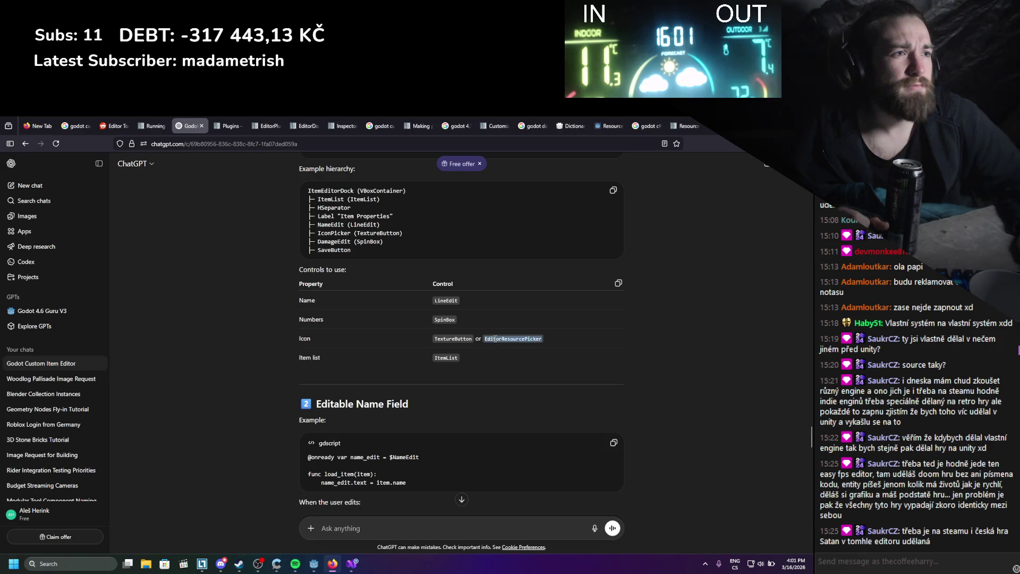
Search Google for 'EditorResourcePicker godot' and open the Godot Docs class page.
key(ctrl+t)
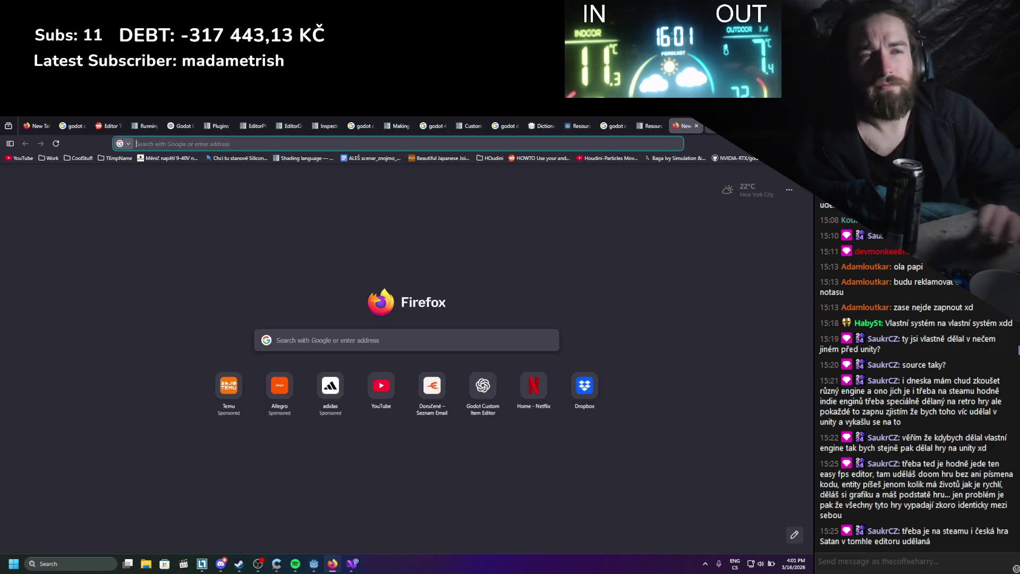
key(ctrl+v)
text(godot)
key(Return)
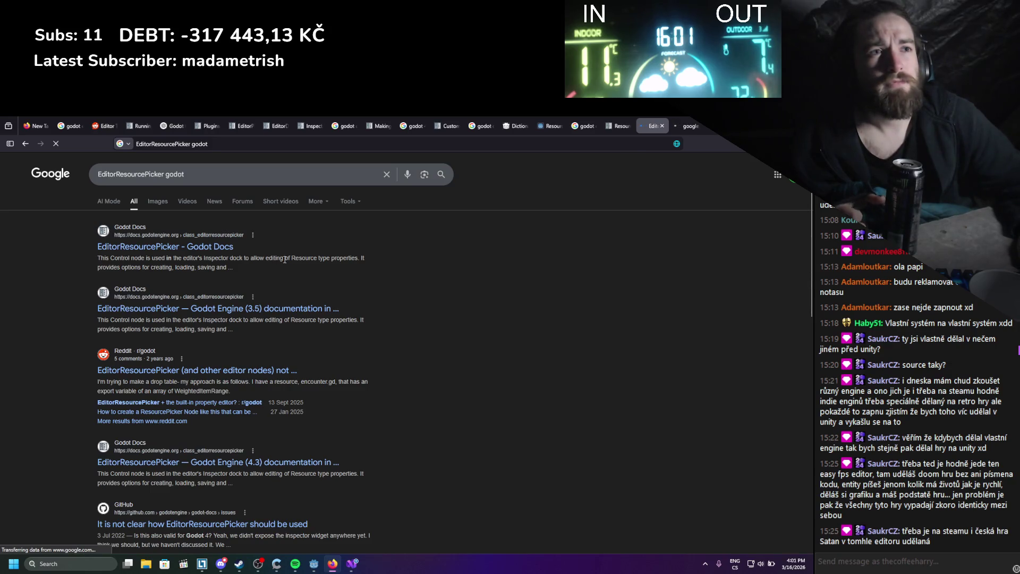
drag(285, 260, 361, 258)
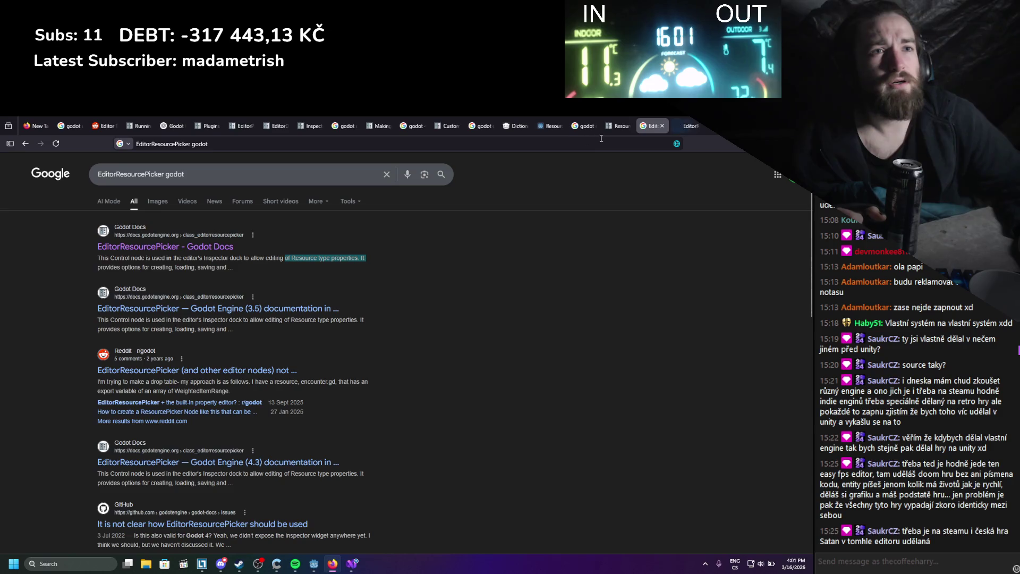
click(684, 124)
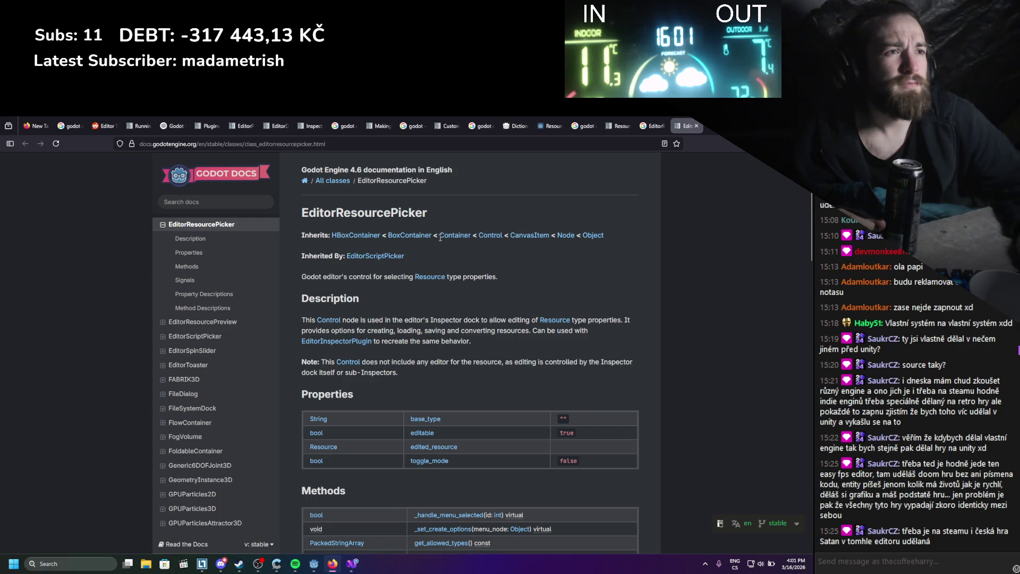
Scroll through the EditorResourcePicker class reference, then return to Godot's Create New Node dialog.
drag(429, 320, 497, 321)
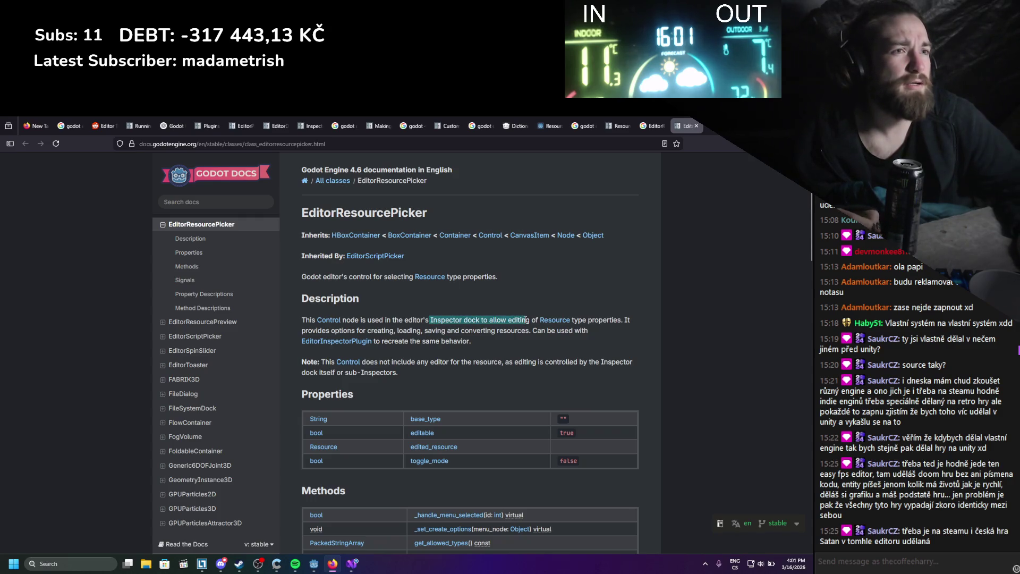
scroll(474, 307, down, 3)
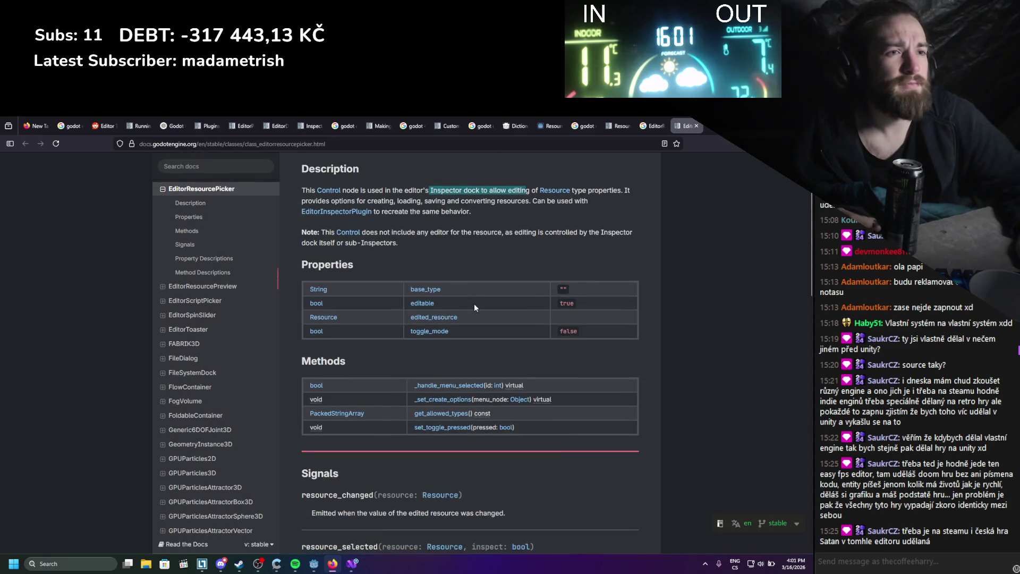
scroll(473, 304, down, 10)
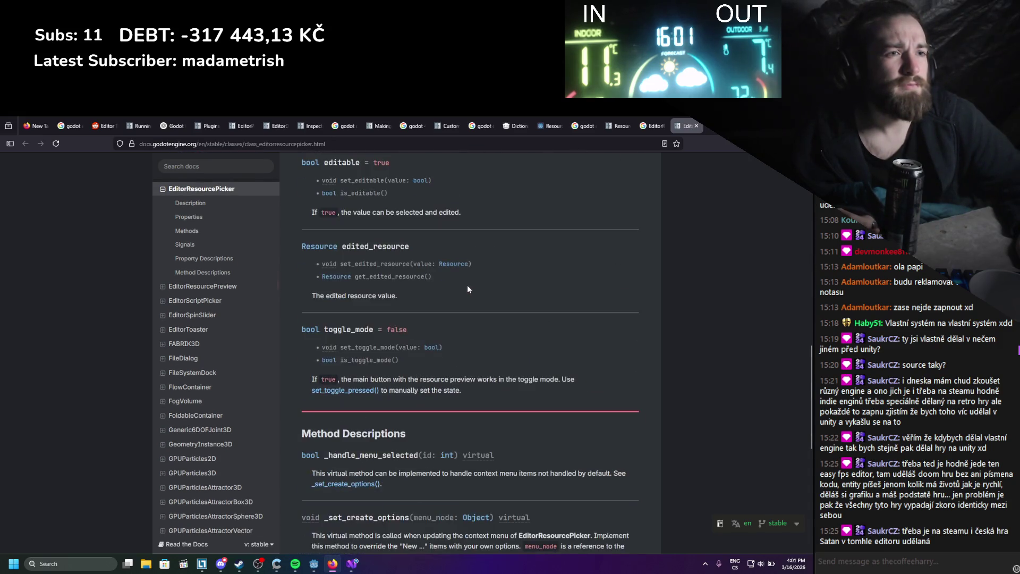
scroll(468, 289, down, 6)
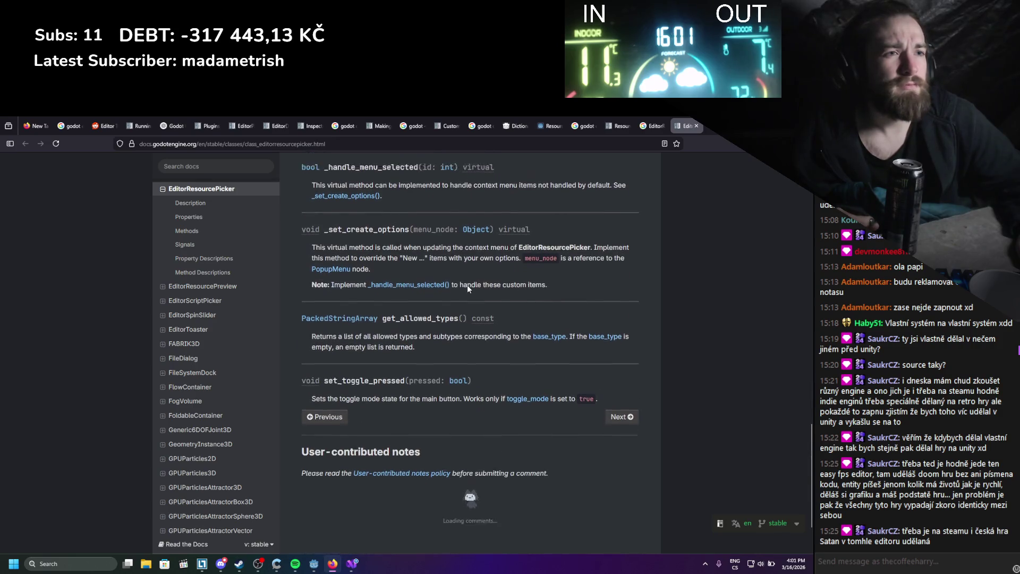
scroll(467, 285, up, 20)
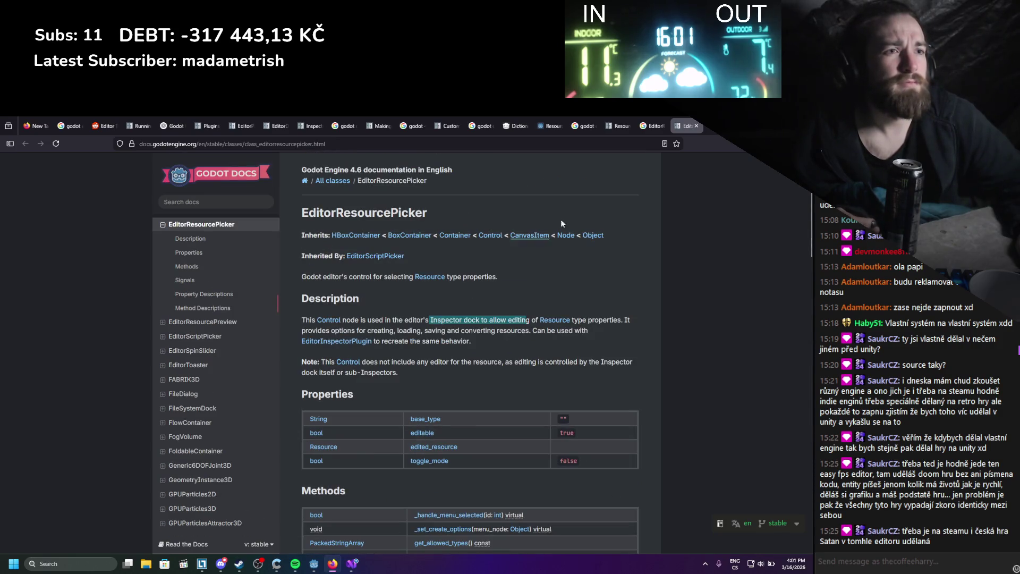
key(alt+Tab)
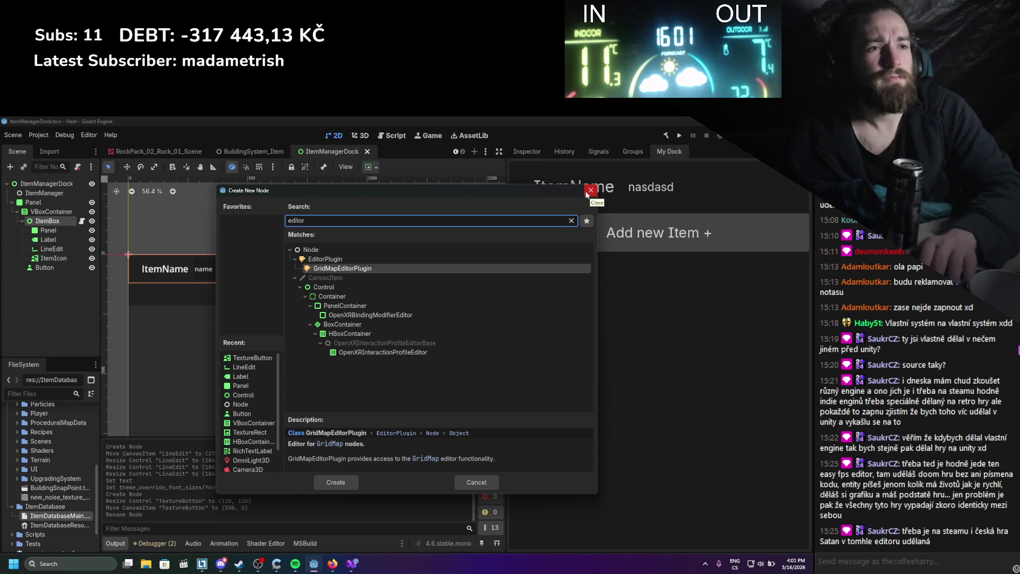
Search the node list for 'picker', cancel after finding only ColorPicker types, and return to the docs.
key(ctrl+a)
key(BackSpace)
text(pci)
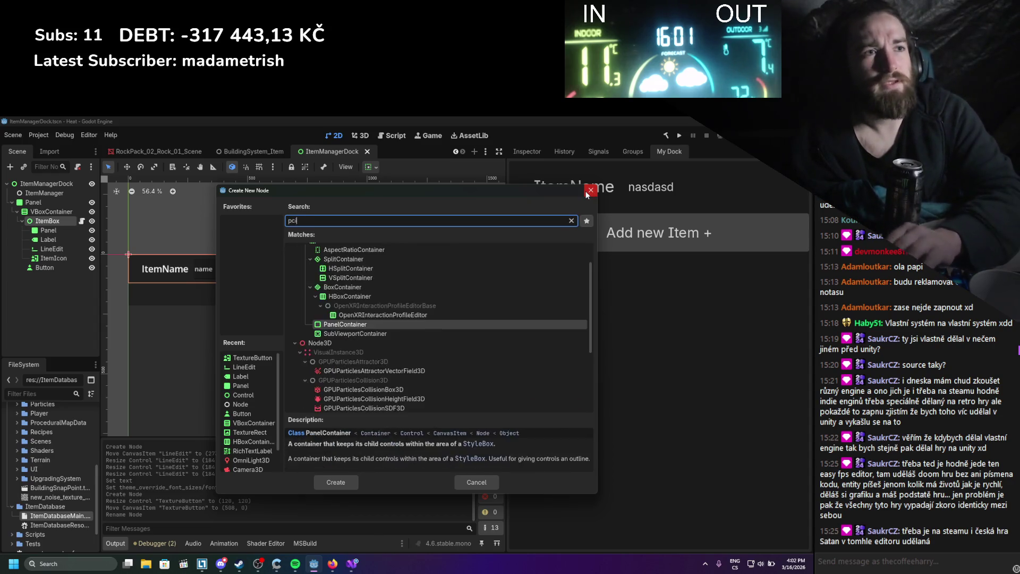
key(BackSpace)
key(BackSpace)
key(BackSpace)
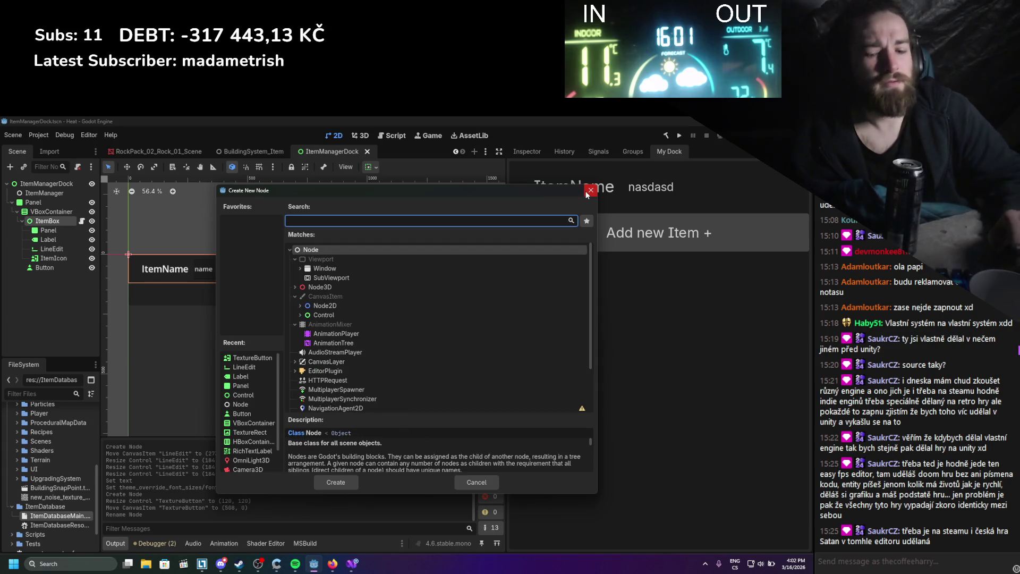
text(picker)
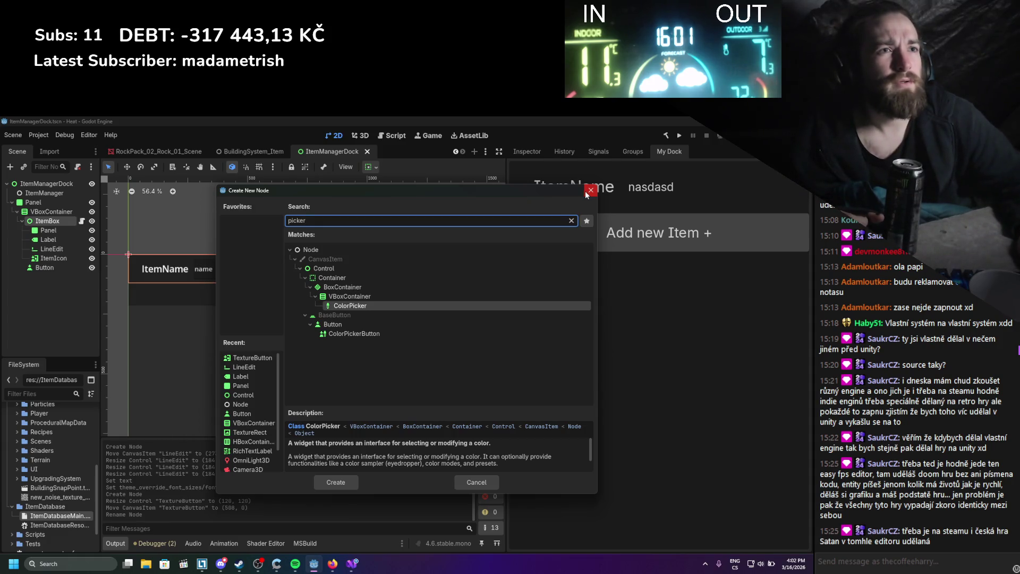
click(589, 190)
click(331, 564)
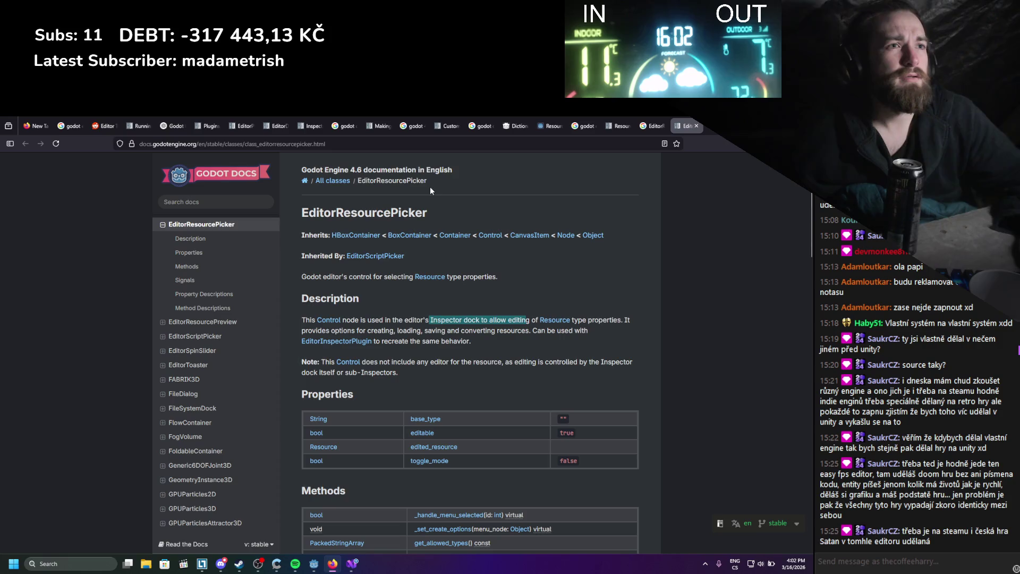
Search Google for 'EditorResourcePicker for custom godot dock'.
drag(300, 222, 461, 219)
key(ctrl+t)
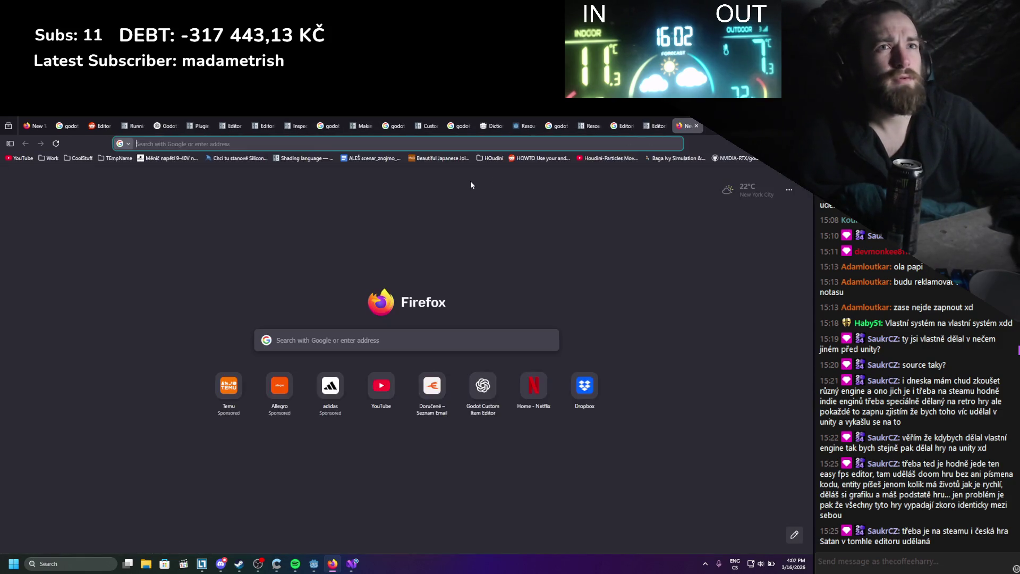
key(ctrl+v)
text(for)
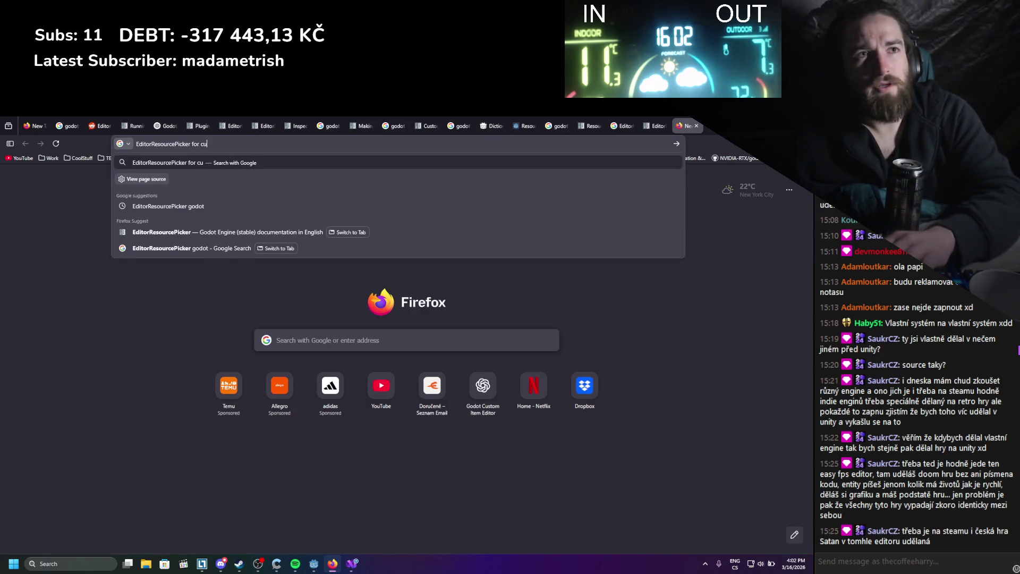
text( custom godot dock)
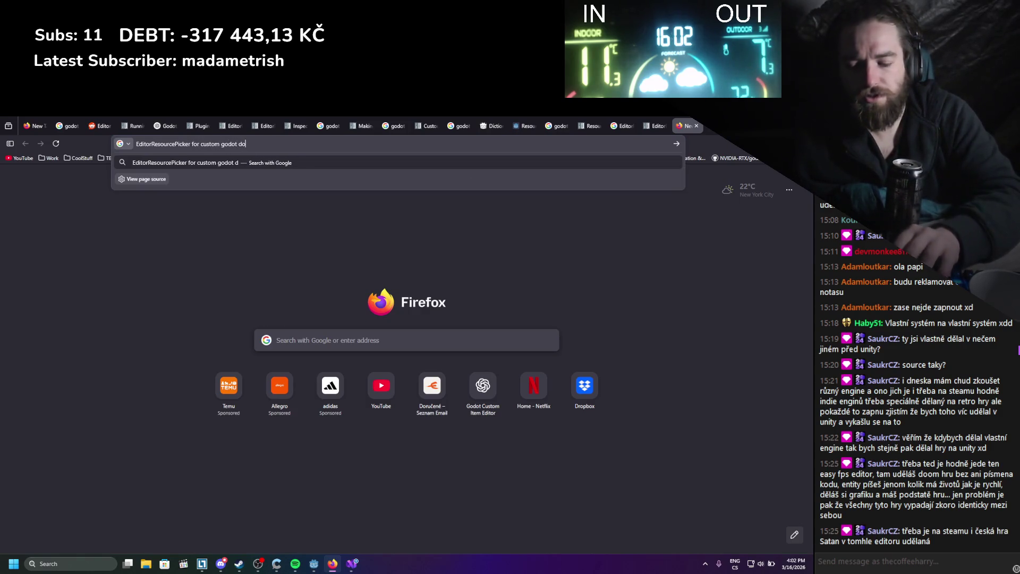
key(Return)
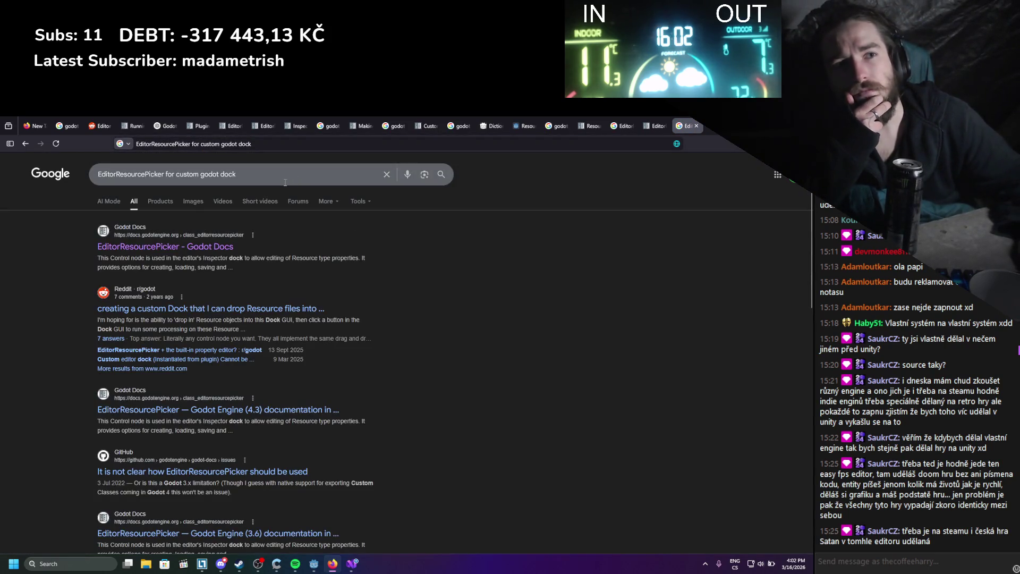
Open the r/godot thread on custom resource docks, read its comments, and return to Godot.
middle_click(234, 311)
click(235, 310)
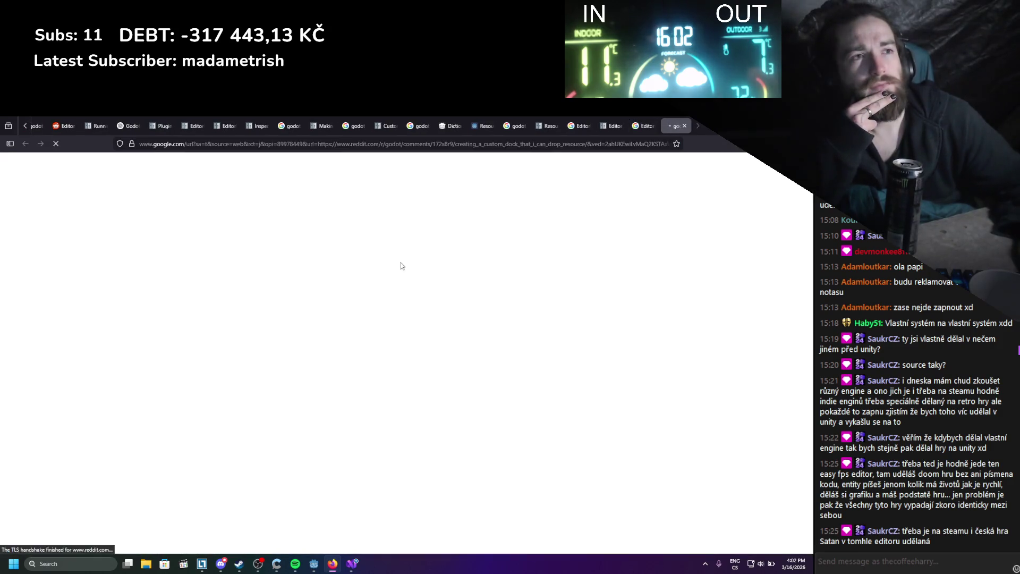
scroll(297, 255, down, 3)
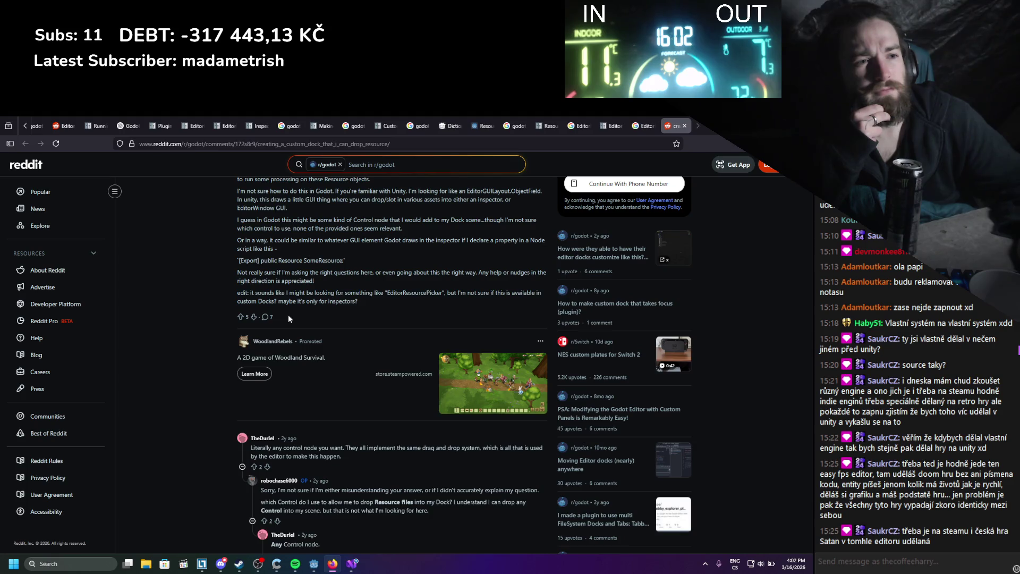
scroll(288, 315, down, 3)
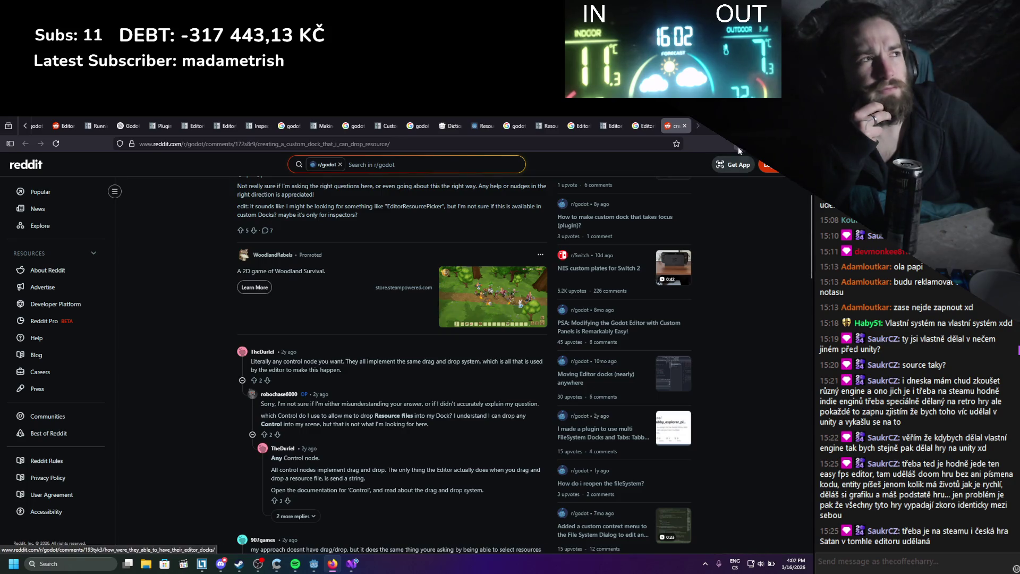
key(alt+Tab)
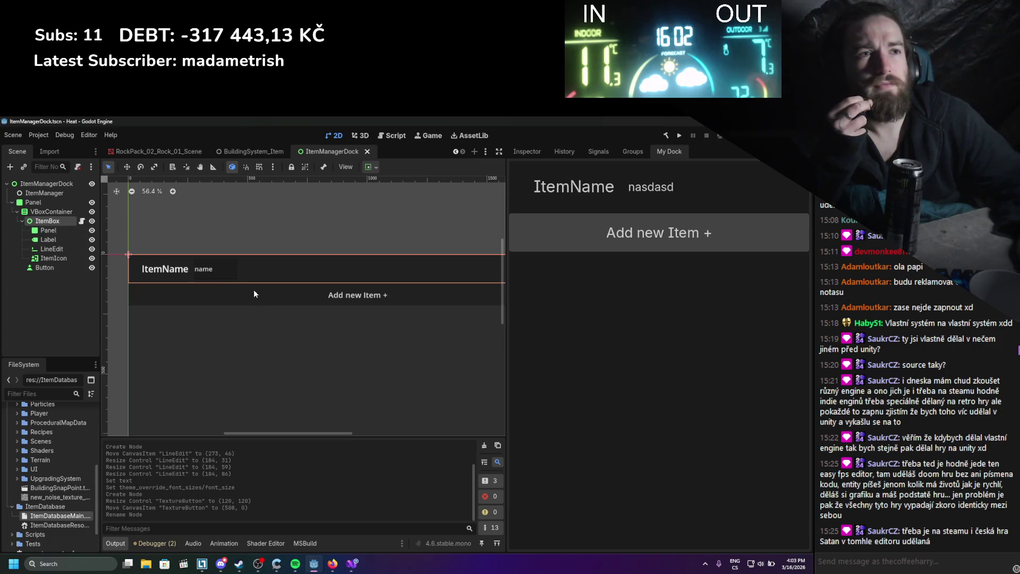
Delete the ItemIcon texture button from the scene tree.
click(65, 258)
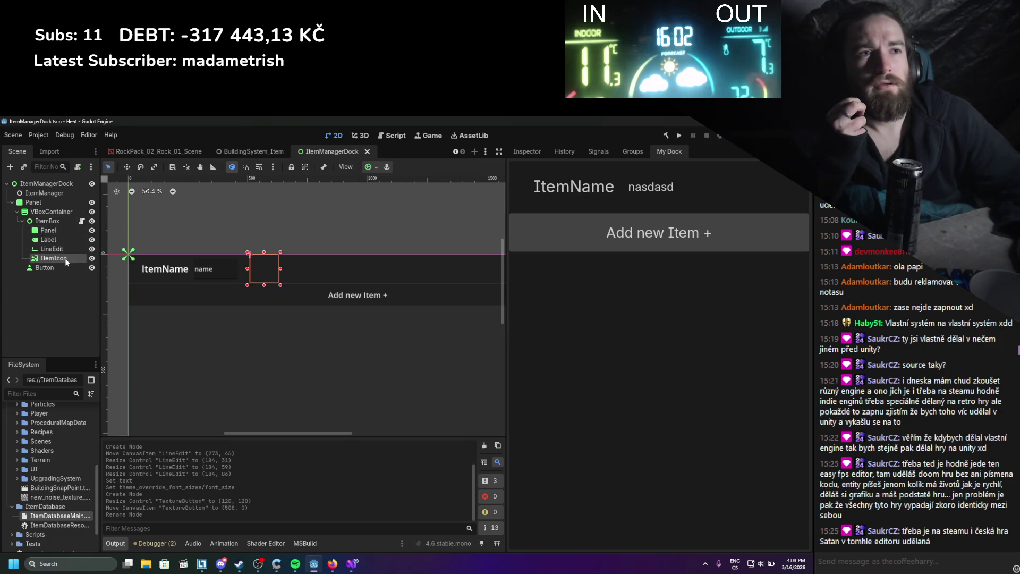
right_click(65, 259)
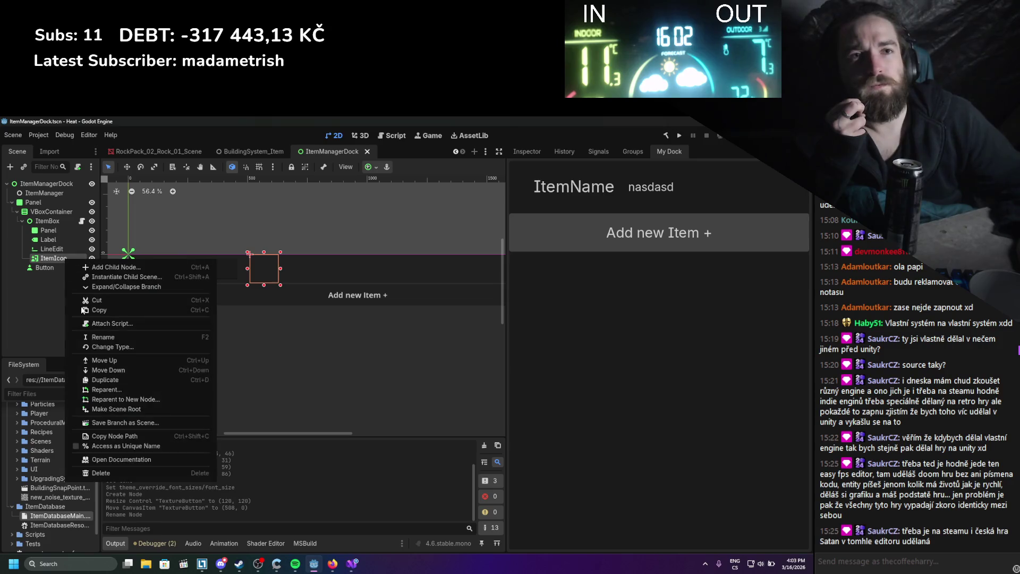
click(134, 474)
click(382, 357)
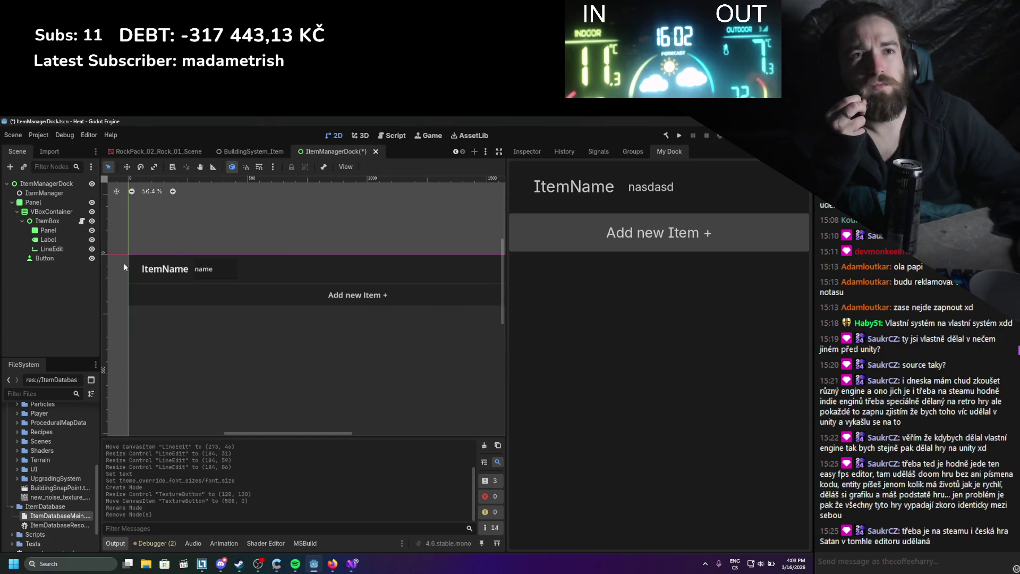
Add a TextureRect child to ItemBox, placed to the right of the name field.
right_click(47, 221)
click(97, 243)
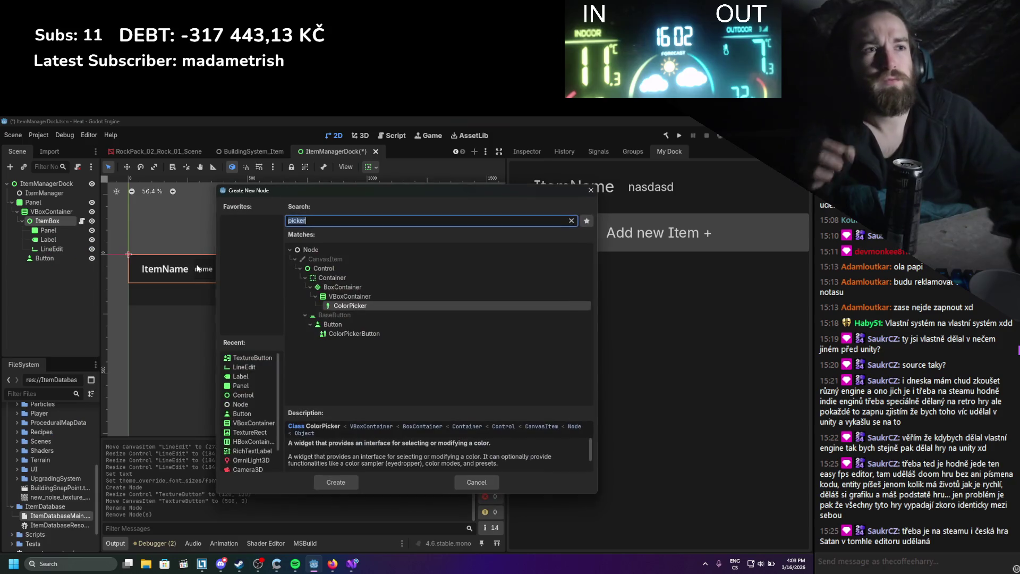
text(texture)
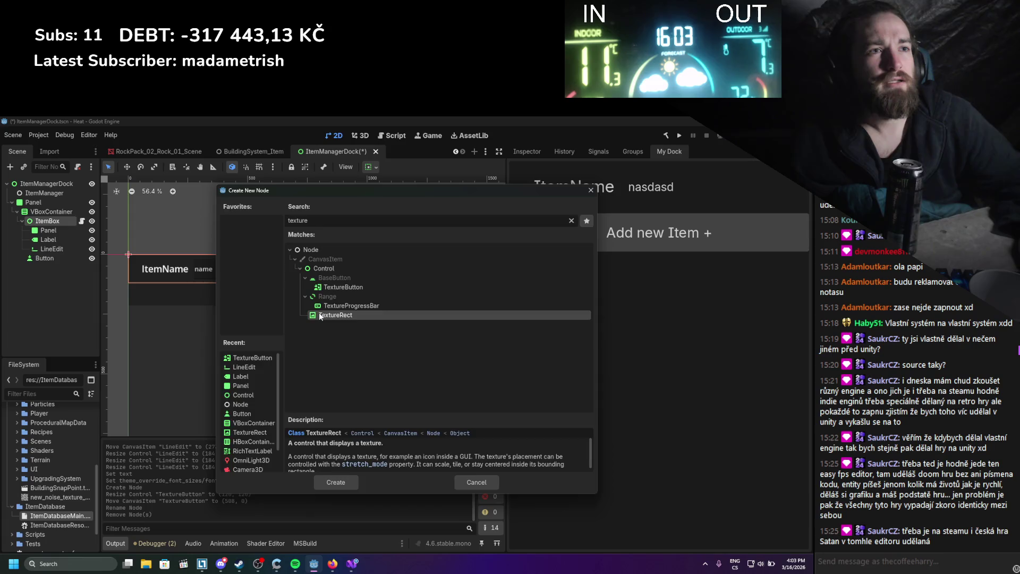
double_click(308, 315)
mouse_move(140, 264)
mouse_down()
mouse_move(161, 285)
mouse_move(268, 270)
mouse_up()
Add a Panel node as a child of the TextureRect.
right_click(47, 258)
click(114, 264)
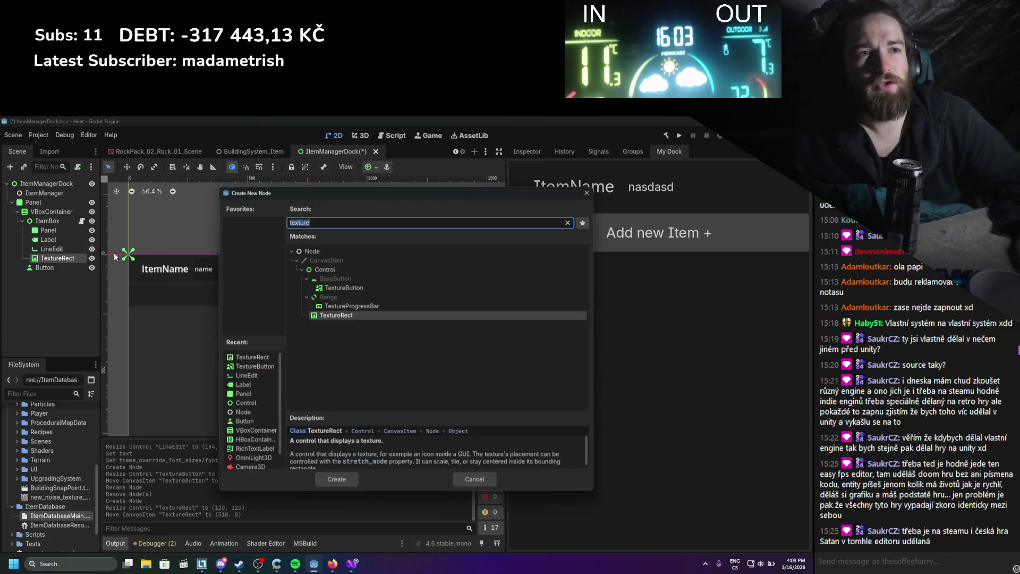
text(pan)
key(Return)
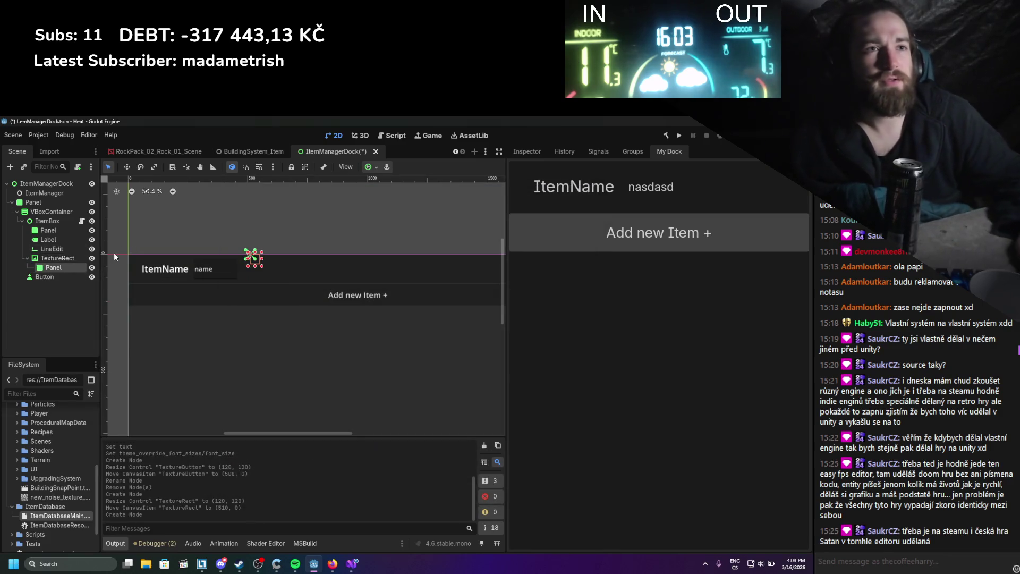
Move Panel2 above TextureRect, enlarge it to 118×118, and nest TextureRect inside it.
click(527, 151)
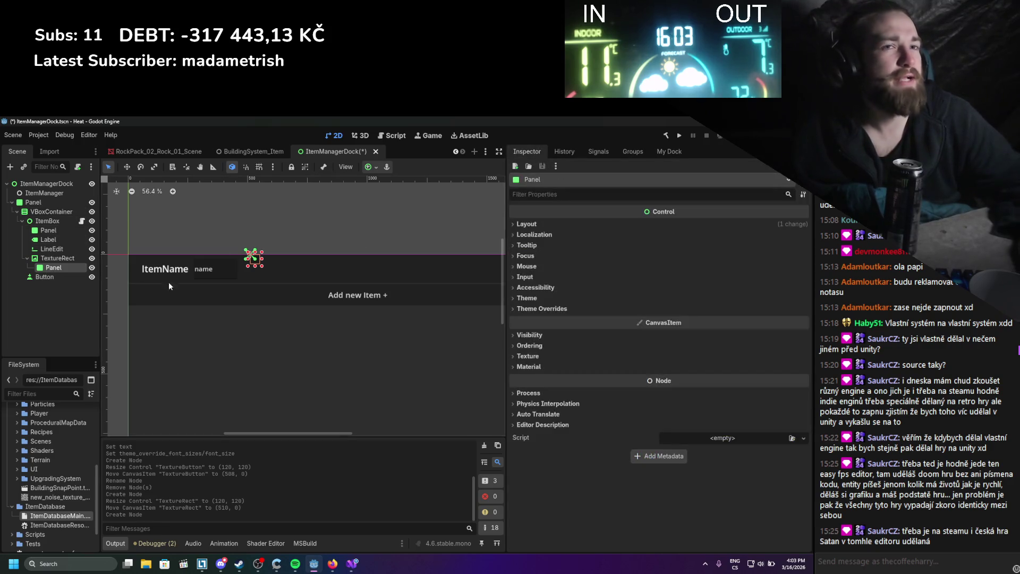
drag(53, 267, 63, 255)
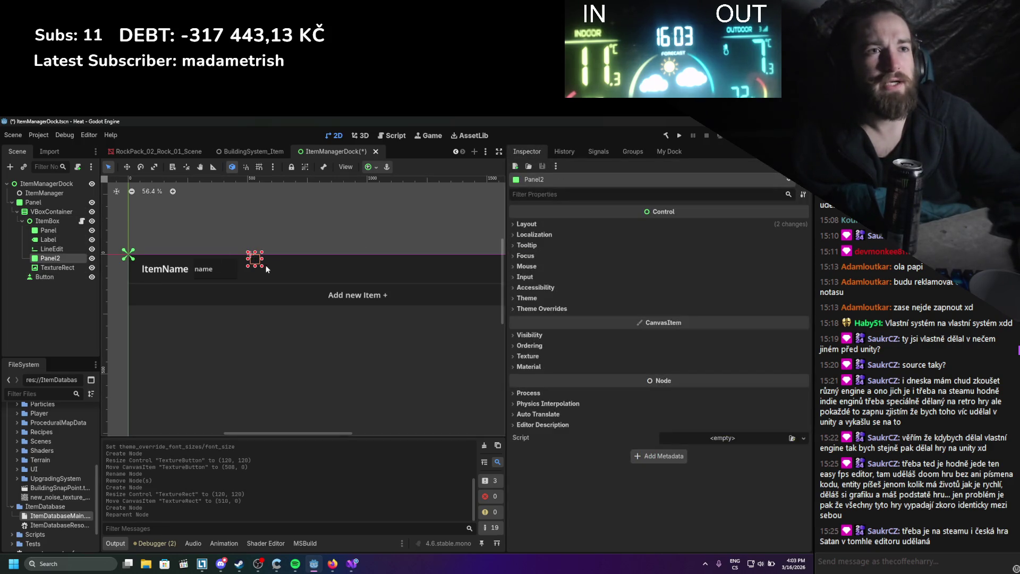
drag(262, 266, 283, 275)
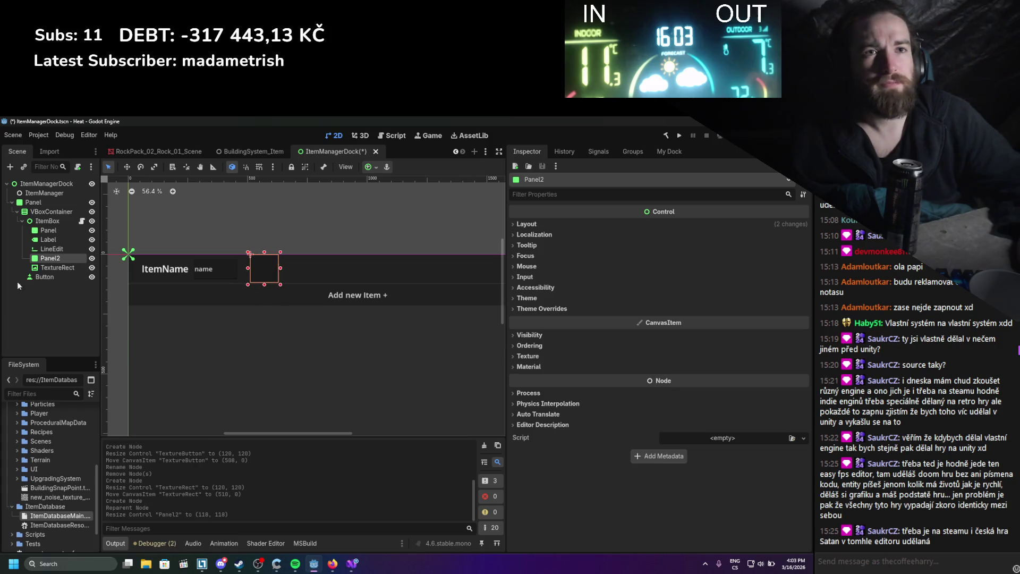
click(57, 267)
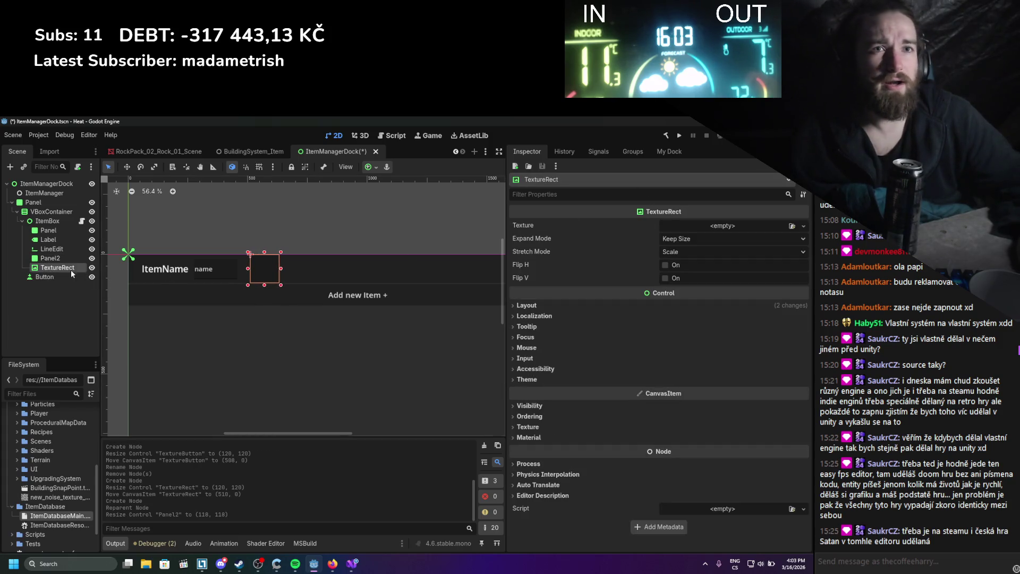
drag(71, 269, 63, 260)
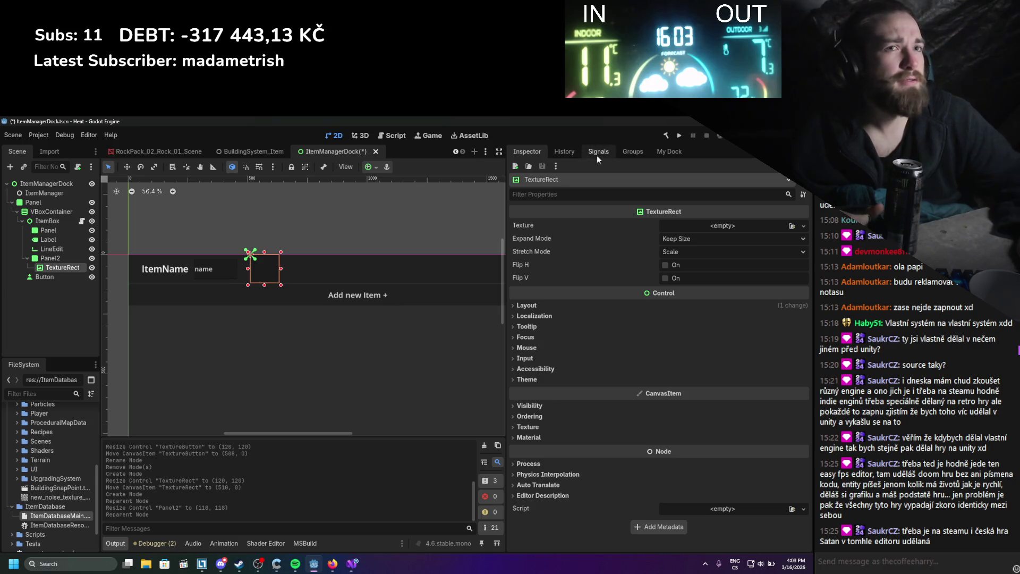
Set the TextureRect's Layout Mode to Anchors with the Full Rect anchors preset.
click(597, 156)
click(563, 154)
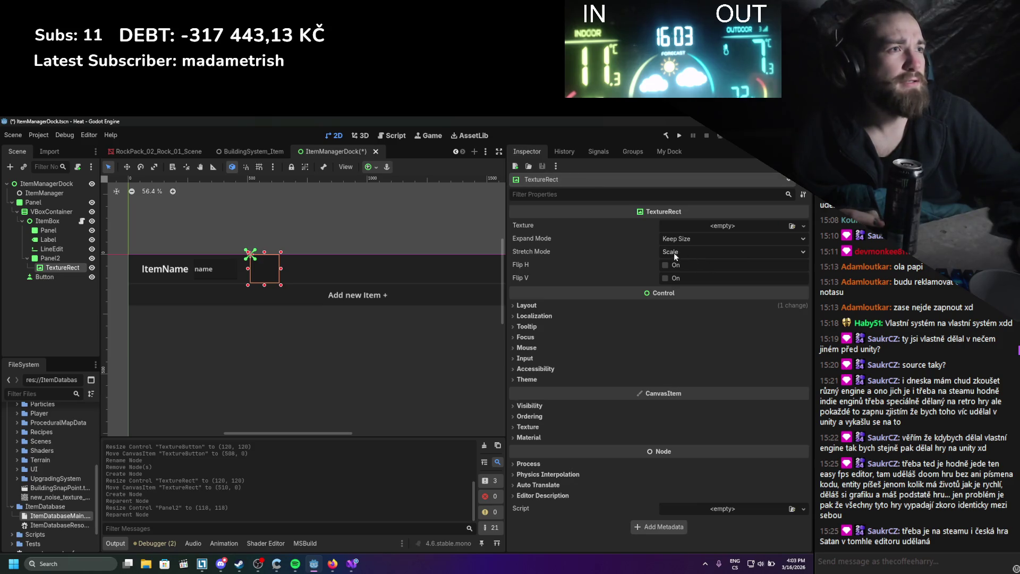
click(527, 304)
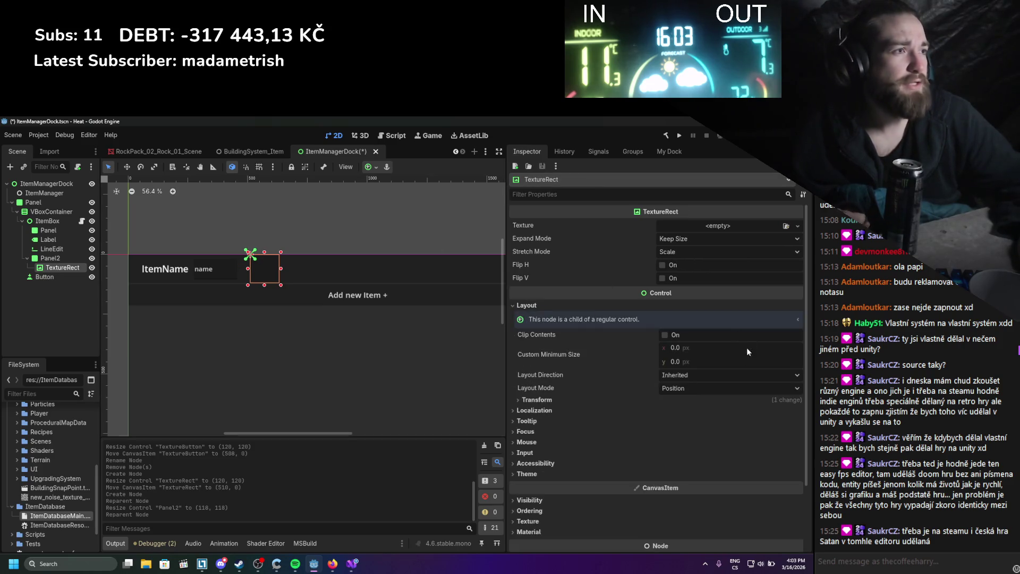
click(697, 387)
click(702, 410)
click(703, 404)
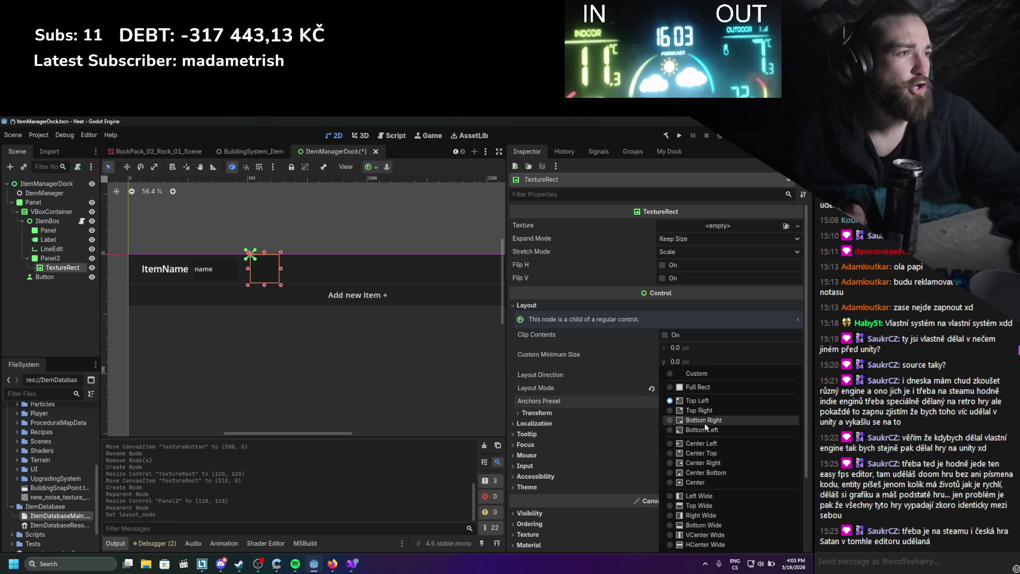
click(700, 387)
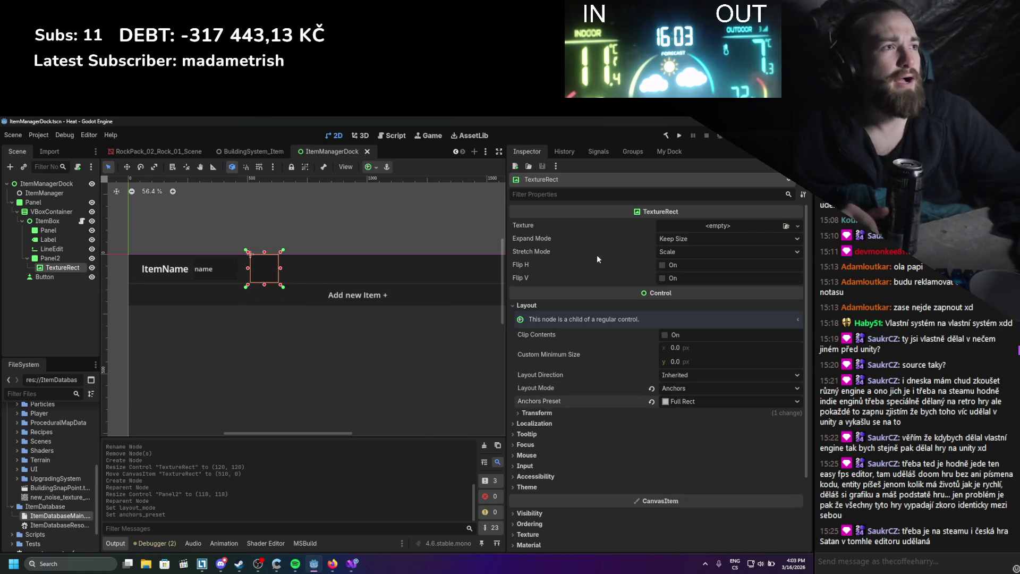
scroll(576, 447, down, 3)
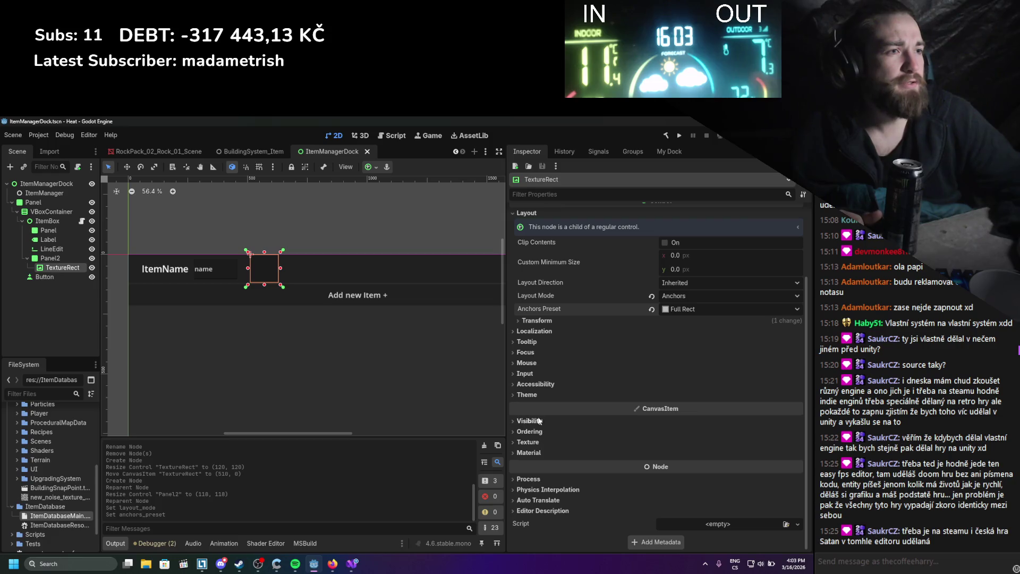
click(527, 363)
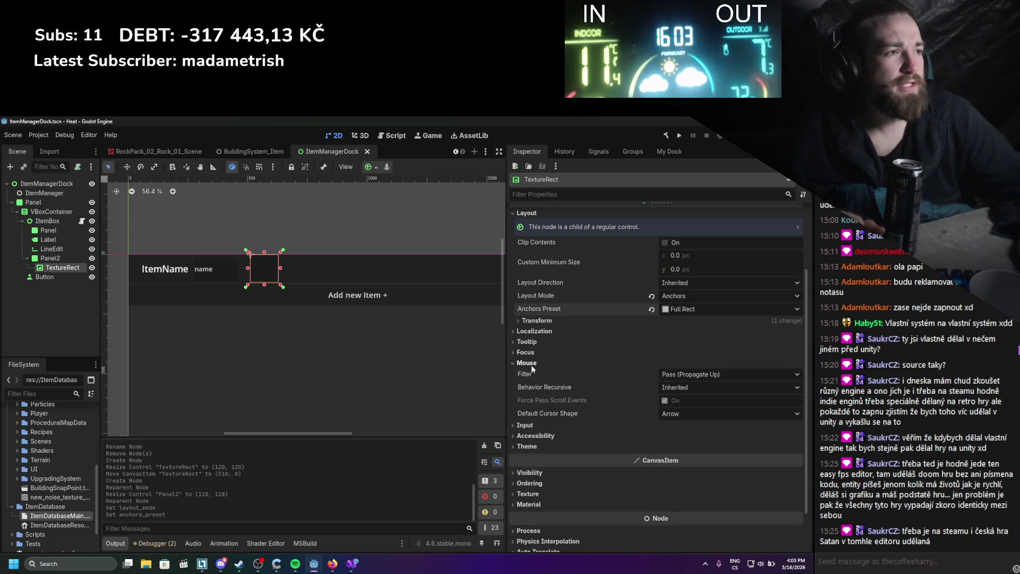
click(527, 363)
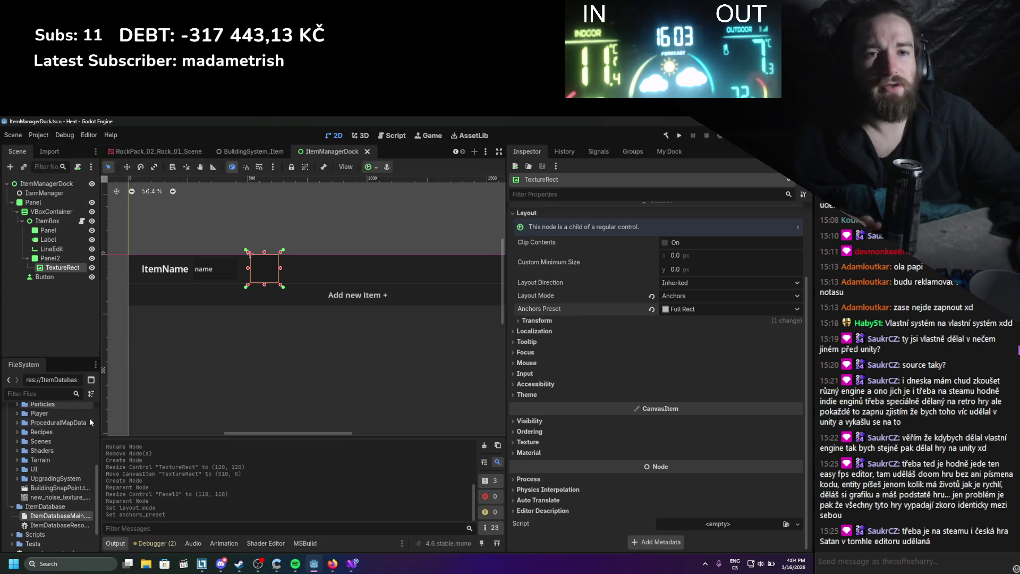
Change the _dock.DefaultSlot line to the right upper DockSlot completion and save ItemManagerDock.cs.
click(350, 566)
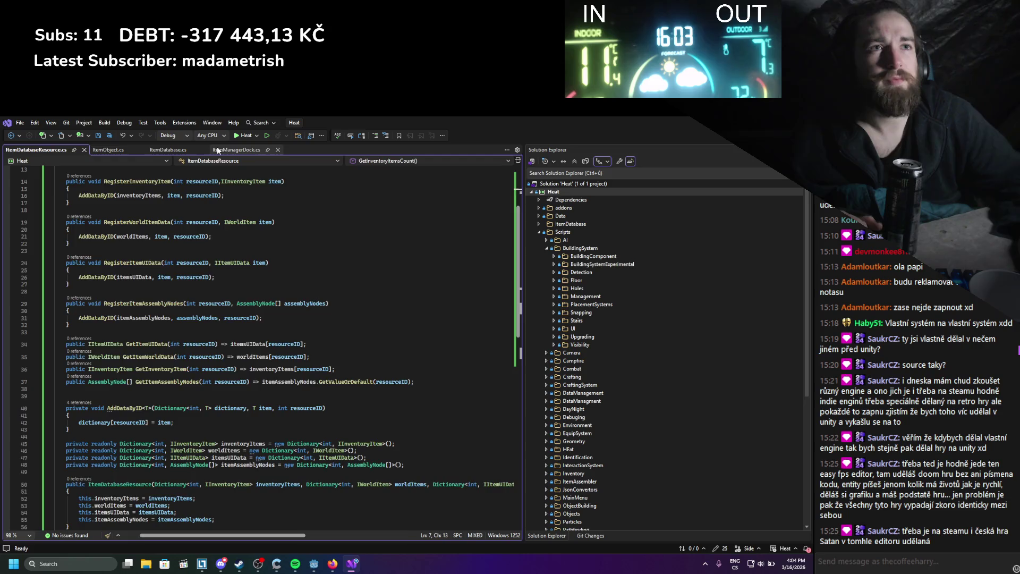
double_click(235, 318)
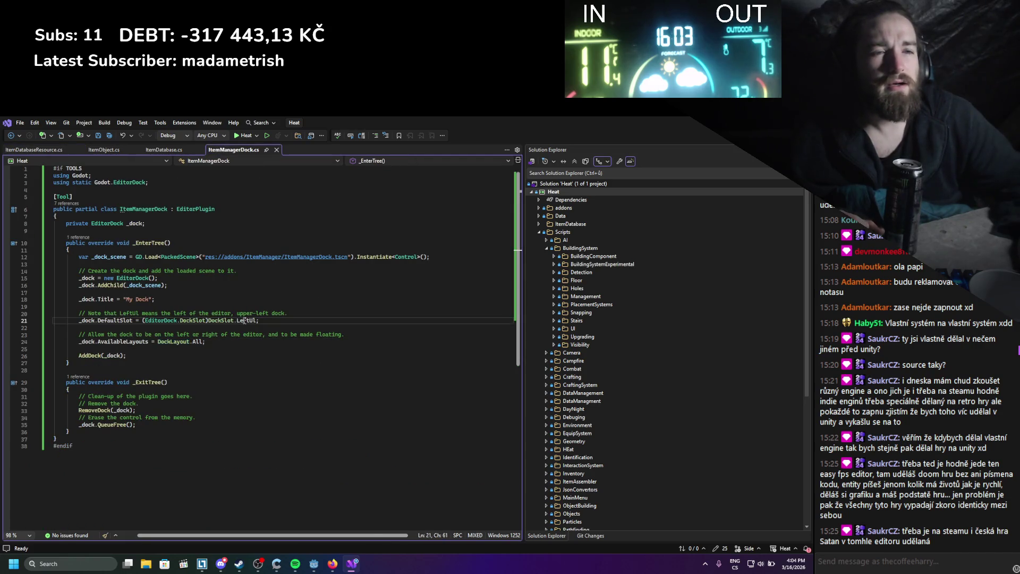
text(righ)
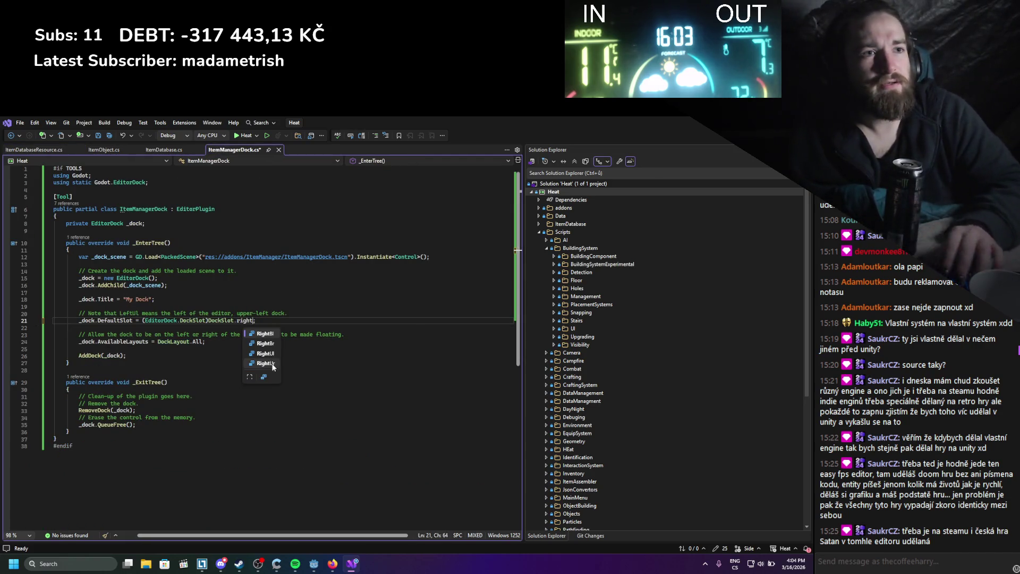
text(t)
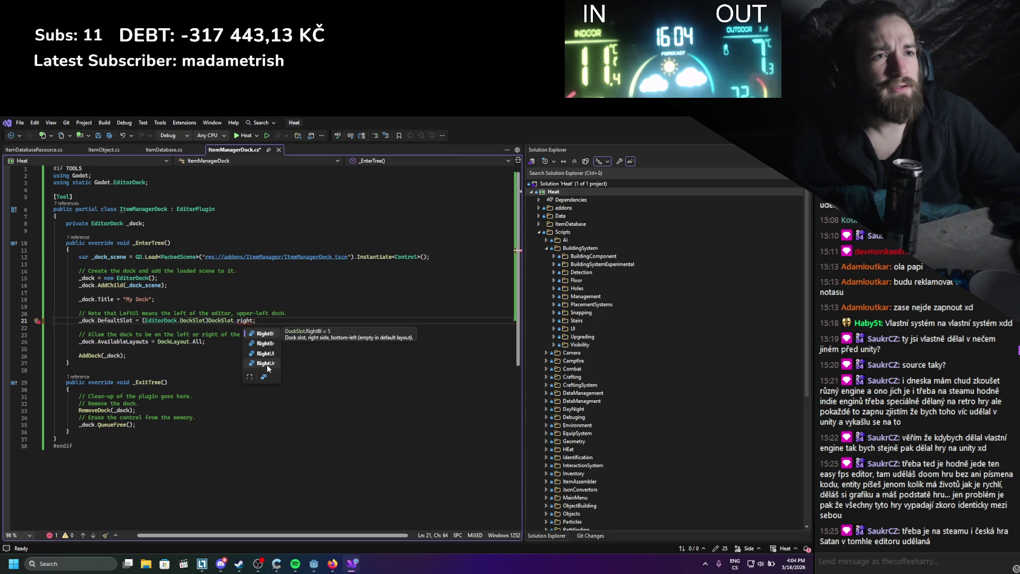
click(264, 354)
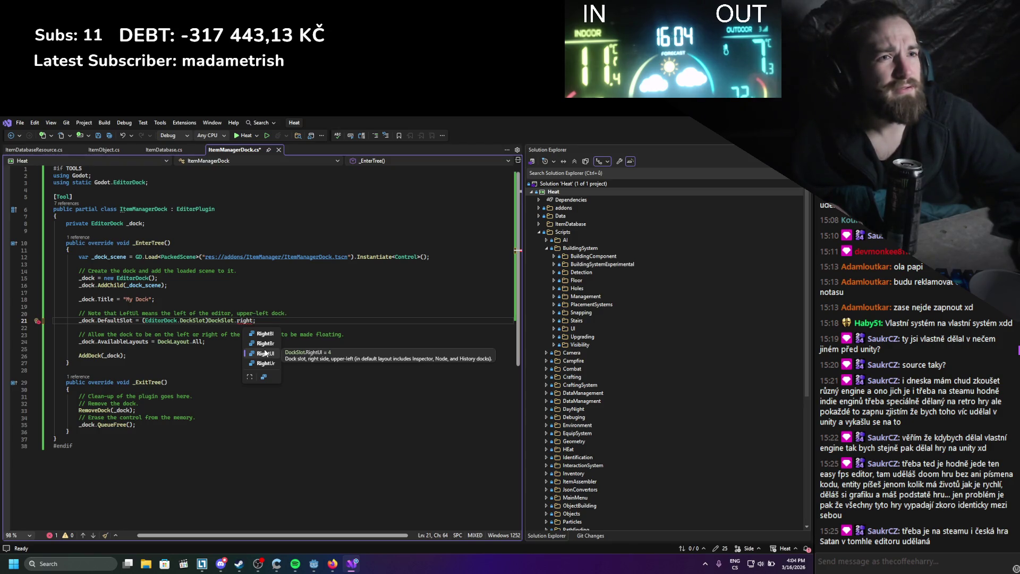
double_click(264, 363)
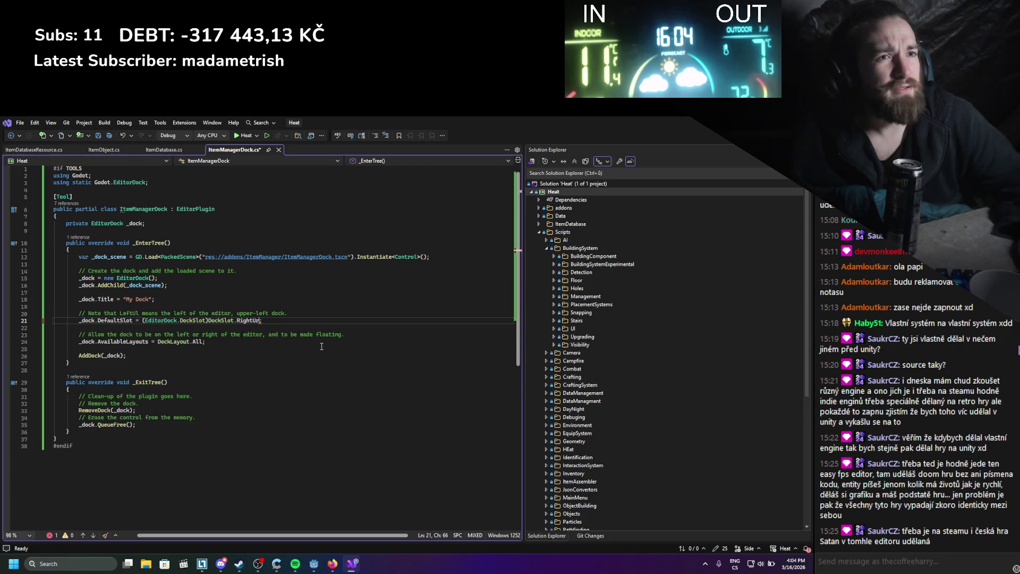
key(ctrl+s)
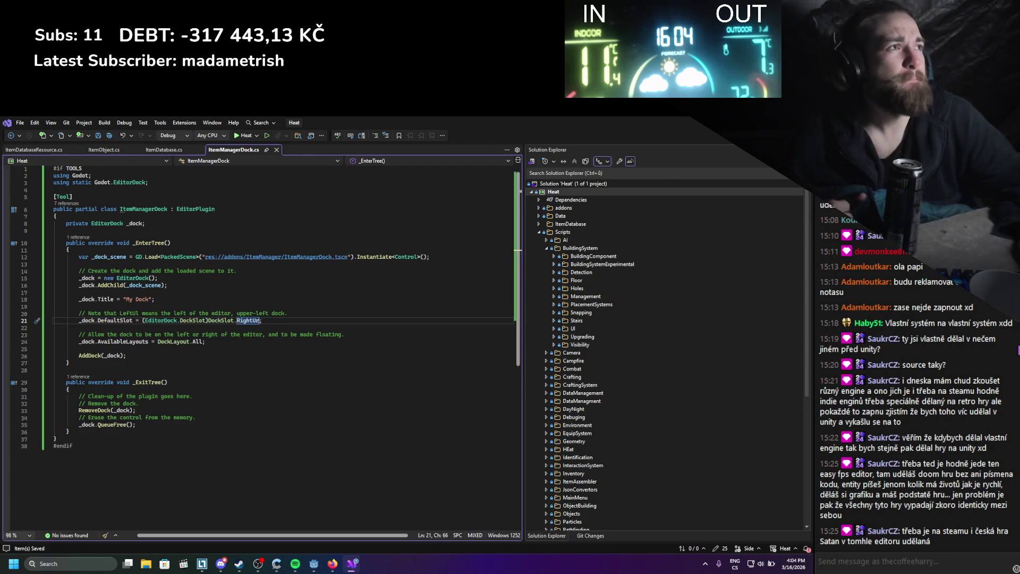
key(alt+Tab)
Rebuild, reload the ItemManager plugin, show My Dock, and try dropping a noise texture onto it.
click(665, 134)
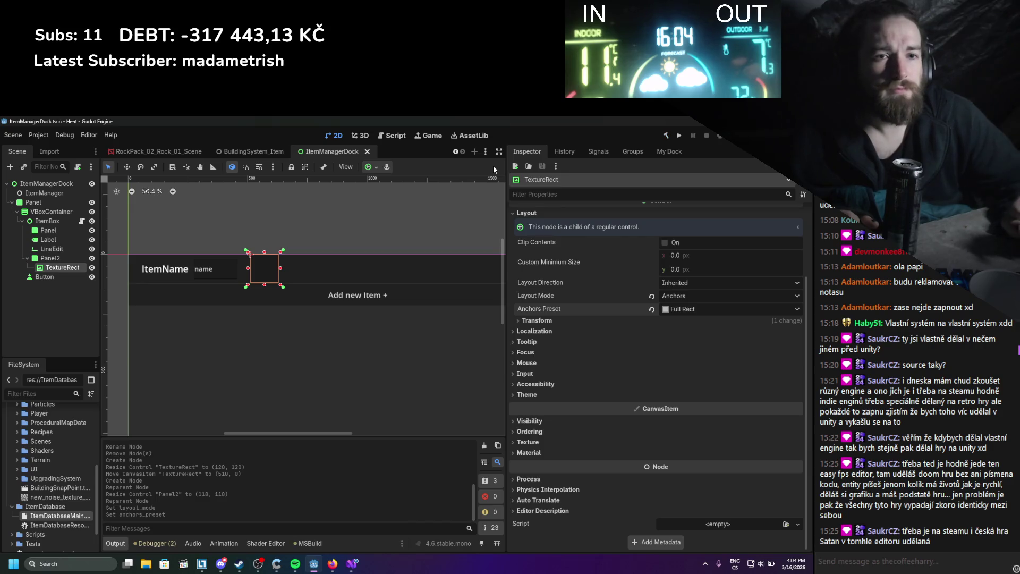
click(45, 136)
click(54, 151)
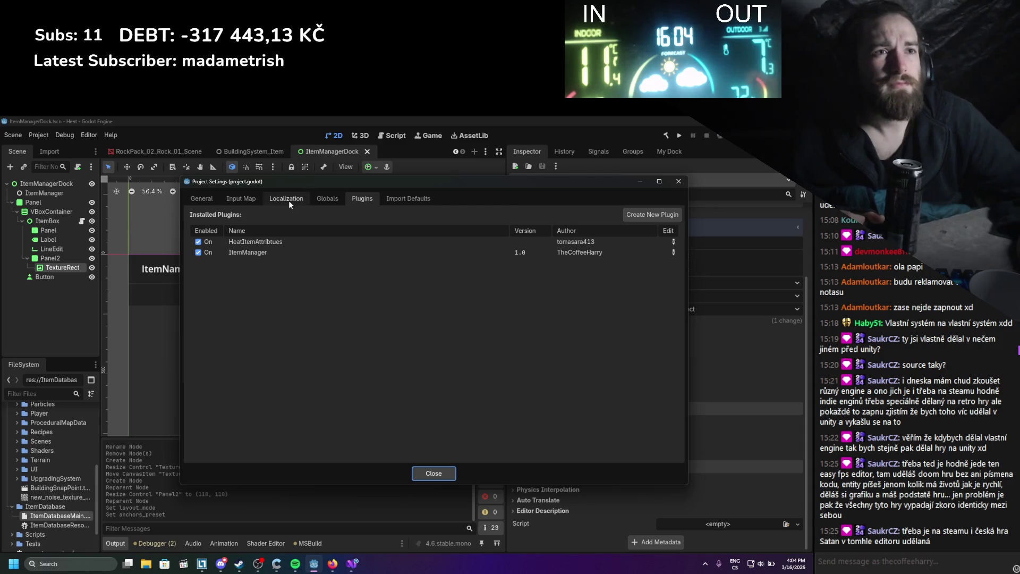
click(199, 252)
click(198, 252)
click(677, 183)
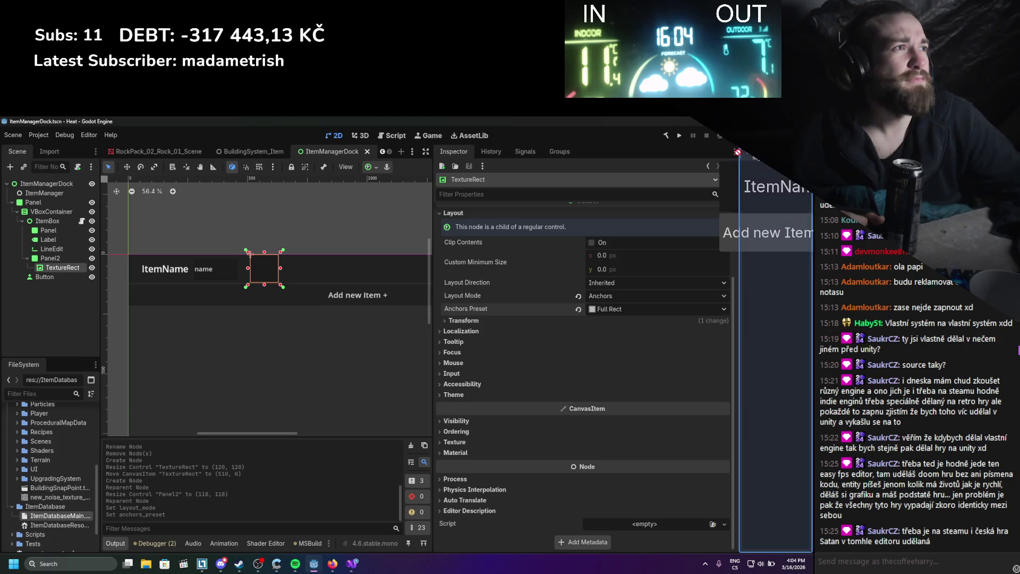
click(669, 152)
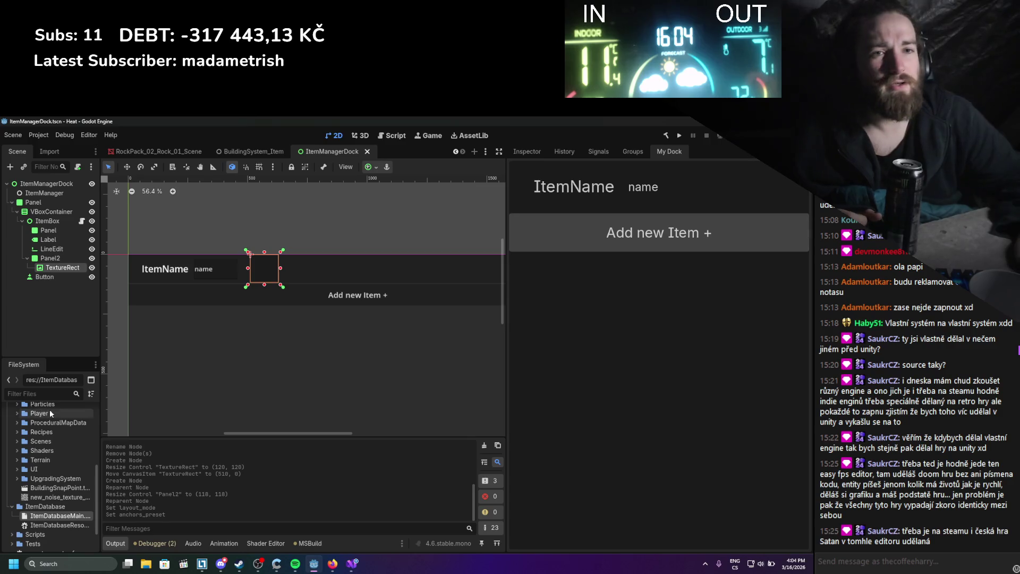
mouse_move(58, 496)
mouse_down()
mouse_move(712, 221)
mouse_move(709, 184)
mouse_move(771, 188)
mouse_move(754, 187)
mouse_move(690, 229)
mouse_up()
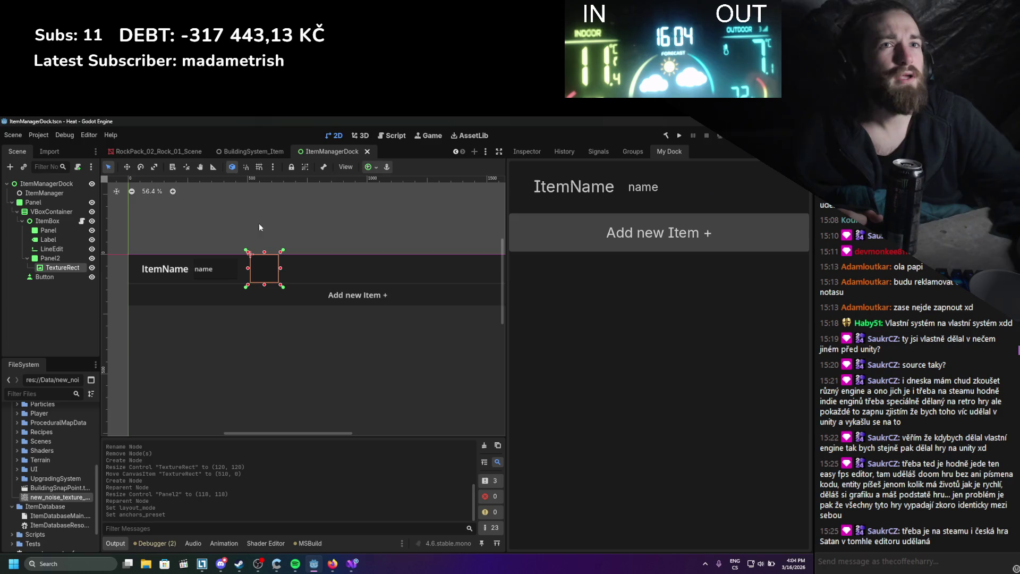
Reopen the TextureRect's Inspector and expand its Material, Texture, Ordering, Visibility, Input and Mouse sections.
click(528, 155)
scroll(575, 398, down, 4)
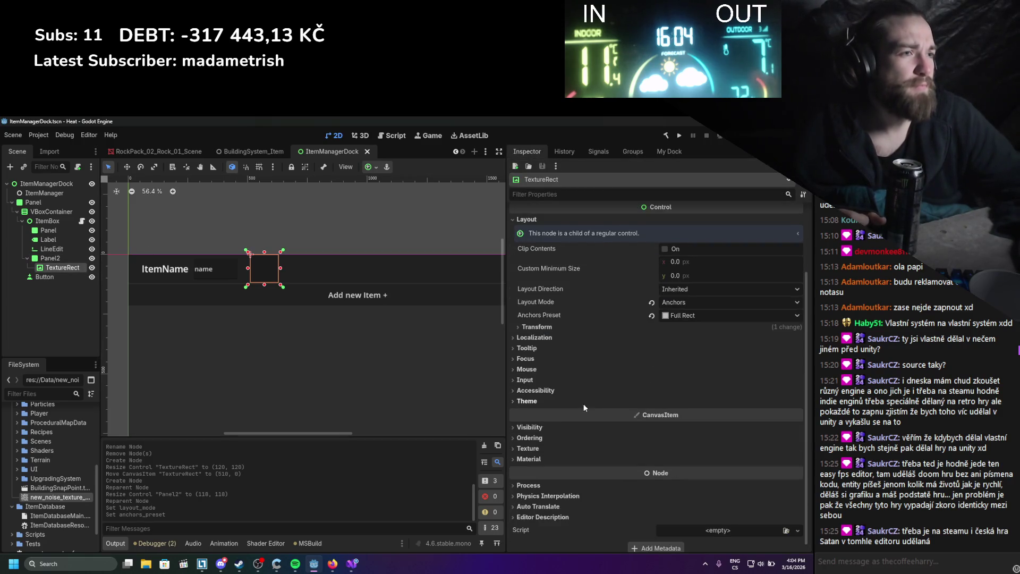
click(533, 454)
click(534, 443)
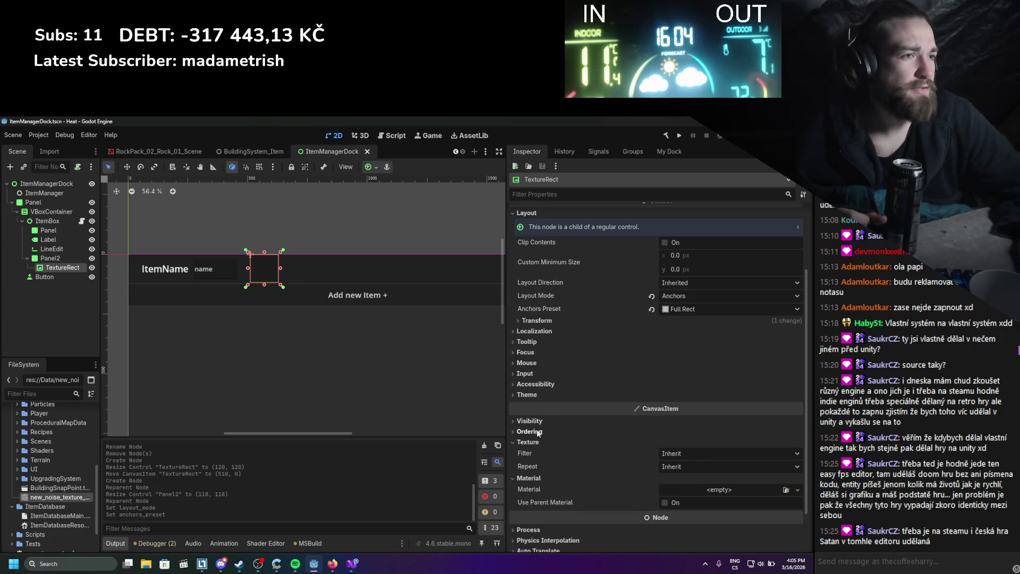
click(531, 431)
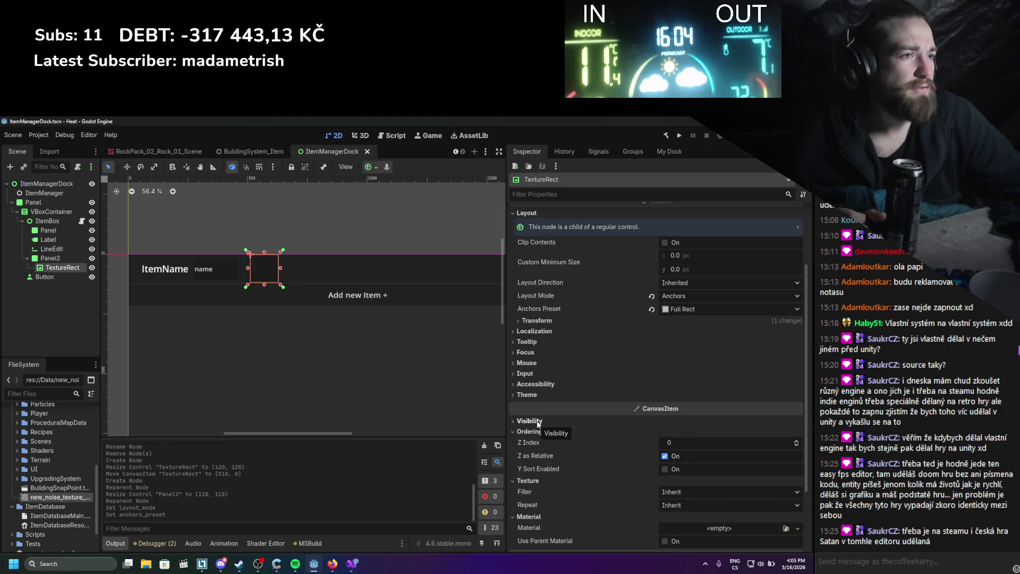
click(537, 421)
click(537, 421)
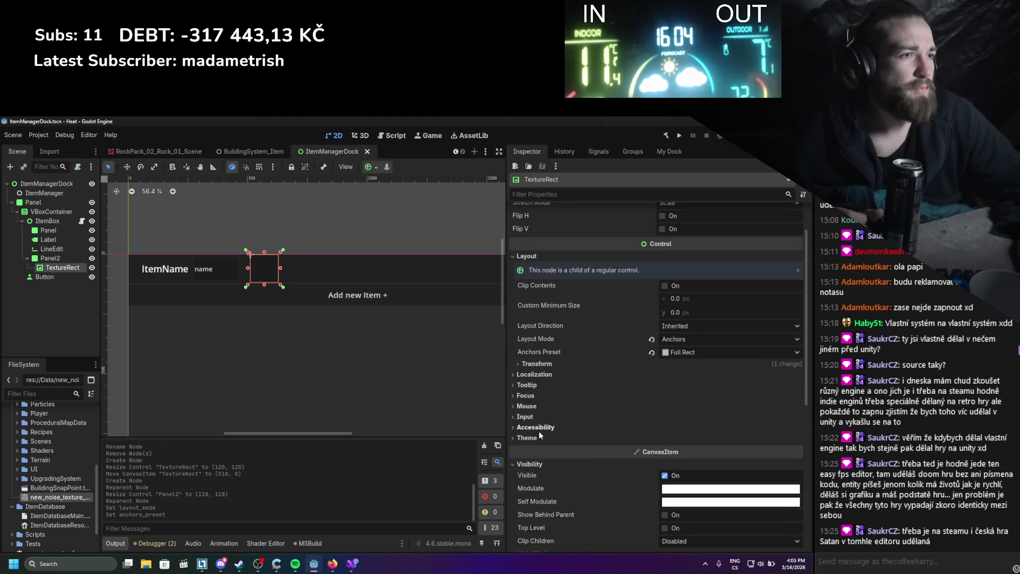
click(538, 428)
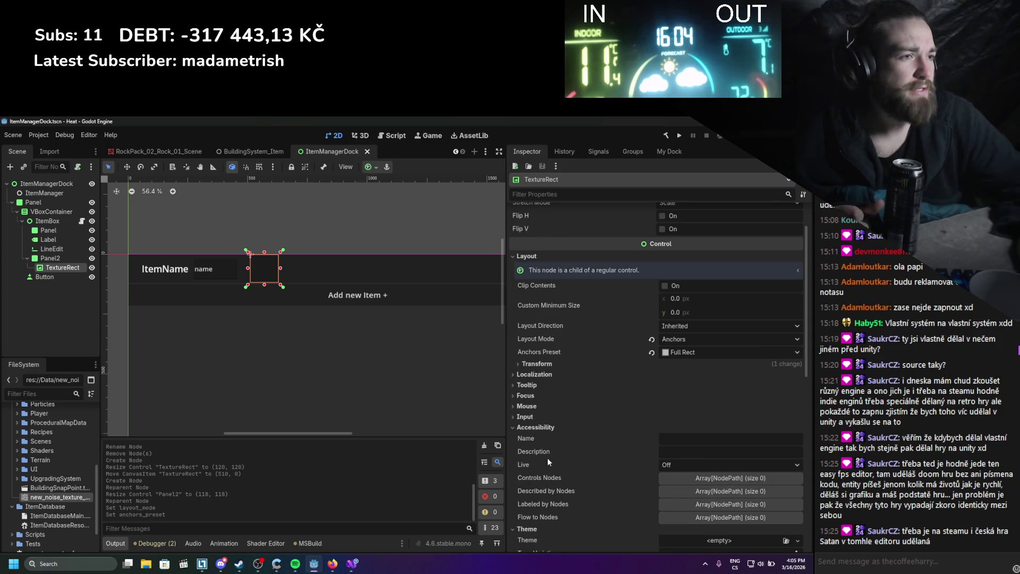
click(534, 416)
click(536, 409)
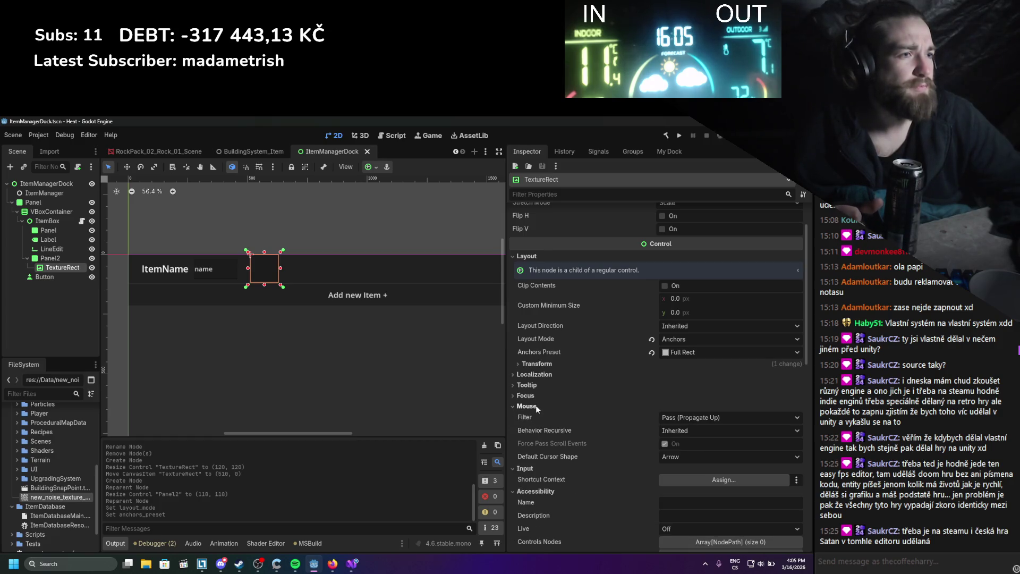
Check the Mouse Filter choices unchanged and glance through the Focus, Localization and Transform settings.
click(669, 418)
click(632, 414)
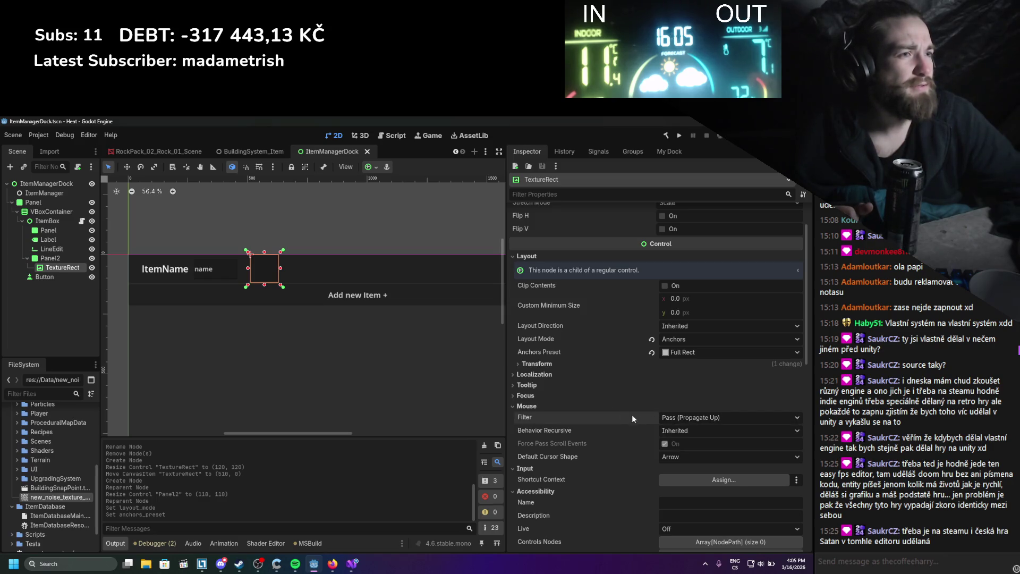
click(559, 395)
click(559, 395)
click(551, 375)
click(553, 375)
click(552, 364)
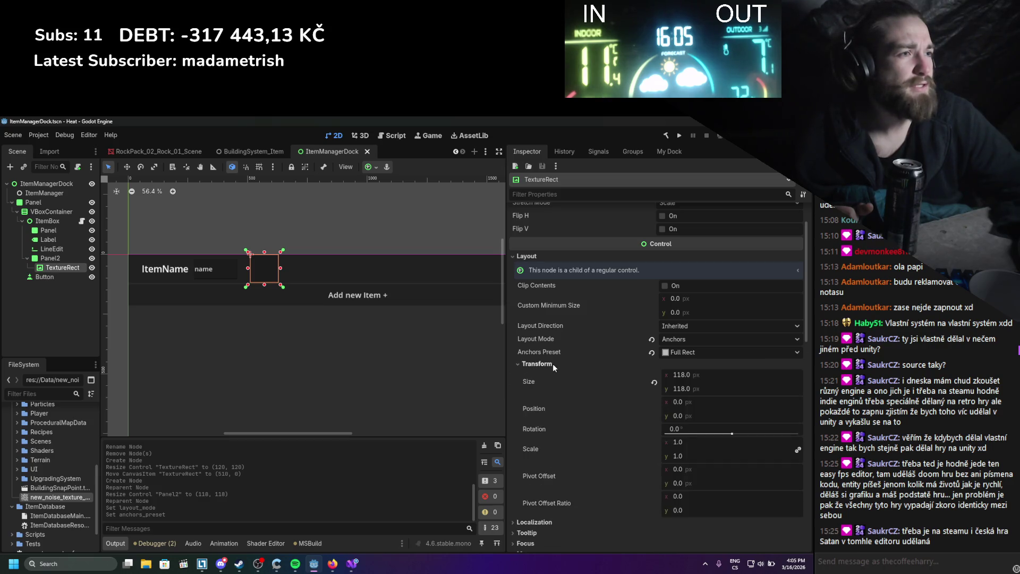
click(552, 364)
scroll(552, 363, up, 1)
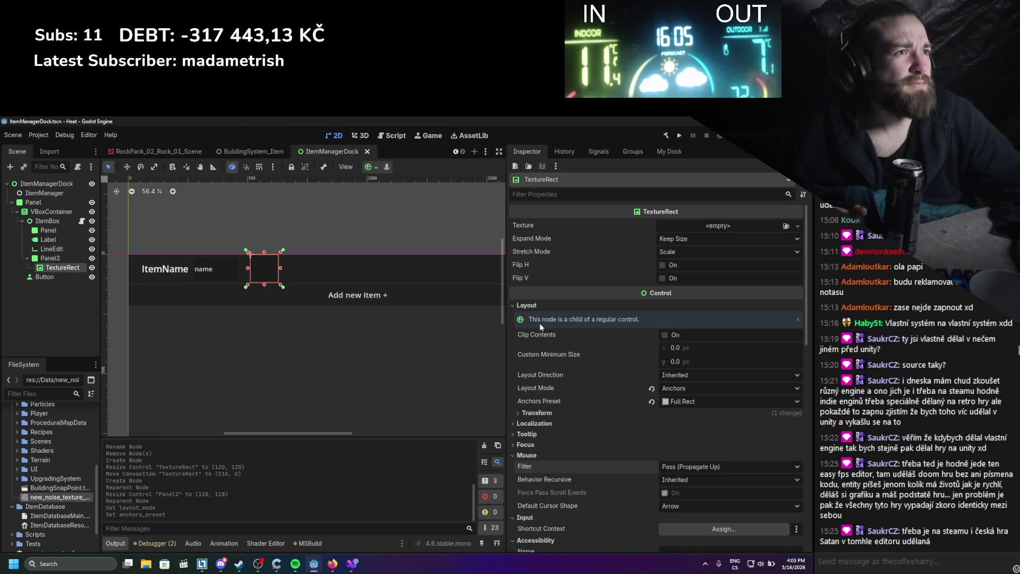
click(330, 567)
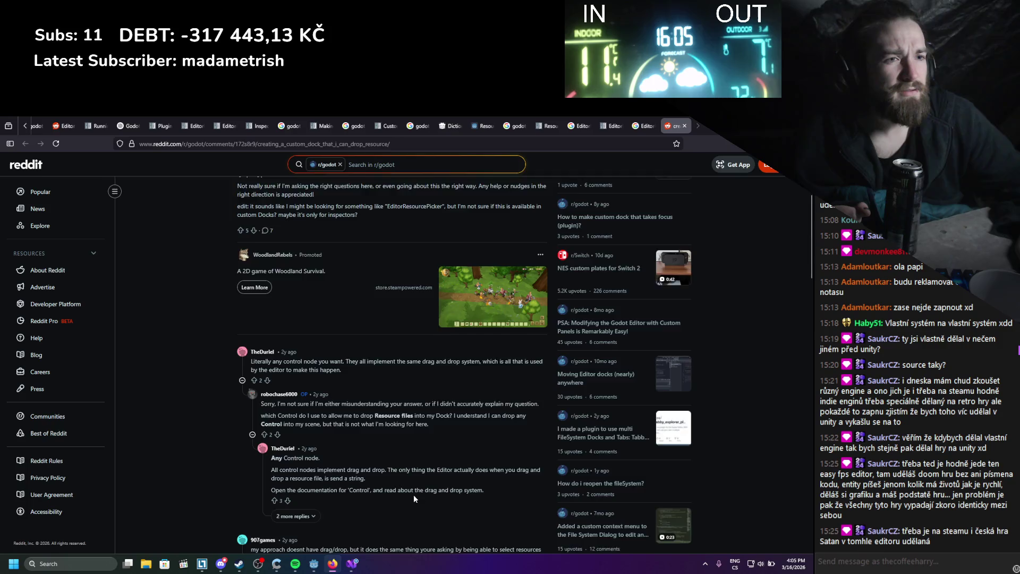
Load the two hidden replies in the r/godot thread and read through them.
scroll(413, 495, down, 1)
click(295, 472)
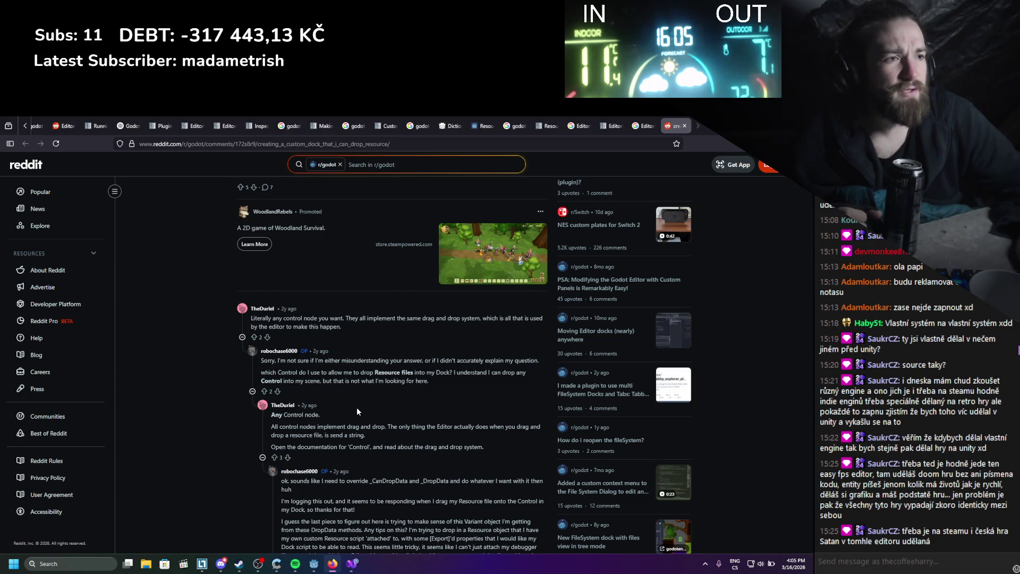
scroll(357, 412, down, 1)
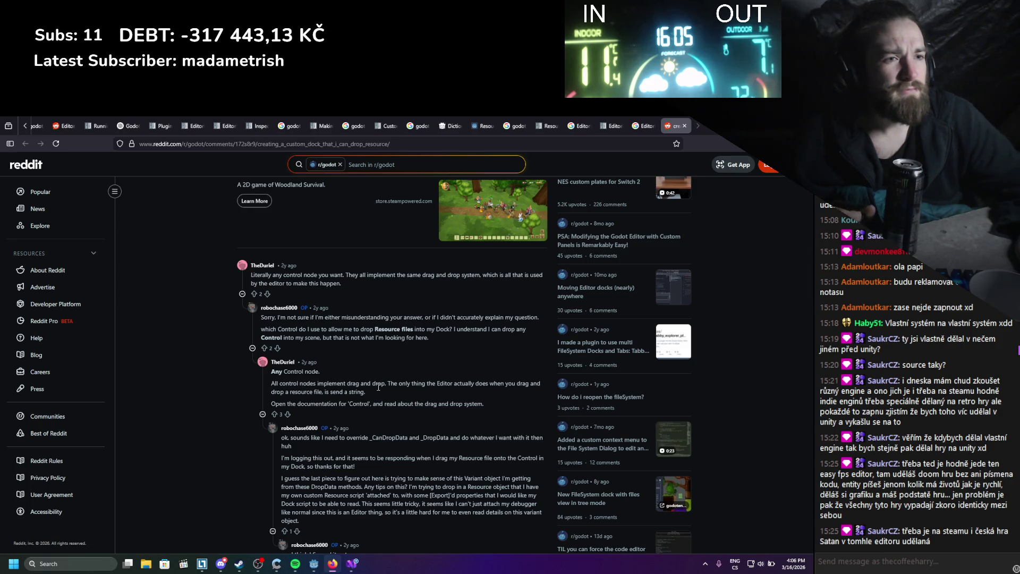
scroll(378, 386, down, 3)
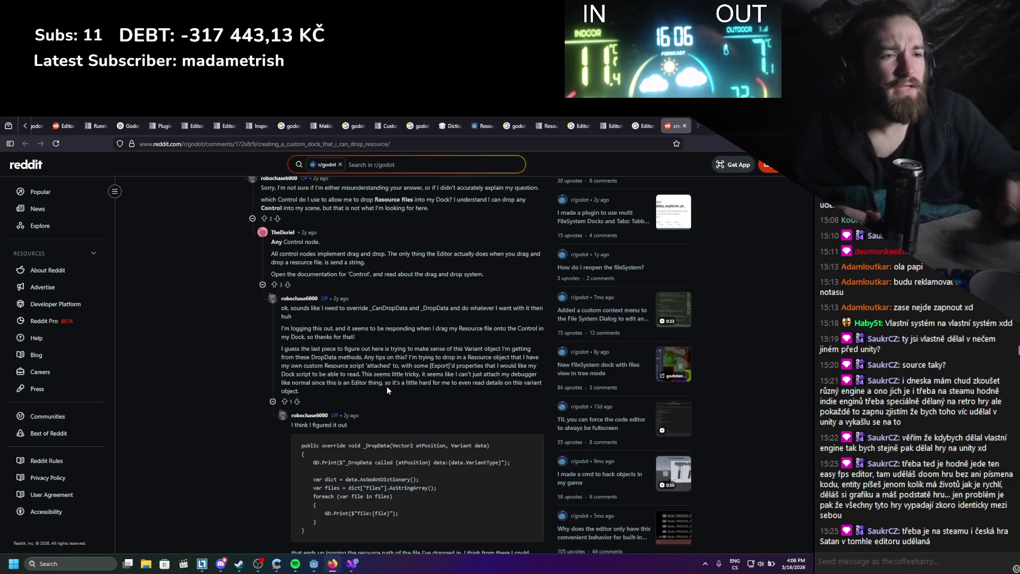
scroll(383, 390, down, 1)
scroll(315, 470, down, 3)
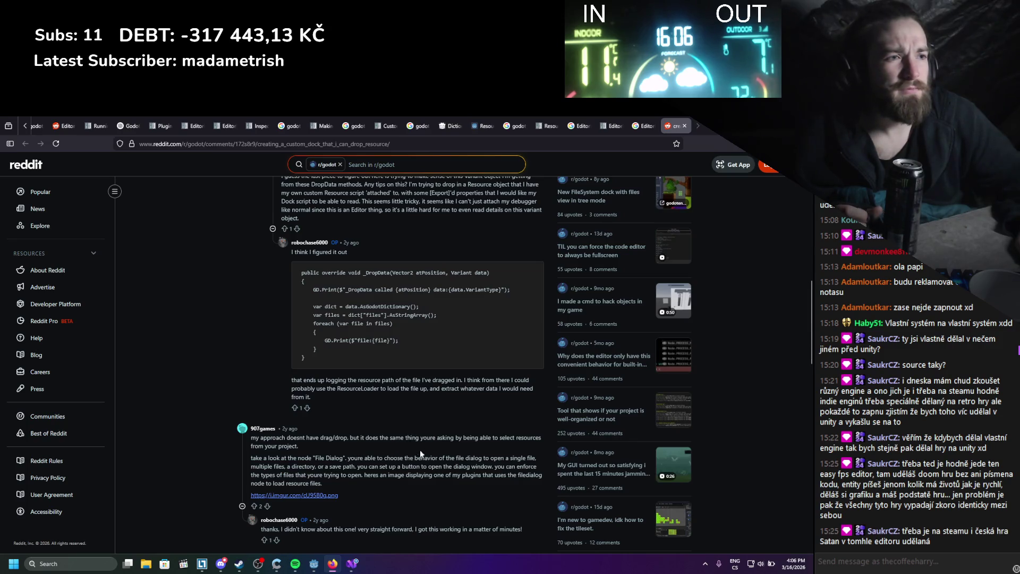
View the linked imgur screenshot in a new tab, then close it and return to Godot.
middle_click(319, 500)
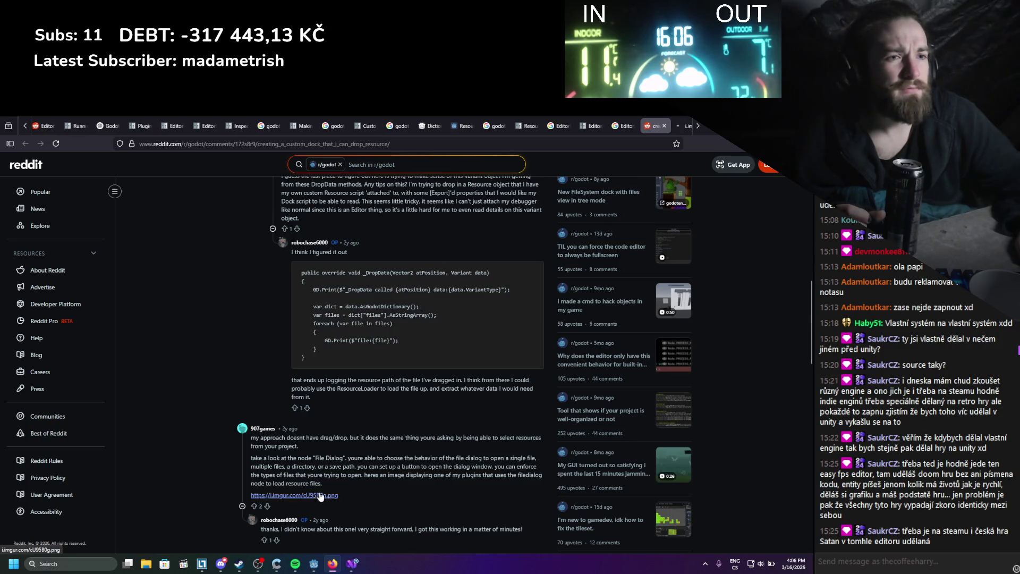
click(675, 124)
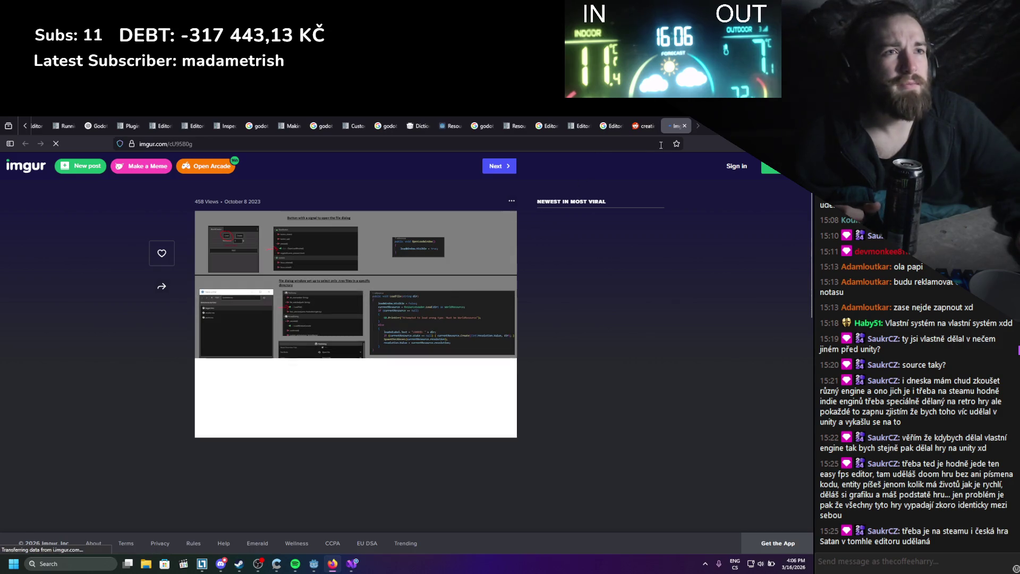
click(686, 116)
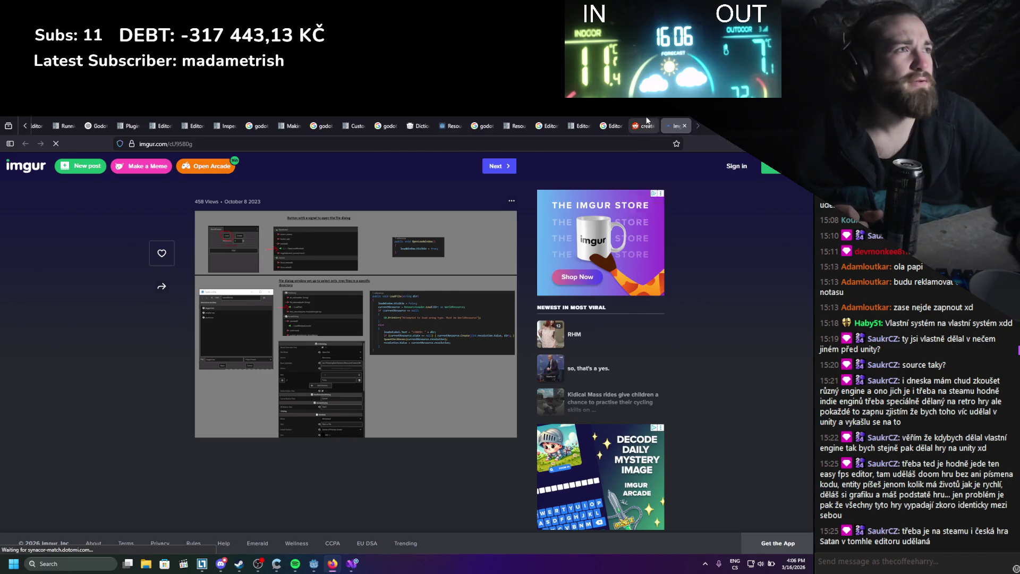
key(alt+Tab)
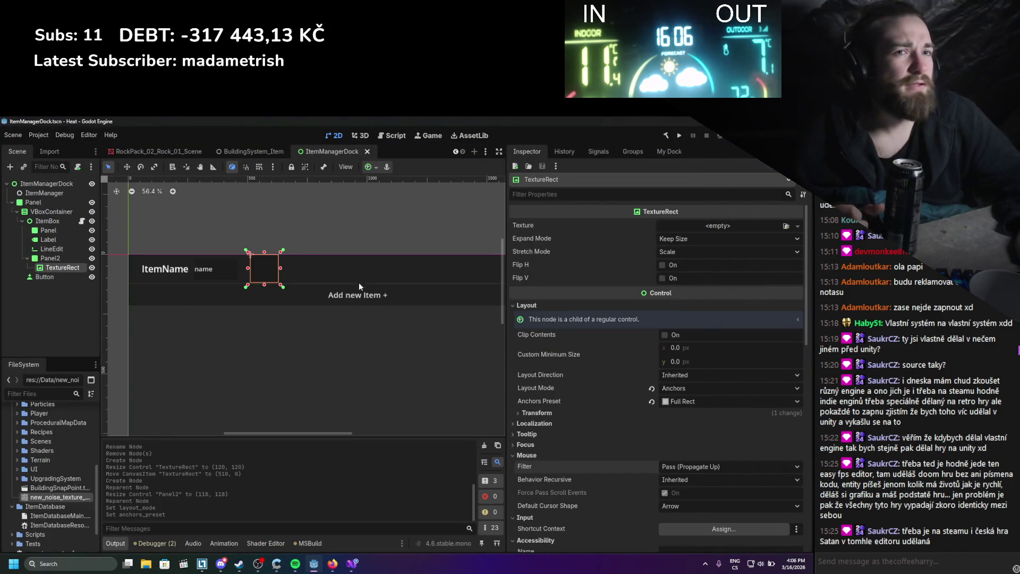
Filter the TextureRect's properties by name and look over the Process and cursor shape options.
click(620, 151)
click(526, 151)
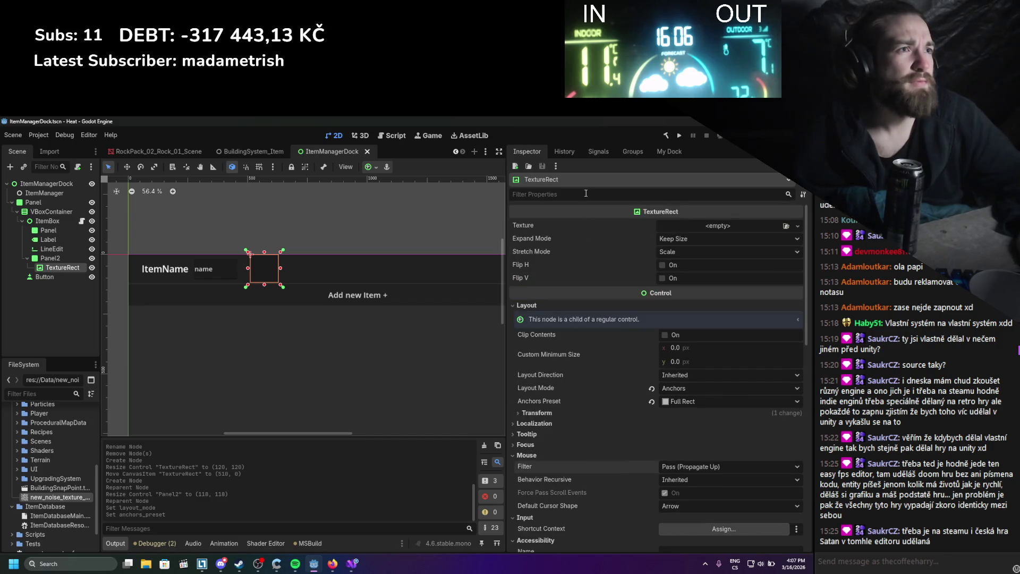
click(585, 194)
text(drag)
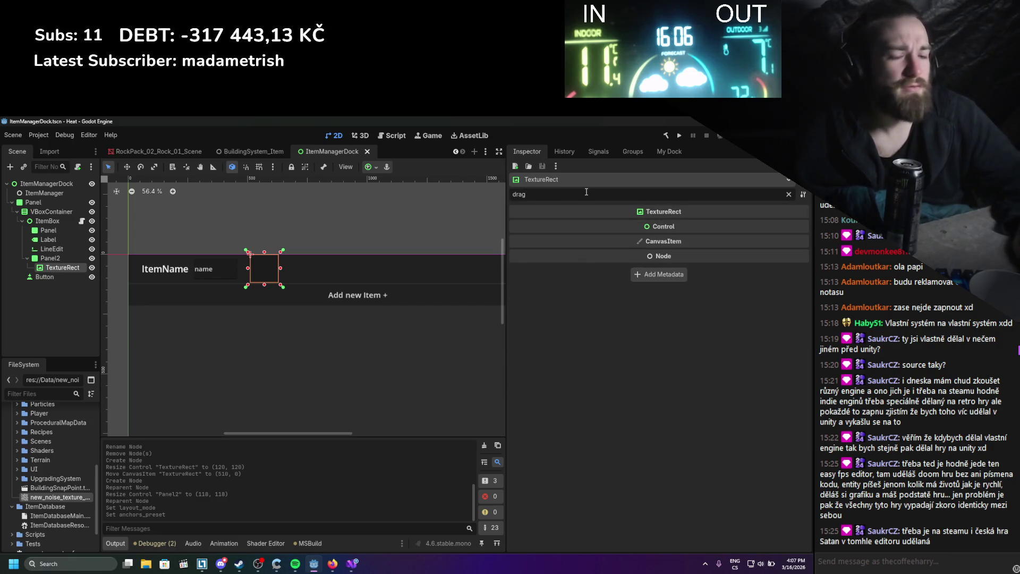
key(BackSpace)
key(BackSpace)
key(BackSpace)
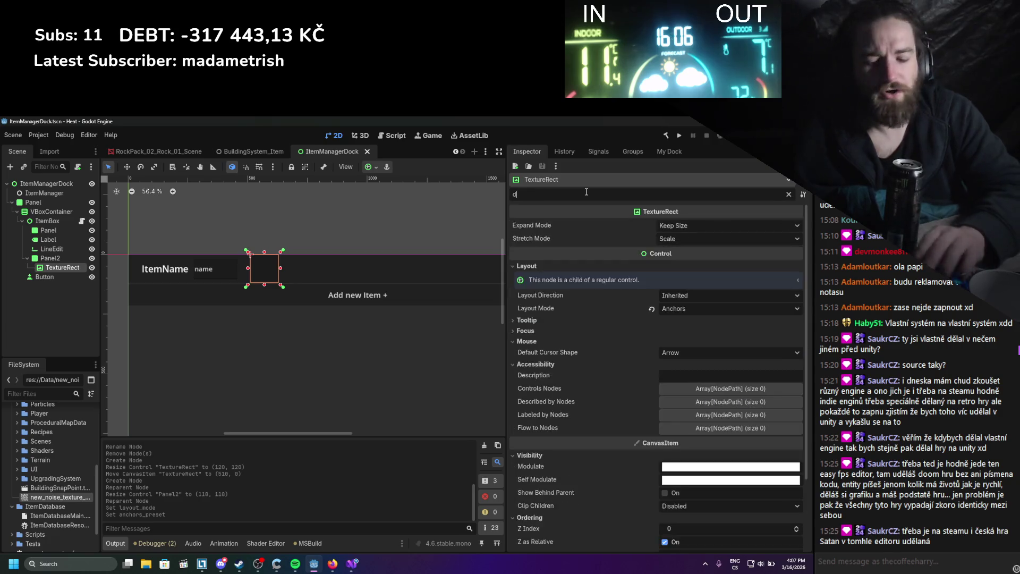
text(rop)
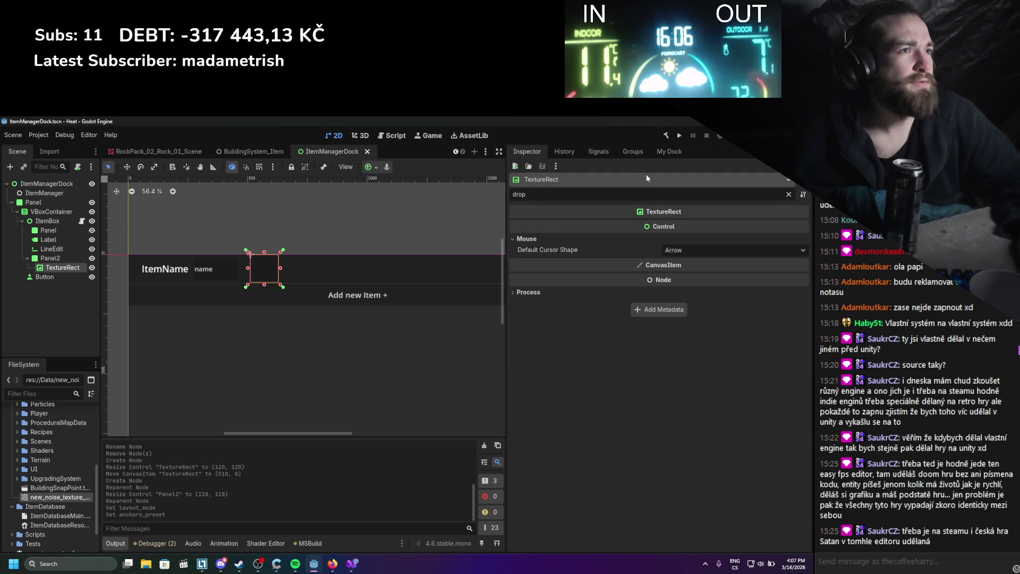
click(563, 292)
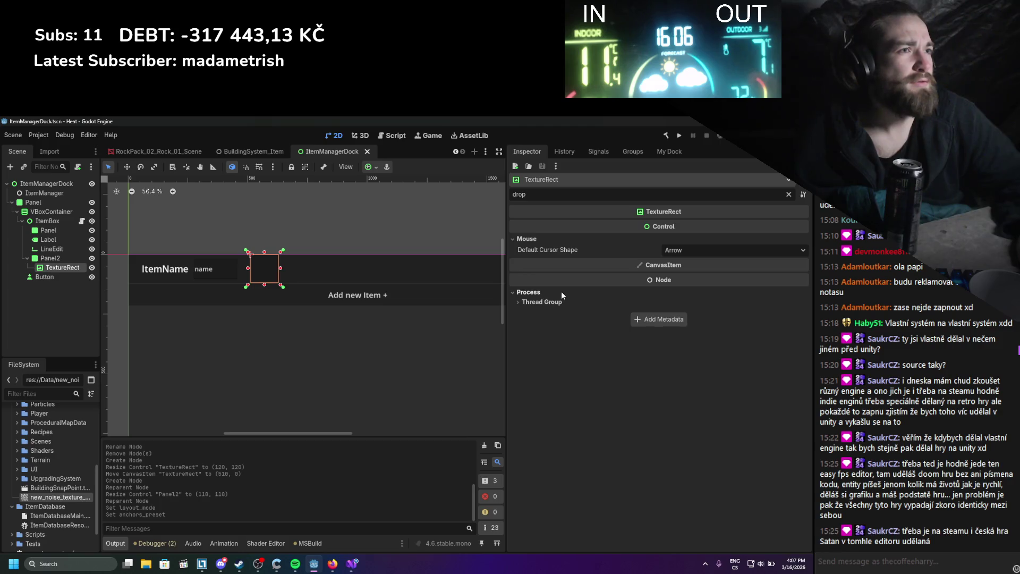
click(675, 249)
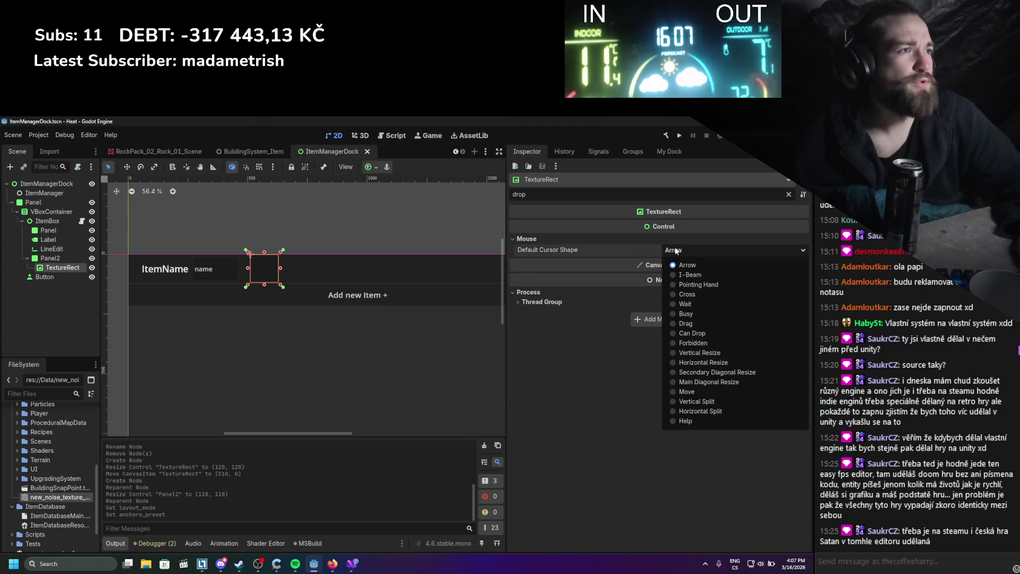
click(595, 284)
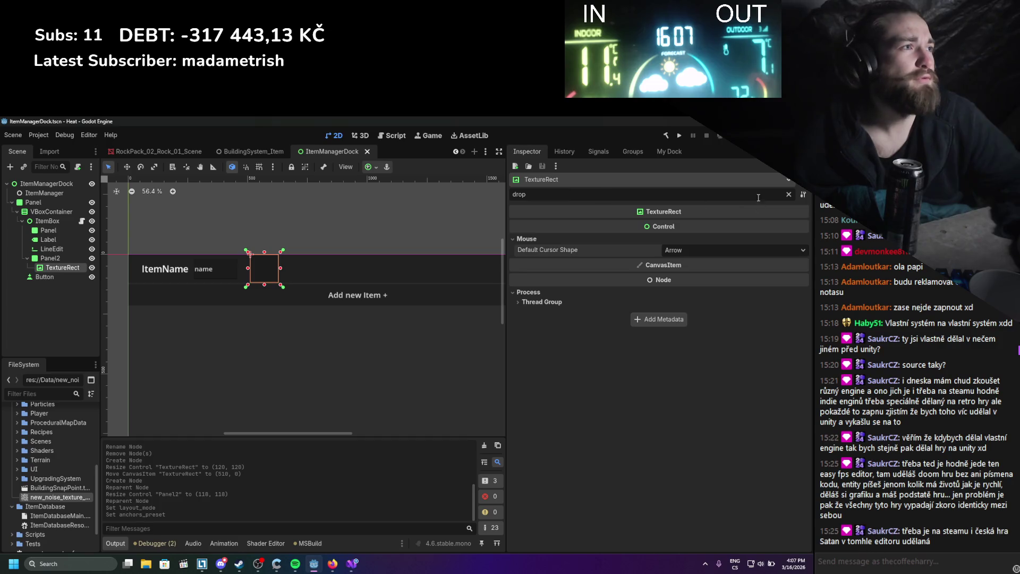
Clear the filter and inspect the Behavior Recursive and Mouse Filter choices without changing them.
click(788, 195)
scroll(598, 296, down, 3)
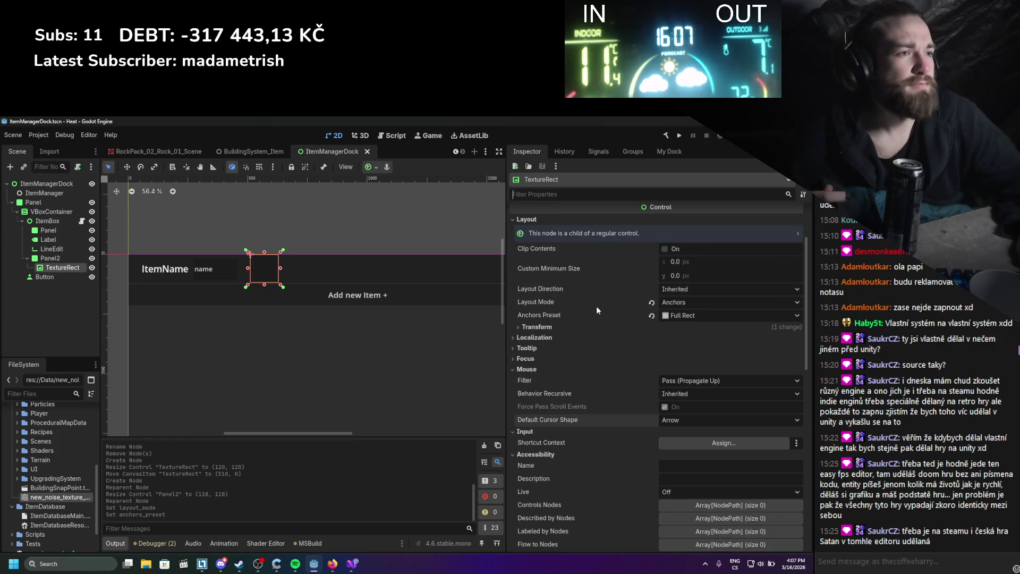
scroll(653, 336, down, 1)
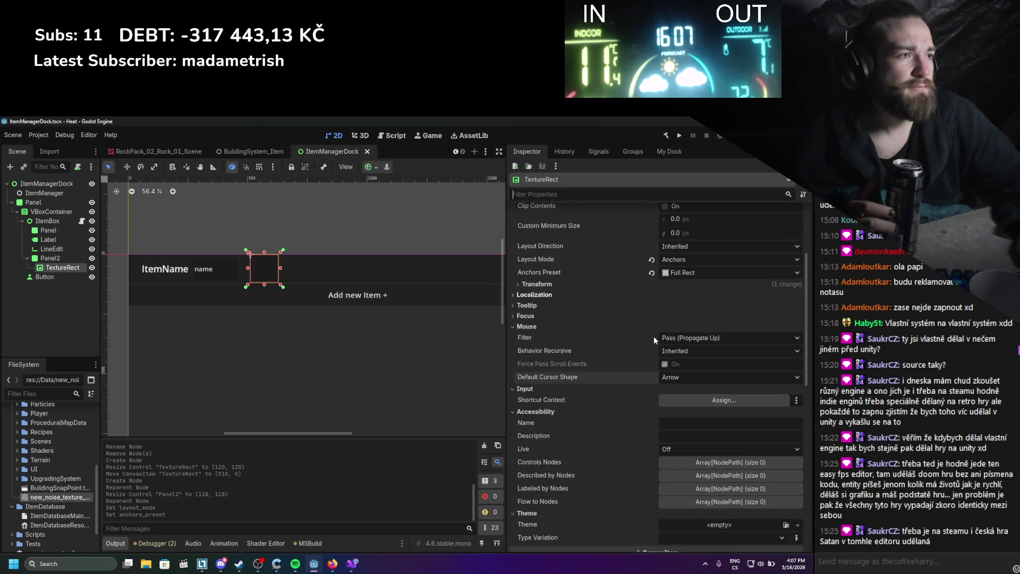
click(678, 353)
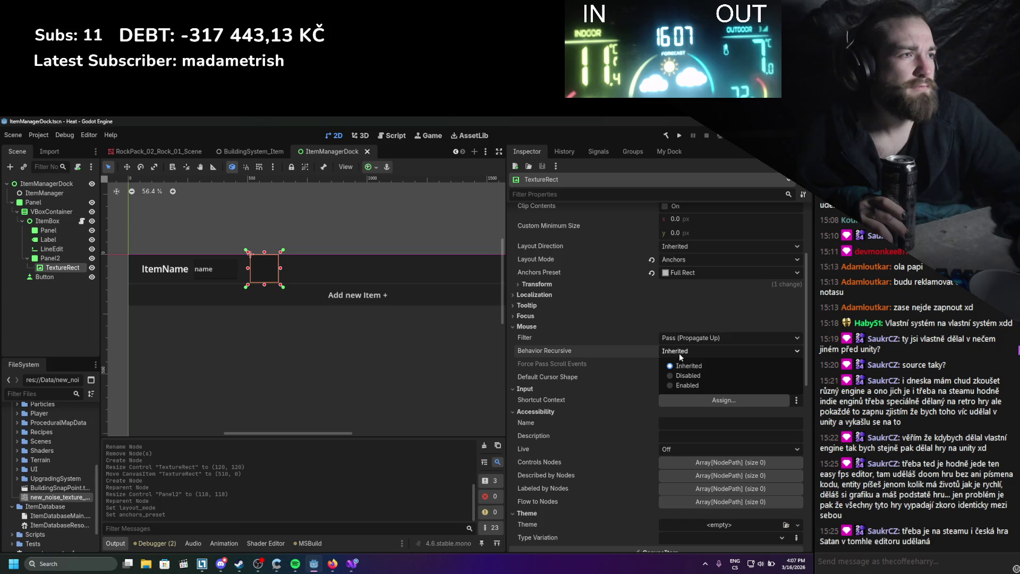
click(635, 351)
click(679, 338)
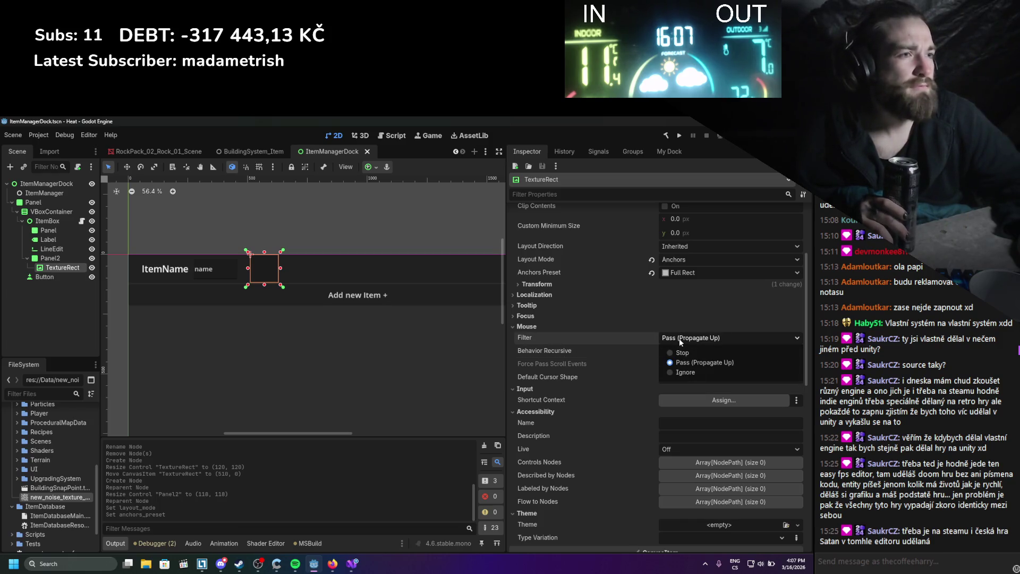
click(637, 337)
scroll(636, 337, down, 2)
scroll(635, 338, down, 2)
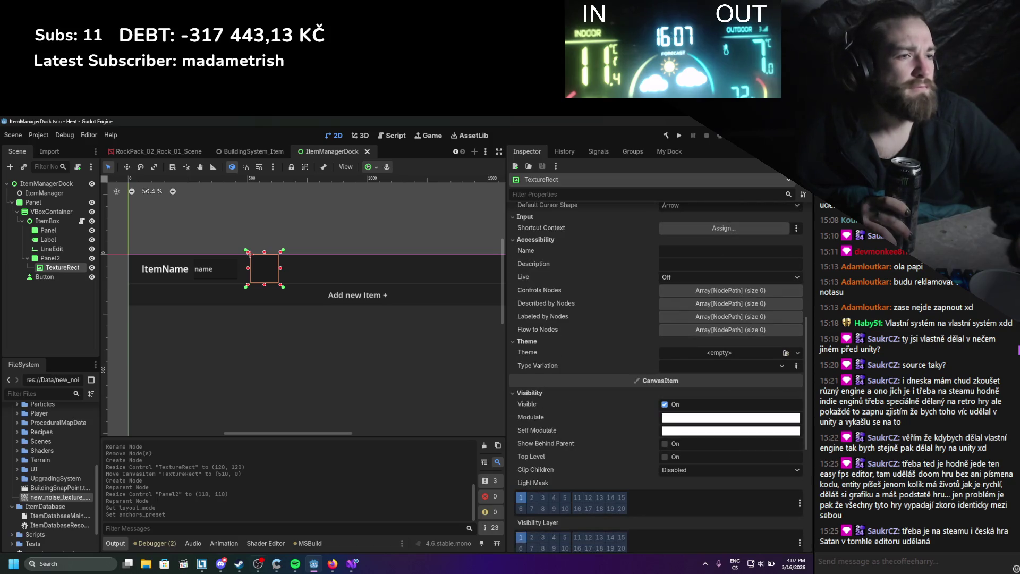
click(331, 560)
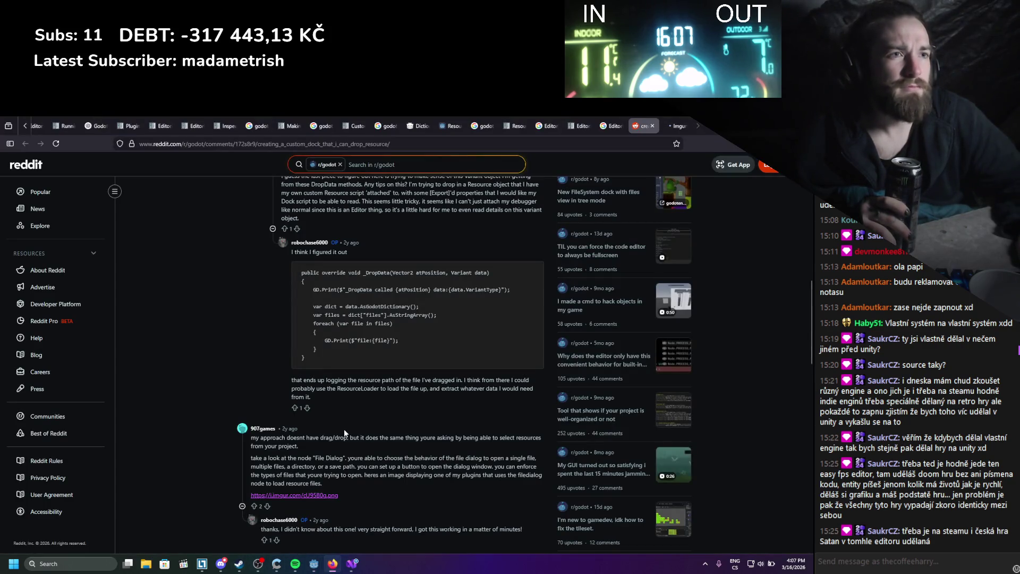
Search Google for 'godot control' and open the Control — Godot Engine documentation result in a new tab.
scroll(343, 428, down, 2)
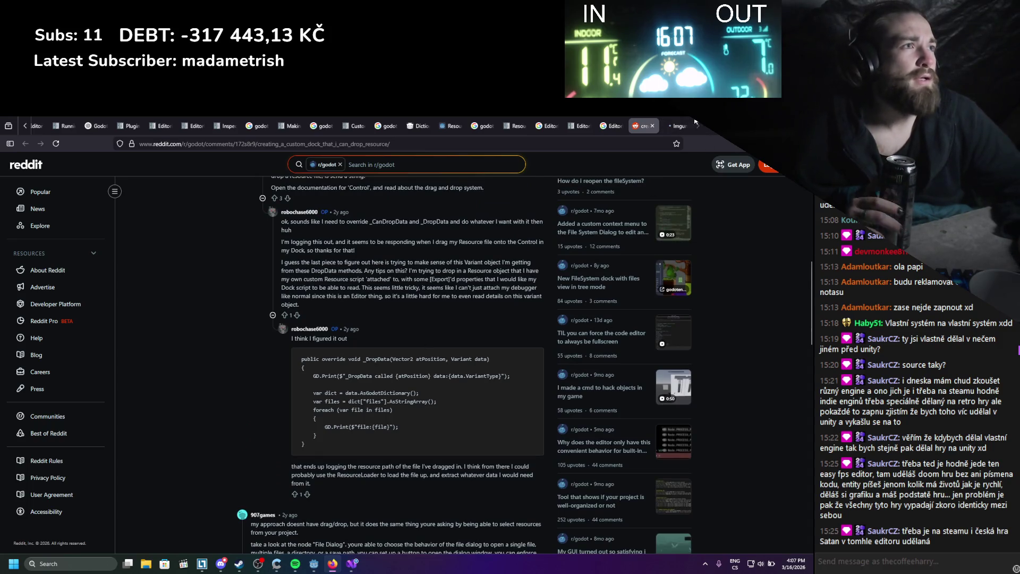
key(ctrl+t)
text(godot )
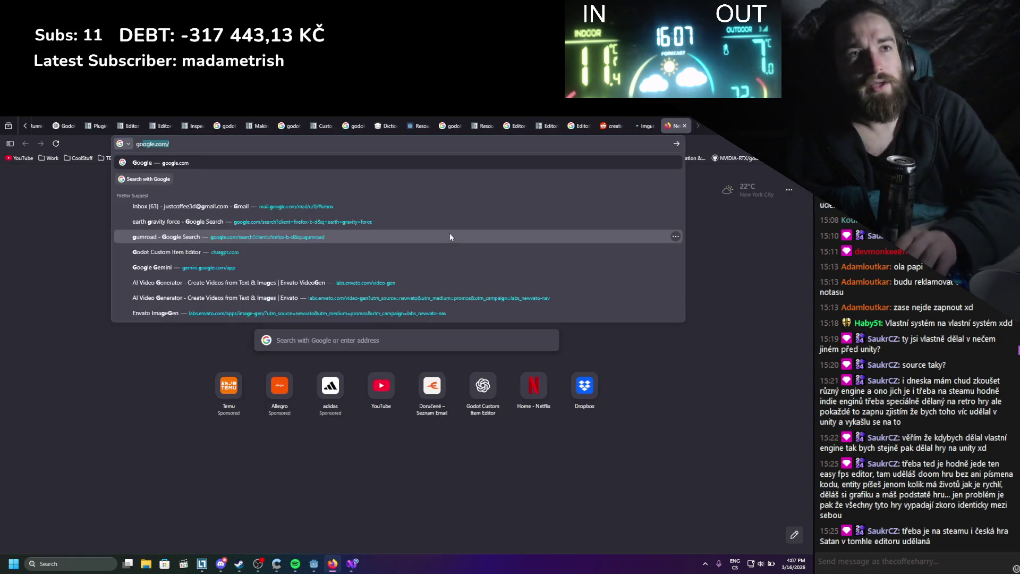
text(dr)
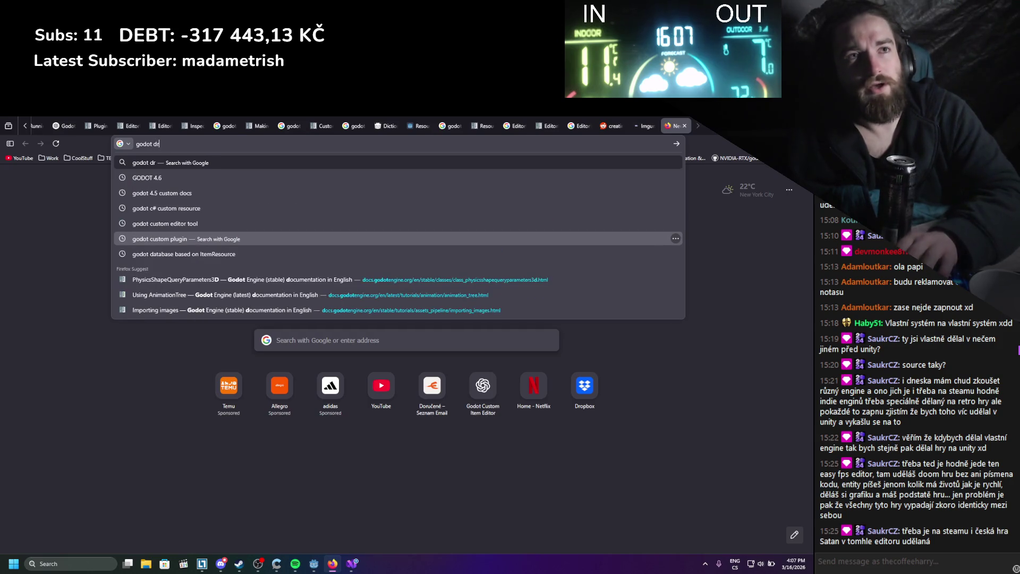
key(BackSpace)
key(BackSpace)
text(co)
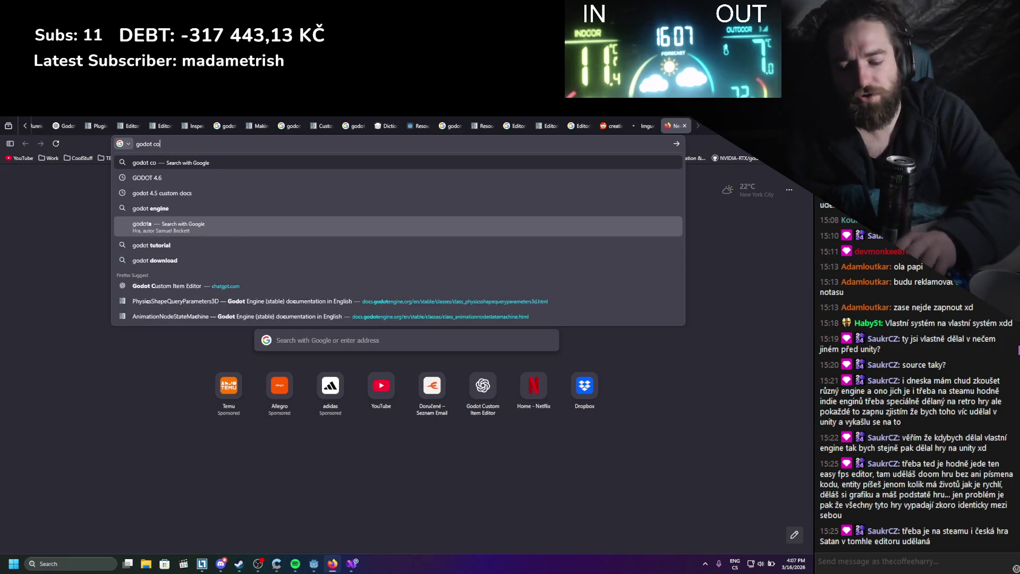
text(ntrol)
key(Return)
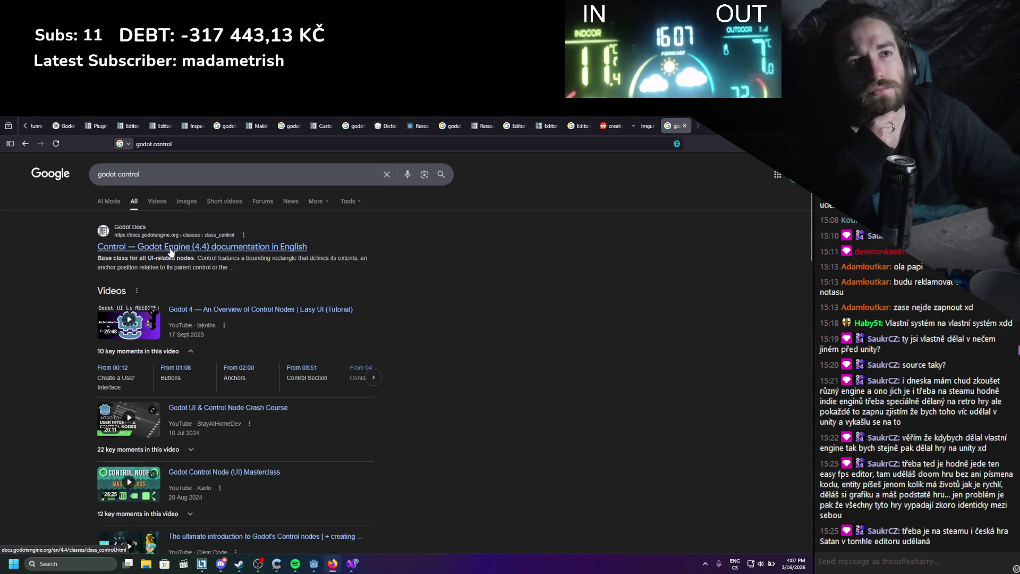
middle_click(213, 247)
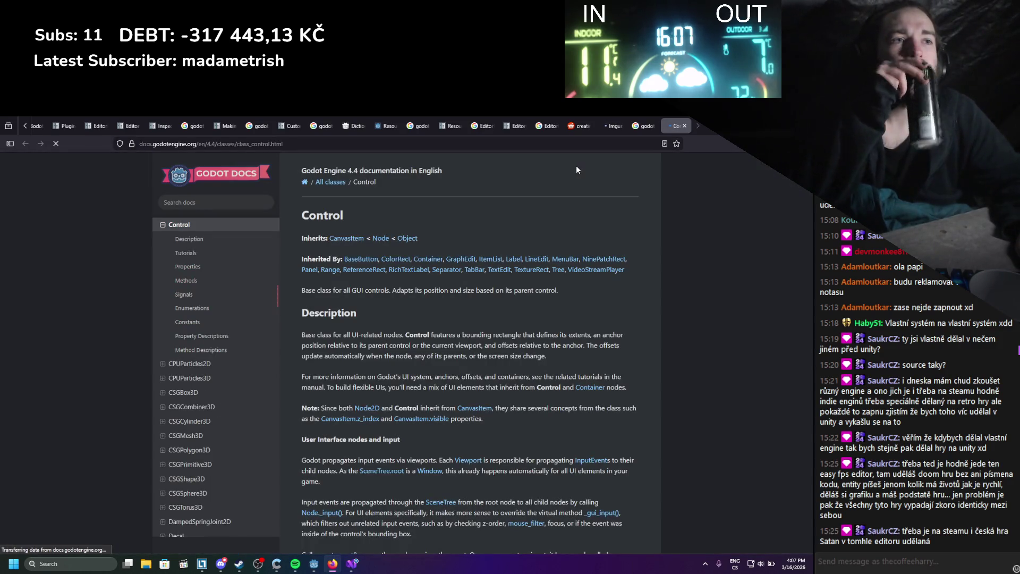
Scroll down to the Control page's Methods table and jump to the _drop_data description.
scroll(571, 169, down, 3)
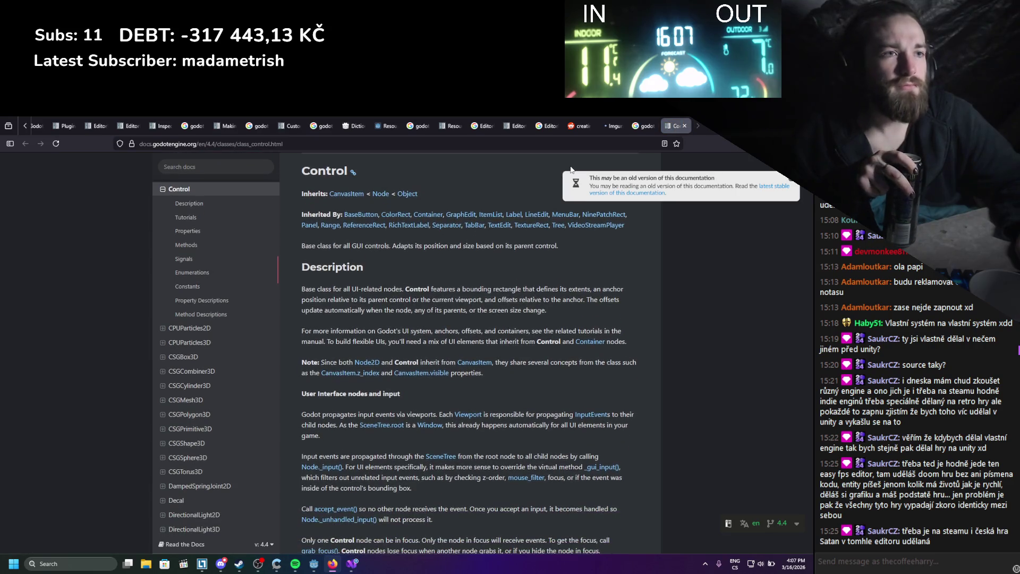
scroll(570, 169, down, 1)
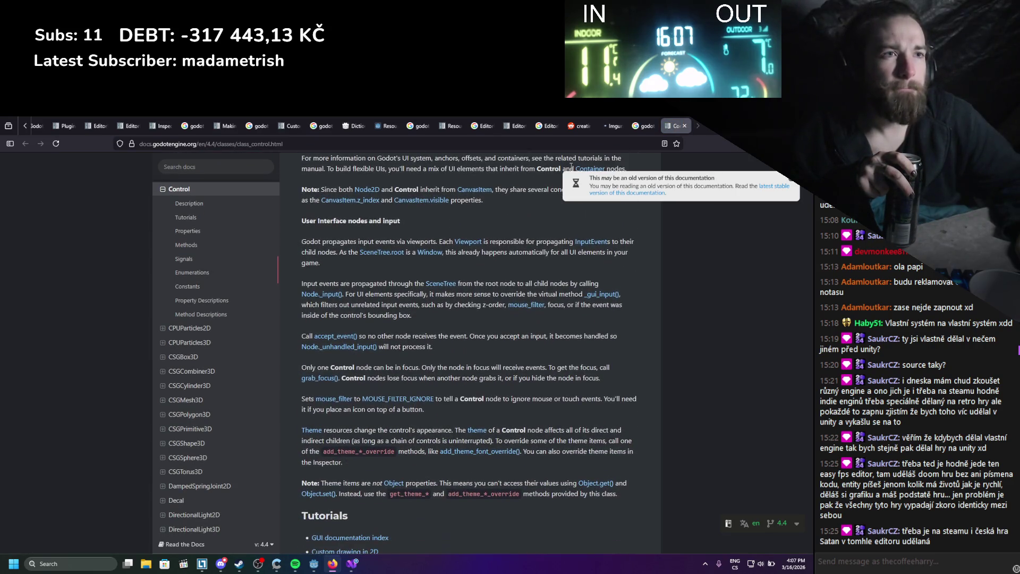
scroll(570, 169, down, 1)
scroll(571, 169, down, 1)
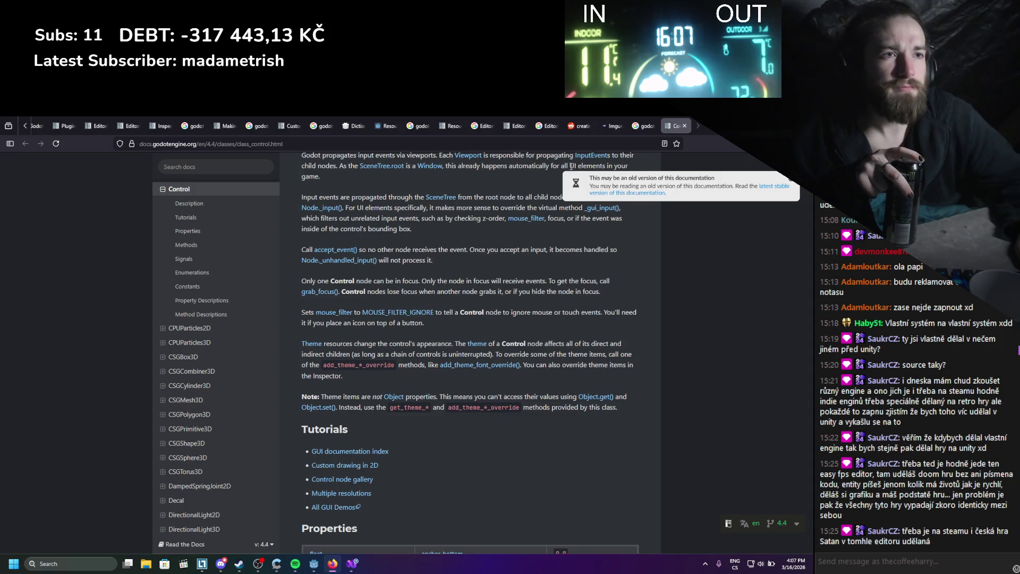
scroll(571, 169, down, 3)
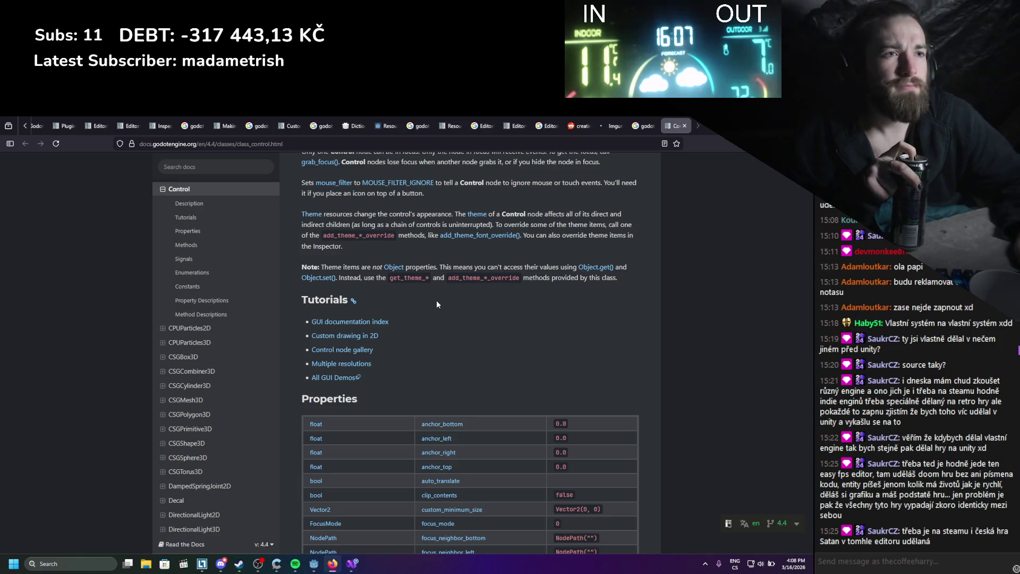
scroll(437, 304, down, 3)
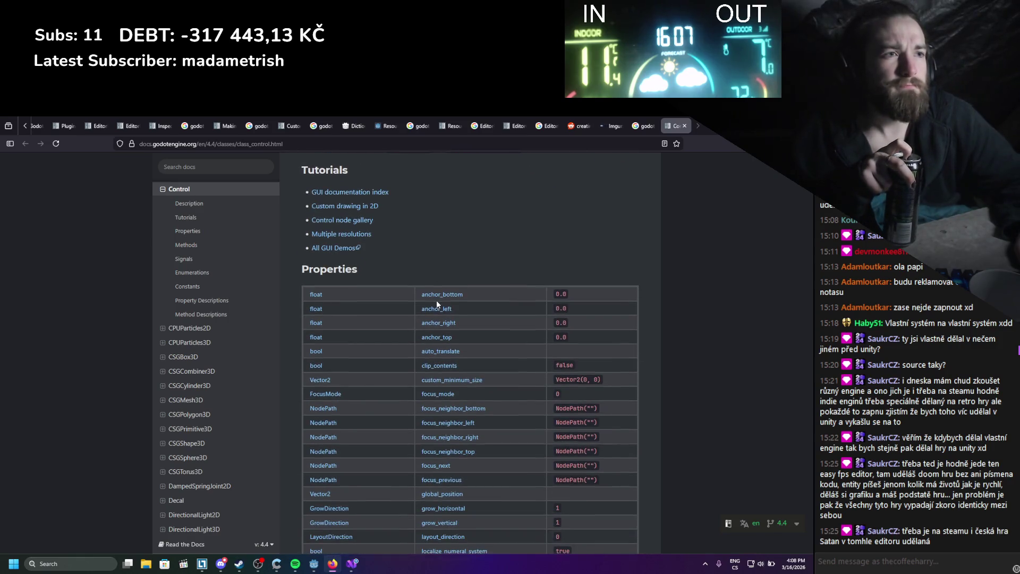
scroll(436, 304, down, 12)
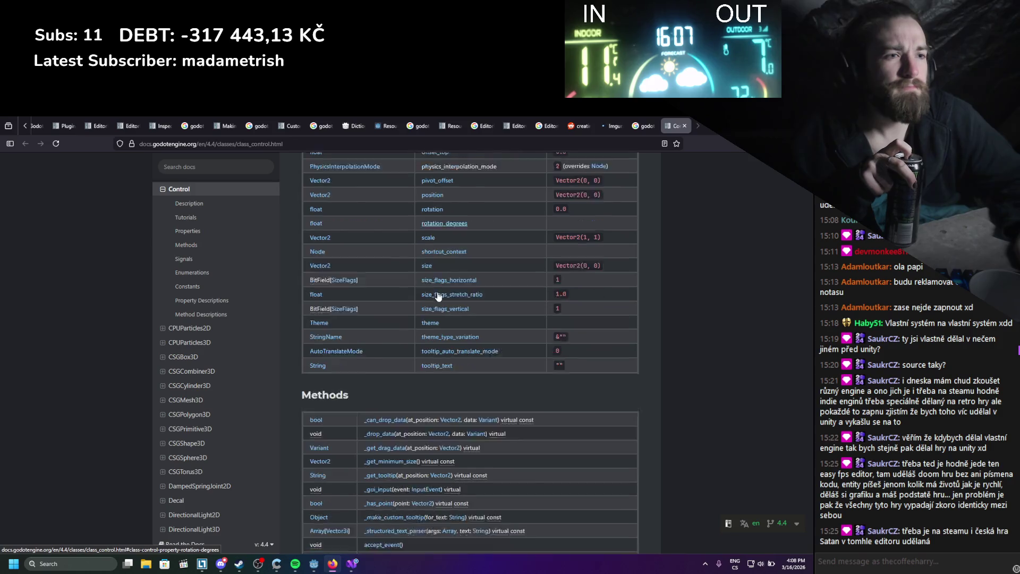
scroll(437, 296, down, 2)
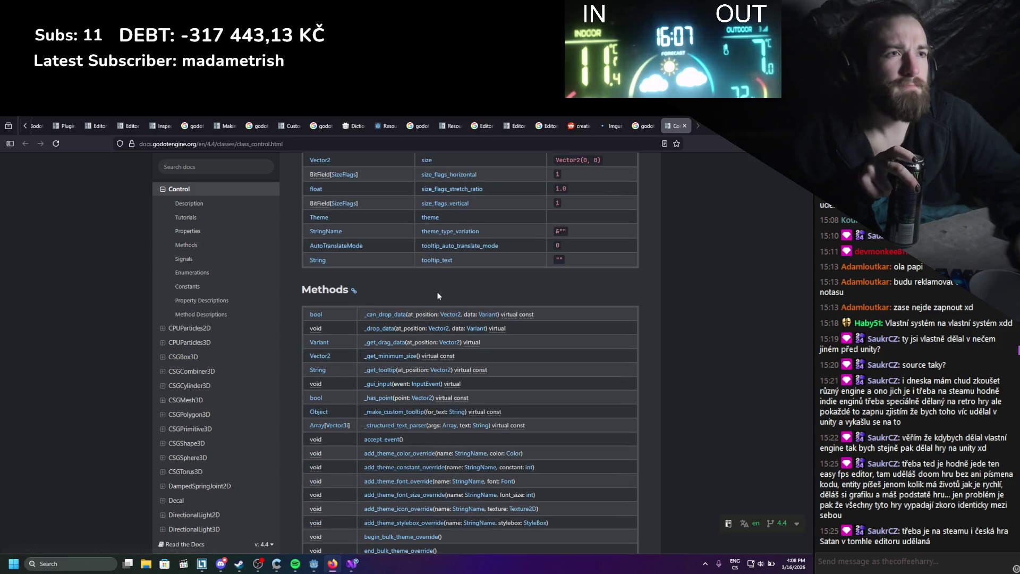
click(384, 329)
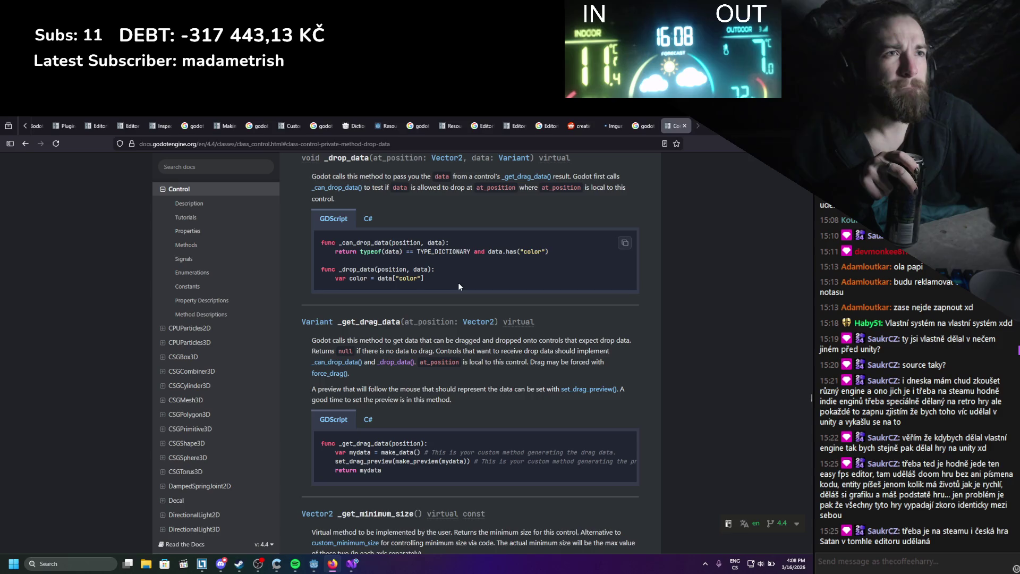
Switch the _drop_data code example to C# and read the _CanDropData and _DropData sample.
click(372, 218)
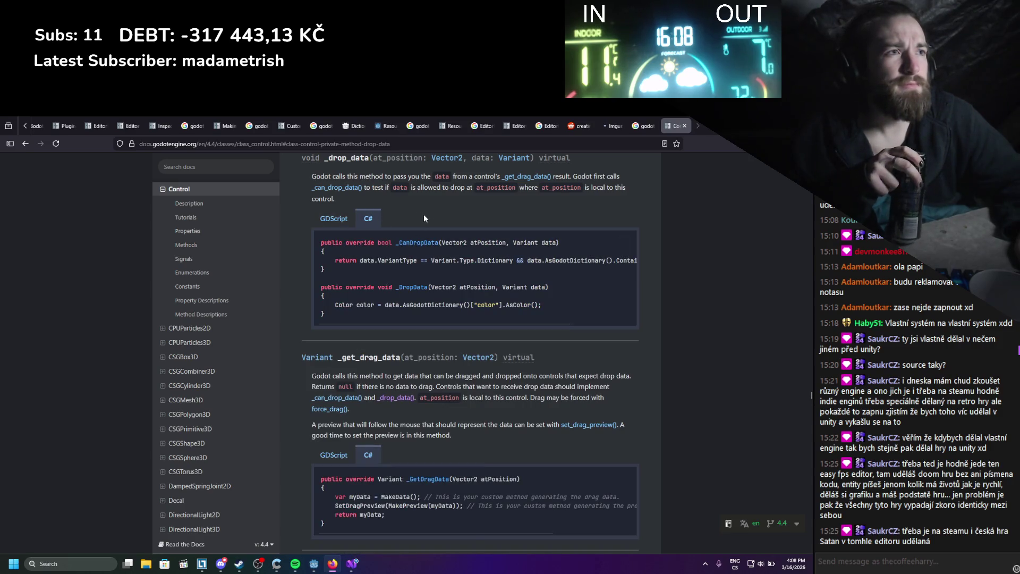
scroll(422, 214, down, 2)
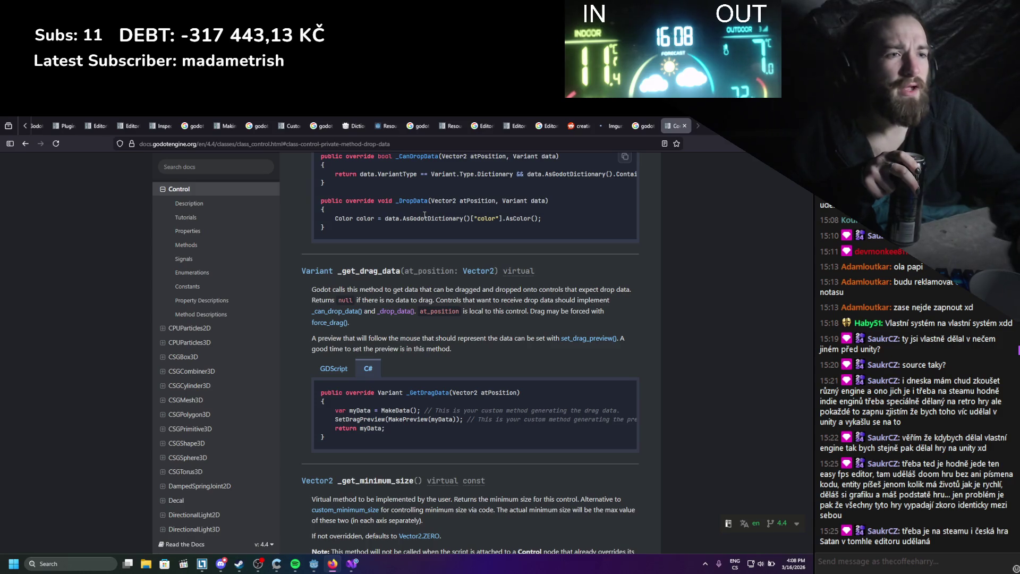
scroll(425, 214, up, 4)
scroll(455, 237, up, 5)
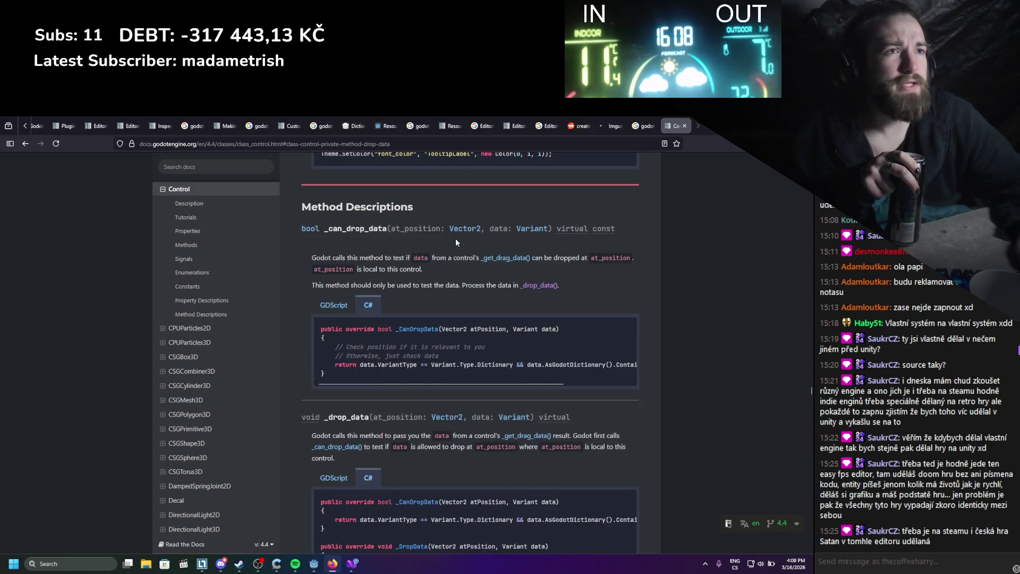
scroll(455, 238, down, 5)
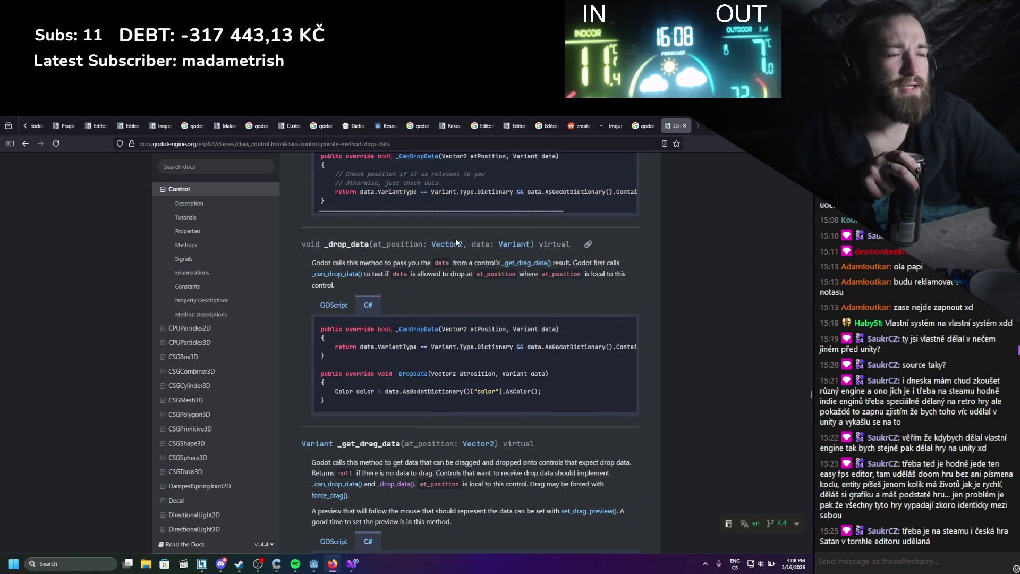
scroll(454, 242, up, 1)
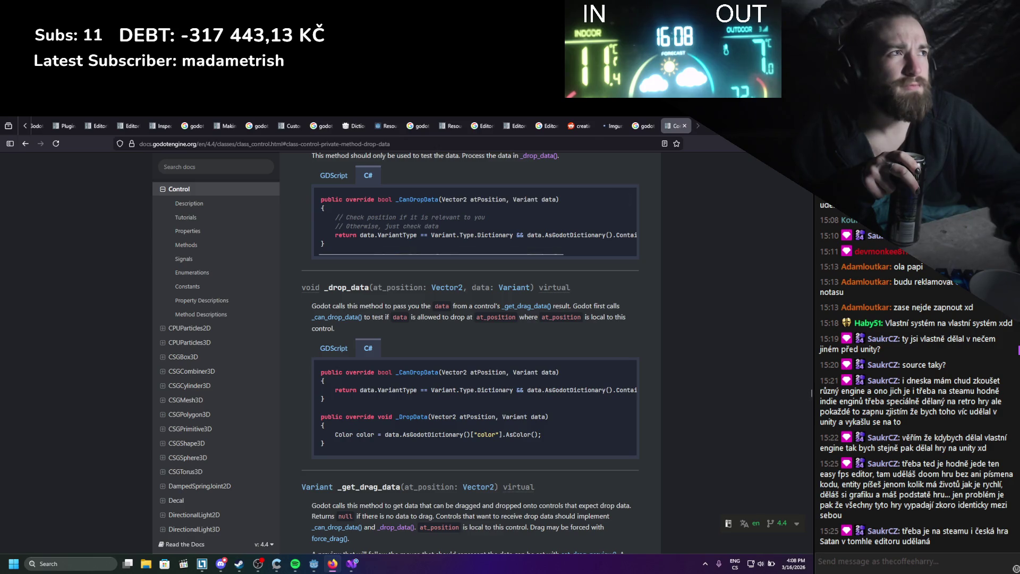
Glance at the TextureRect's signals, then open the 'Dictionary or resource database' forum thread in Firefox.
key(alt+Tab)
scroll(629, 268, down, 4)
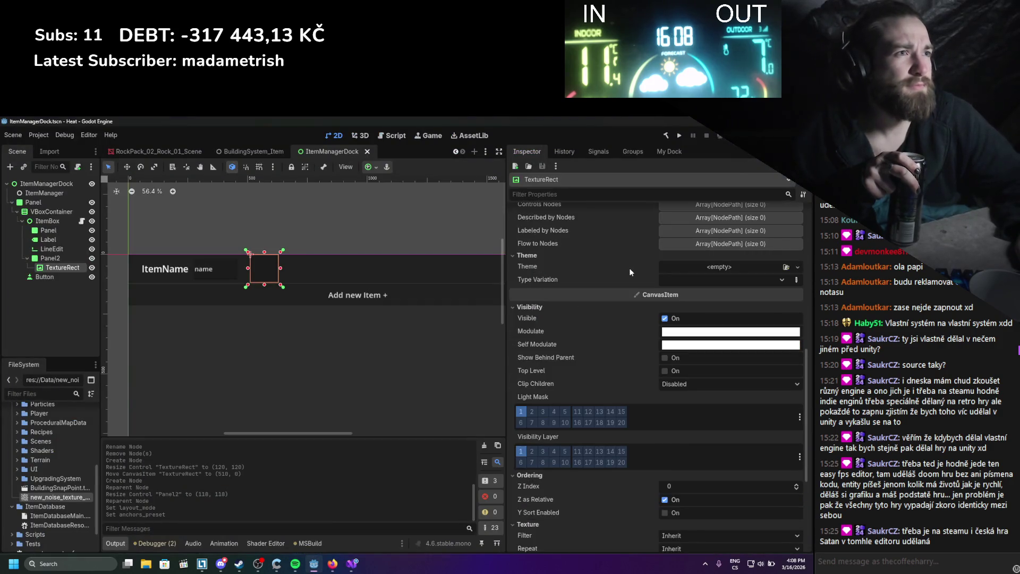
scroll(629, 267, up, 4)
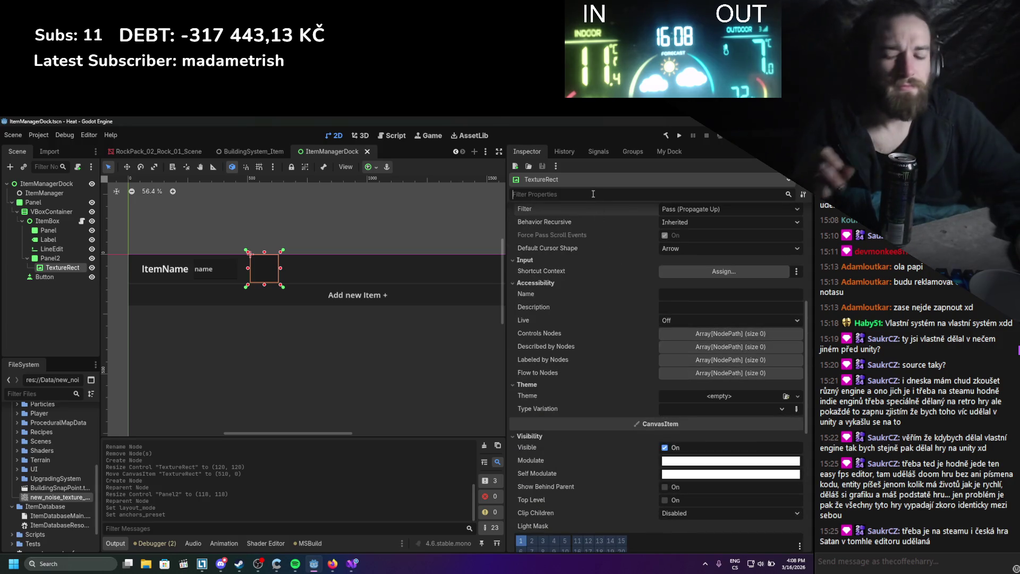
scroll(595, 181, up, 5)
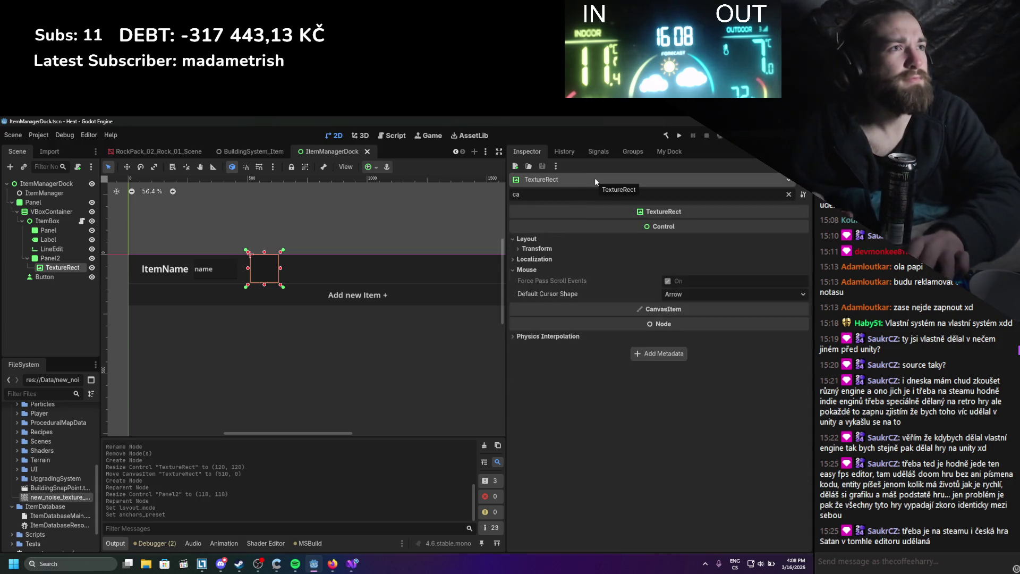
click(601, 152)
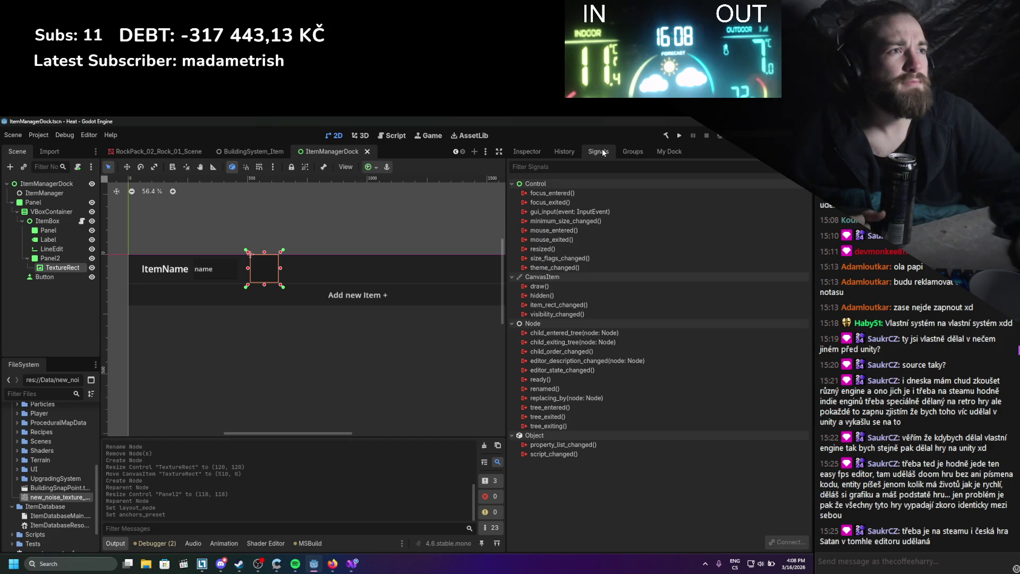
click(539, 151)
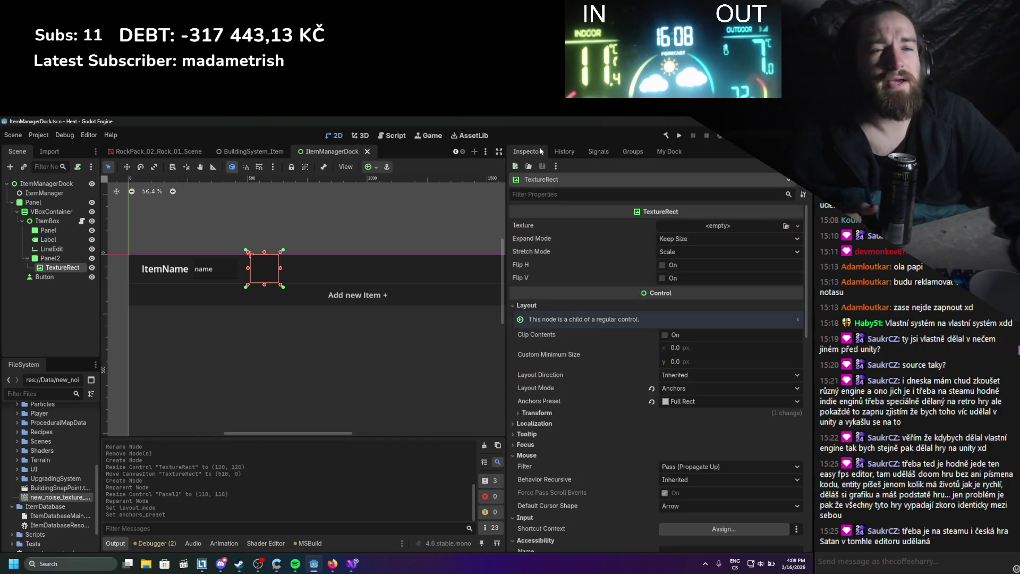
click(332, 563)
click(345, 122)
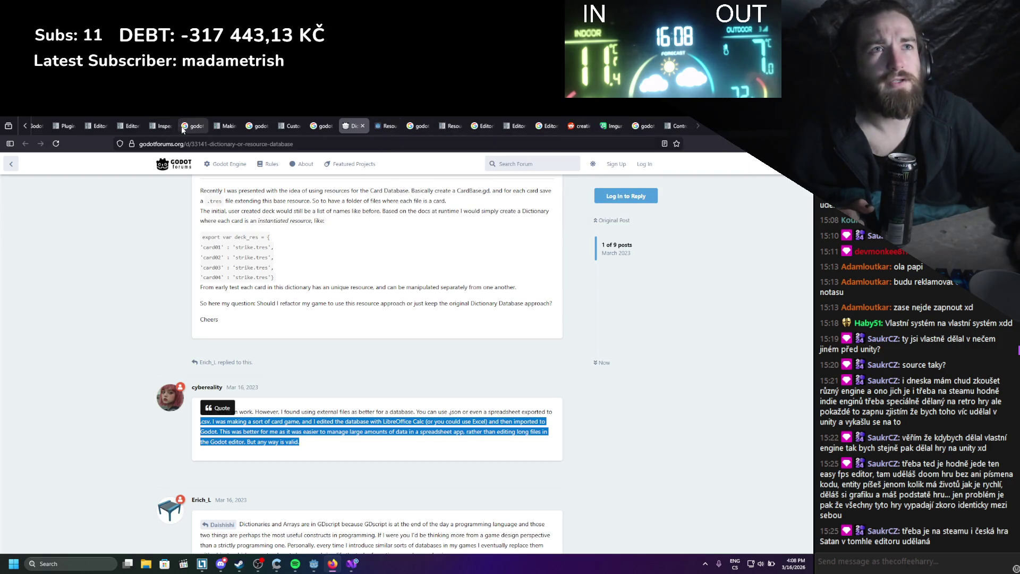
Return to the ChatGPT conversation's example dock hierarchy and controls table.
scroll(82, 126, up, 3)
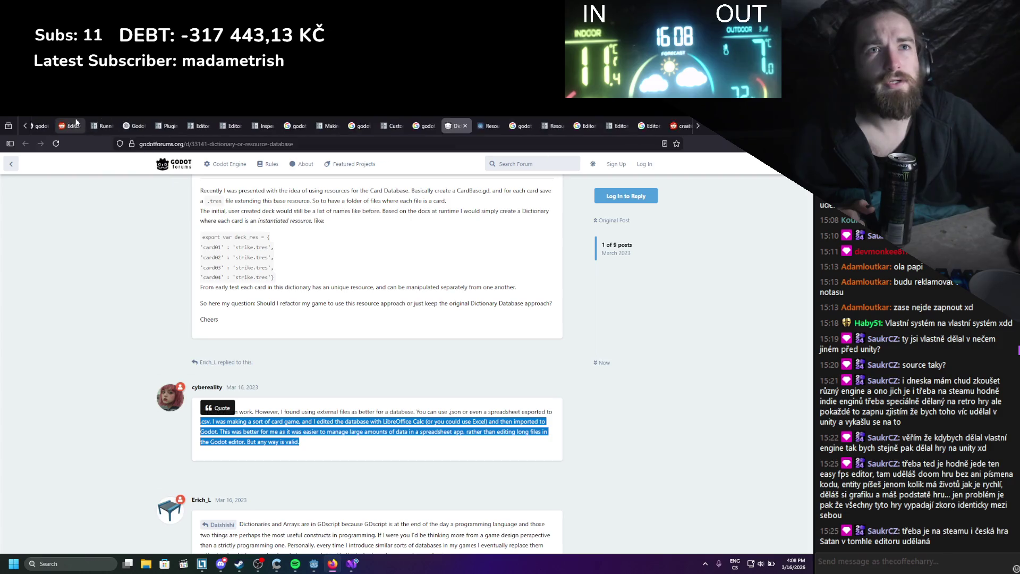
click(177, 126)
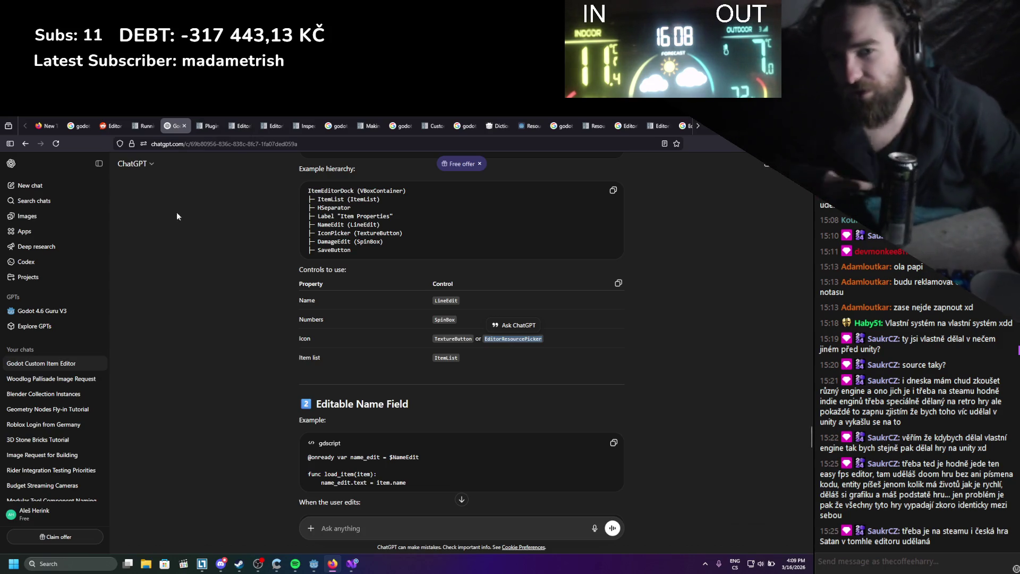
Copy EditorResourcePicker from the Icon Drag & Drop section and send 'there is no EditorResourcePicker node'.
scroll(308, 310, down, 3)
scroll(308, 310, down, 3)
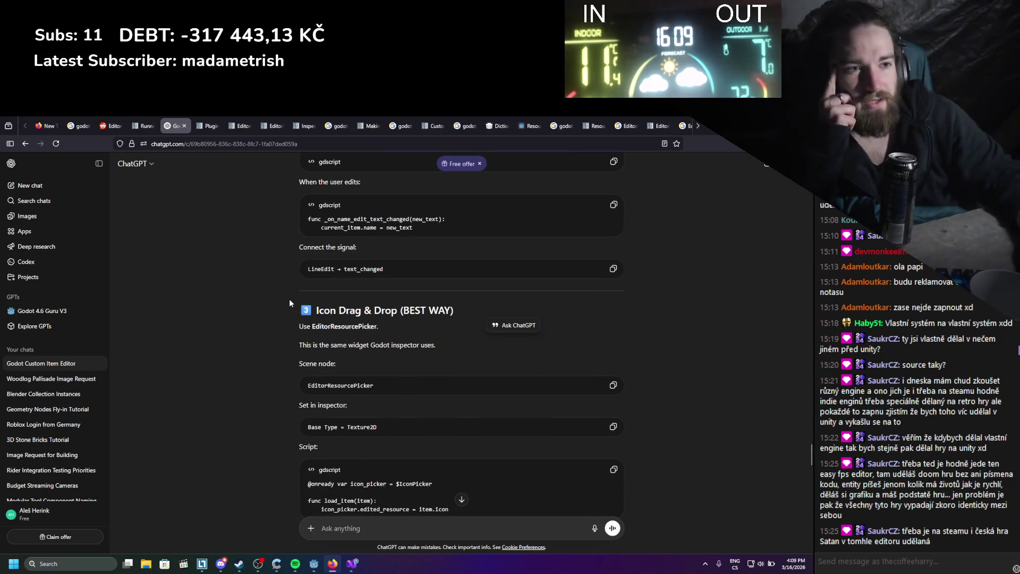
scroll(289, 303, down, 1)
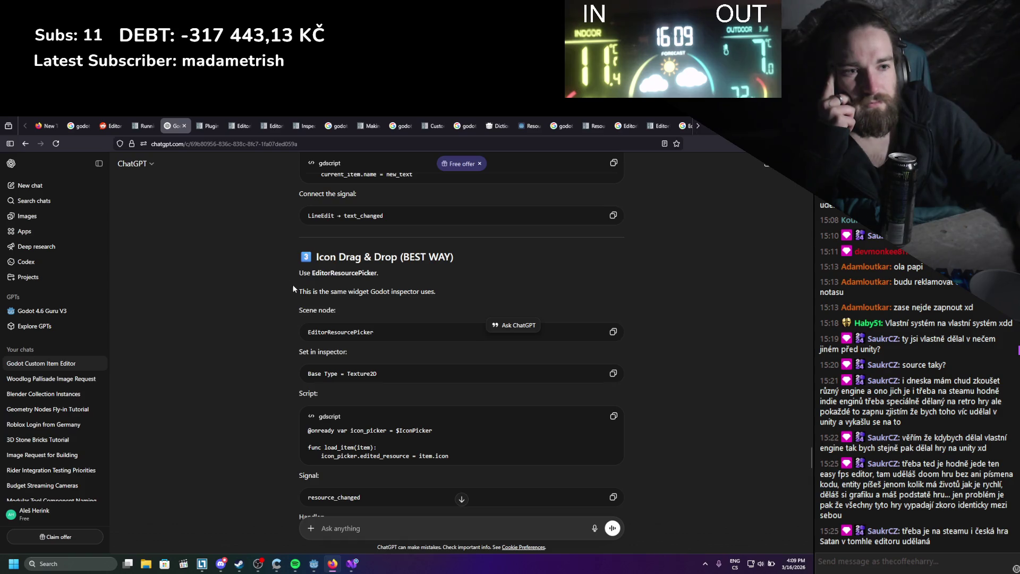
drag(382, 332, 273, 328)
key(ctrl+c)
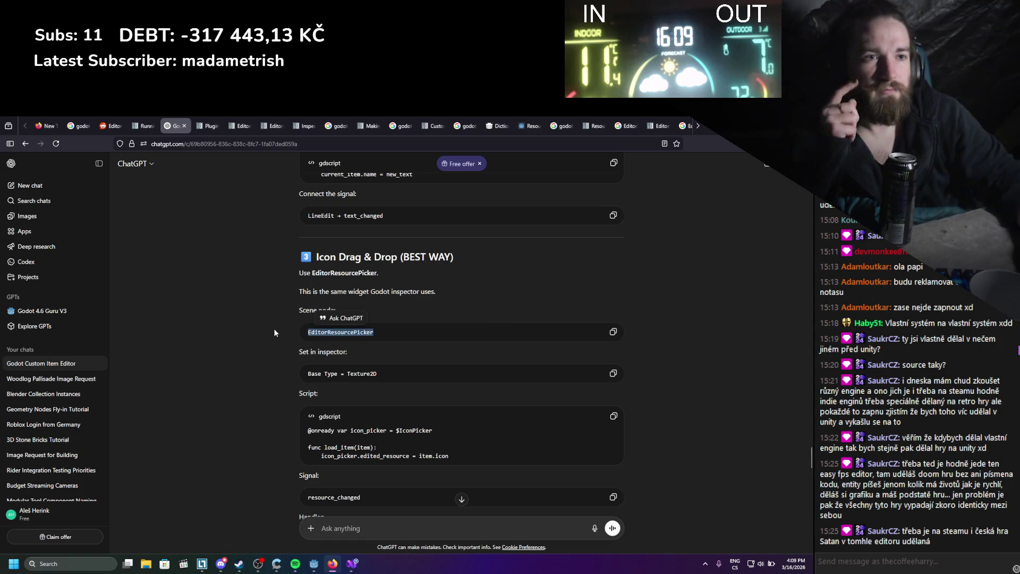
scroll(281, 338, down, 2)
text(t)
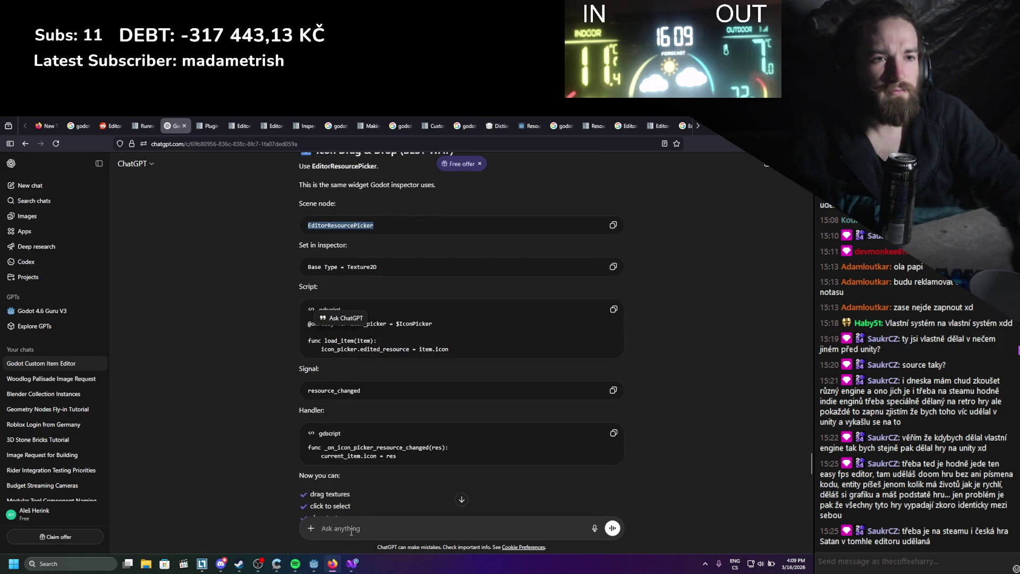
text(here is no)
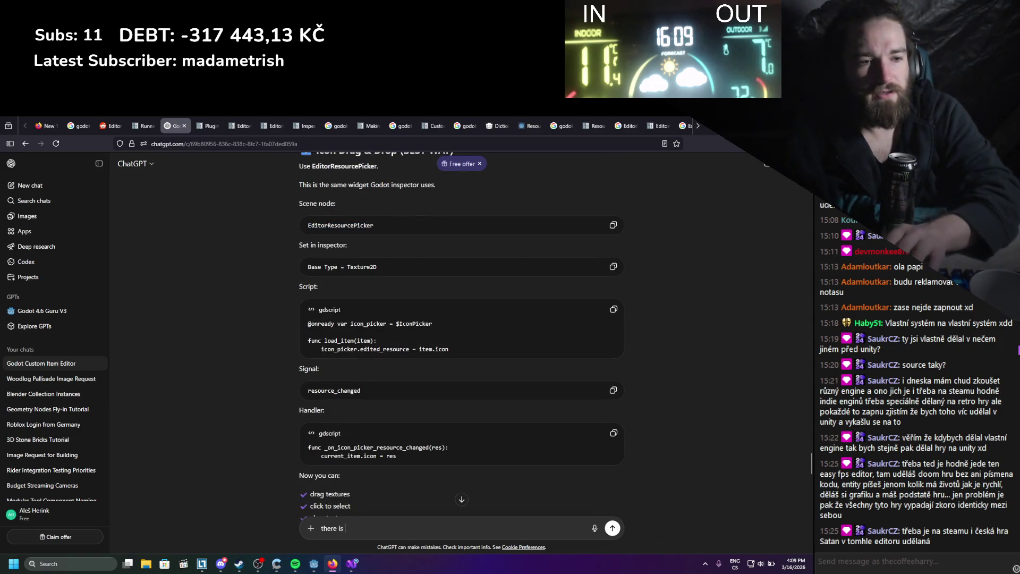
key(ctrl+v)
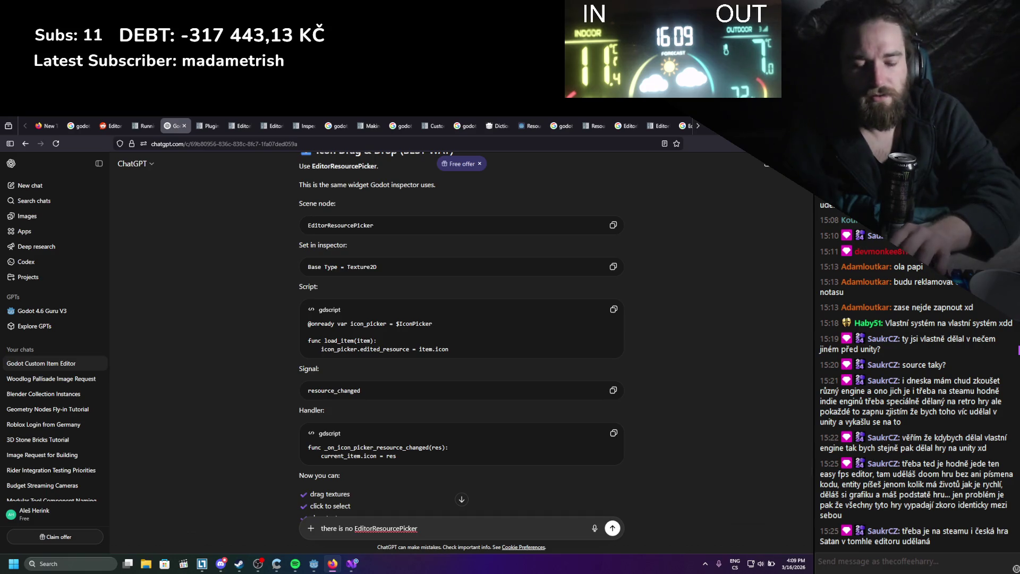
text(node)
key(Return)
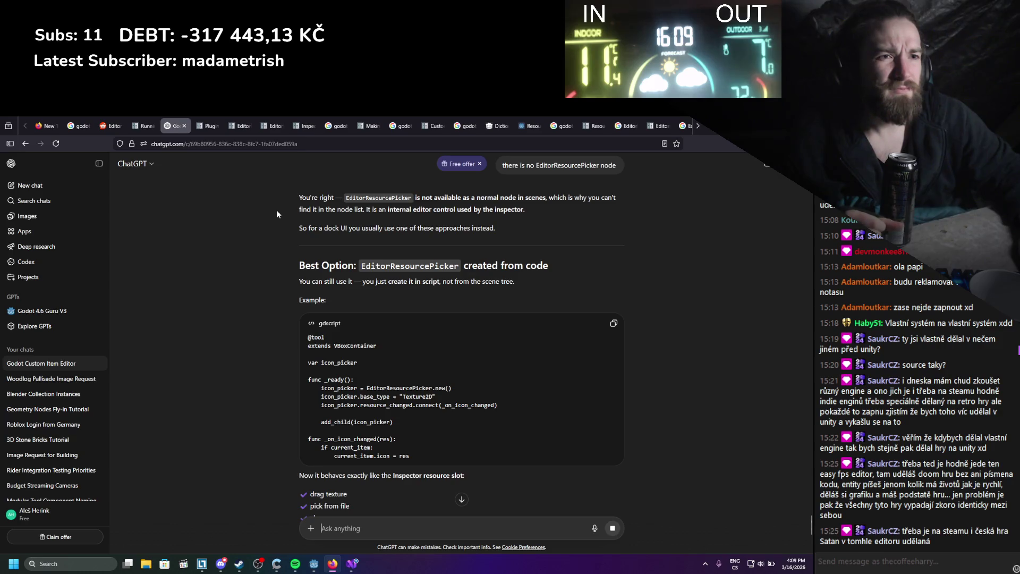
scroll(276, 210, down, 1)
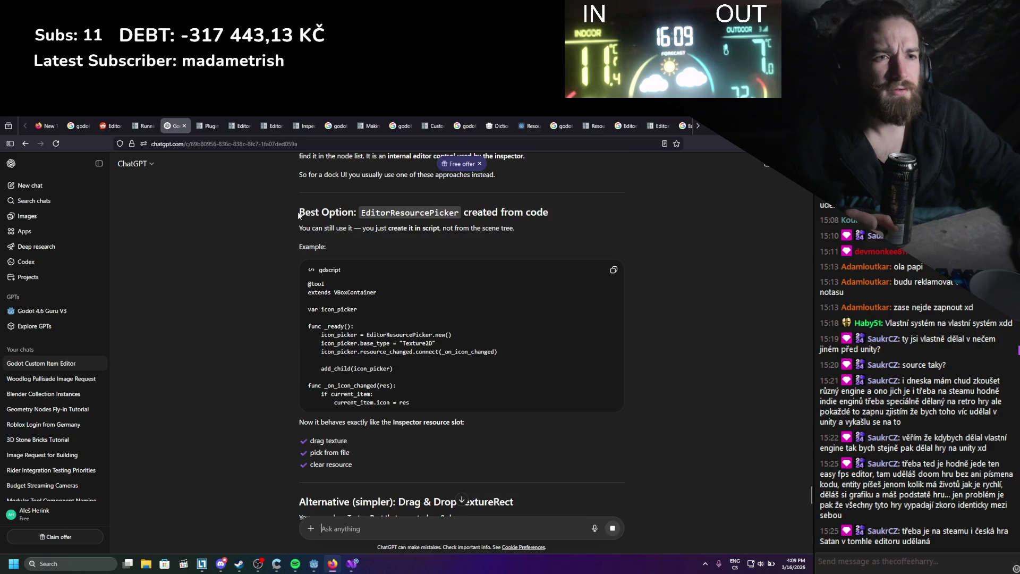
scroll(299, 214, down, 2)
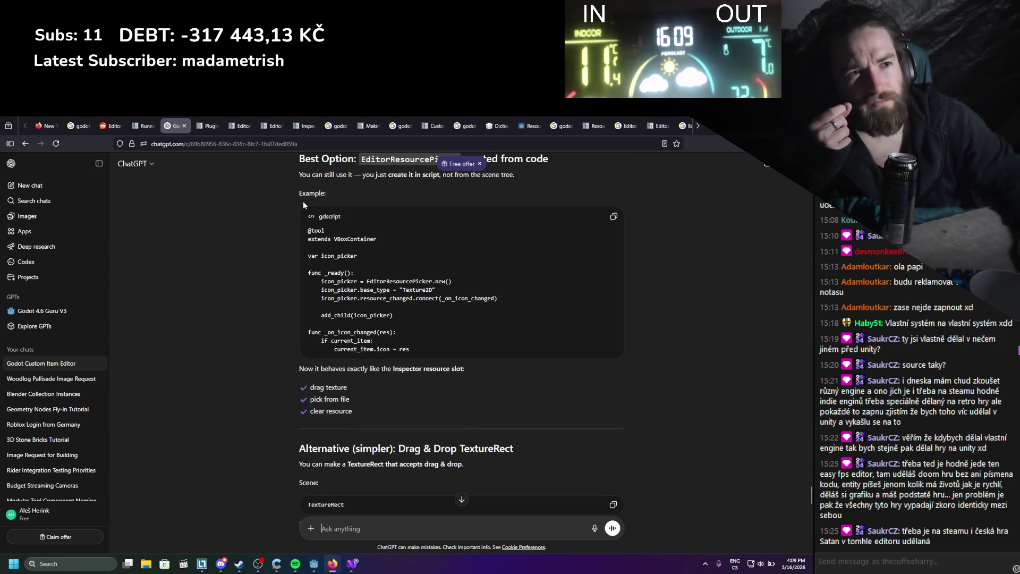
scroll(302, 259, up, 2)
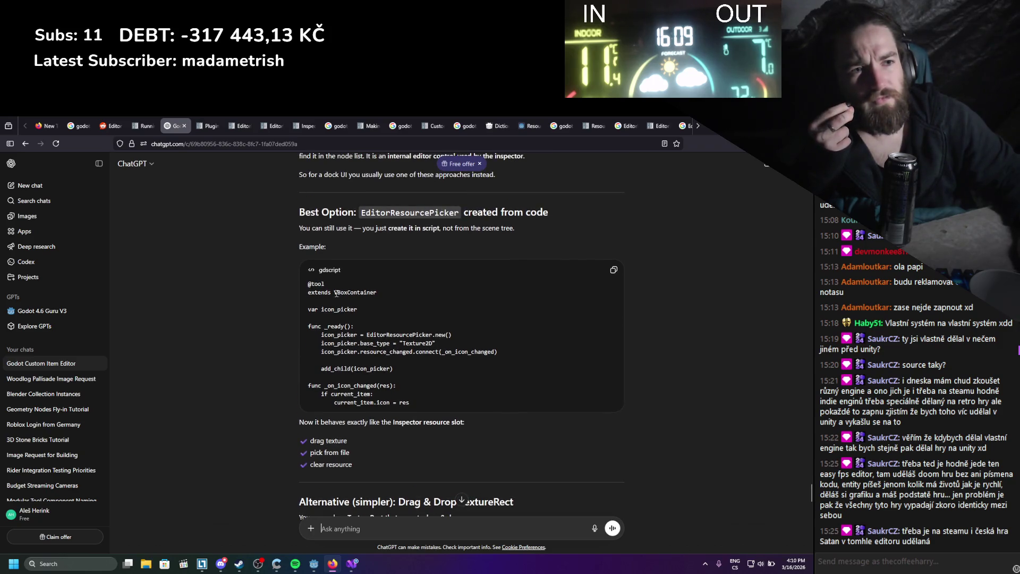
drag(344, 293, 376, 292)
click(376, 290)
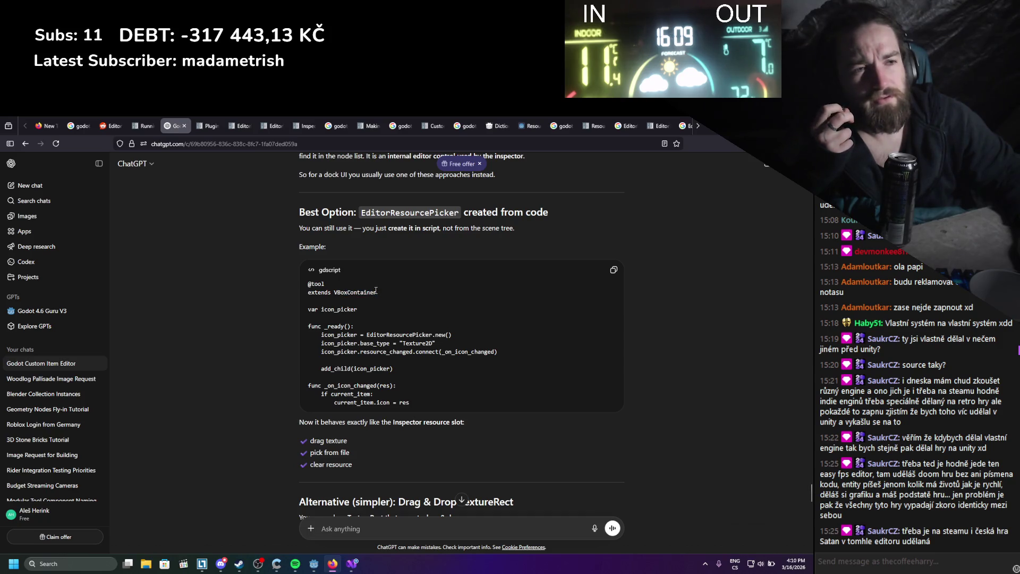
scroll(376, 290, down, 4)
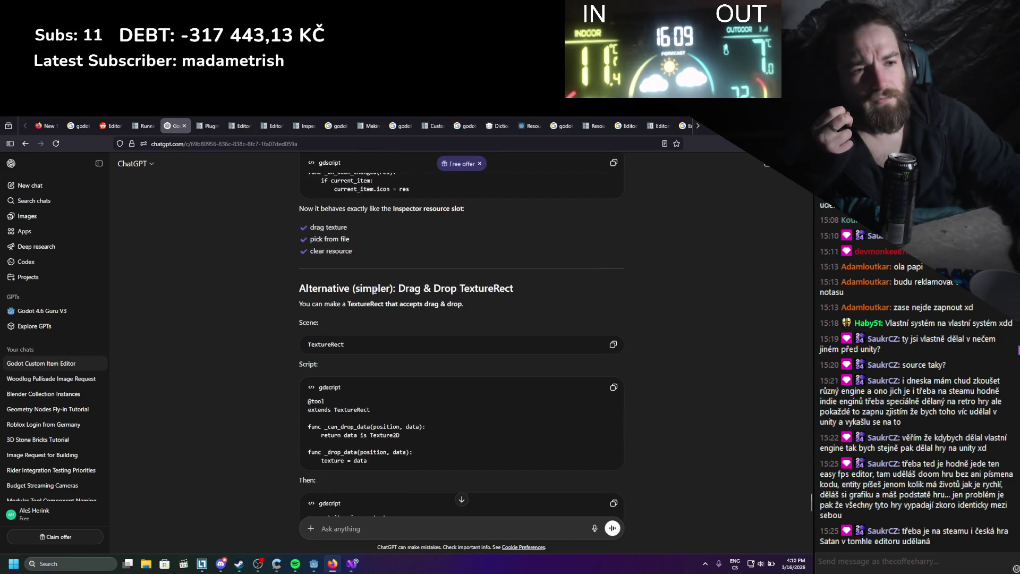
scroll(374, 290, up, 3)
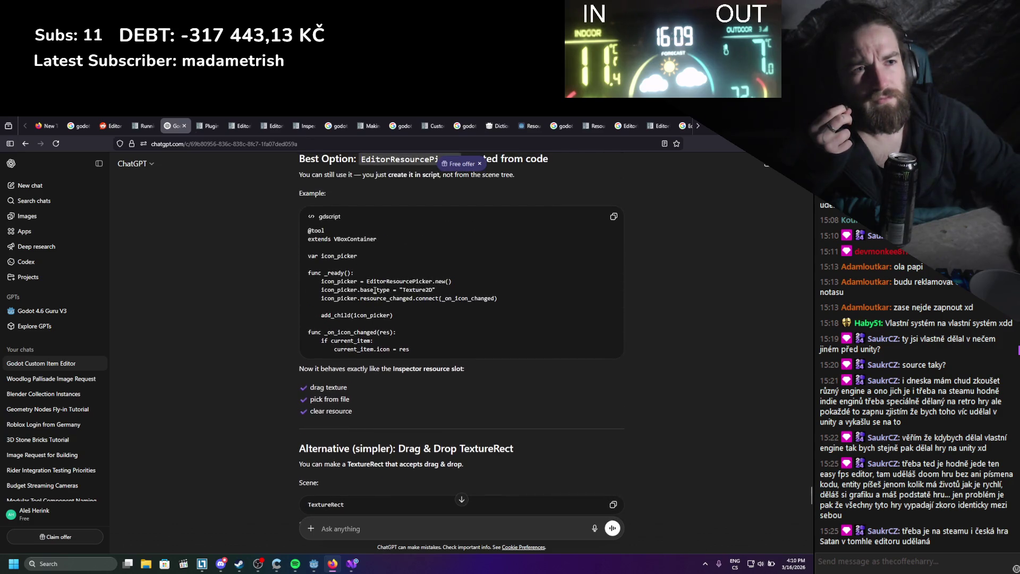
scroll(375, 290, down, 4)
scroll(375, 290, down, 1)
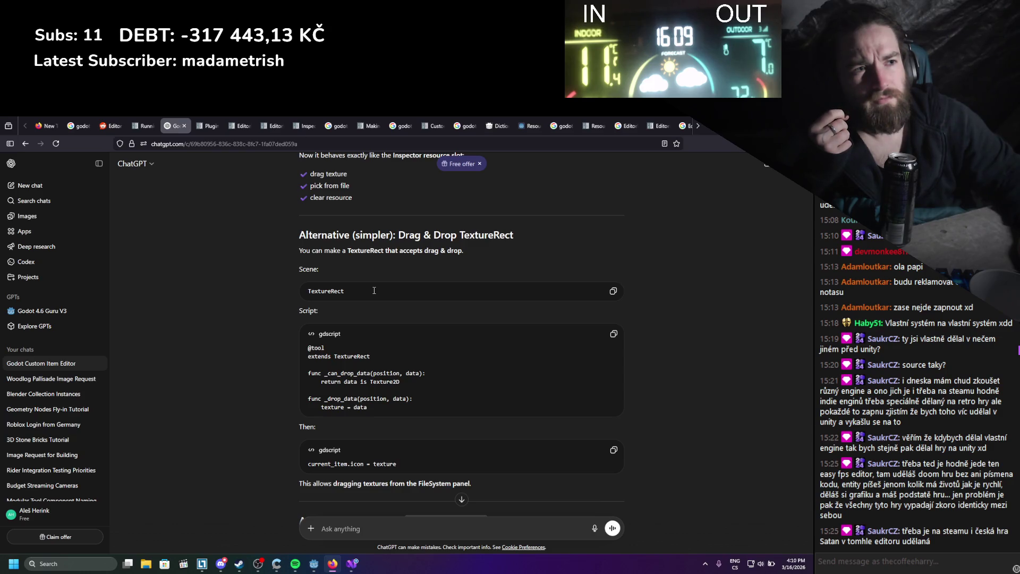
scroll(384, 403, up, 6)
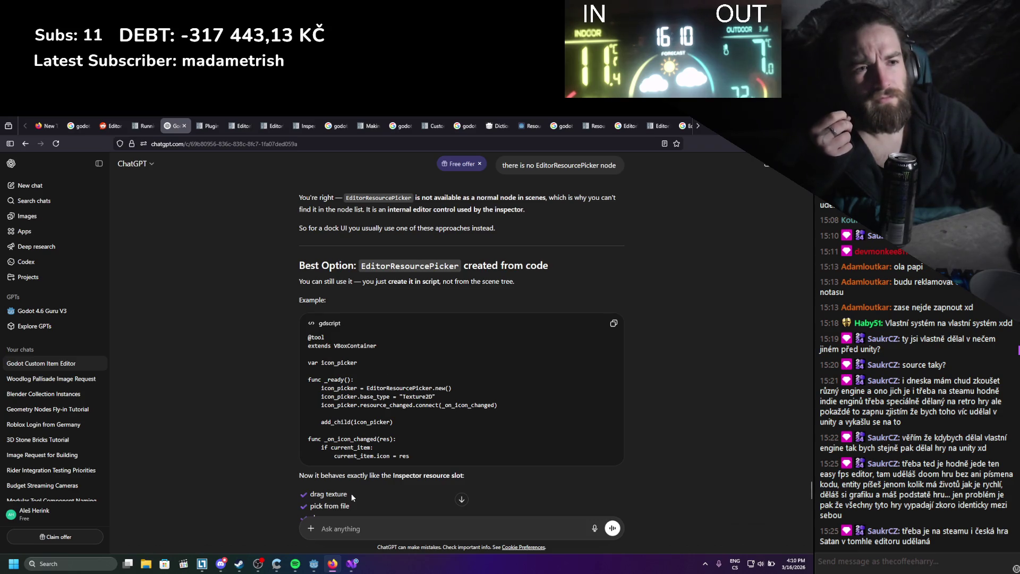
Ask ChatGPT why it extends VBoxContainer instead of a TextureRect/Control that just creates this child.
text(why a)
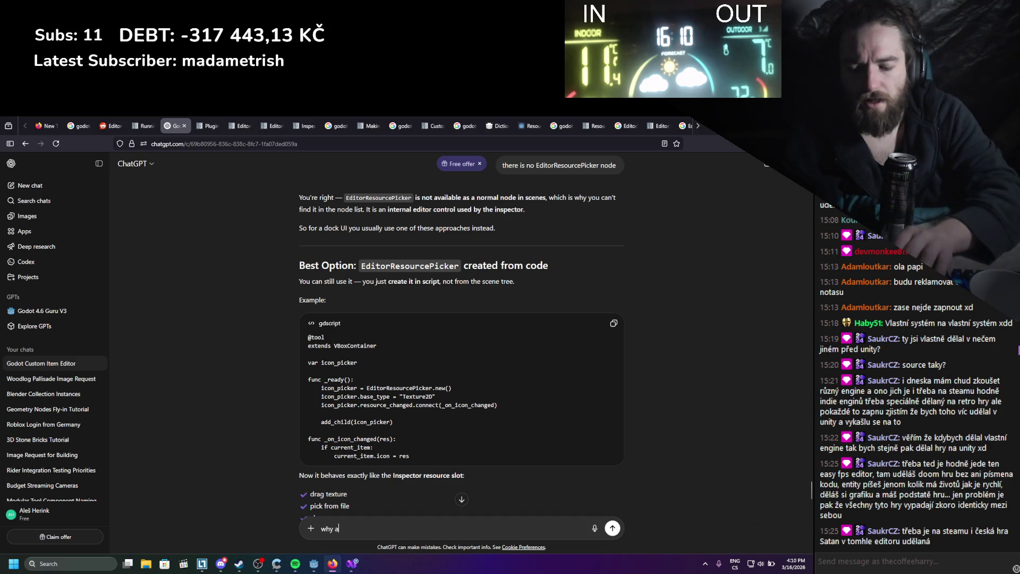
text(re we extenfi)
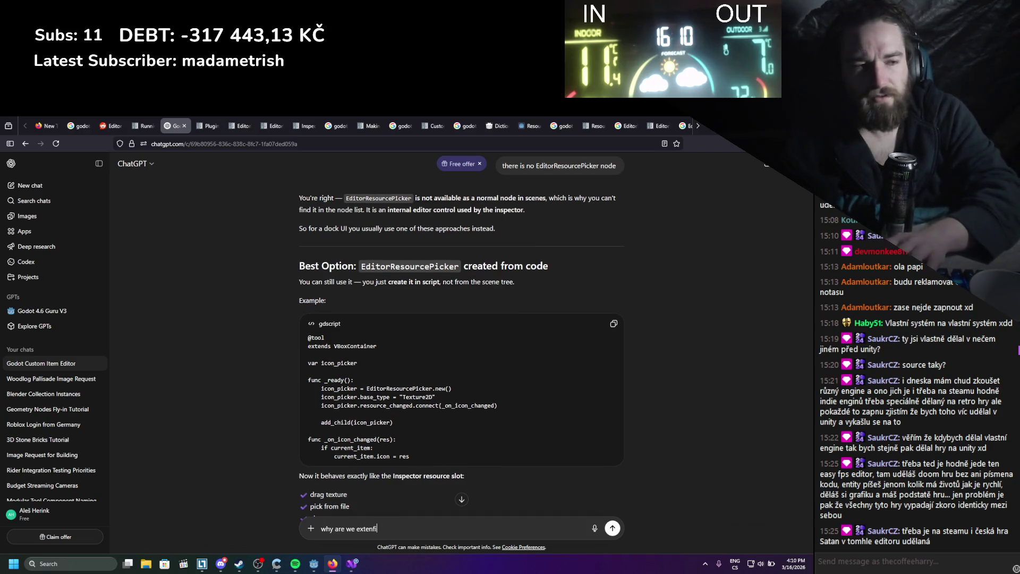
key(BackSpace)
key(BackSpace)
text(ding vbox,)
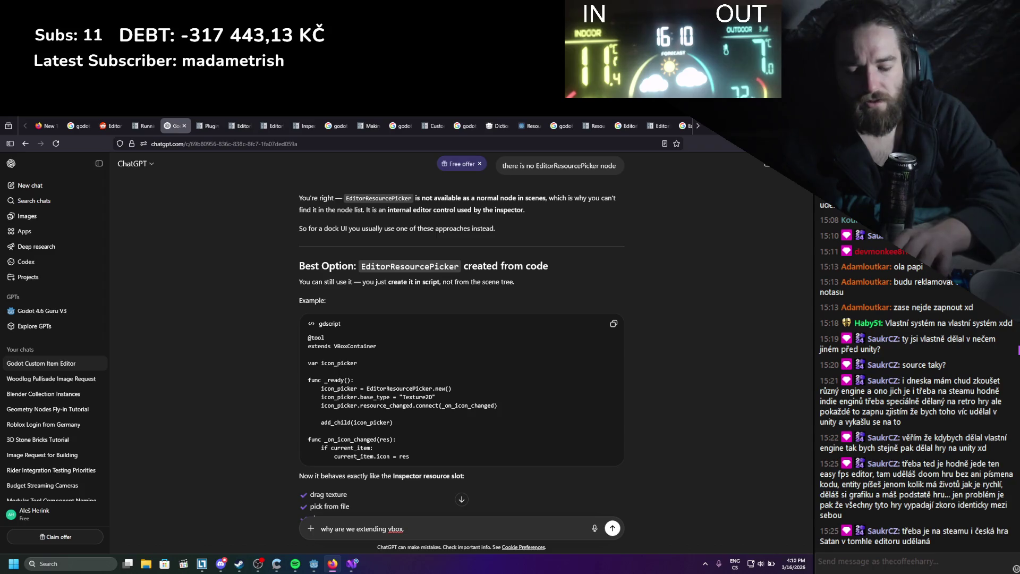
text( would be bett)
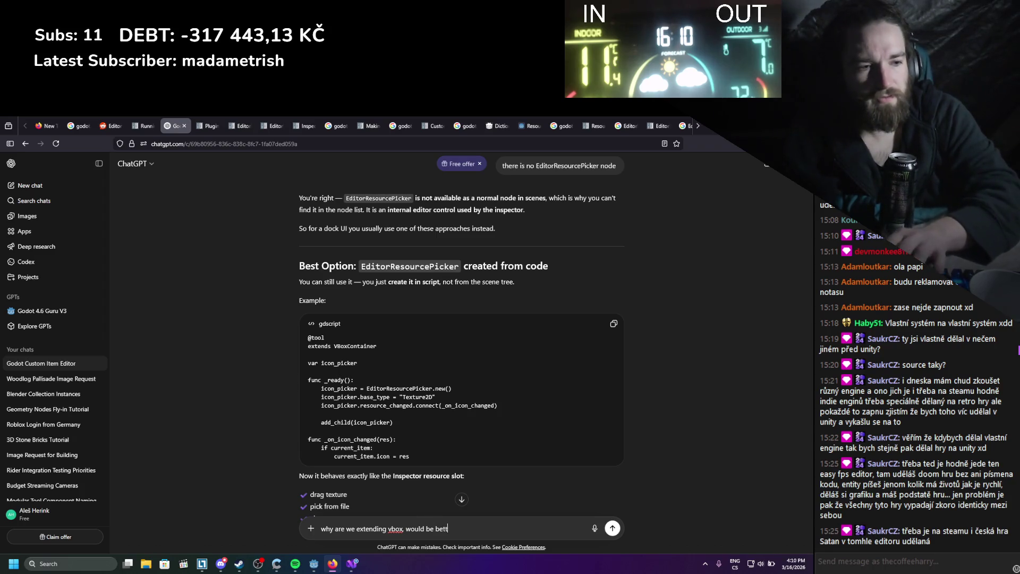
text(er to have lik)
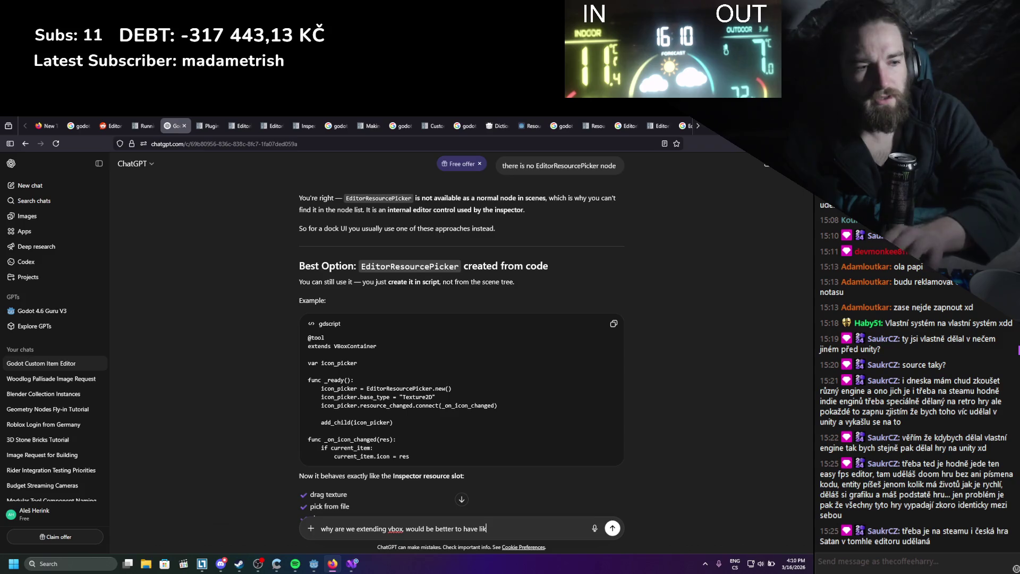
text(xture)
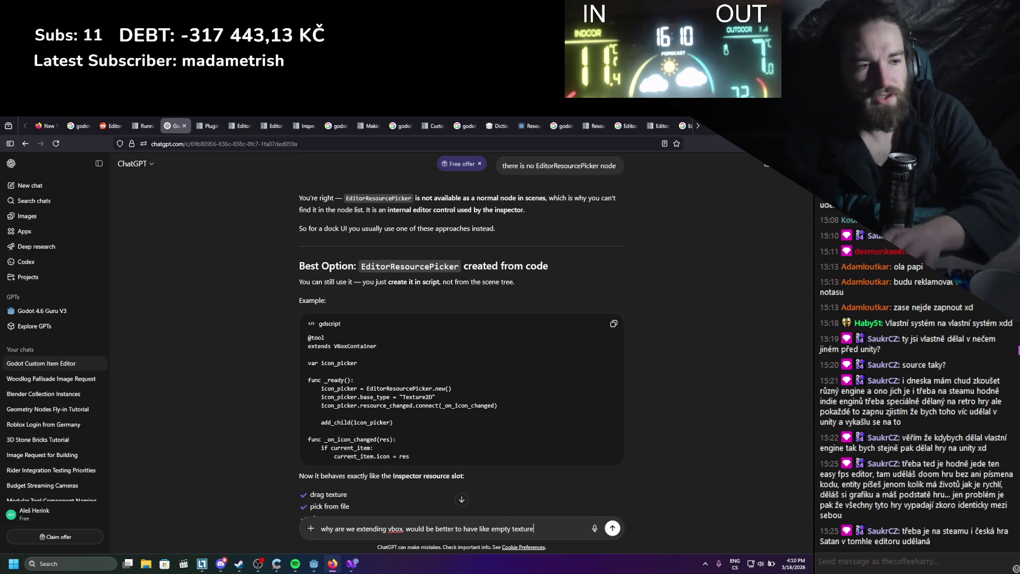
text( t)
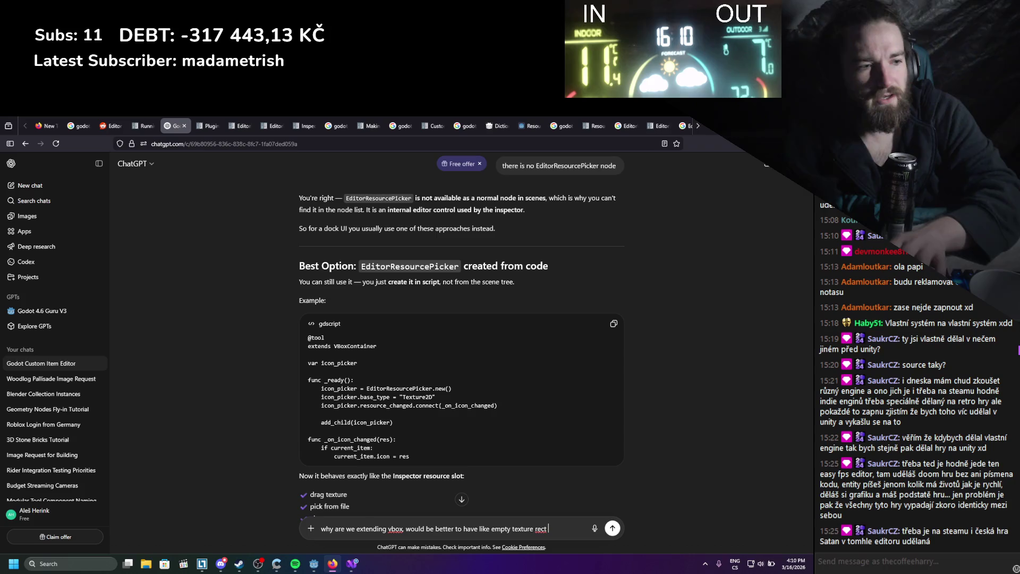
text(ctcont)
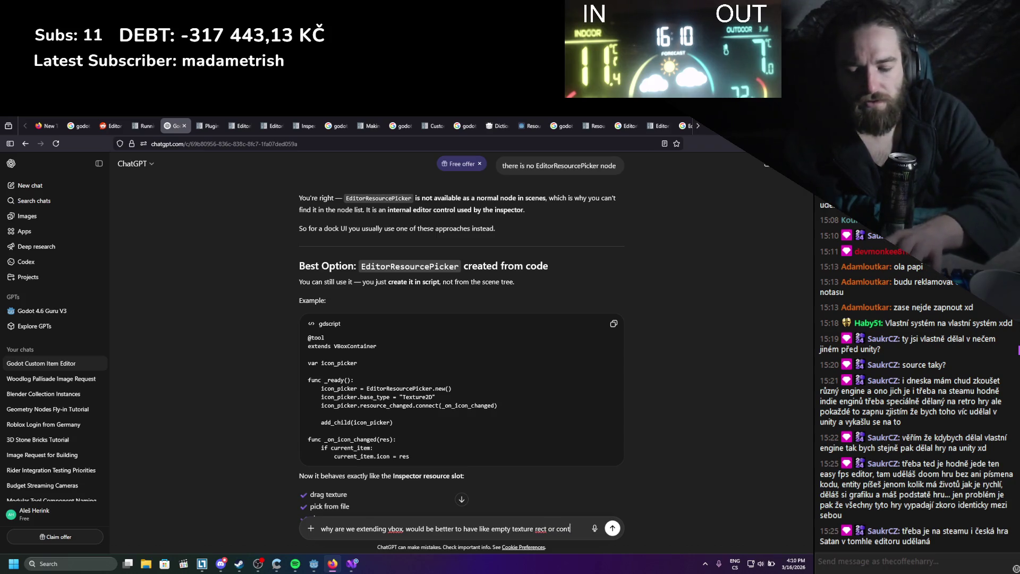
text(rol node, and just)
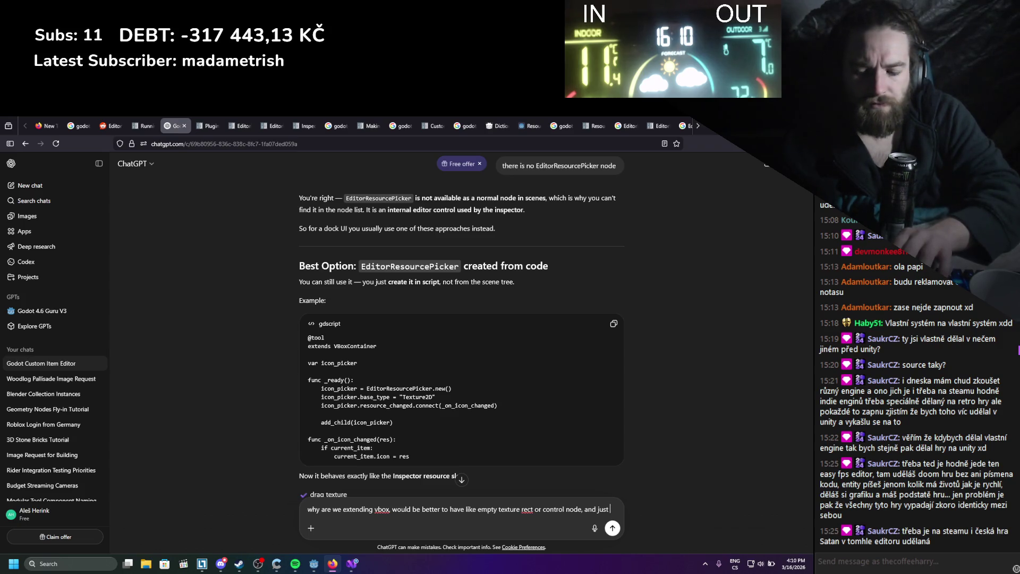
text(create this chi)
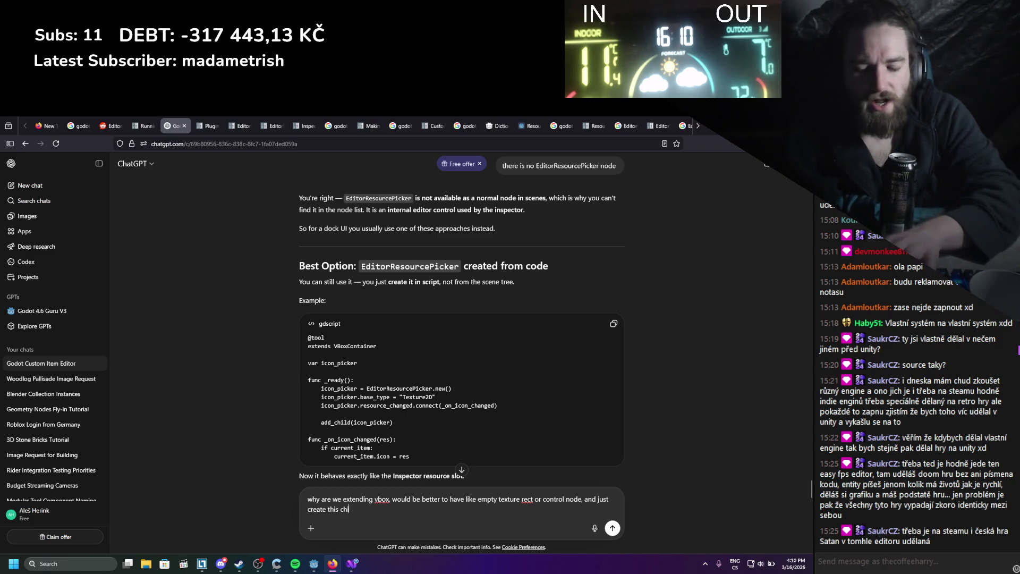
text(ld)
key(Return)
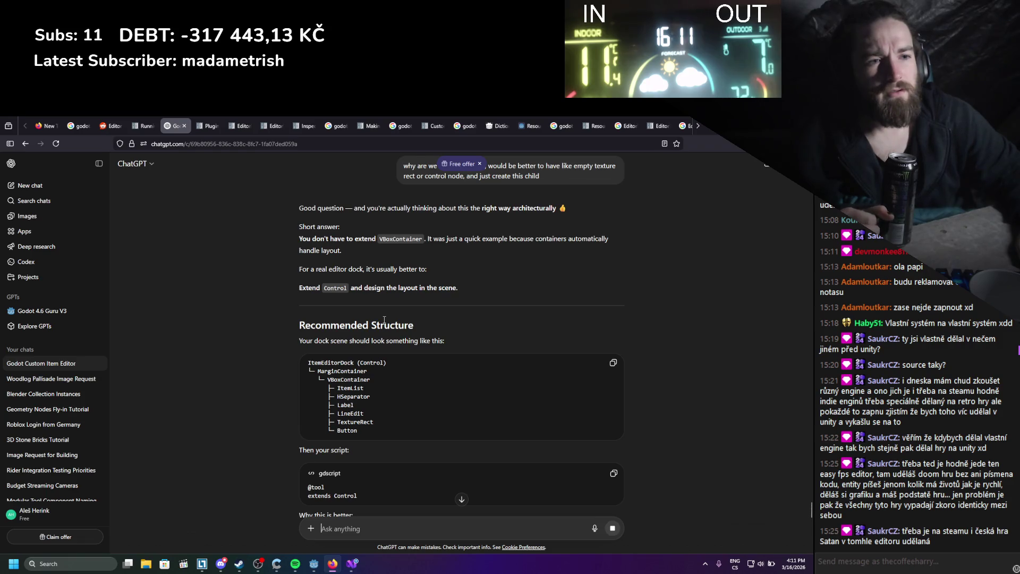
Scroll the reply to the 'Best Option: EditorResourcePicker created from code' section and its example script.
scroll(383, 319, down, 1)
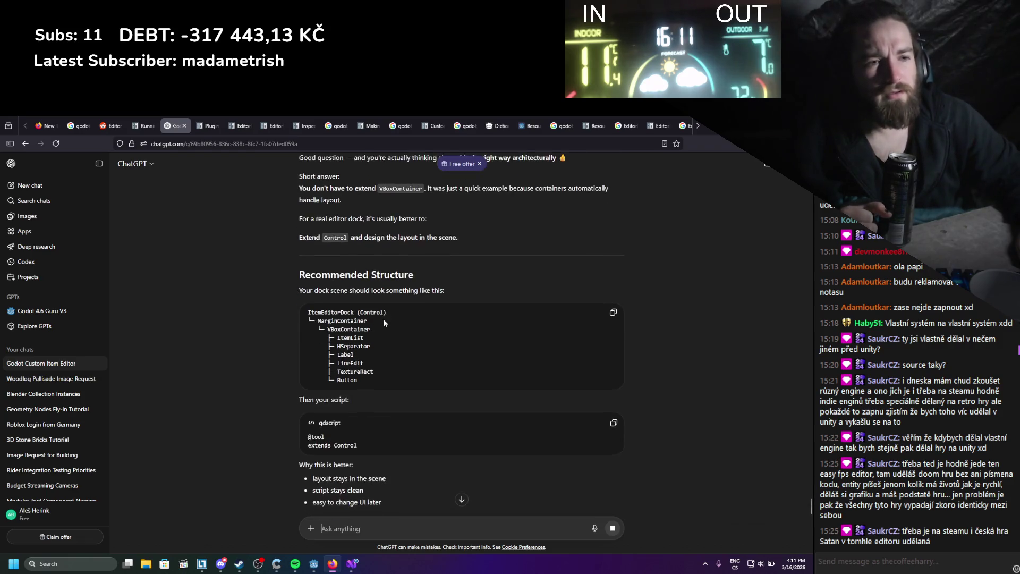
scroll(384, 319, down, 1)
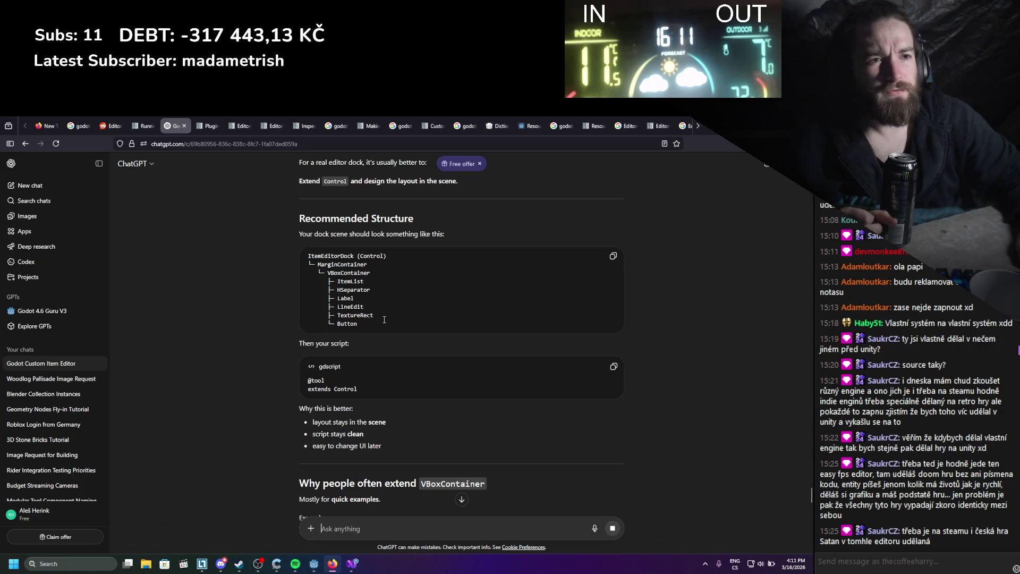
scroll(384, 319, down, 5)
scroll(384, 319, up, 7)
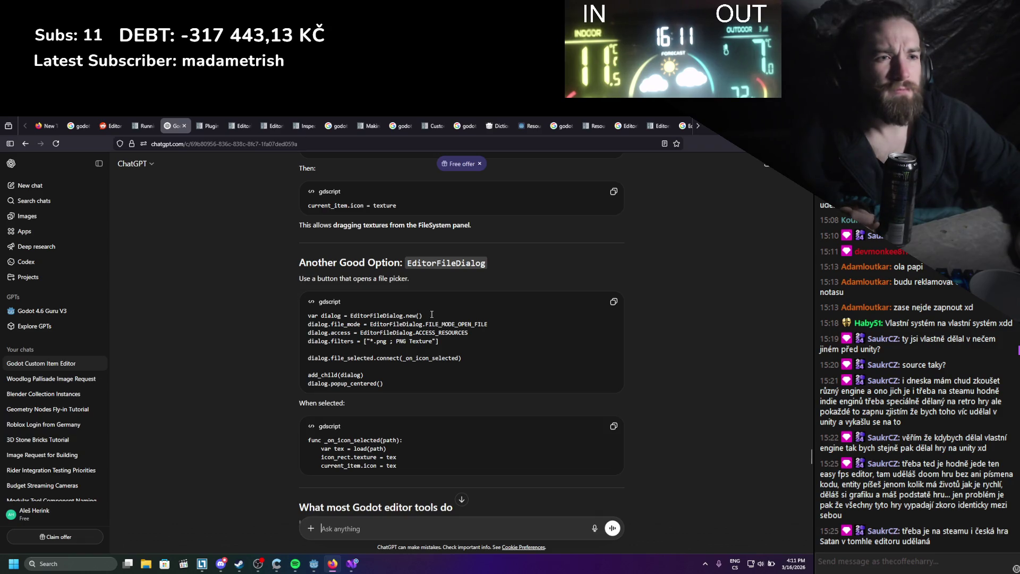
scroll(431, 314, down, 5)
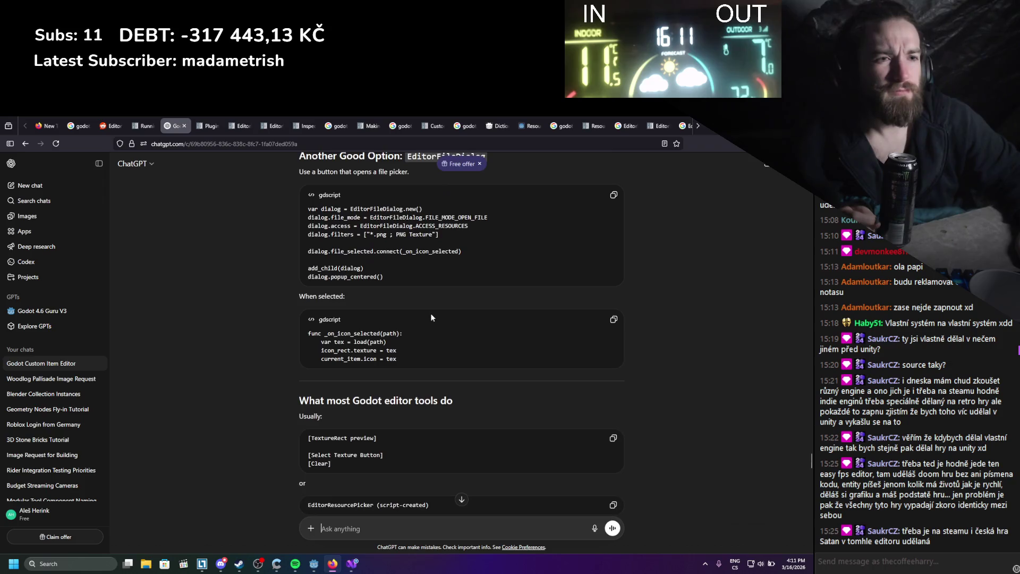
scroll(431, 317, down, 4)
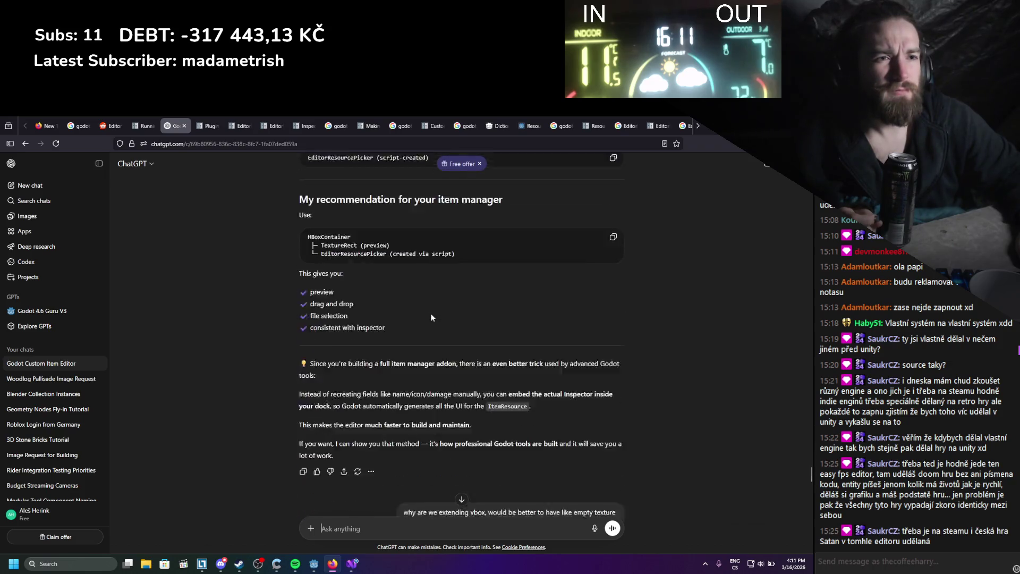
scroll(431, 317, up, 1)
scroll(431, 318, up, 15)
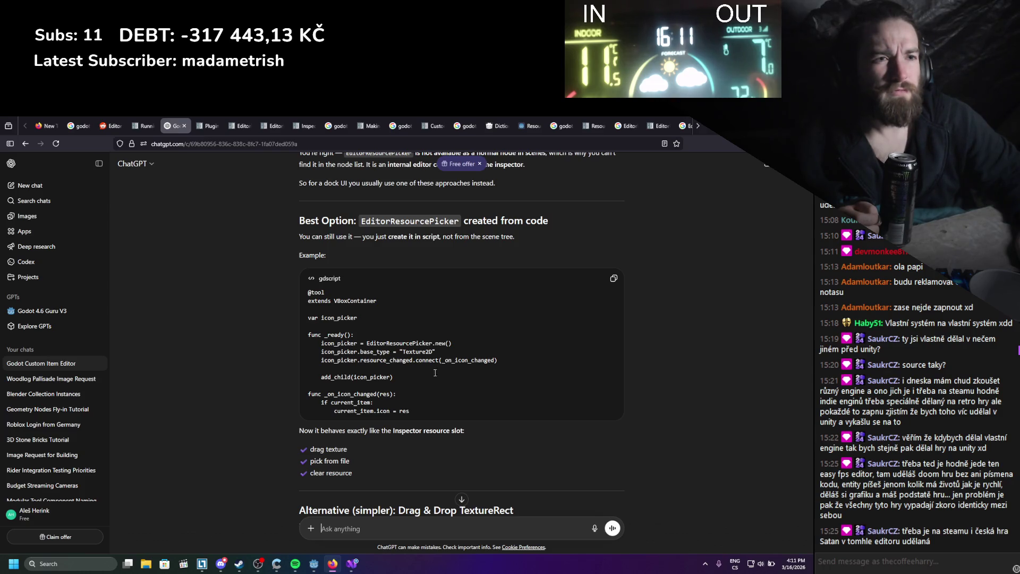
Delete the TextureRect and add a plain Node named CreateIconPicker under Panel2.
key(alt+Tab)
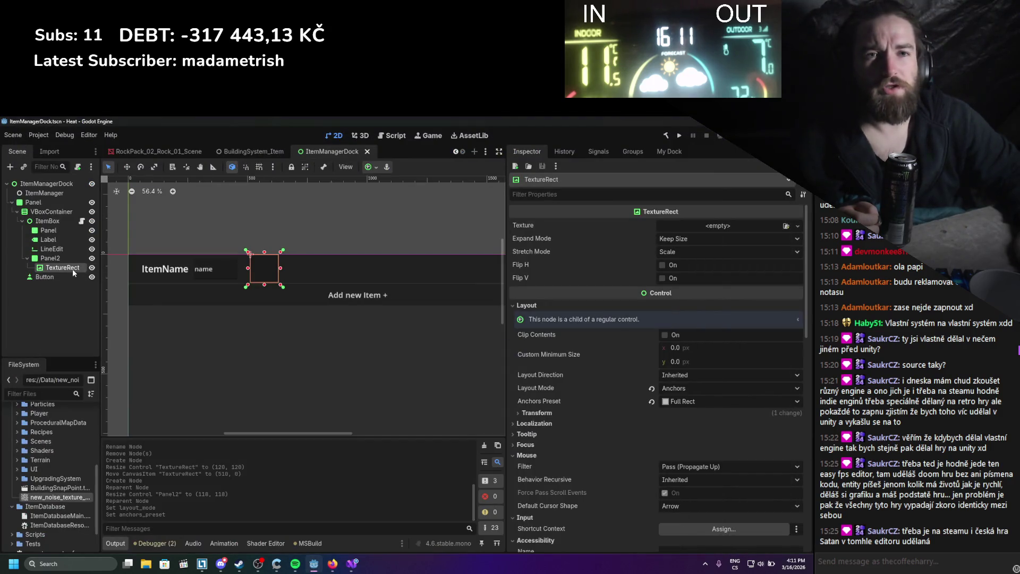
right_click(59, 268)
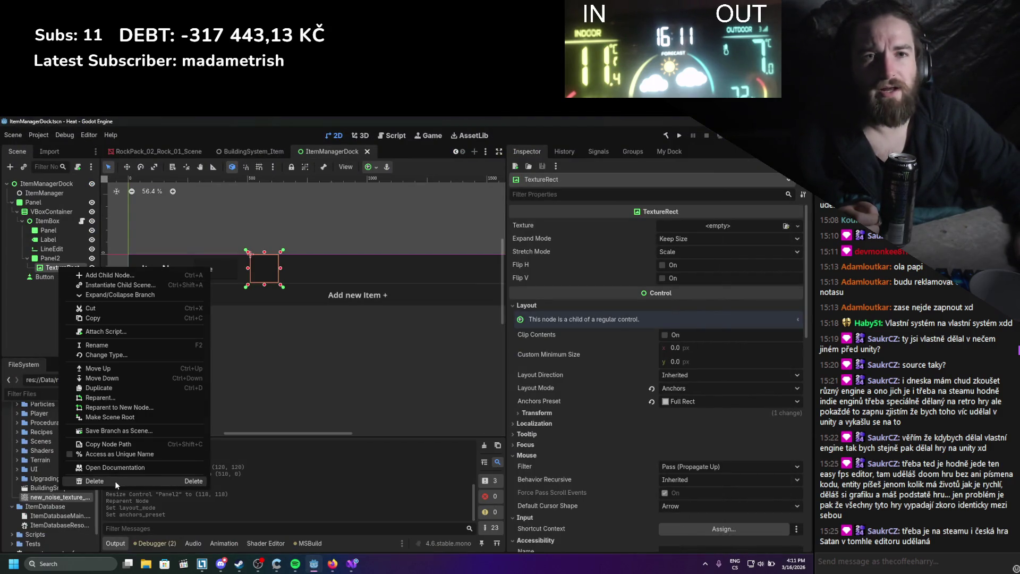
click(114, 481)
click(382, 353)
right_click(57, 258)
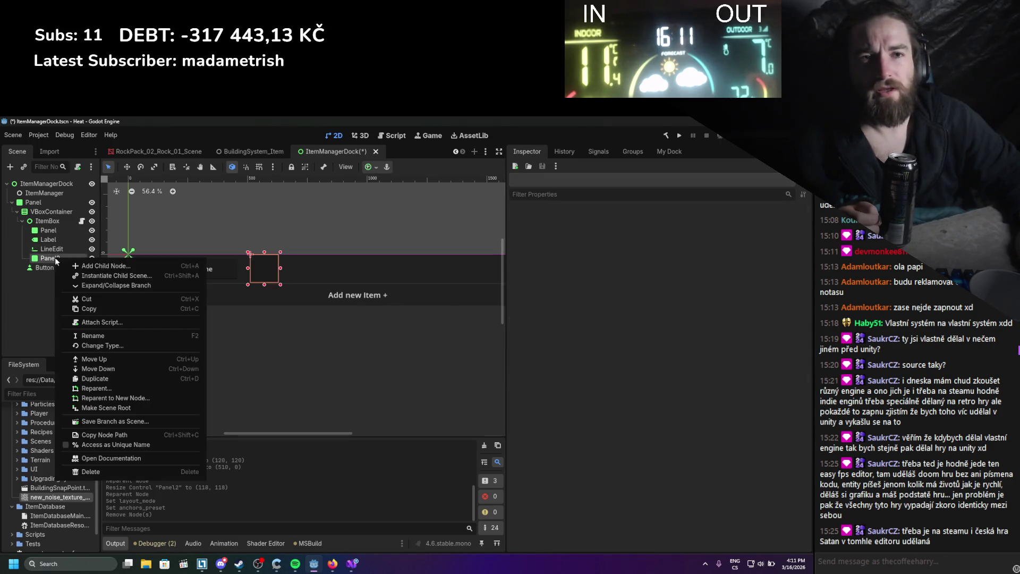
click(104, 266)
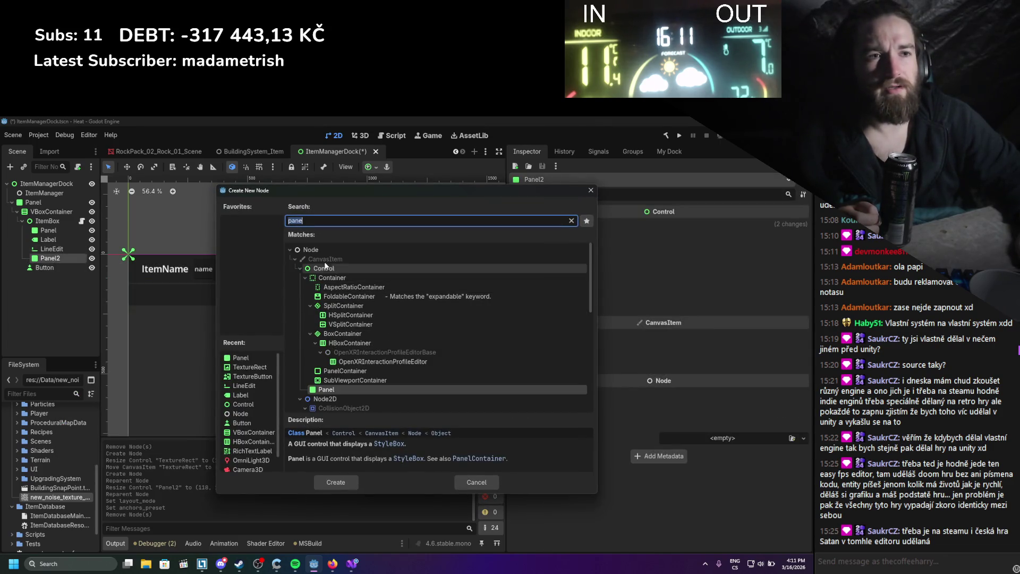
double_click(324, 253)
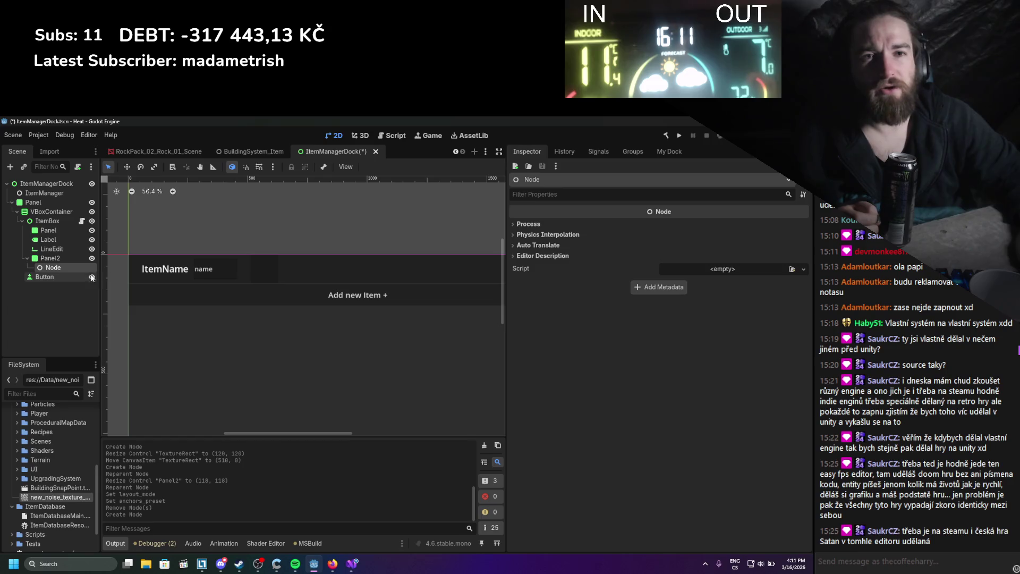
double_click(59, 267)
text(Create)
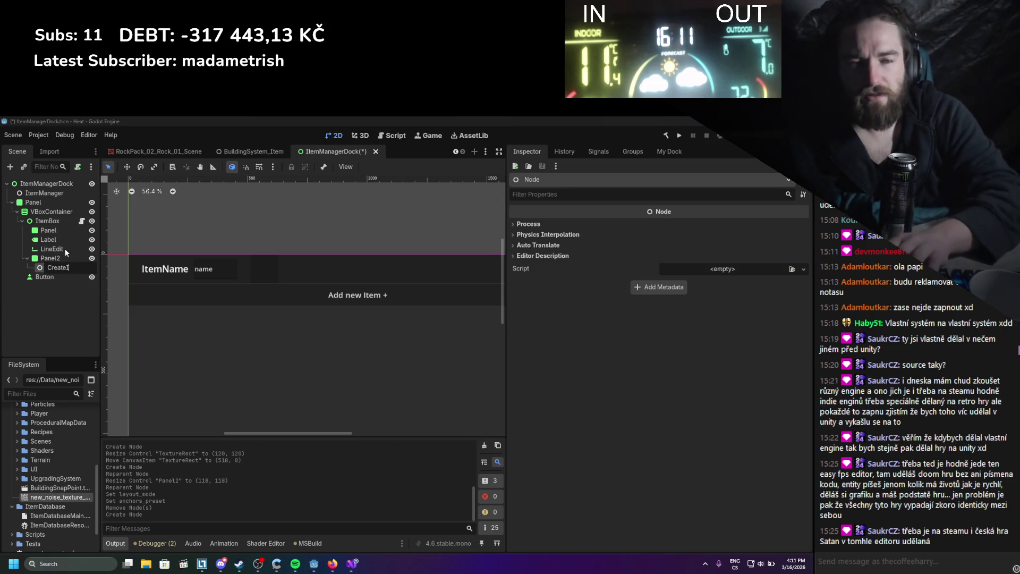
text(IconPicker)
key(Return)
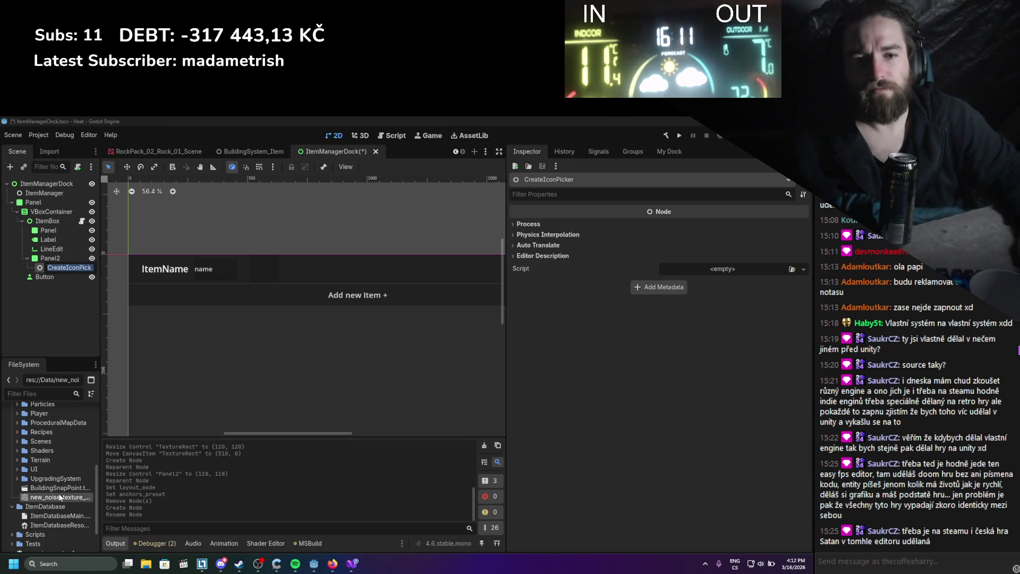
Start a new CreateIconPicker.cs C# script in the addons/ItemManager folder.
scroll(62, 513, up, 5)
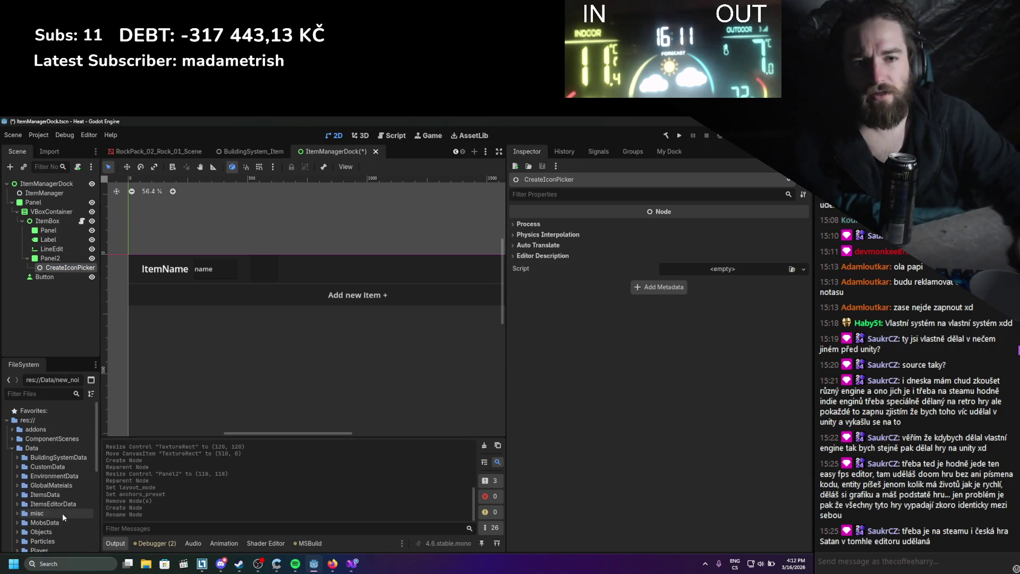
click(12, 429)
click(16, 457)
right_click(37, 458)
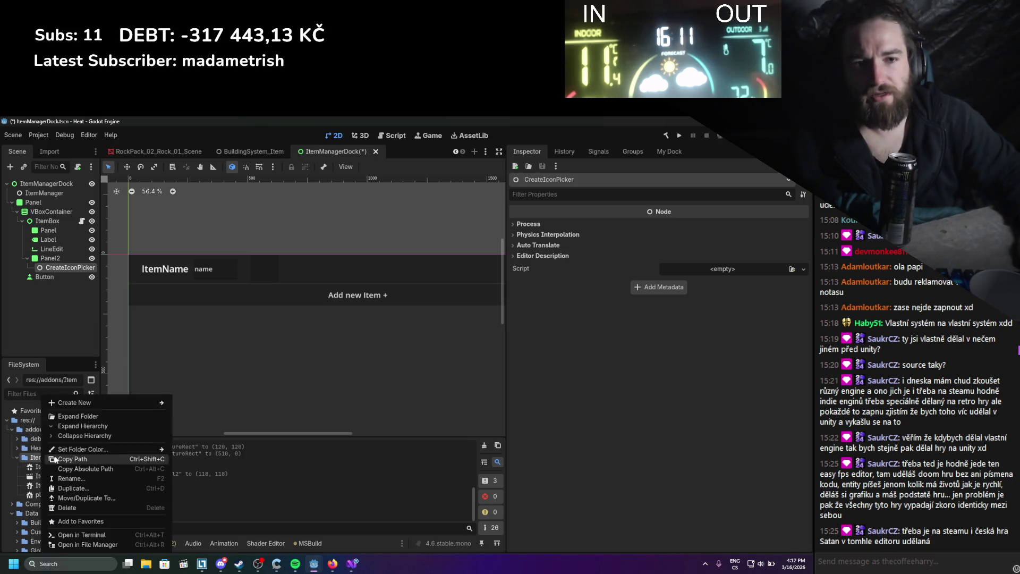
mouse_move(97, 405)
click(200, 423)
text(CreateIconPicker)
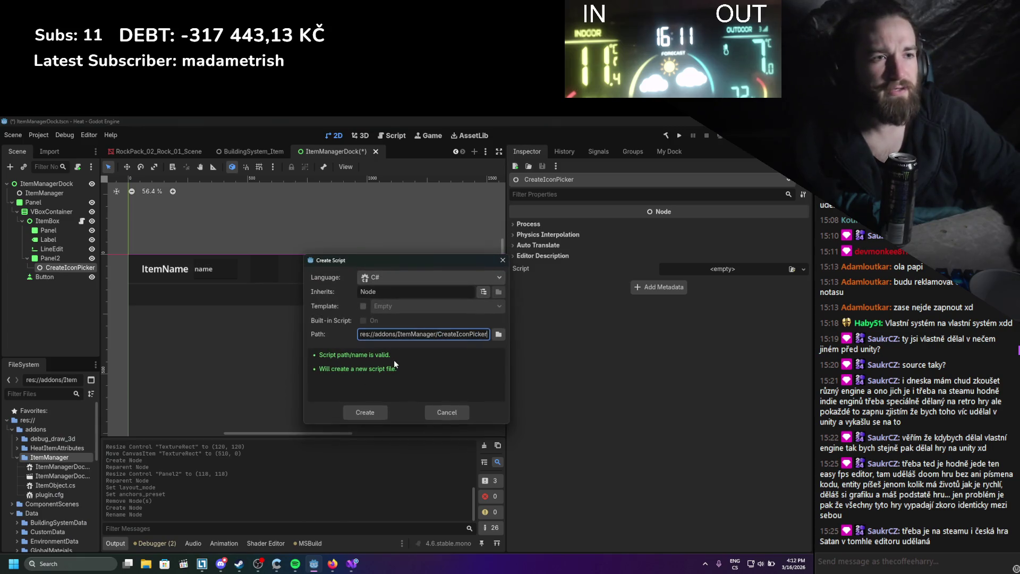
Create CreateIconPicker.cs and paste ChatGPT's EditorResourcePicker example code into its class body.
key(Return)
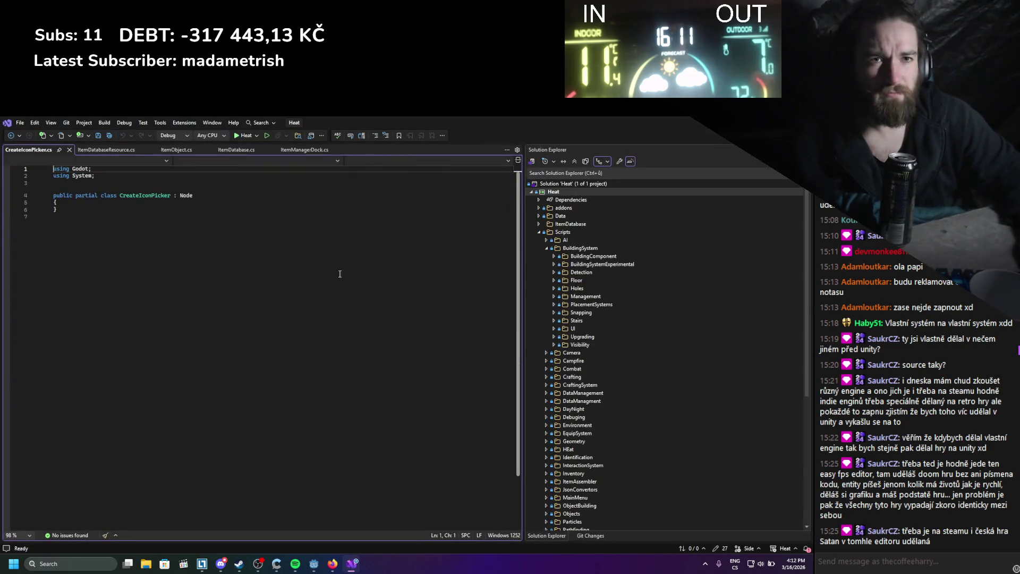
double_click(186, 195)
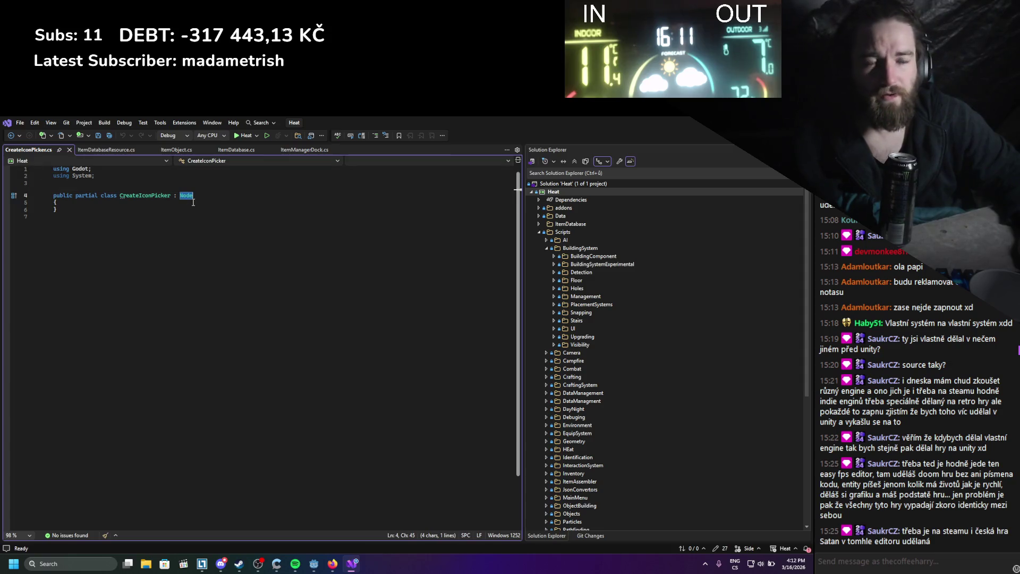
click(191, 212)
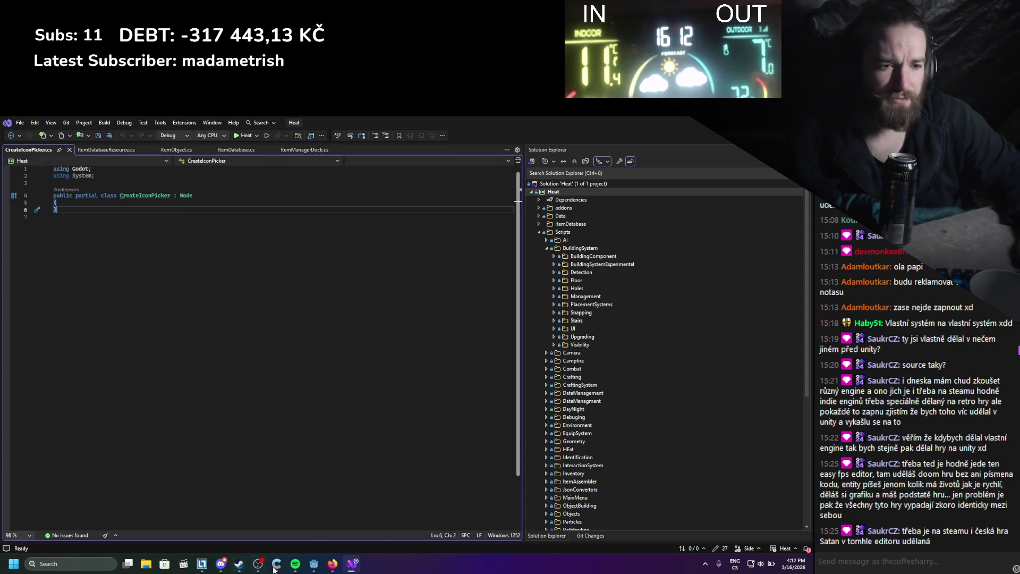
click(314, 564)
click(325, 564)
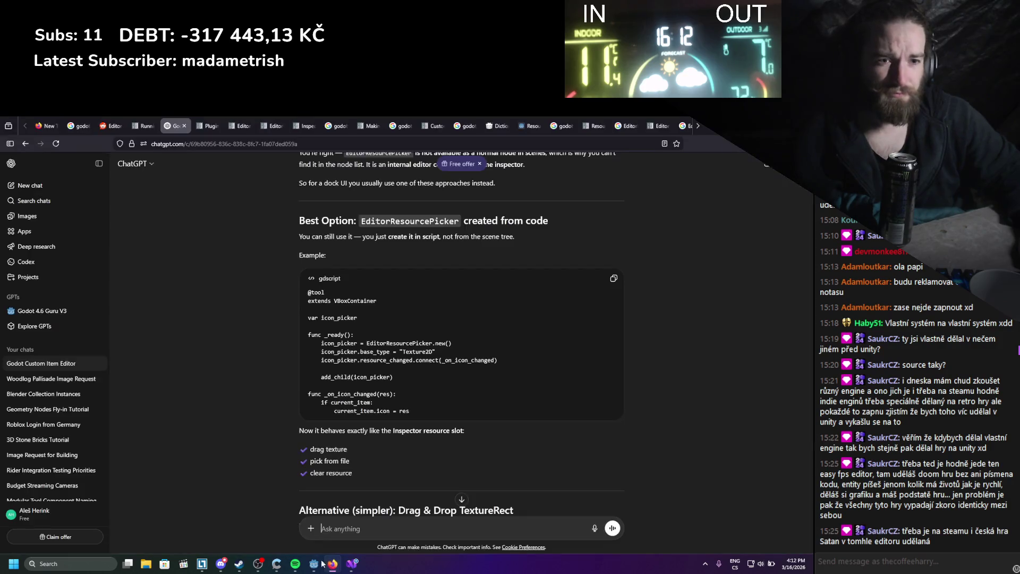
drag(421, 413, 308, 330)
key(ctrl+c)
key(alt+Tab)
click(99, 218)
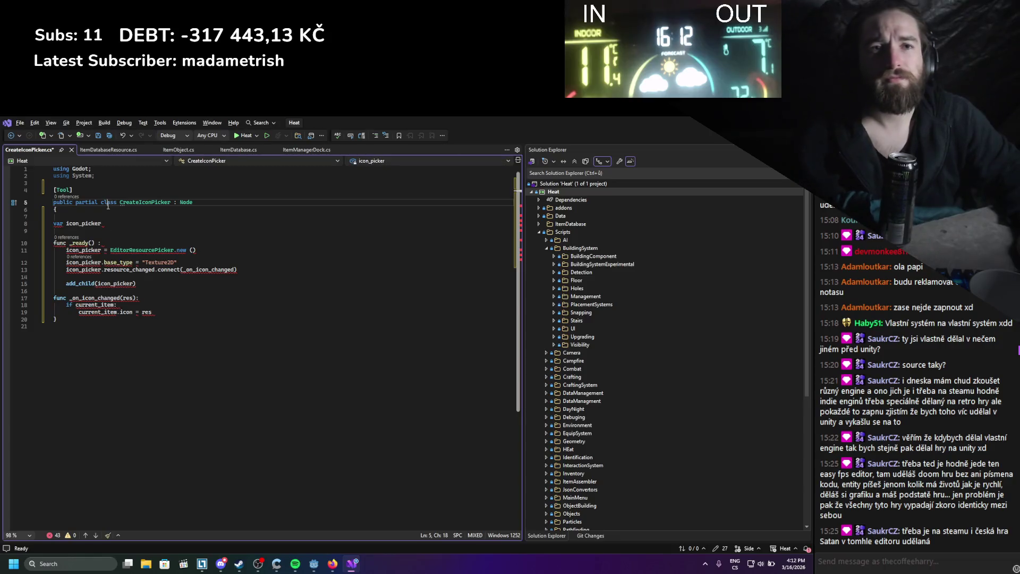
key(ctrl+v)
Add a _Ready override stub above the pasted picker setup lines.
key(Up)
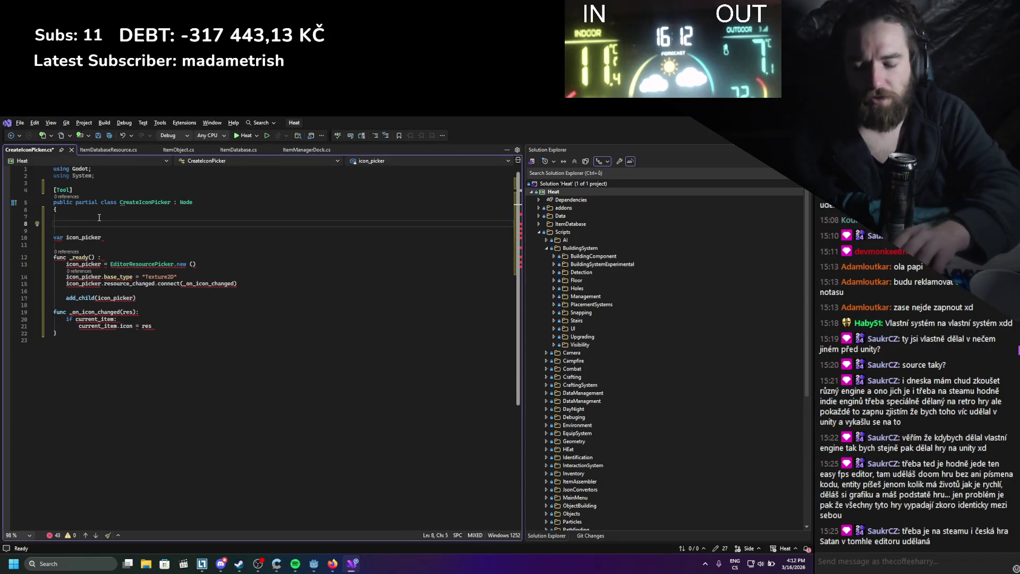
text(ove)
key(Tab)
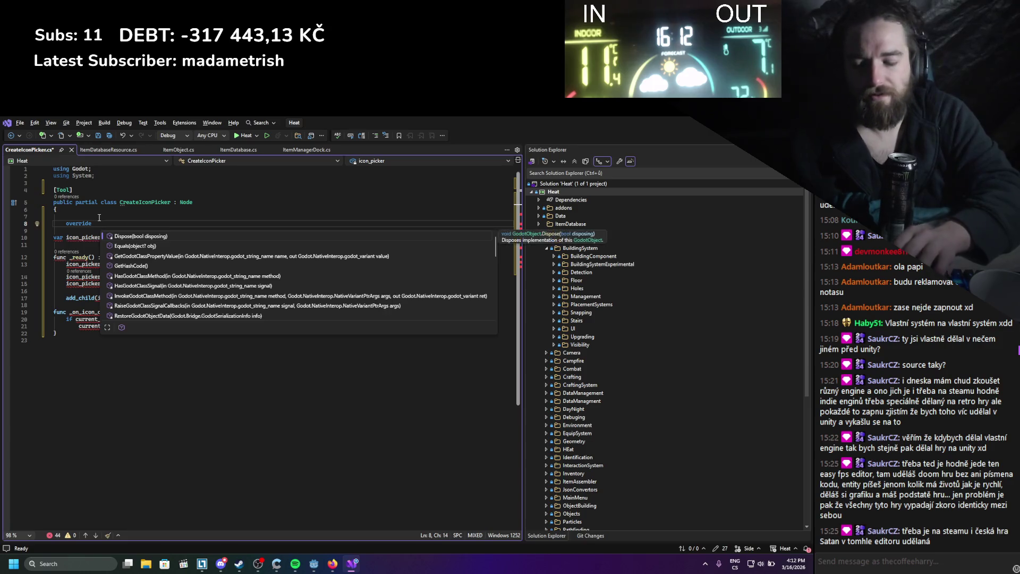
key(Return)
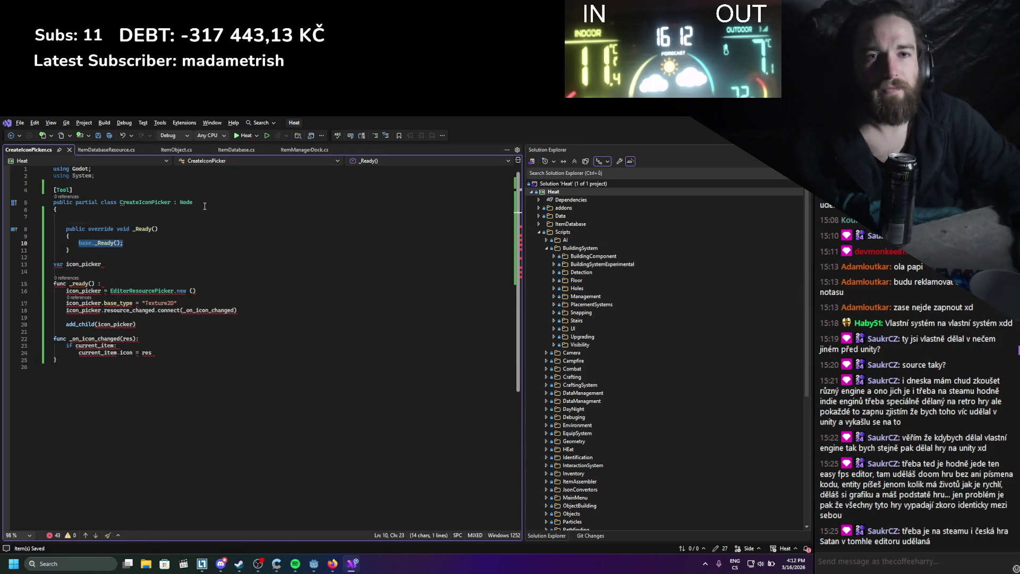
key(Down)
mouse_move(236, 310)
mouse_down()
mouse_move(66, 302)
mouse_move(67, 293)
mouse_up()
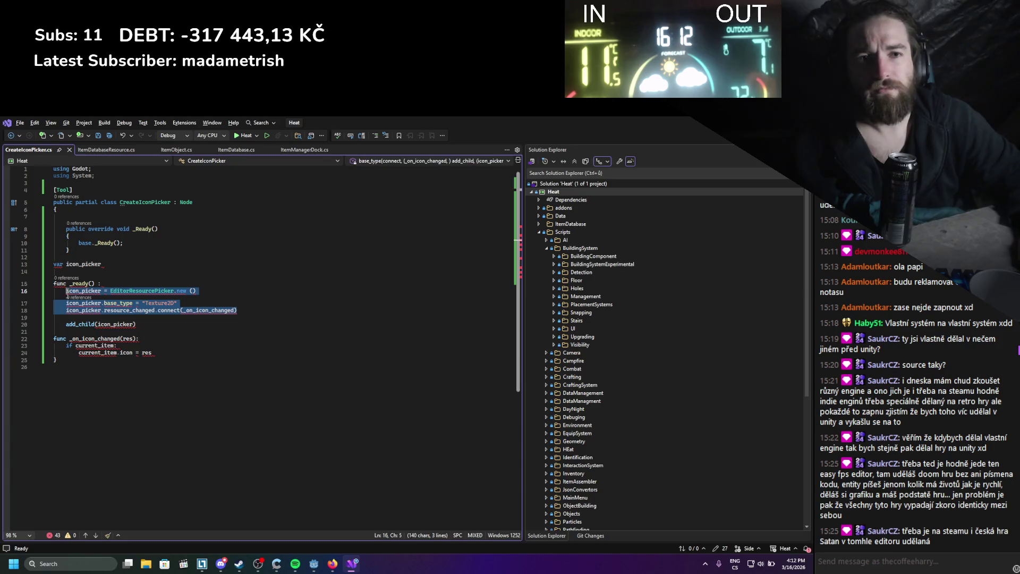
click(125, 242)
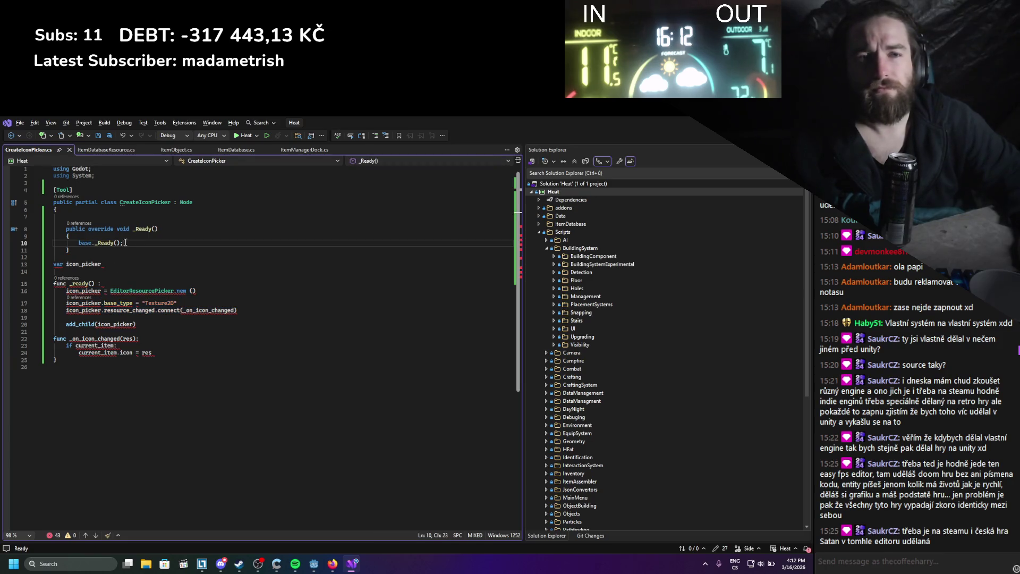
click(92, 217)
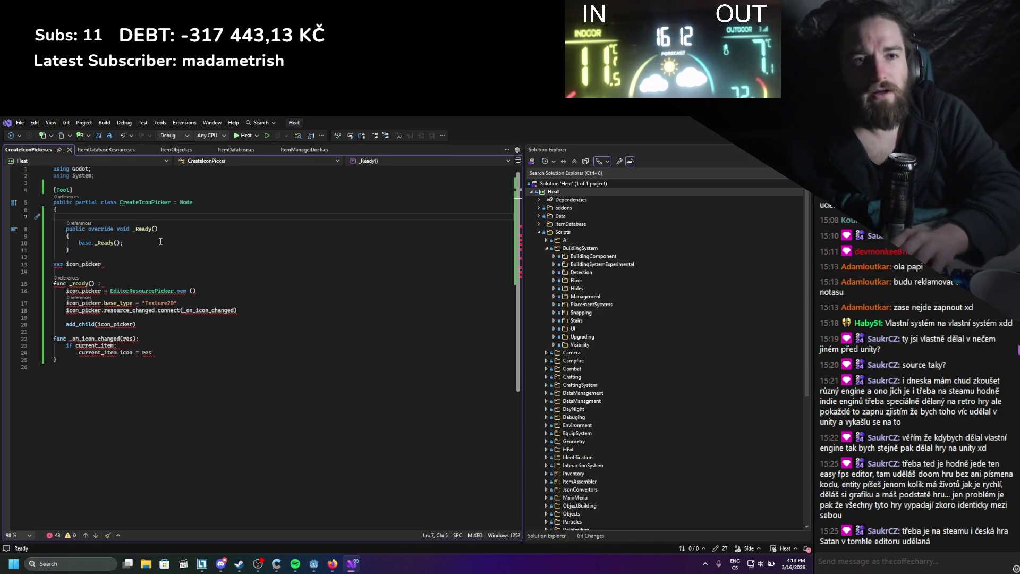
Declare an EditorResourcePicker recourcePicker field, save, and delete the old var icon_picker line.
text(Editorresoui)
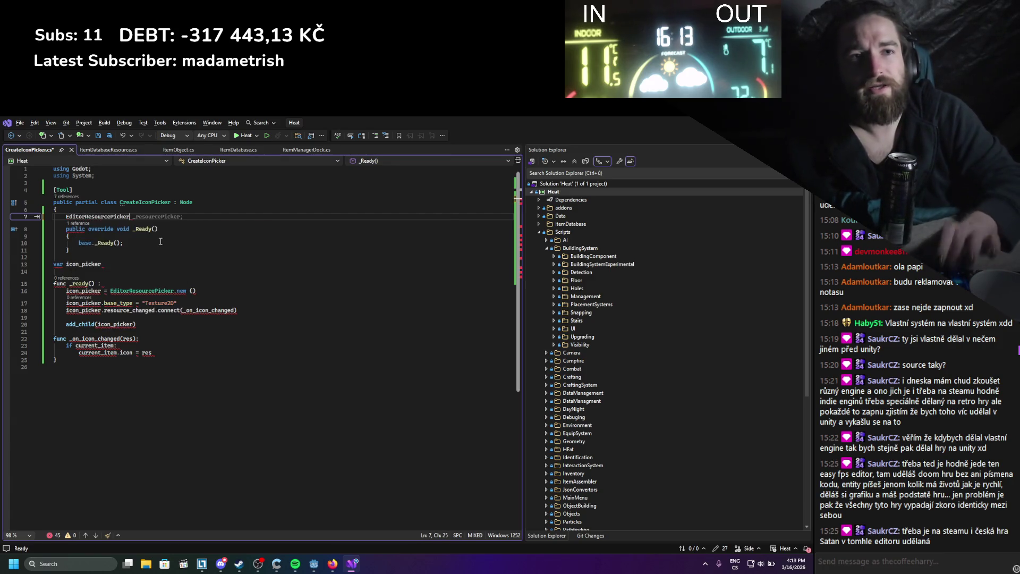
text( r)
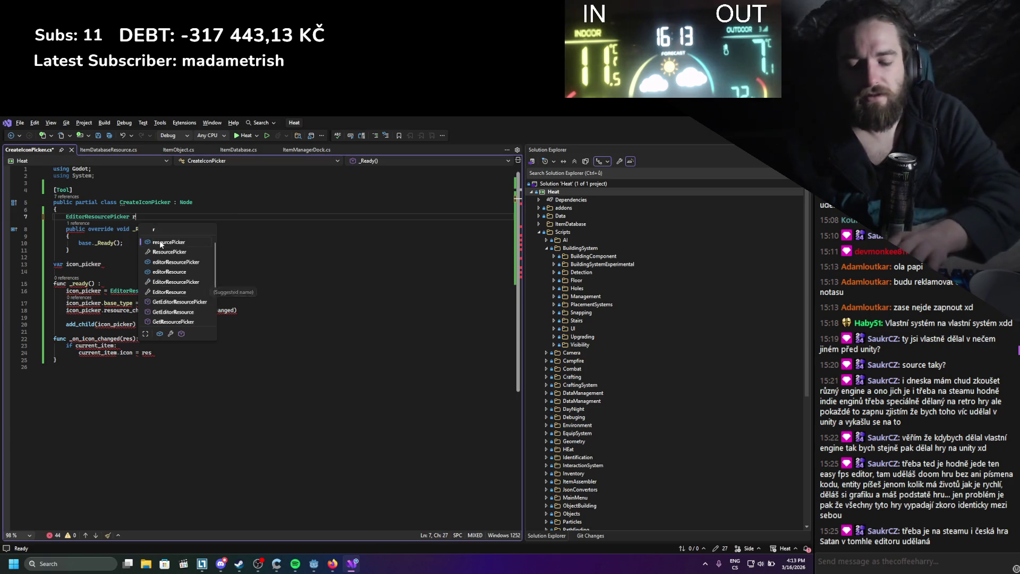
text(ecourcePick)
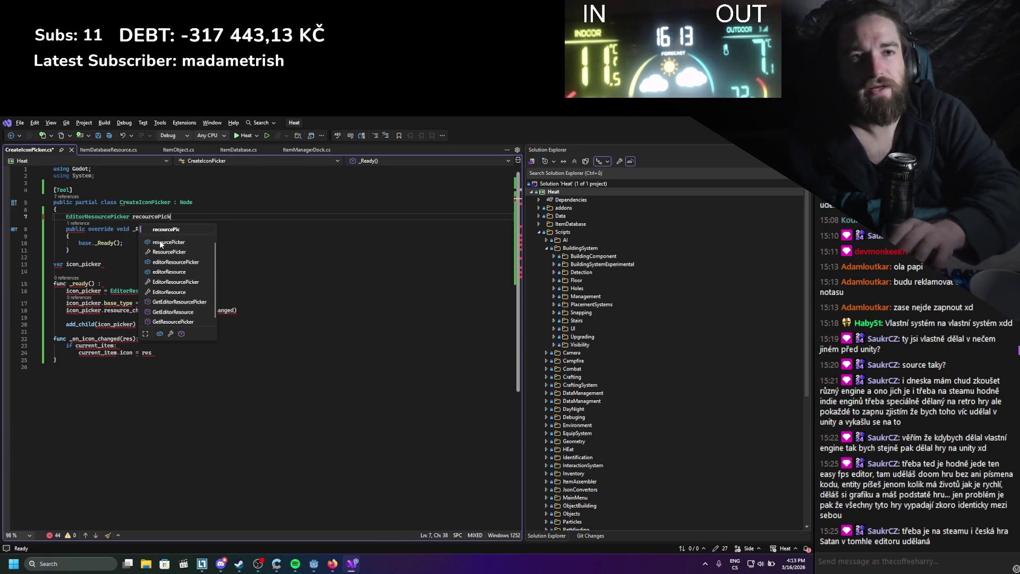
text(er;)
key(ctrl+s)
drag(53, 257, 102, 264)
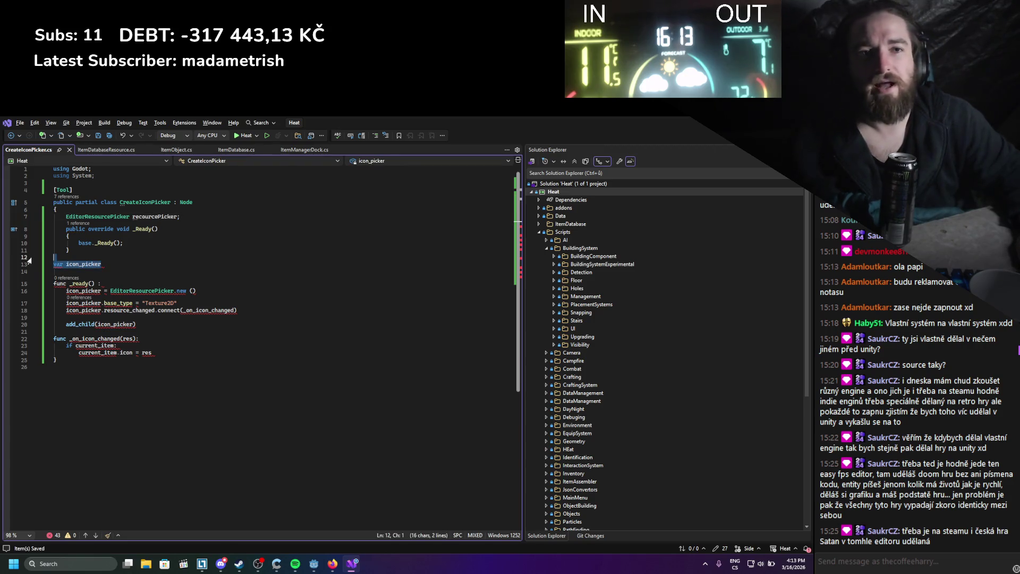
key(Delete)
key(BackSpace)
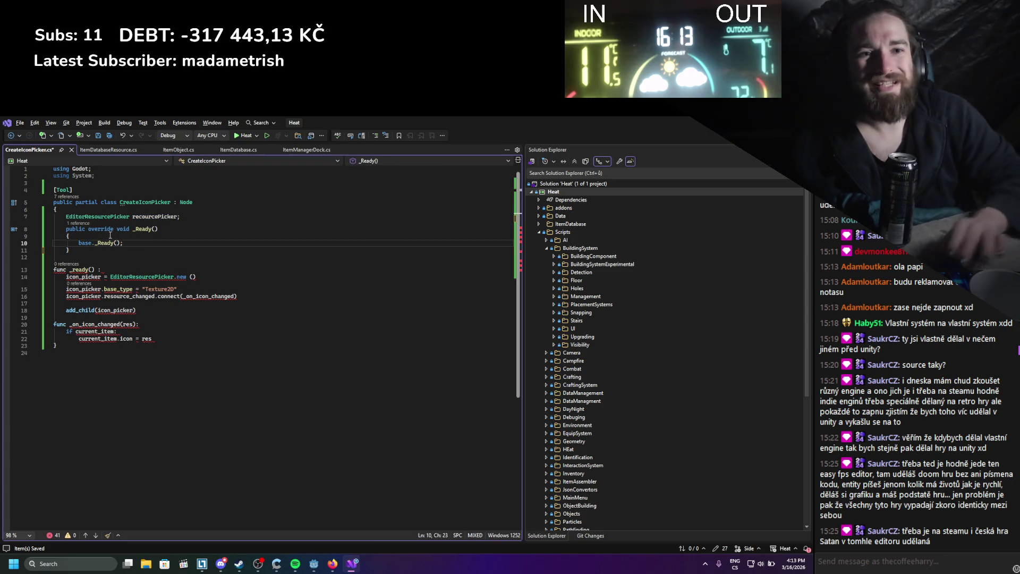
In _Ready, assign recourcePicker = new EditorResourcePicker();.
key(Up)
key(End)
key(Return)
text(recourcePicker )
text(d)
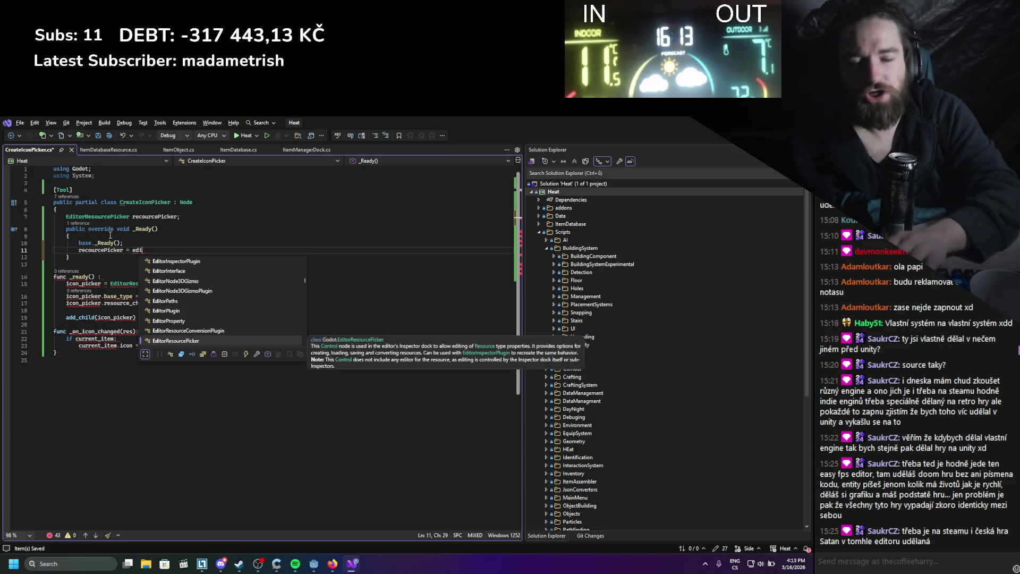
text(.)
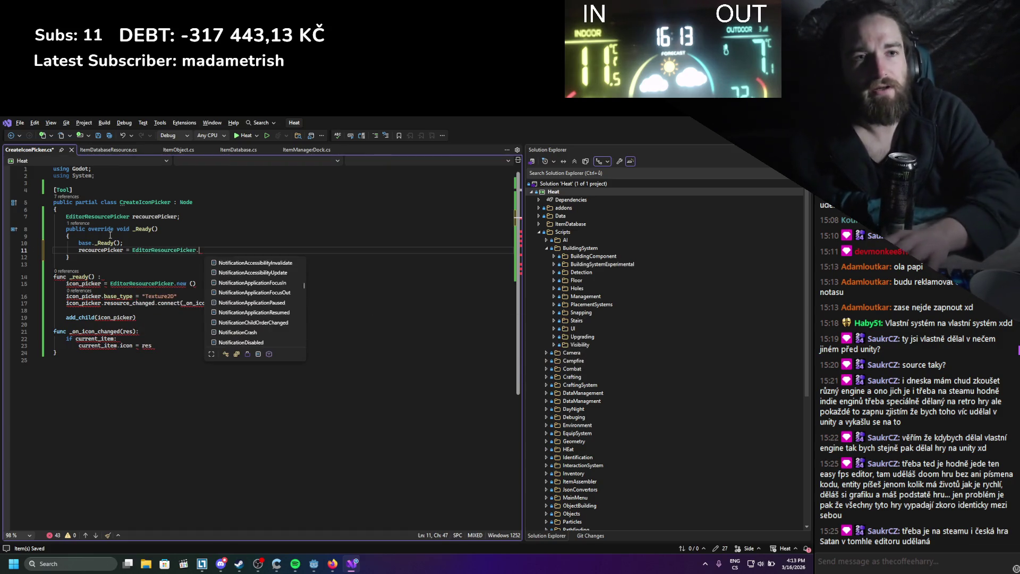
text(n)
key(BackSpace)
key(BackSpace)
key(BackSpace)
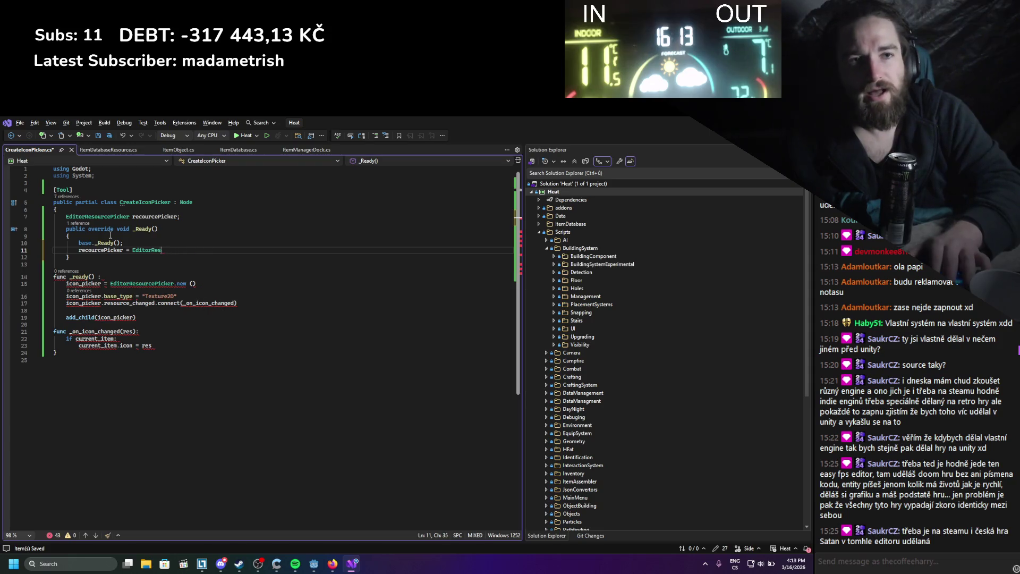
text(ne)
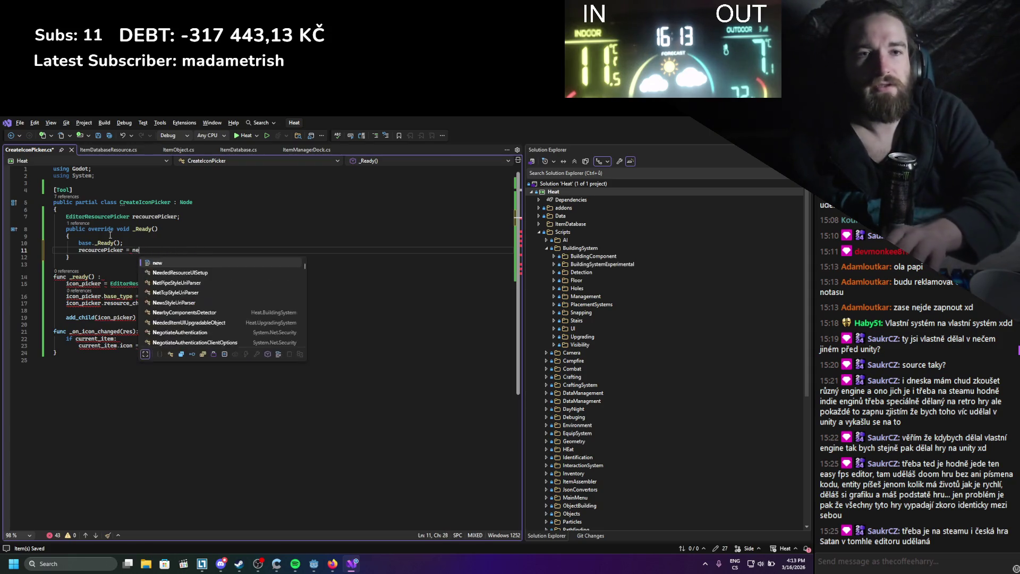
text(w editorre)
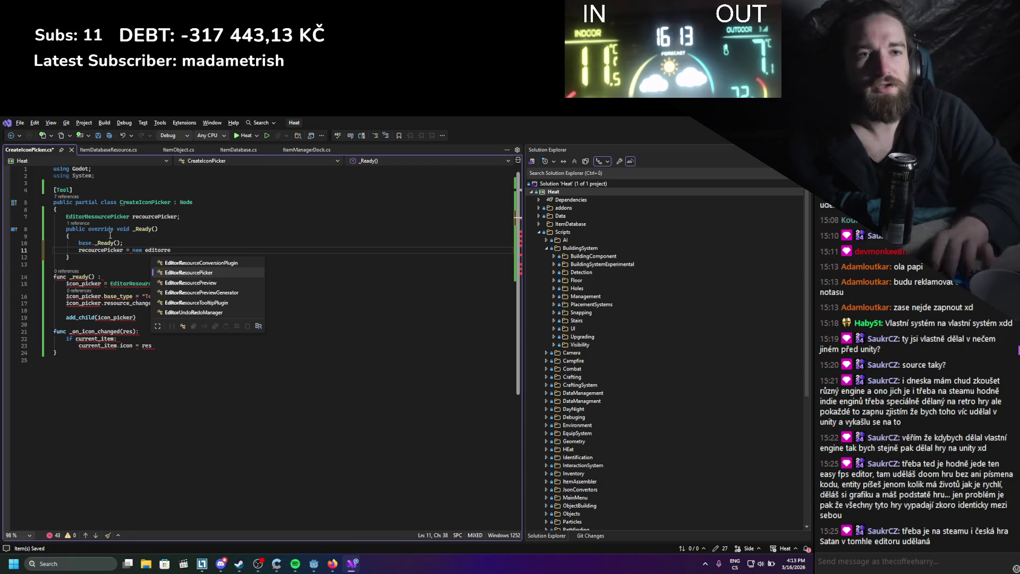
key(Tab)
text(();)
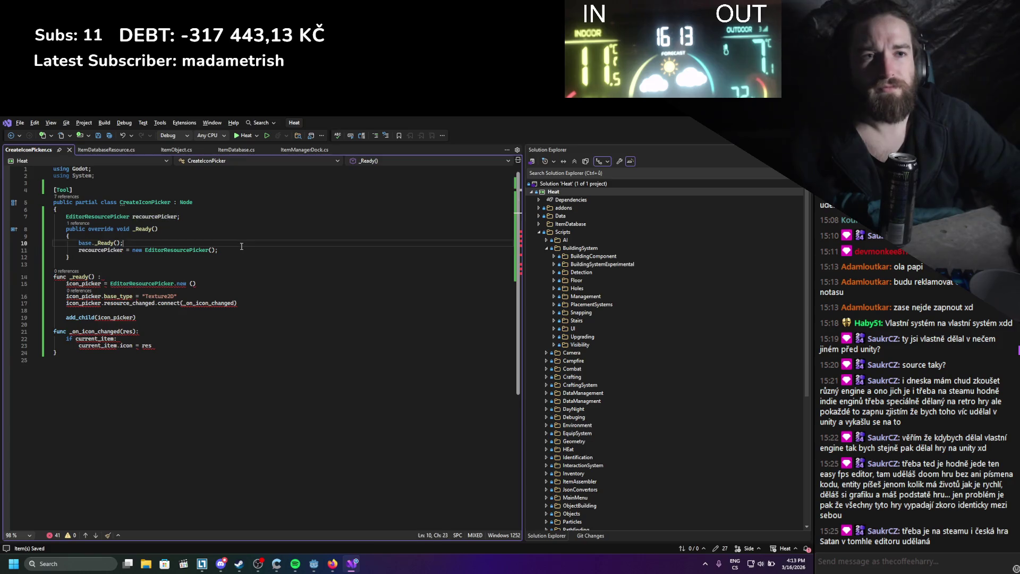
Set recourcePicker.BaseType = "Texture2D"; and begin another statement line.
click(223, 255)
key(ctrl+Return)
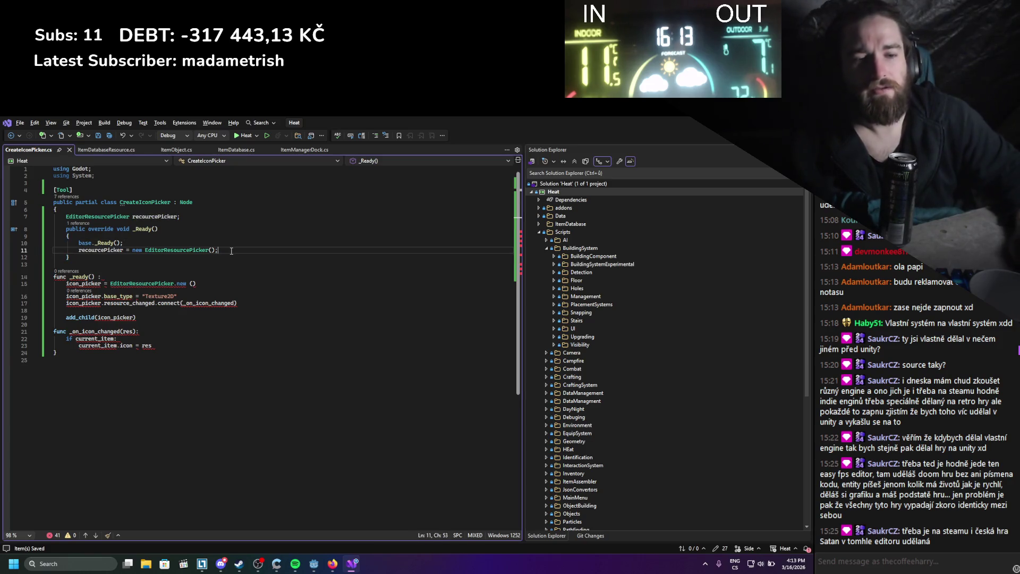
text(recourcePicker.base)
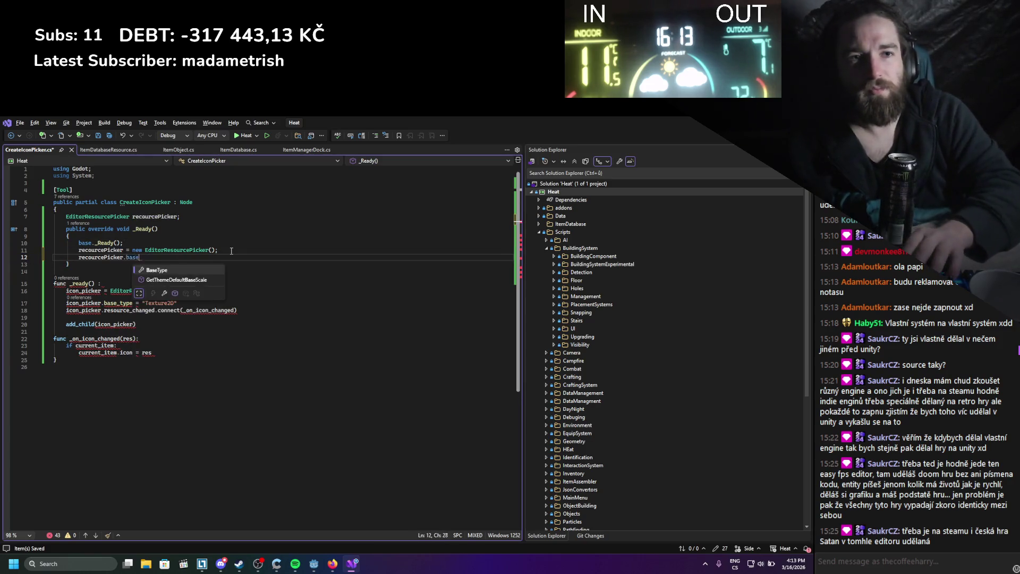
key(Tab)
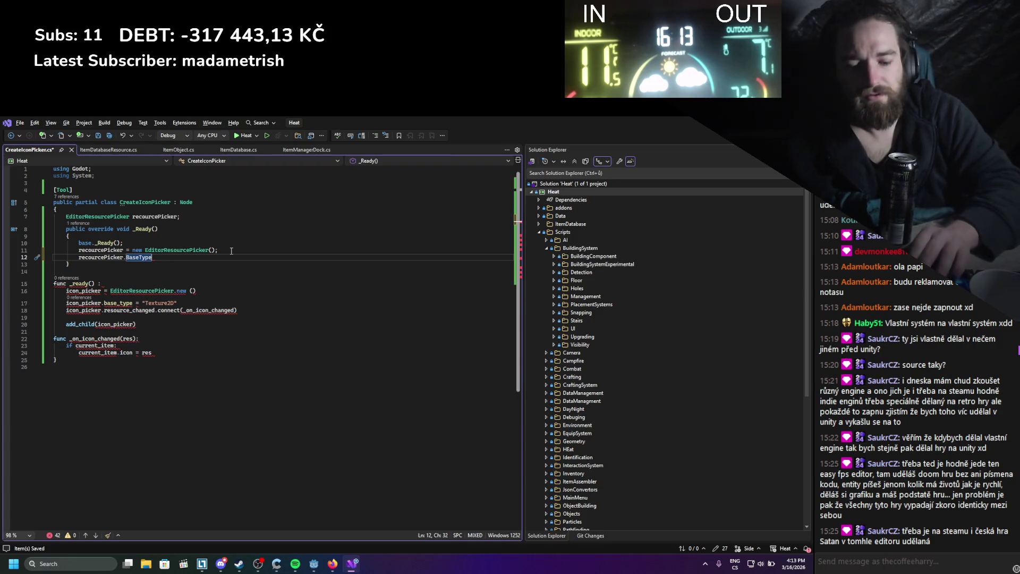
text( = ")
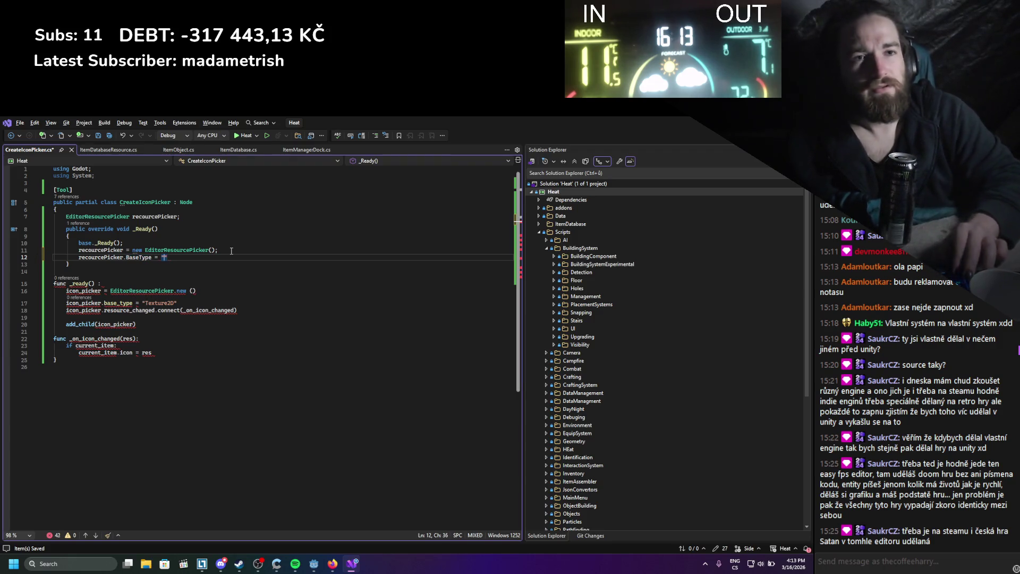
text(Texture2D)
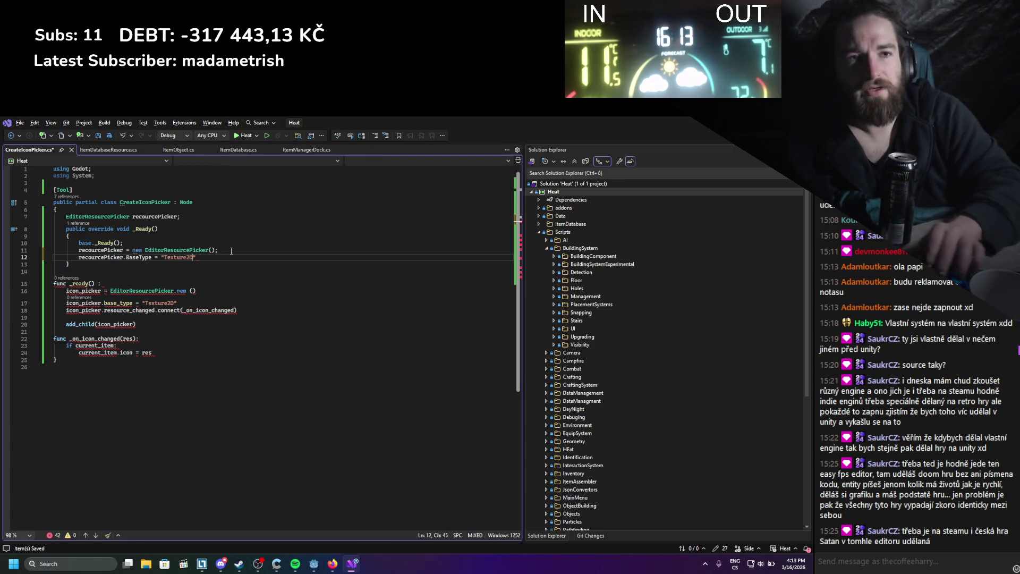
text(";)
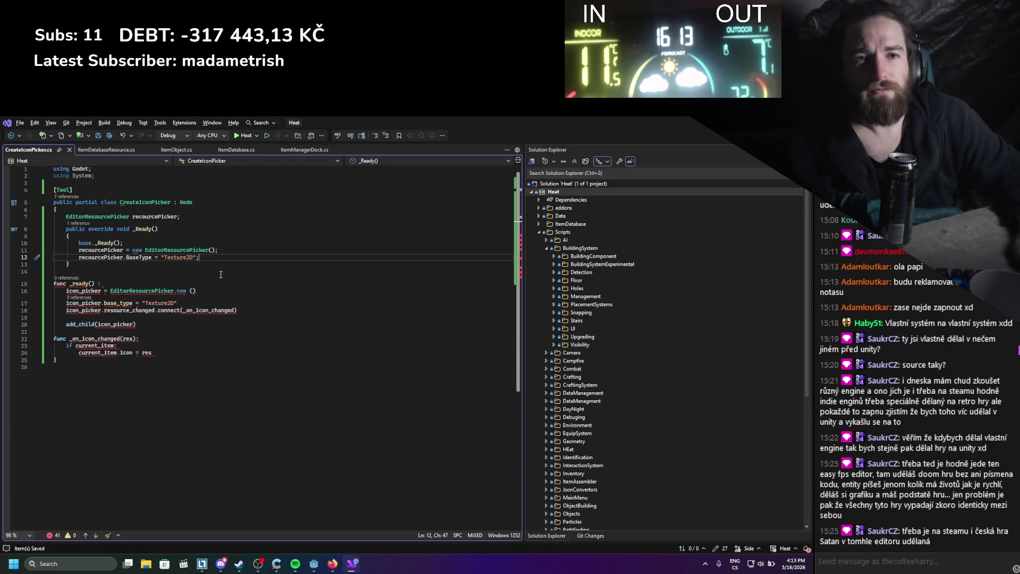
key(Return)
text(res)
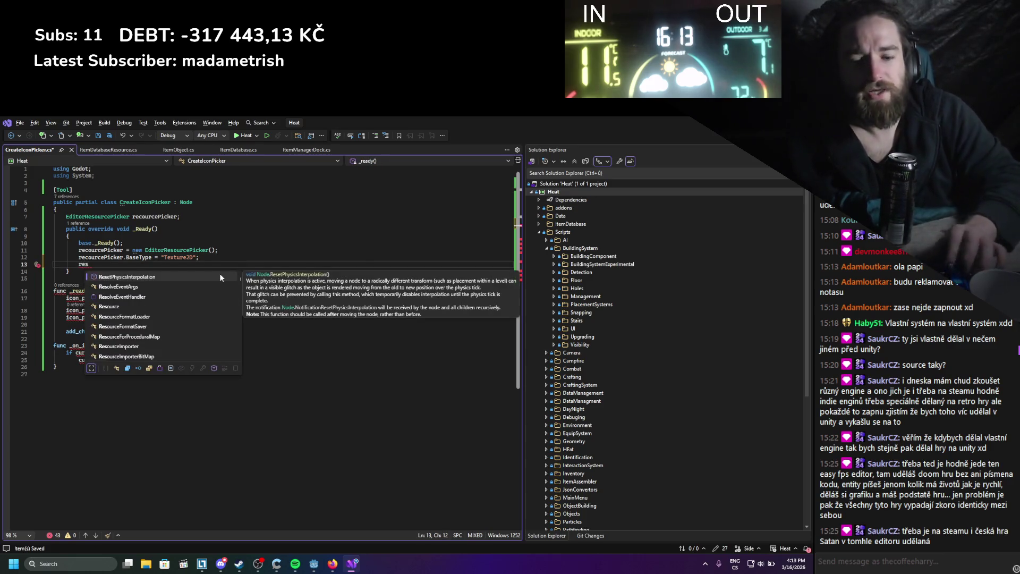
key(BackSpace)
key(BackSpace)
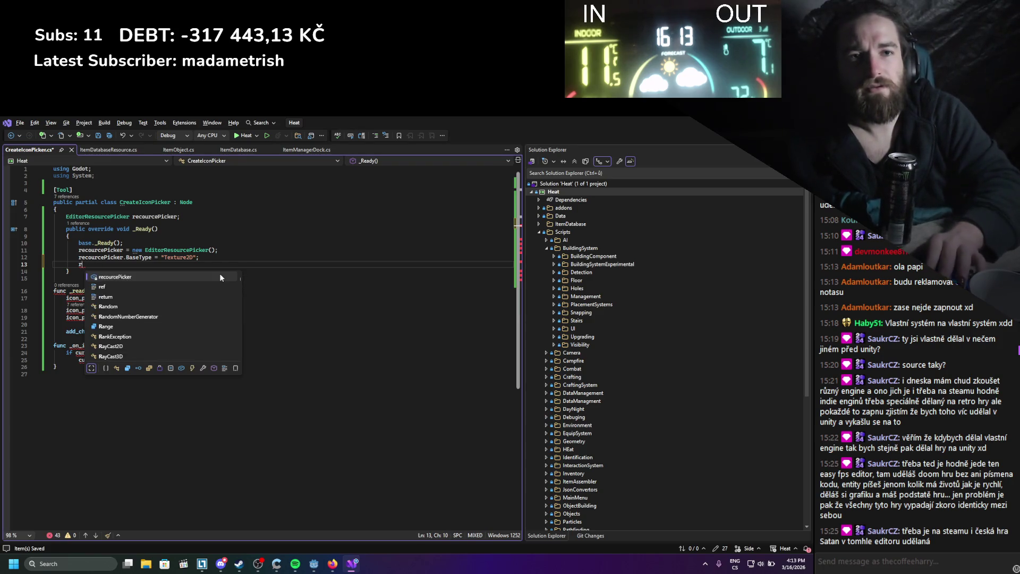
text(esou)
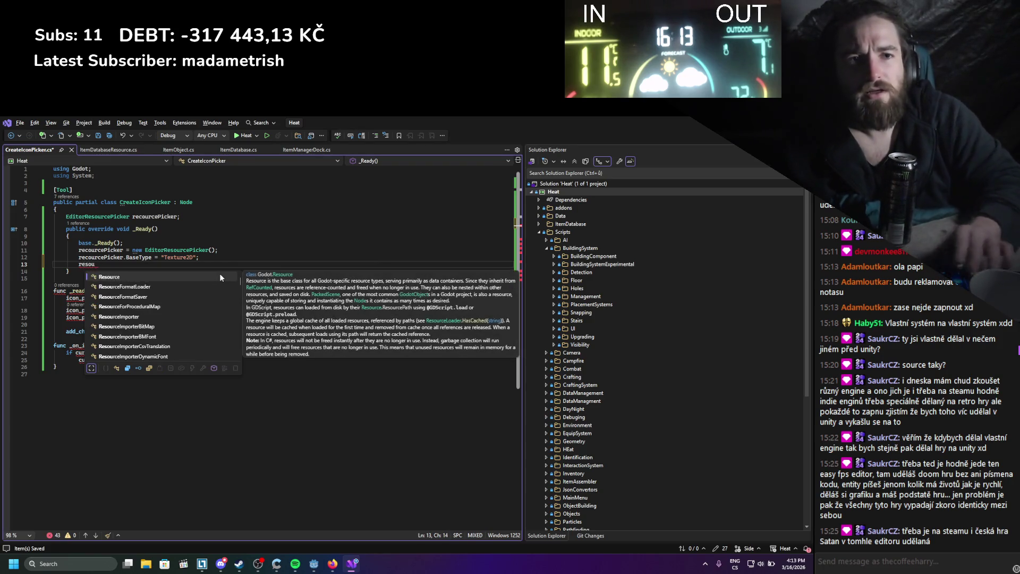
Rename the recourcePicker field to resourcePicker everywhere.
right_click(144, 214)
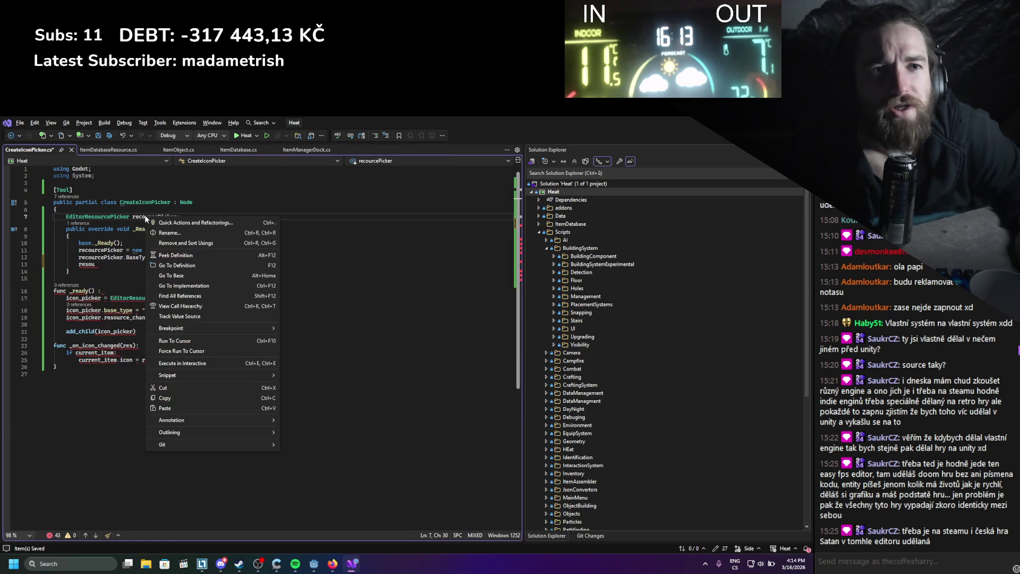
click(159, 232)
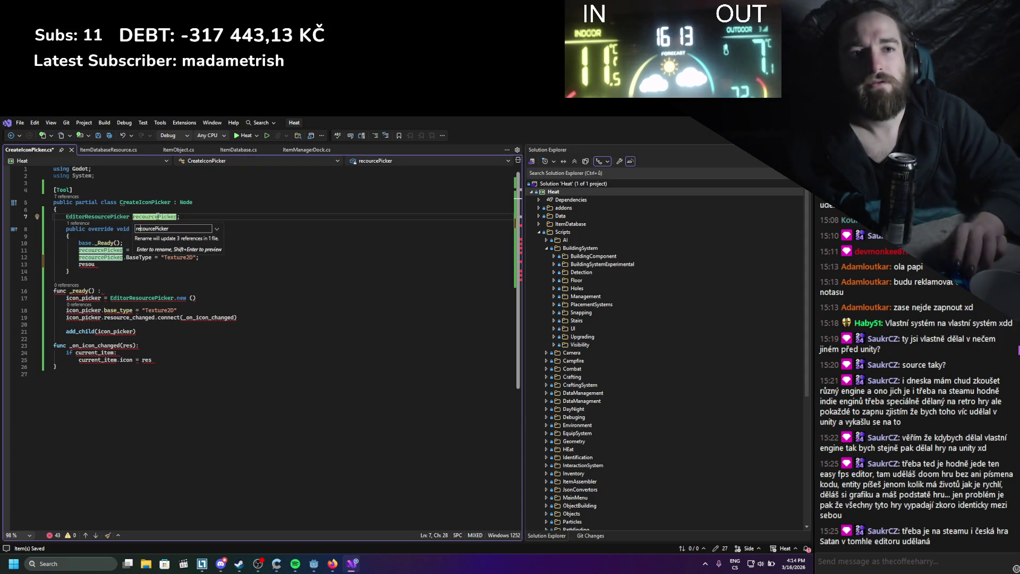
key(Delete)
text(s)
key(Return)
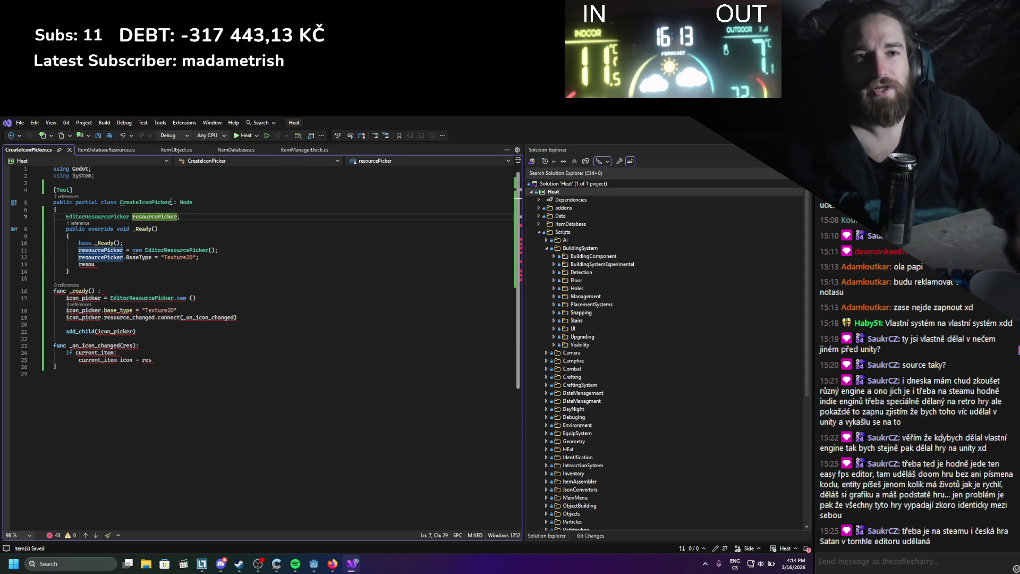
Write resourcePicker.ResourceChanged += on line 13 of _Ready.
key(Tab)
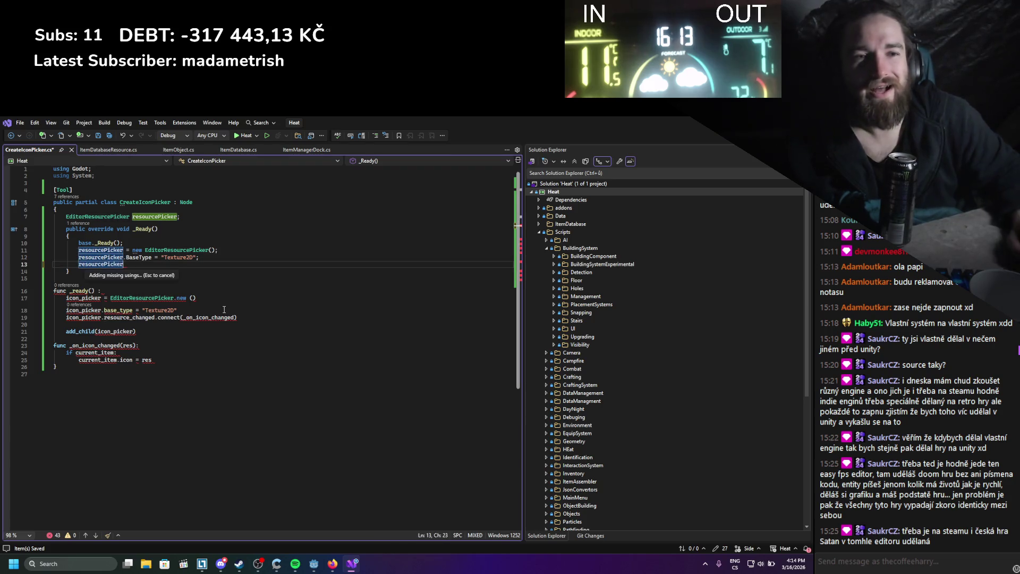
text(.r)
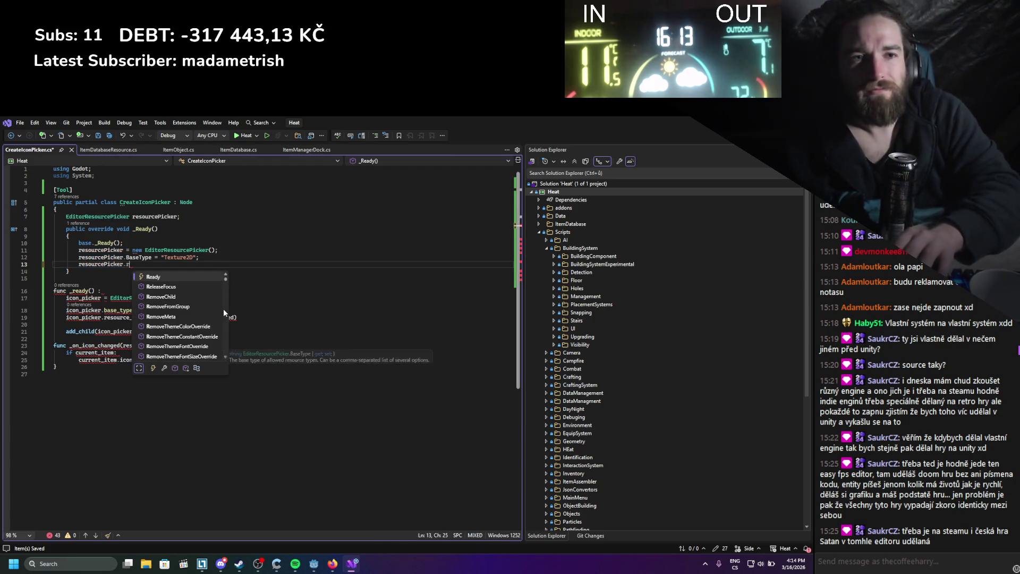
text(e)
click(195, 298)
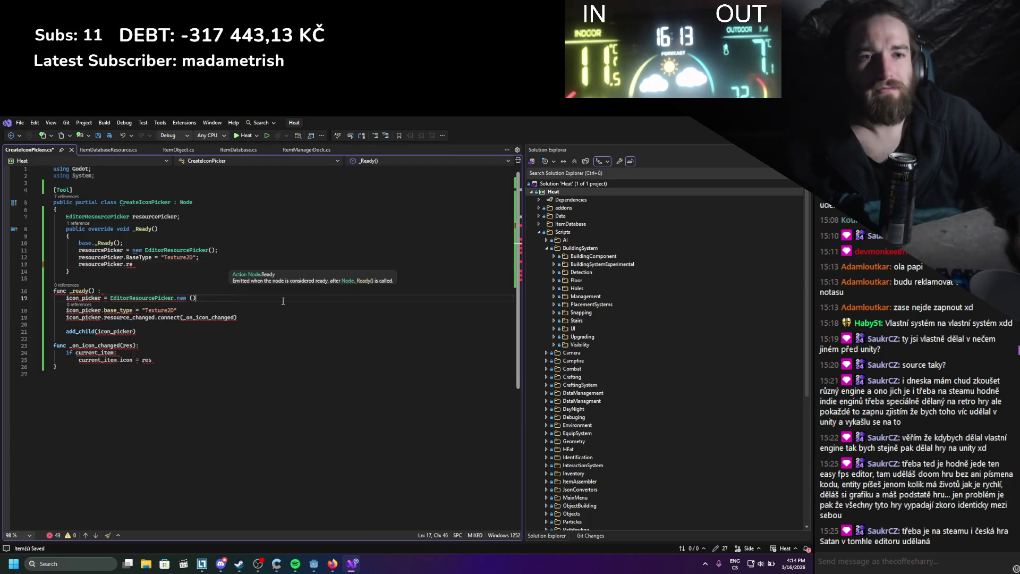
click(132, 264)
text(sourc)
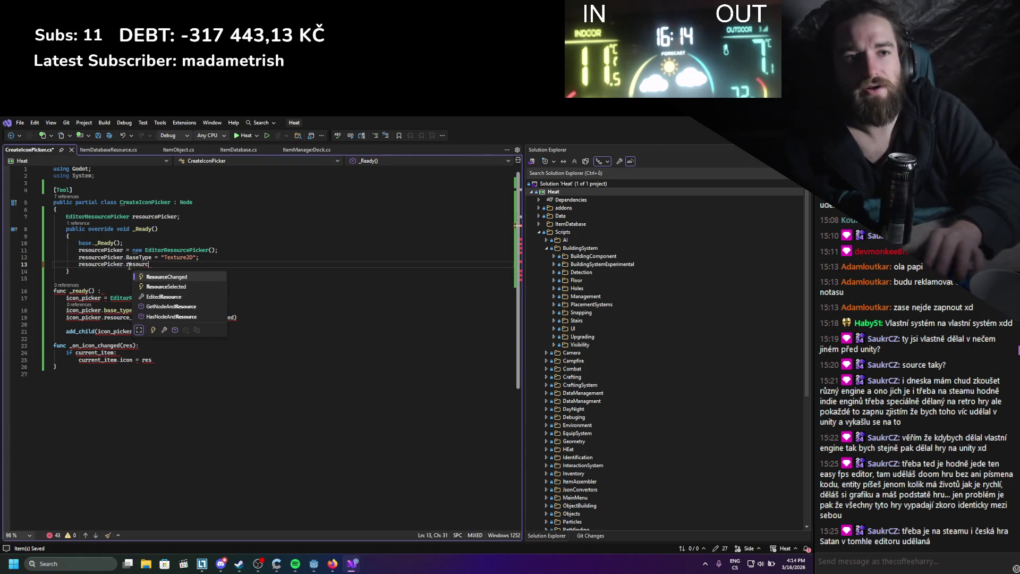
key(Tab)
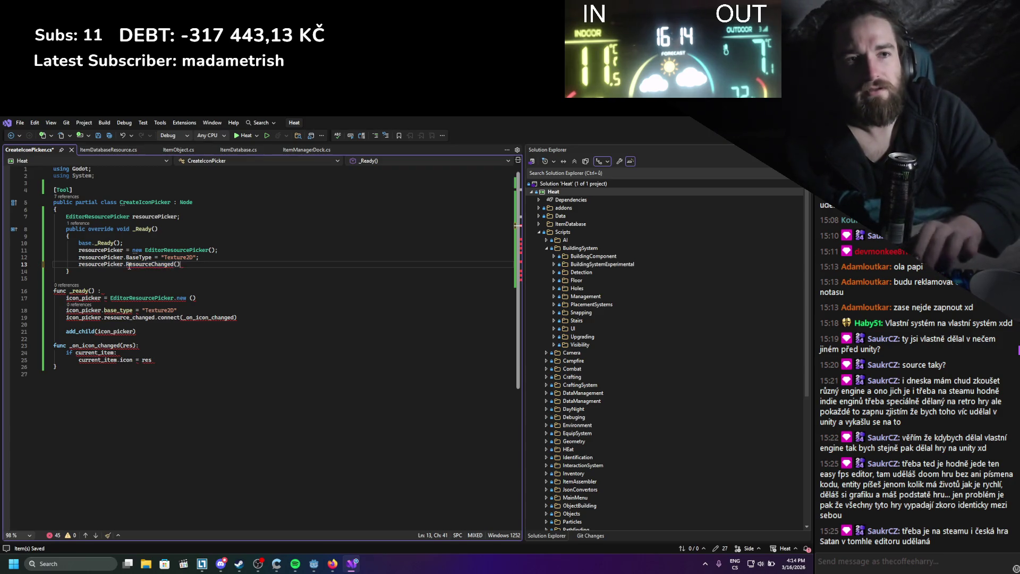
key(BackSpace)
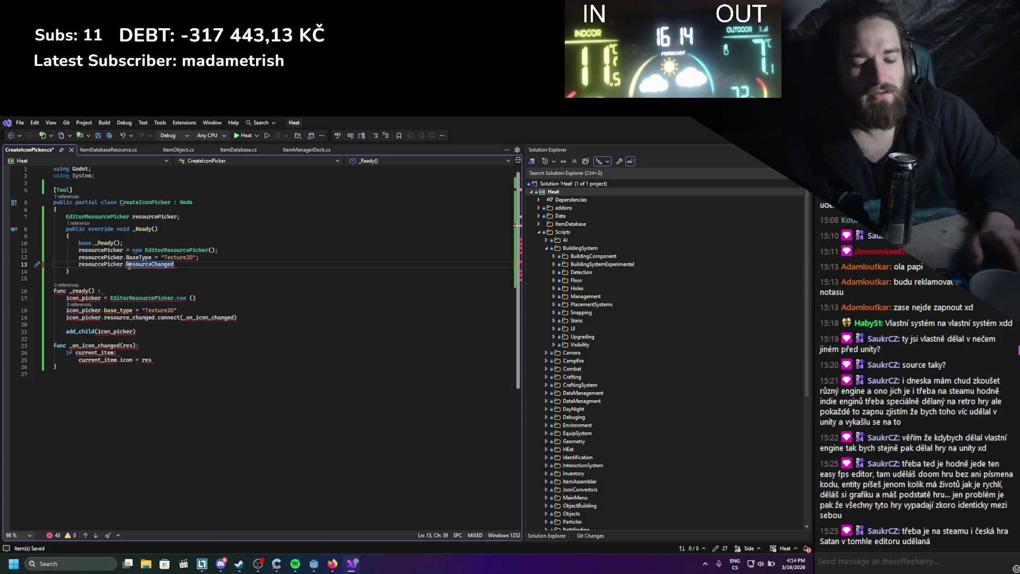
text( +=)
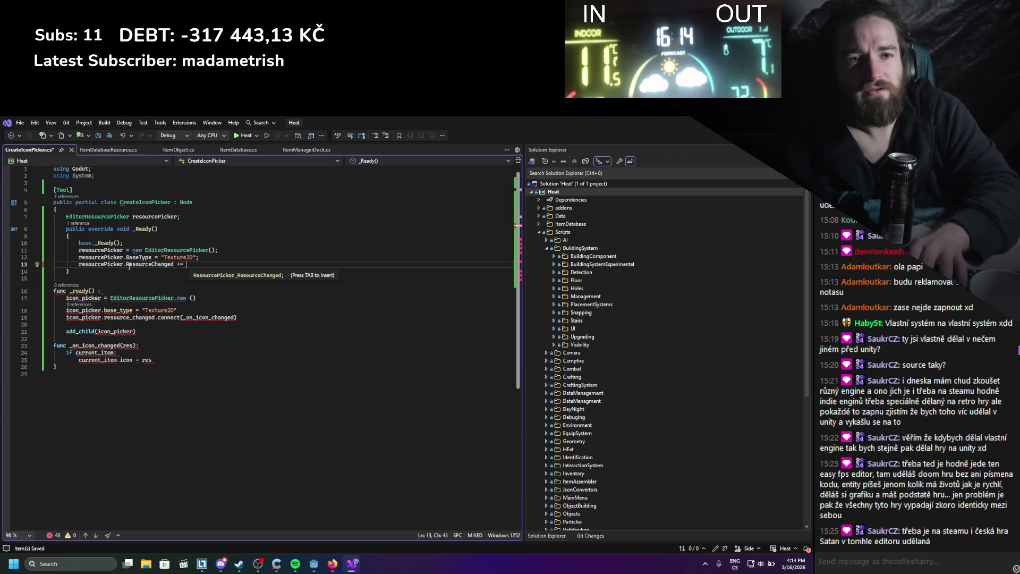
Add an empty private void OnIconChange() method below _Ready.
key(Down)
key(Return)
key(Return)
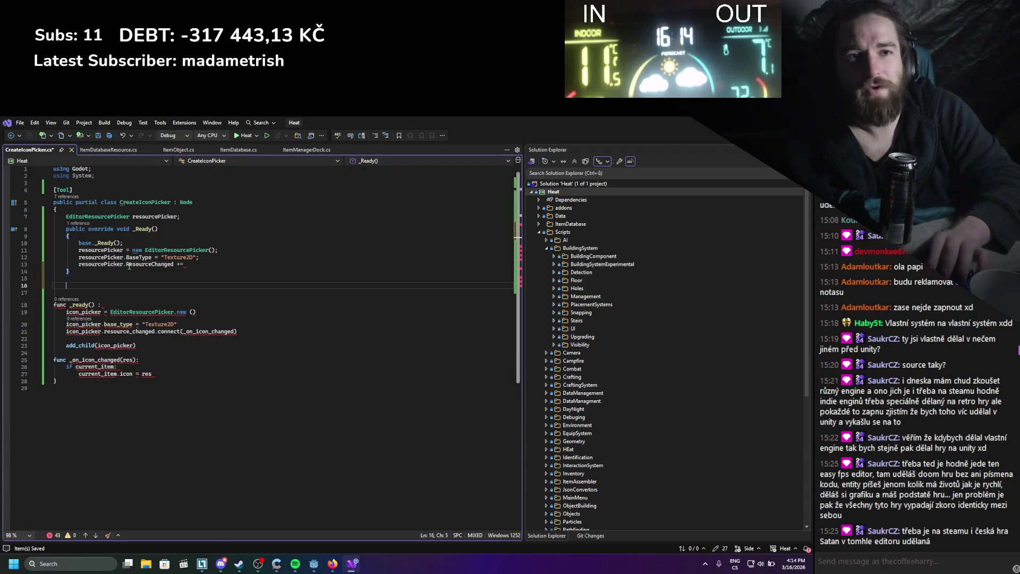
text(private void OnIco)
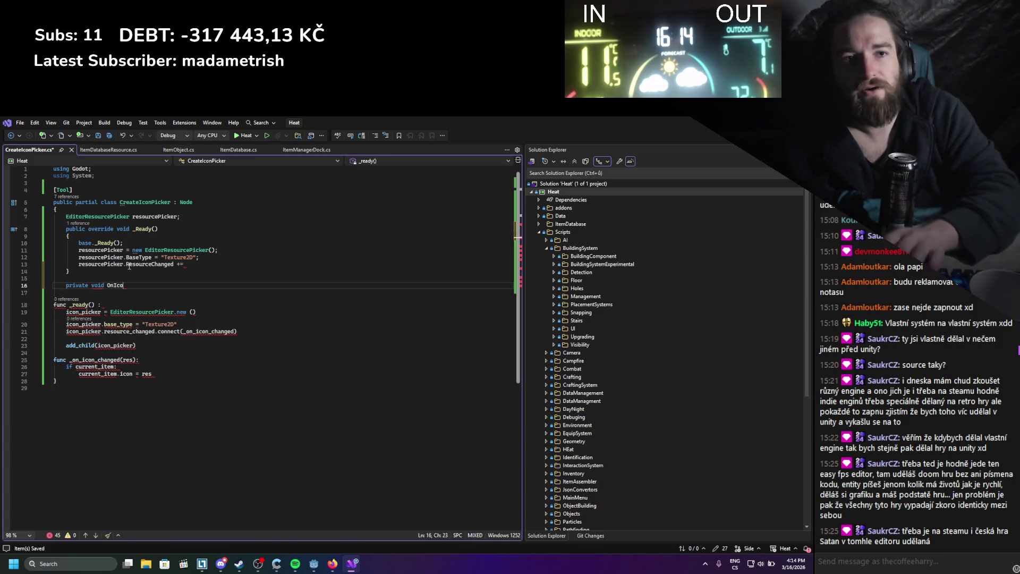
text(nChange;)
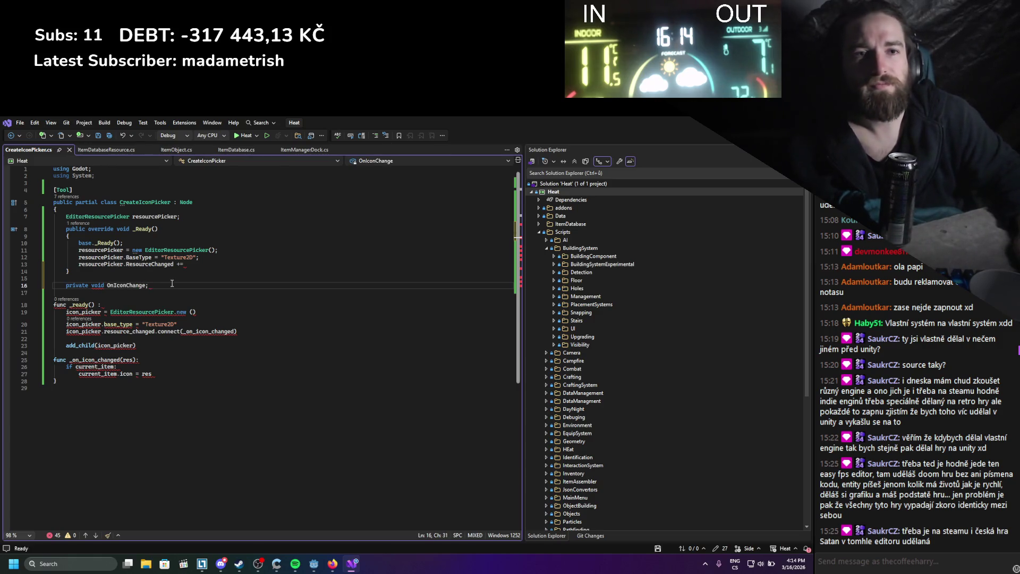
key(BackSpace)
text(())
key(Return)
text({)
key(Return)
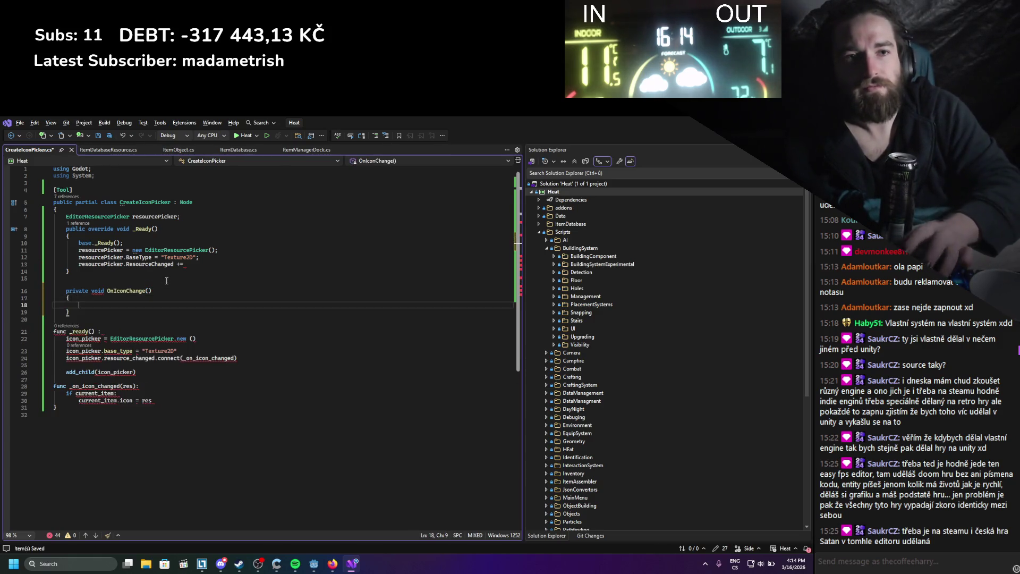
Subscribe OnIconChange to resourcePicker.ResourceChanged on line 13 and save the script.
click(239, 264)
text(OnIconChange;)
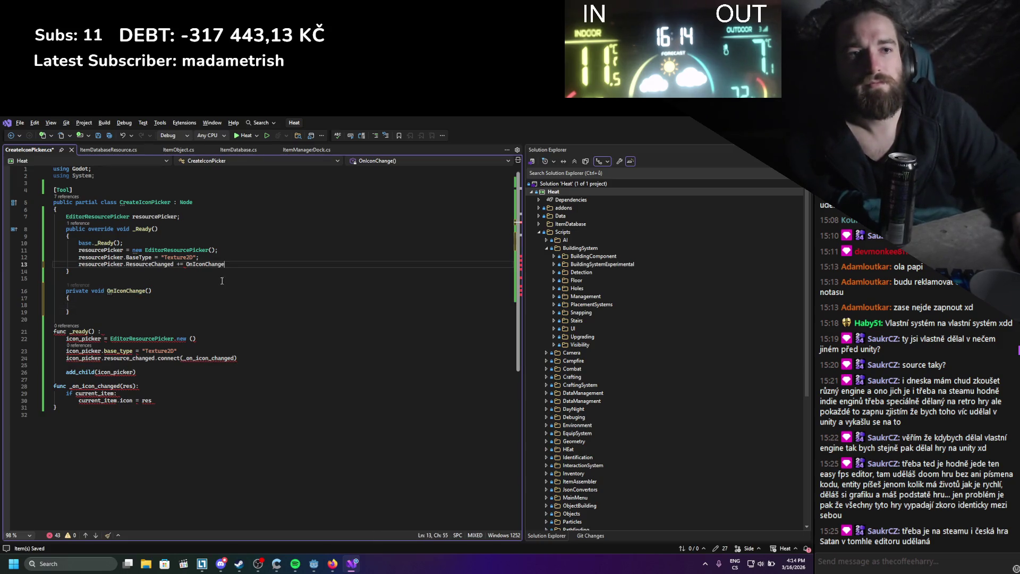
key(ctrl+s)
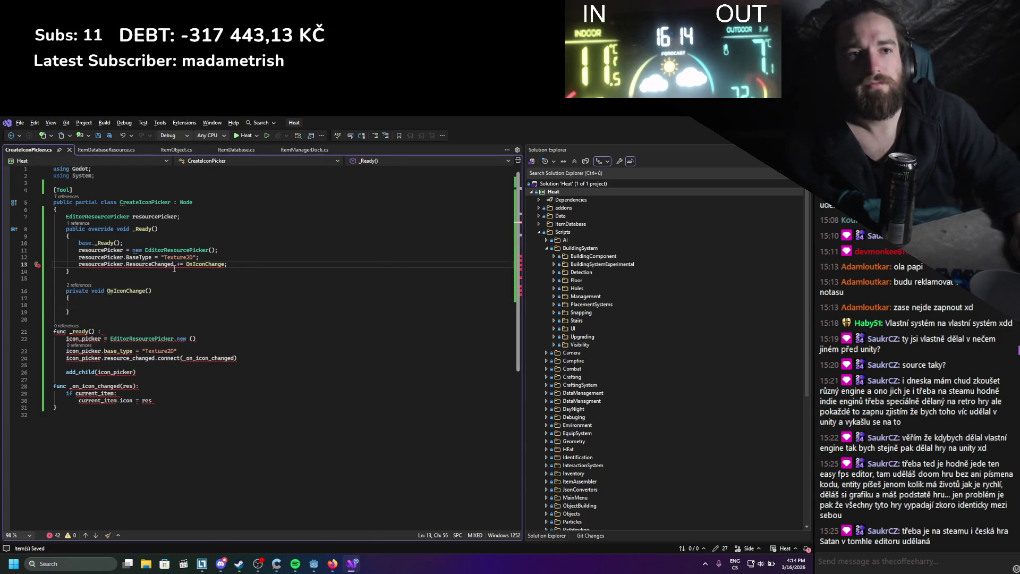
mouse_move(189, 262)
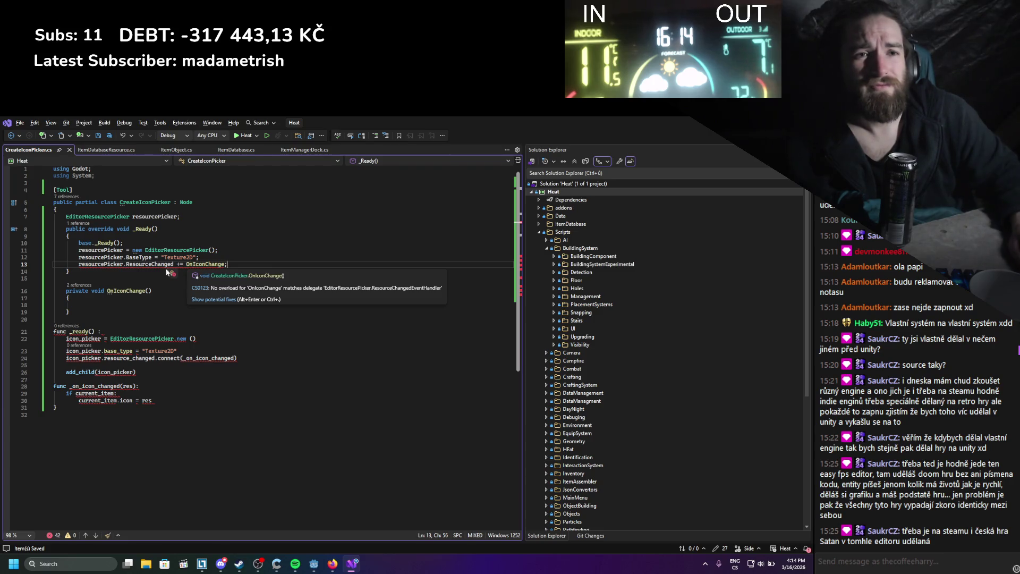
click(173, 264)
text(.co)
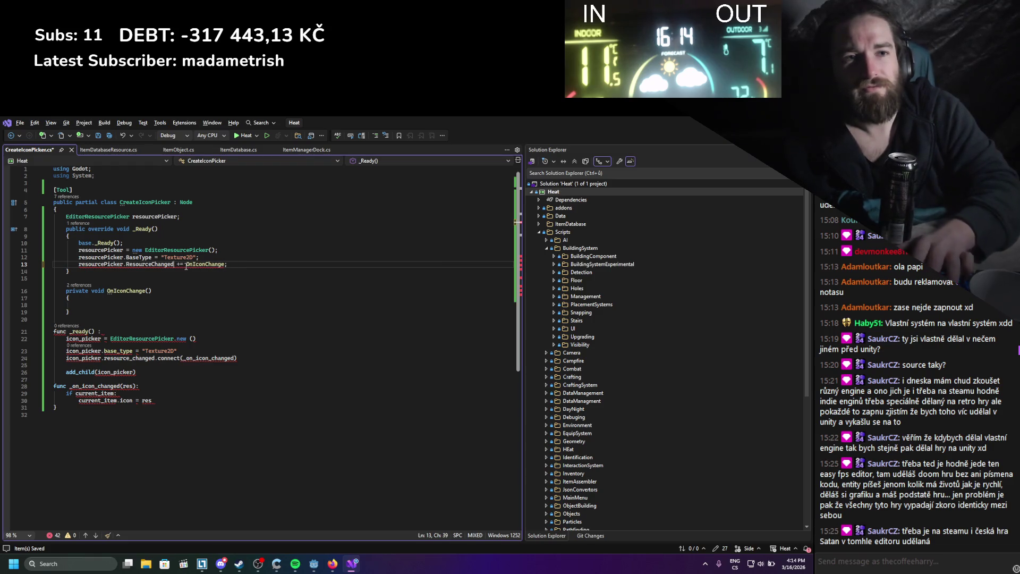
key(BackSpace)
key(BackSpace)
key(BackSpace)
mouse_move(153, 264)
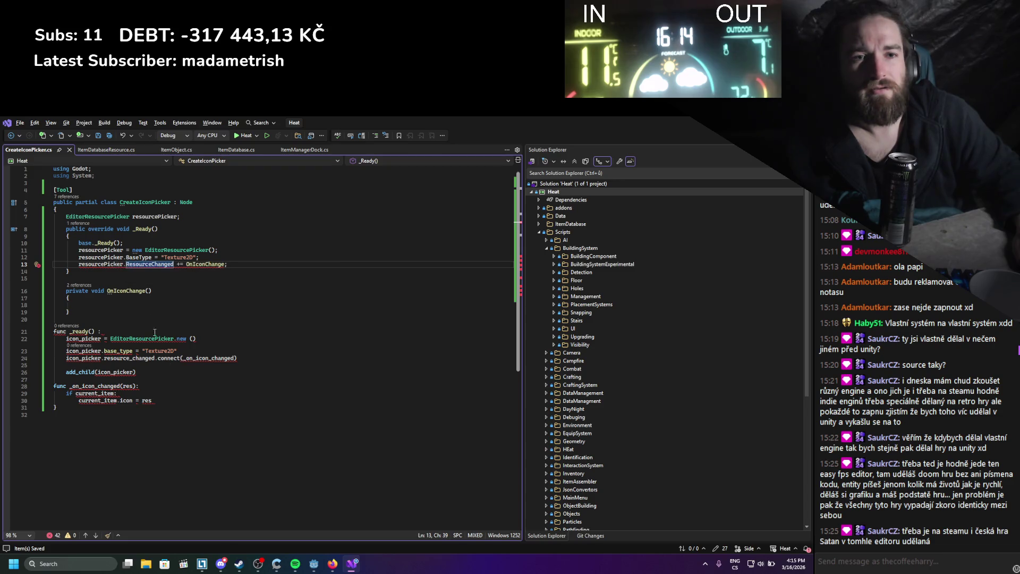
Search 'godot connect in c#' and open the Godot Docs C# signals page.
click(331, 563)
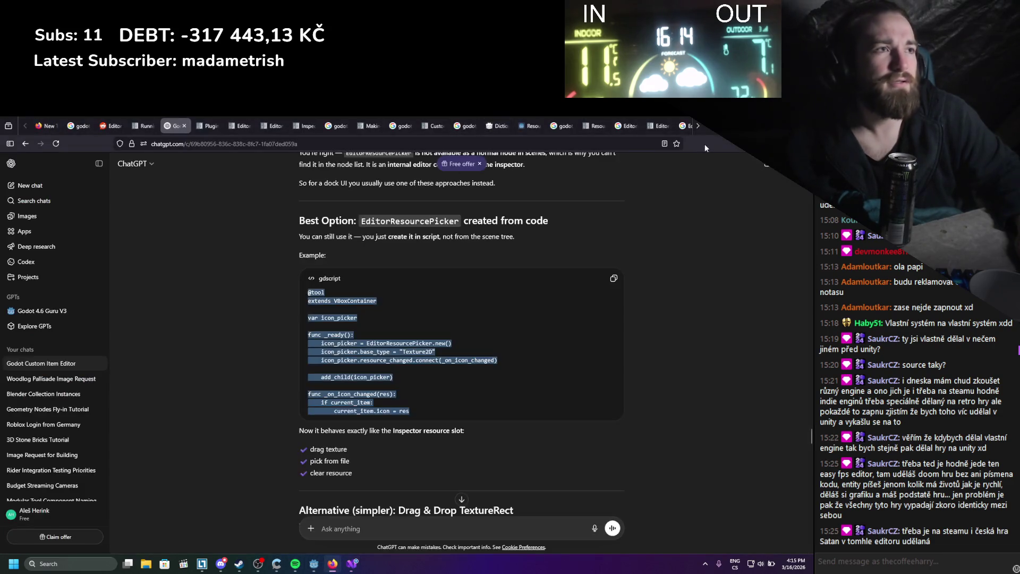
click(696, 126)
text(g)
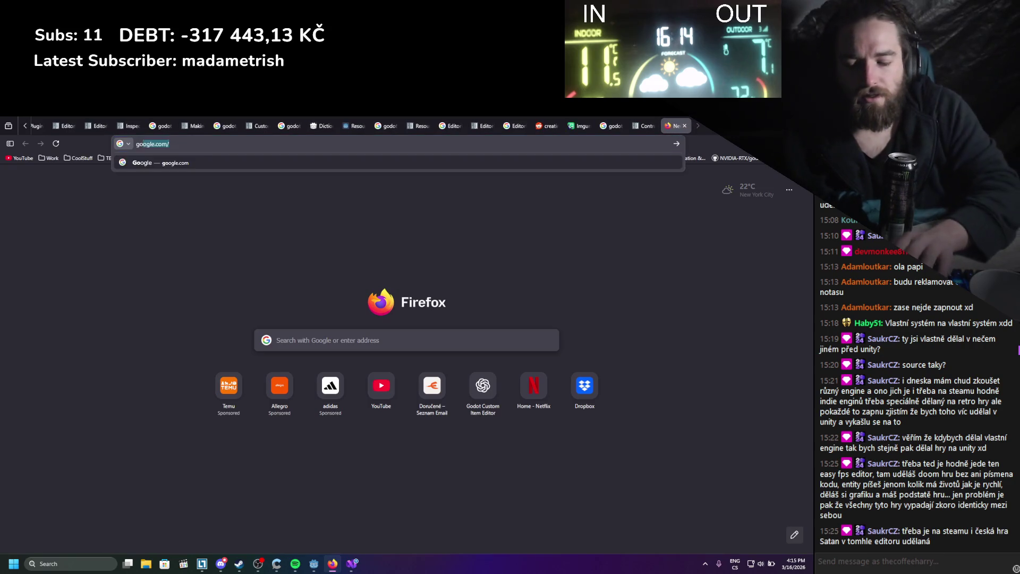
text(odot connect in)
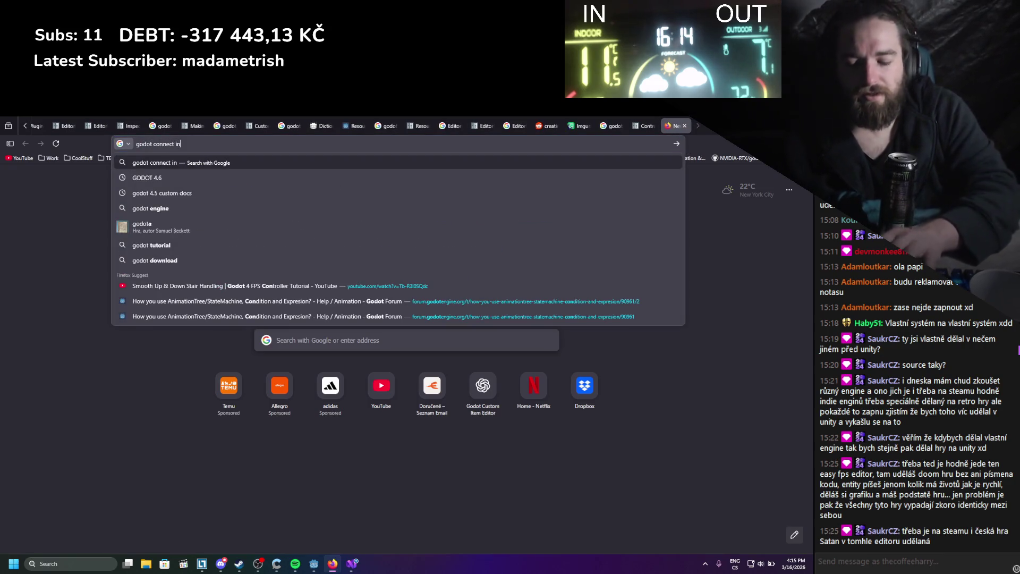
text( c#)
key(Return)
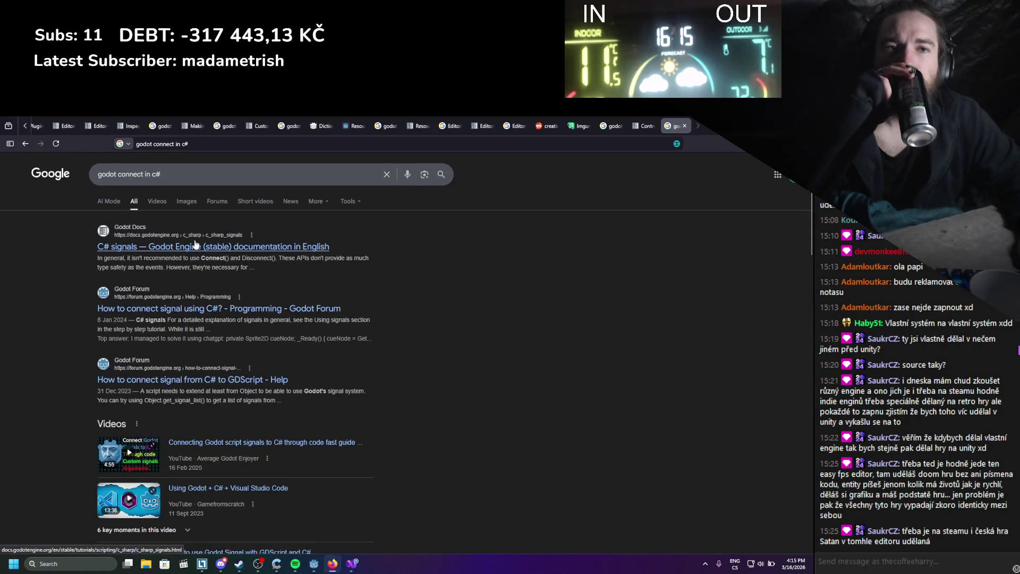
middle_click(232, 235)
click(678, 119)
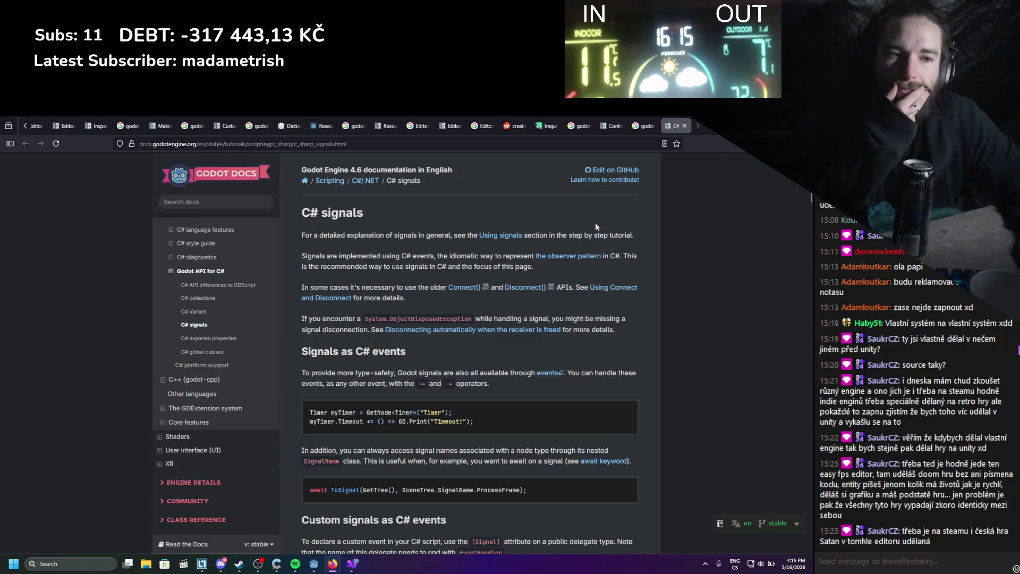
Read the C# signals page down to the custom signals examples, then return to Visual Studio.
scroll(596, 227, down, 3)
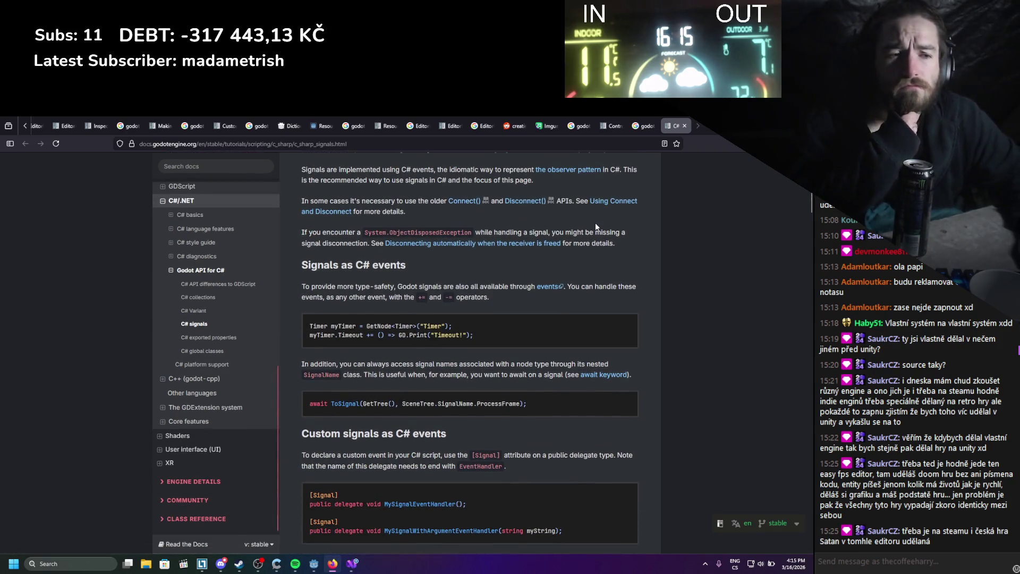
scroll(592, 228, down, 5)
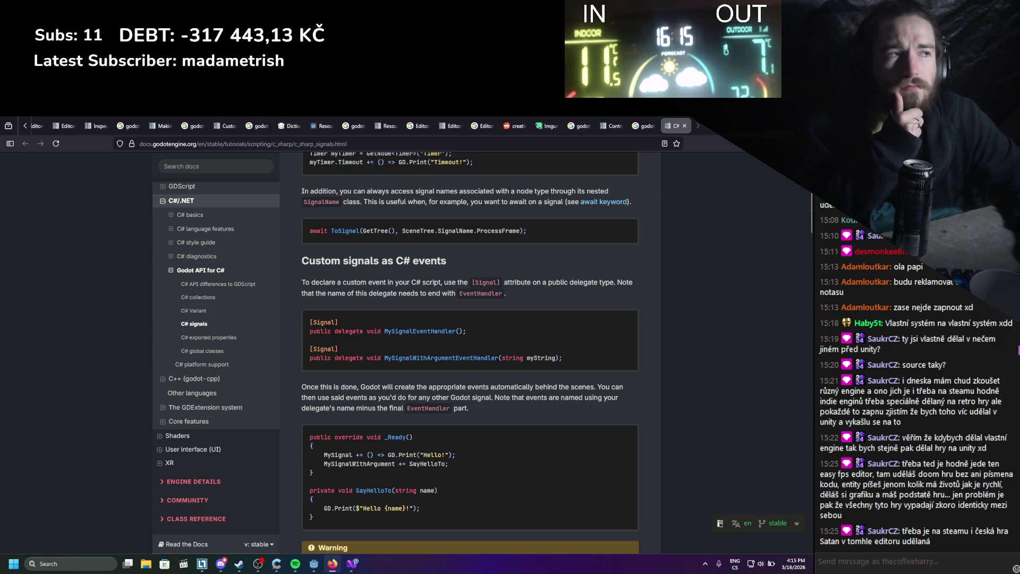
key(alt+Tab)
click(479, 119)
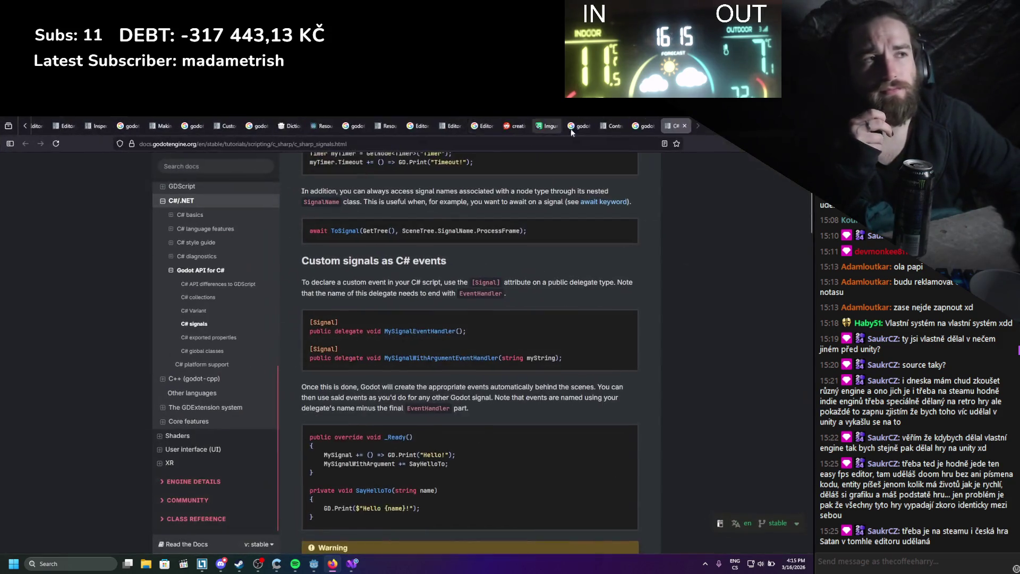
key(alt+Tab)
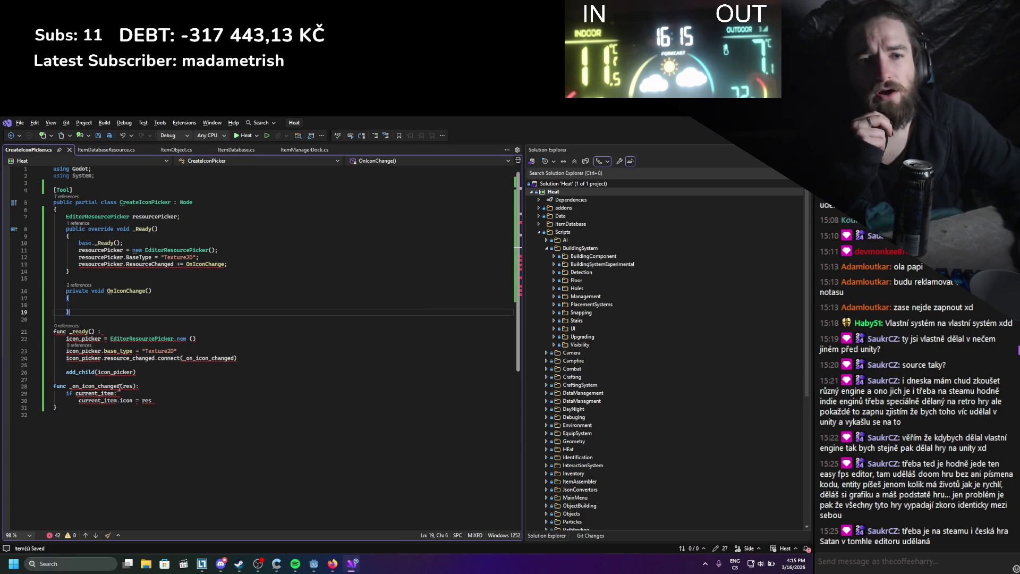
Give OnIconChange a Resource parameter named resource.
click(149, 291)
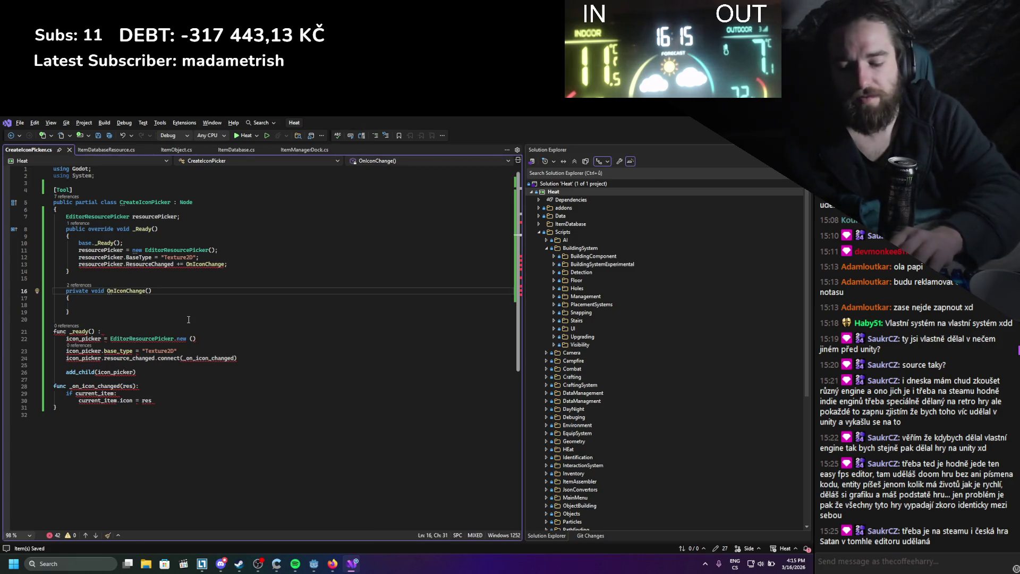
text(Resource)
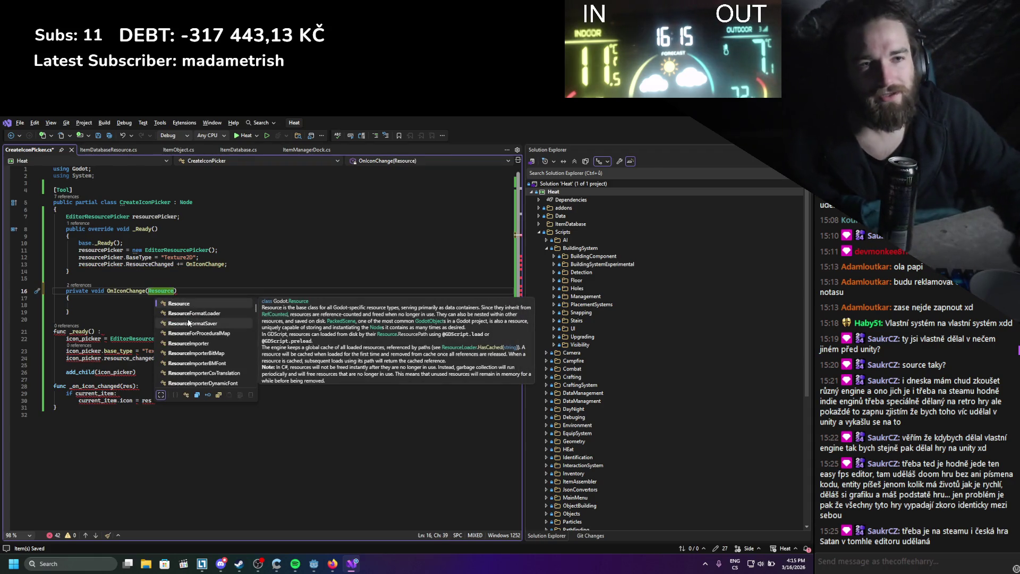
text( re)
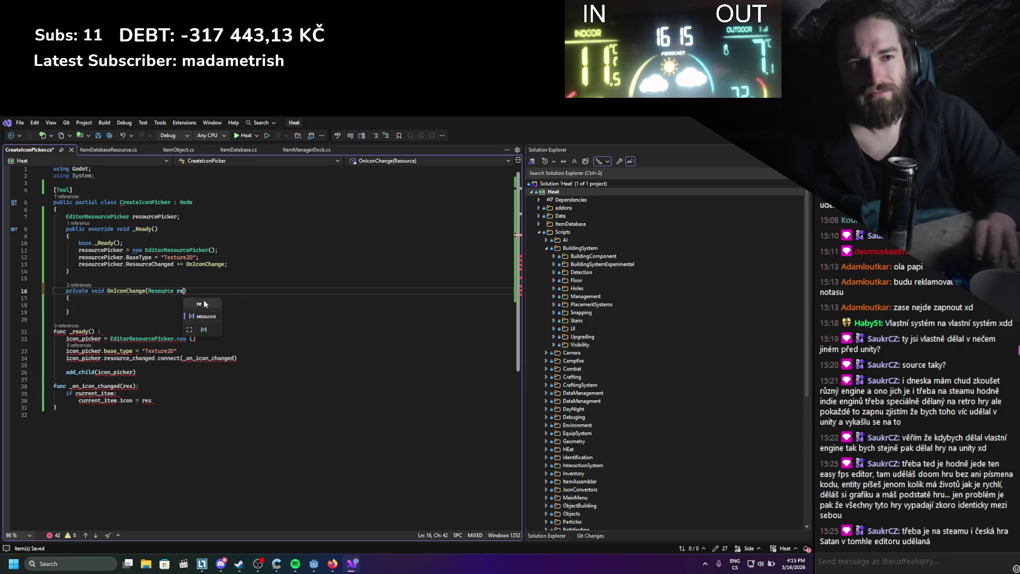
click(196, 316)
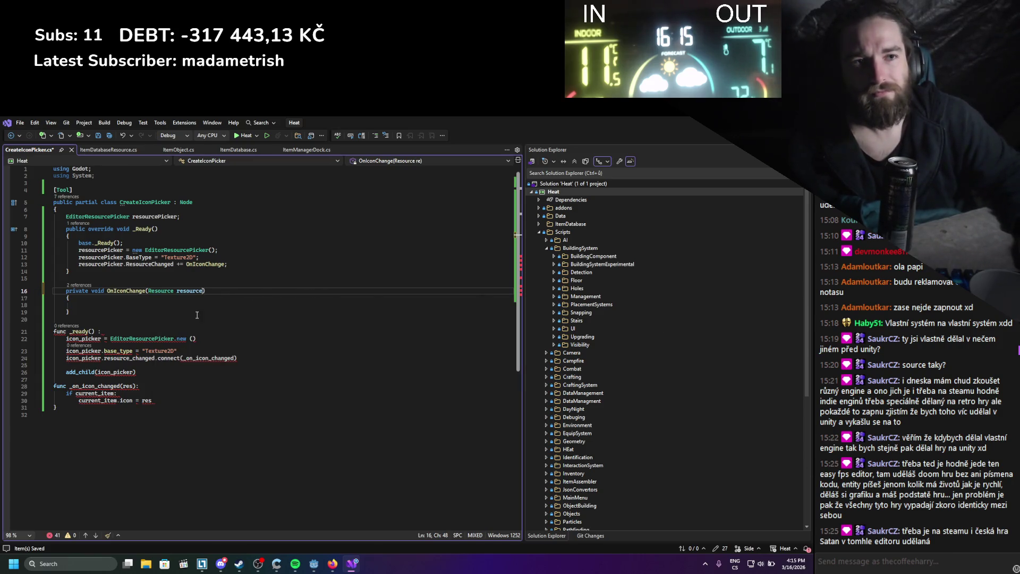
click(190, 304)
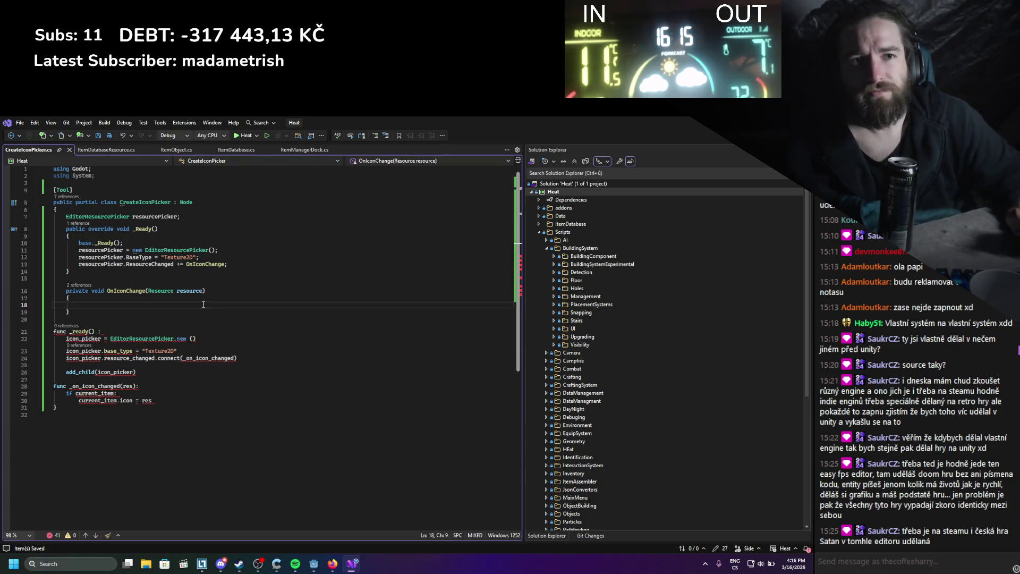
Change CreateIconPicker's base class from Node to Texture2D and save the script.
double_click(186, 202)
text(Tex)
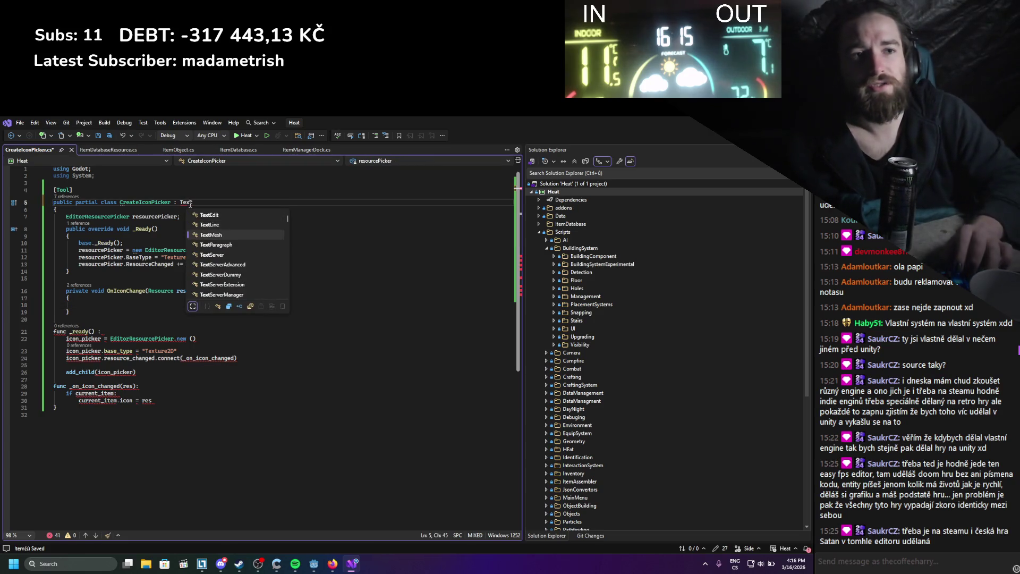
text(ture2D)
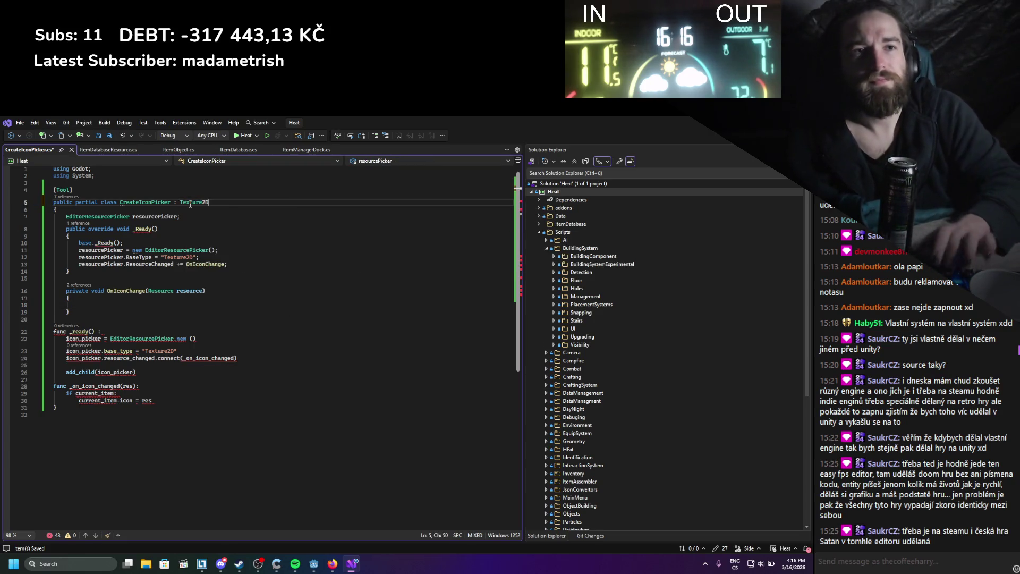
key(ctrl+s)
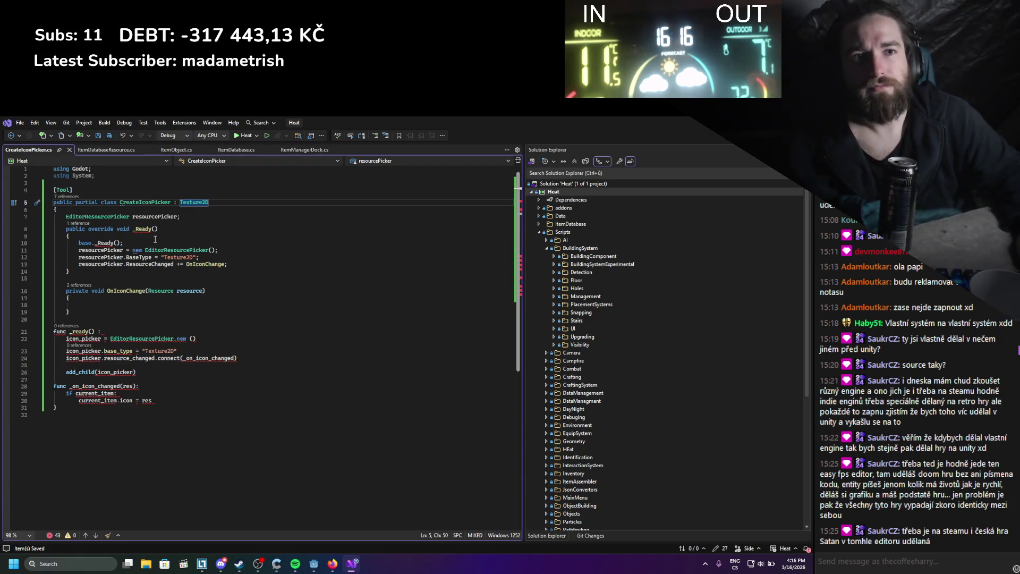
click(159, 239)
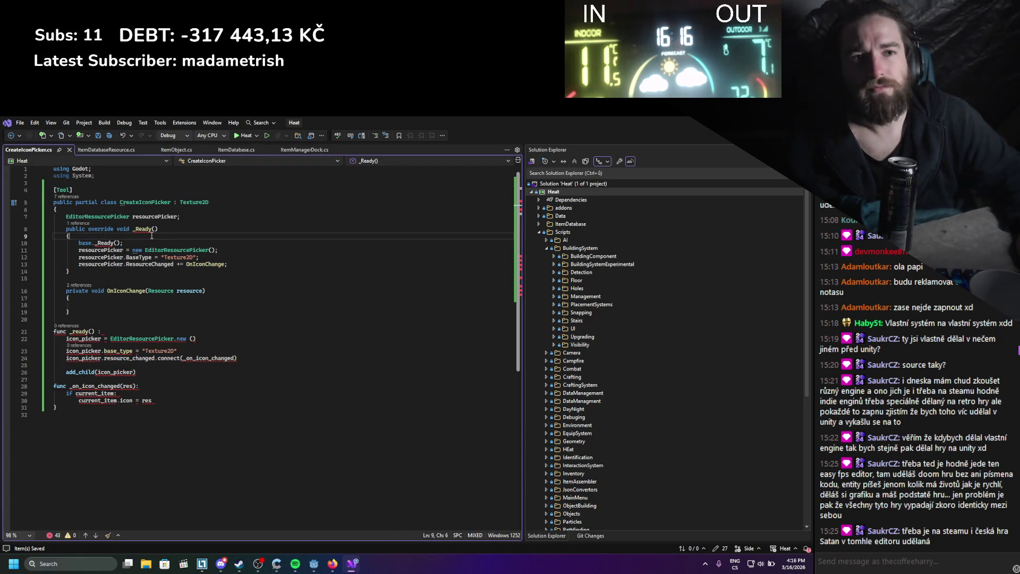
mouse_move(147, 227)
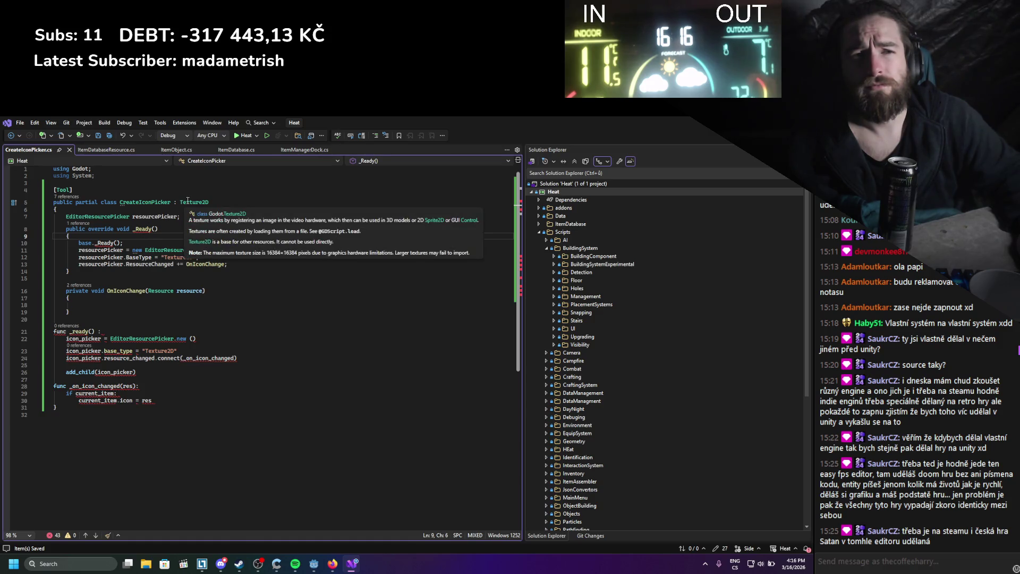
key(alt+Tab)
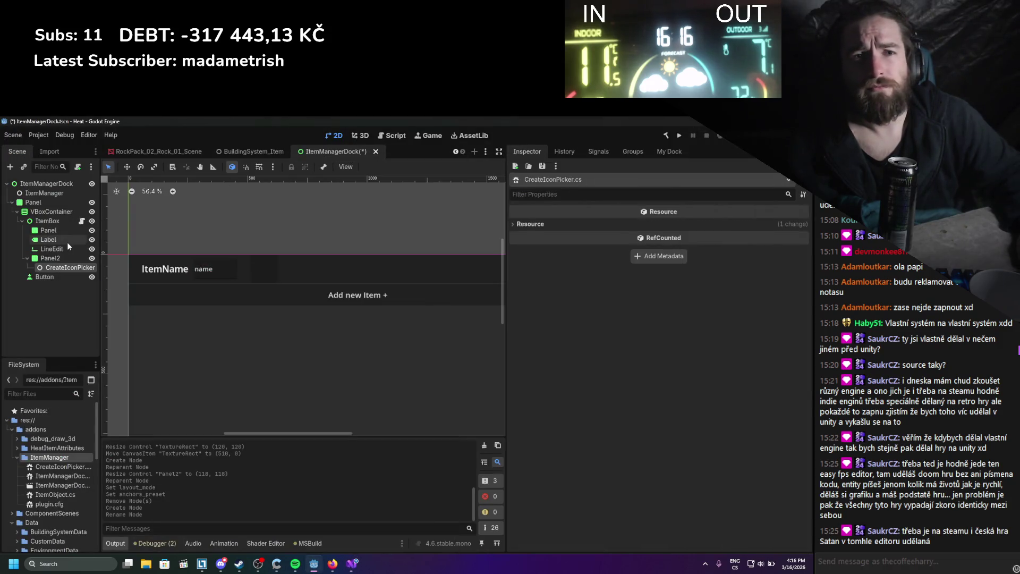
Add a TextureRect child node under Panel2 in the ItemManagerDock scene.
right_click(58, 257)
click(79, 260)
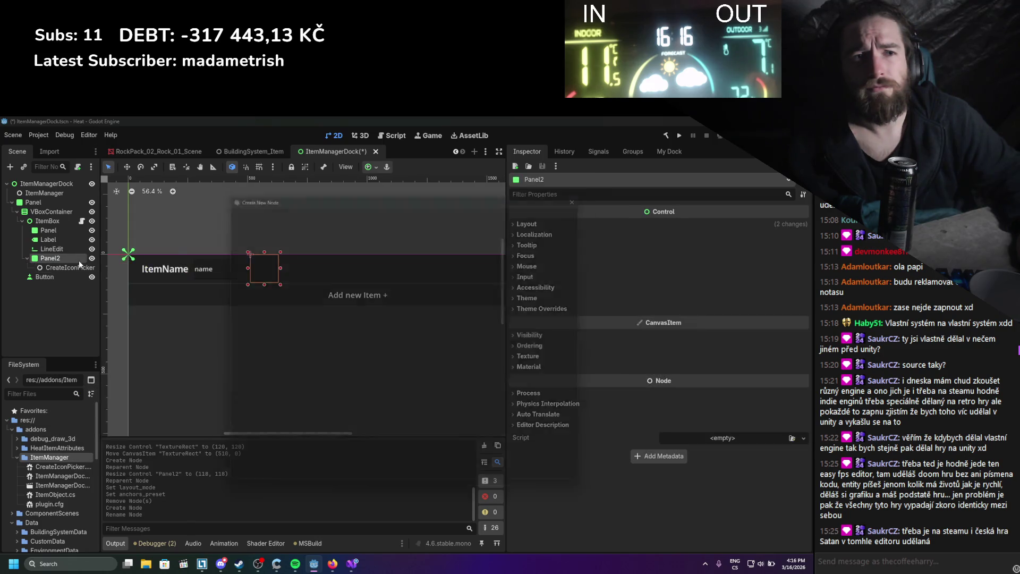
text(text)
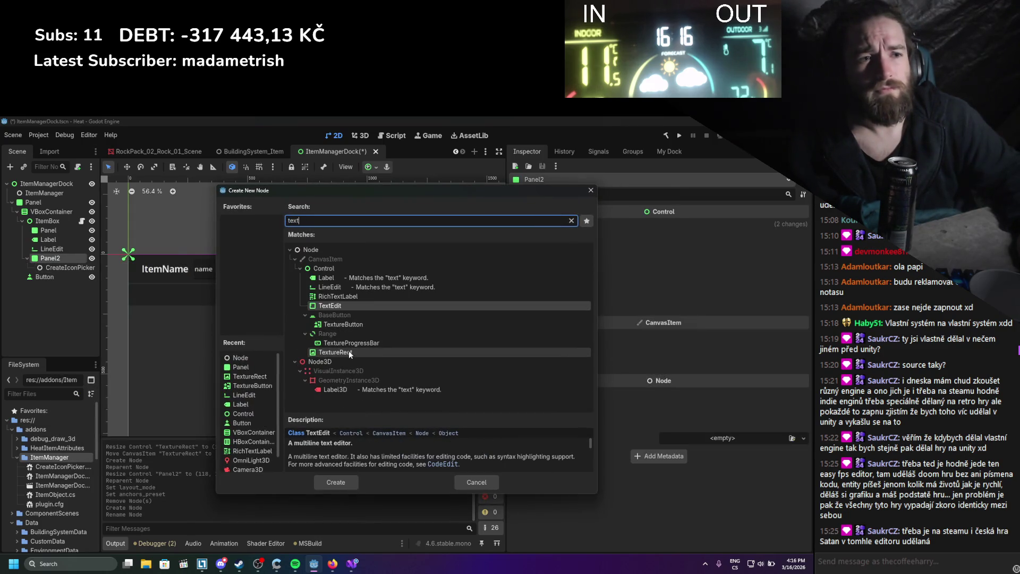
double_click(346, 353)
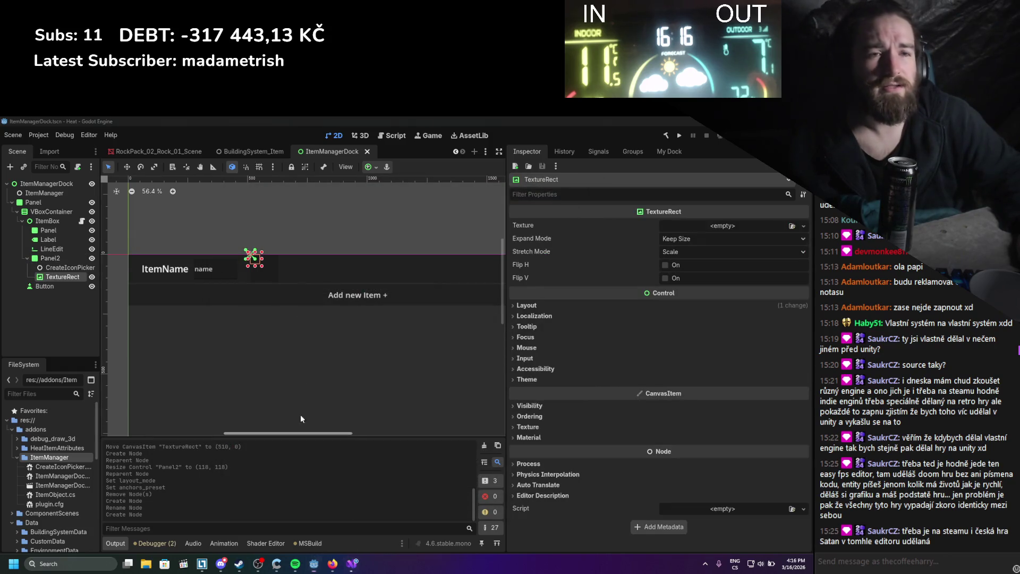
click(349, 567)
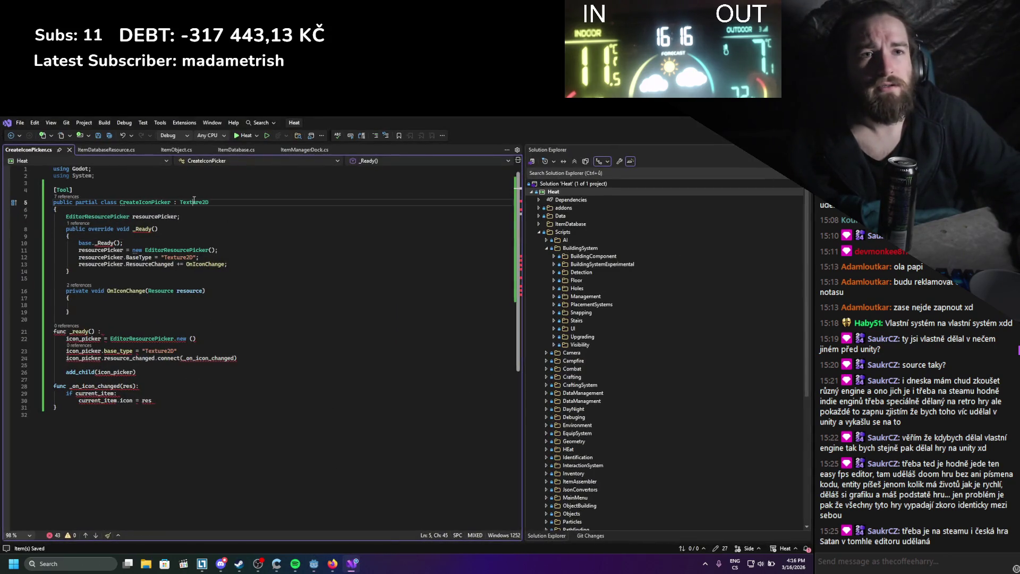
Make CreateIconPicker extend TextureRect and have OnIconChange assign Texture = resource; then save.
text(TextureRect)
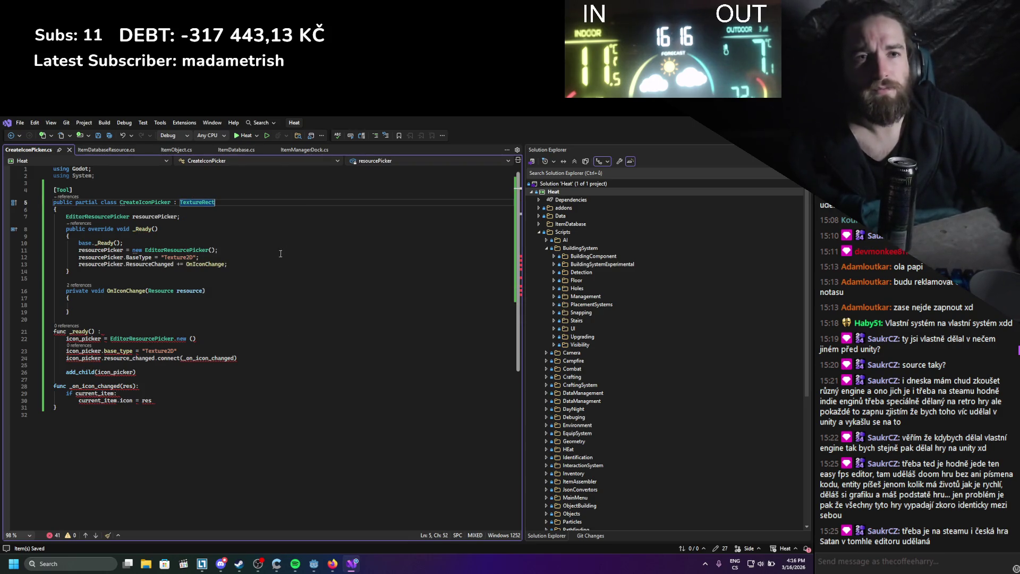
click(126, 306)
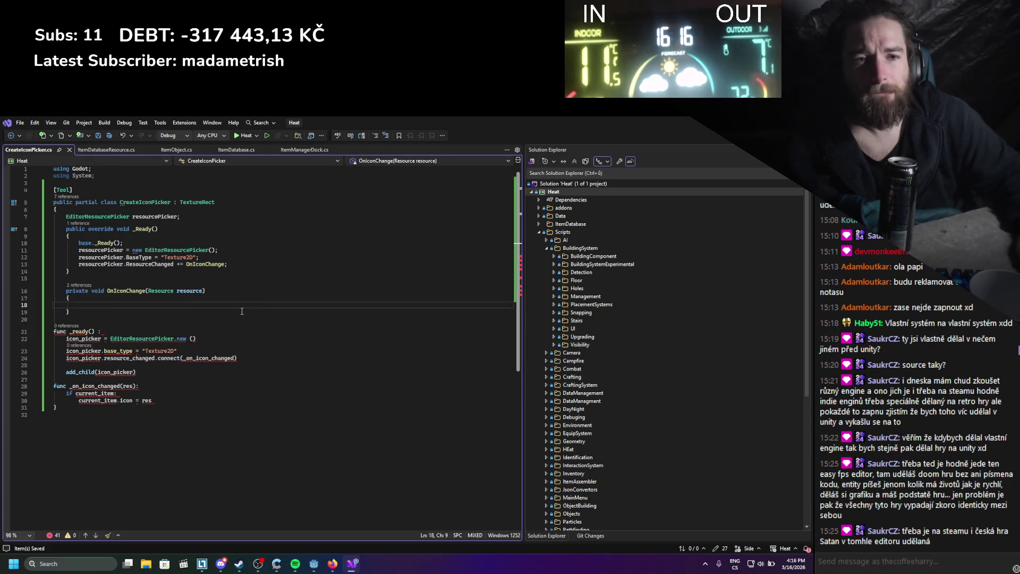
text(icon)
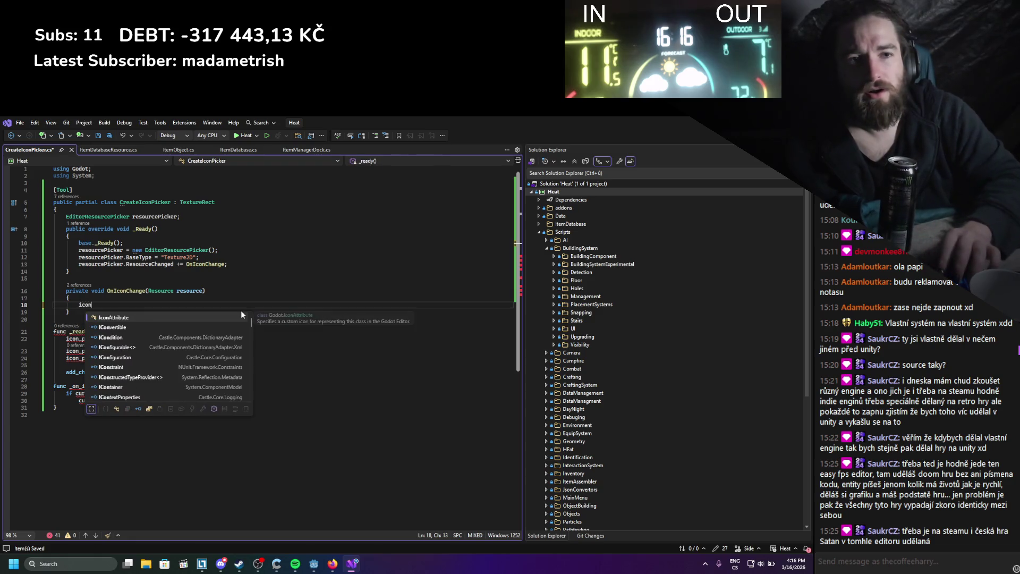
key(BackSpace)
key(BackSpace)
key(BackSpace)
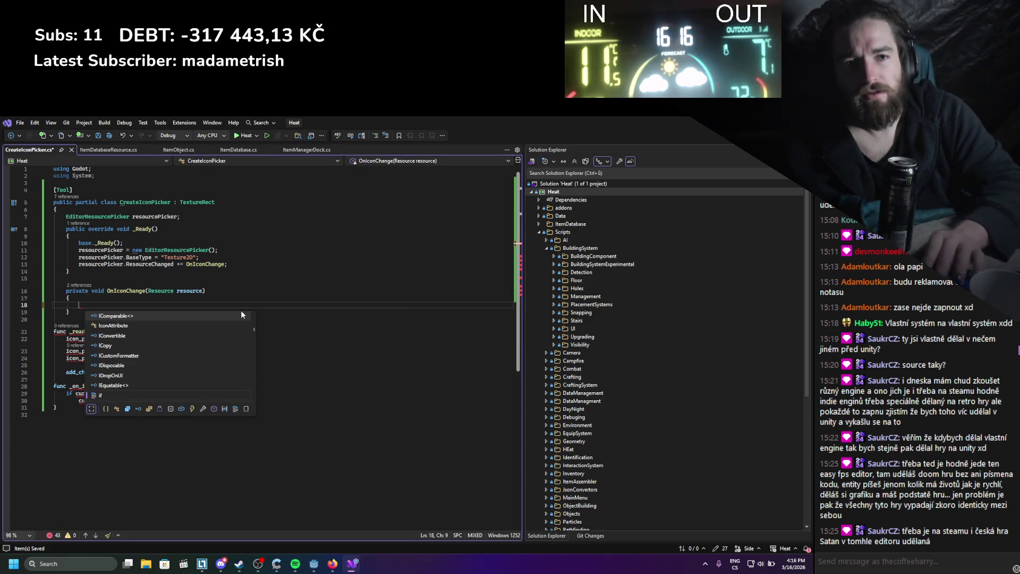
text(Texture)
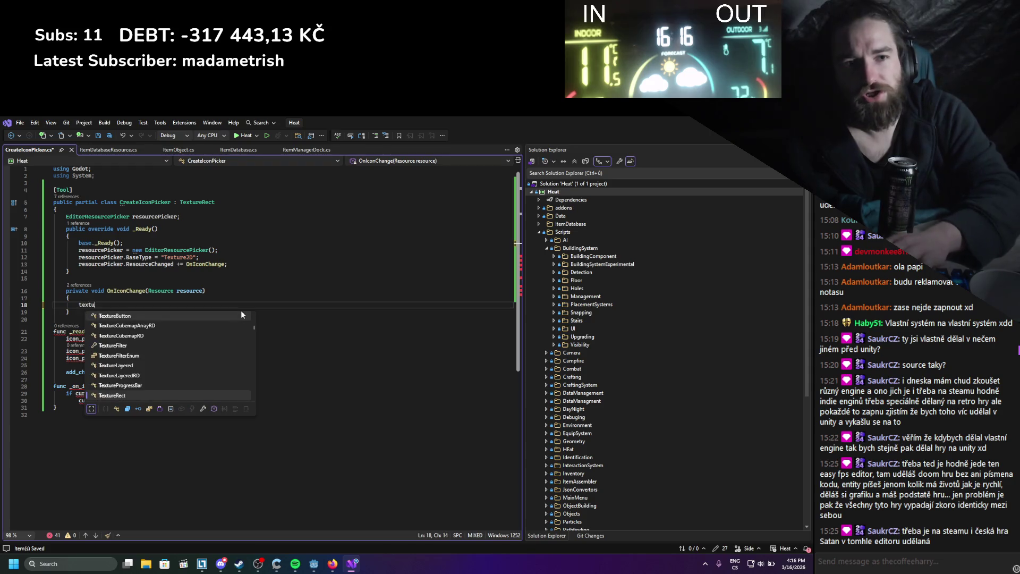
key(Escape)
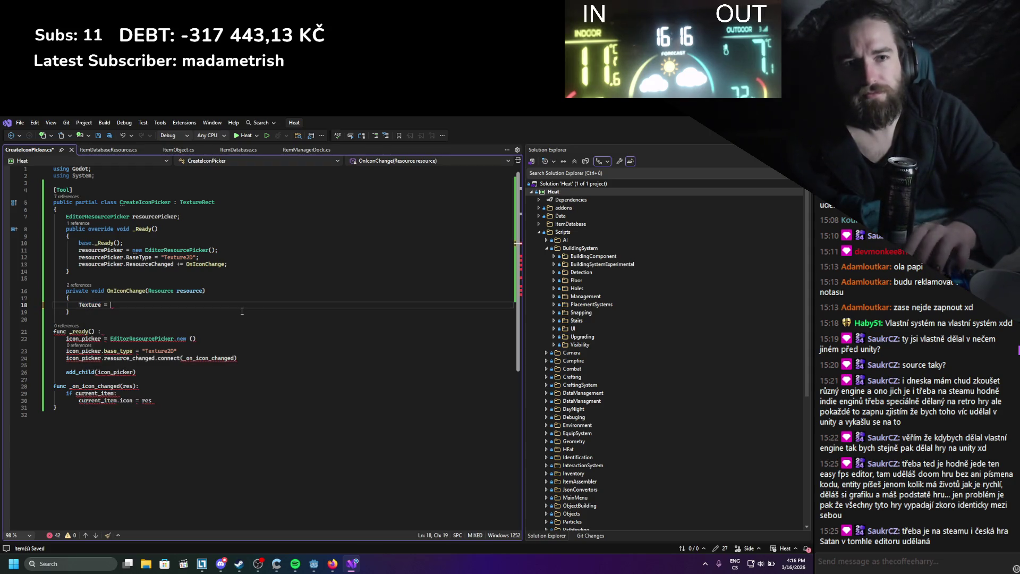
text(resource;)
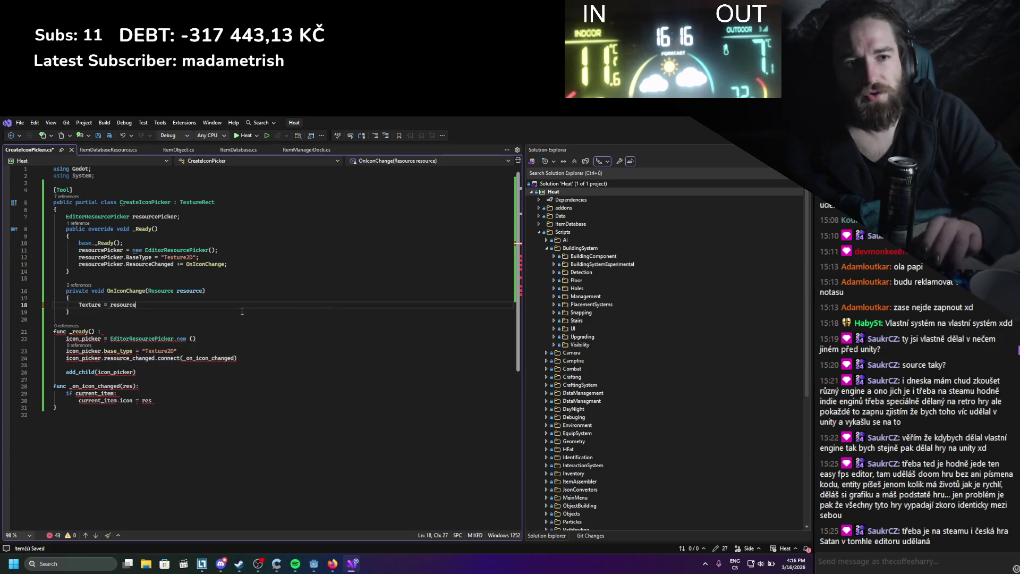
key(ctrl+s)
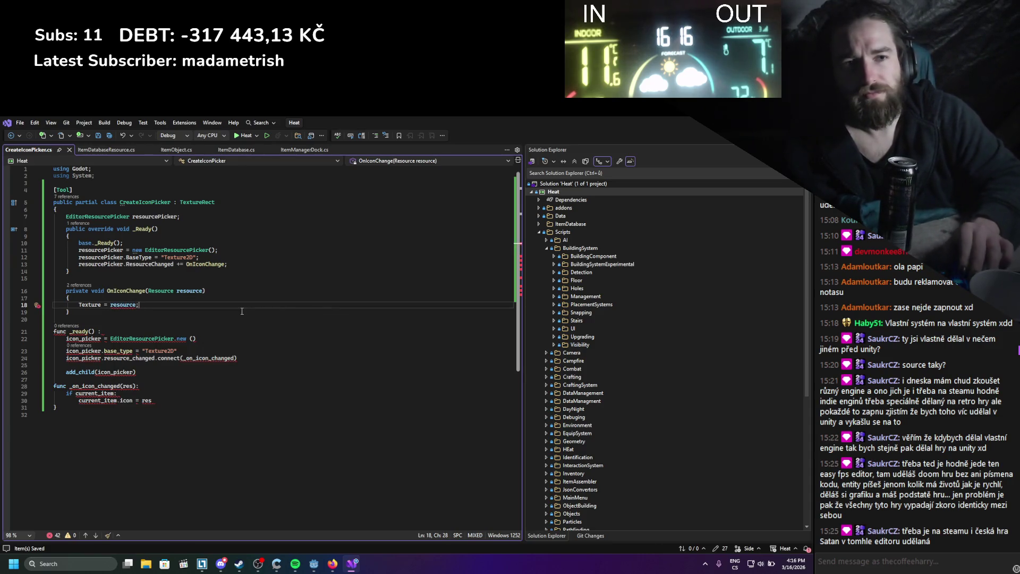
Cast the assignment to Texture = (Texture2D)resource; and save.
key(ctrl+Left)
text((T)
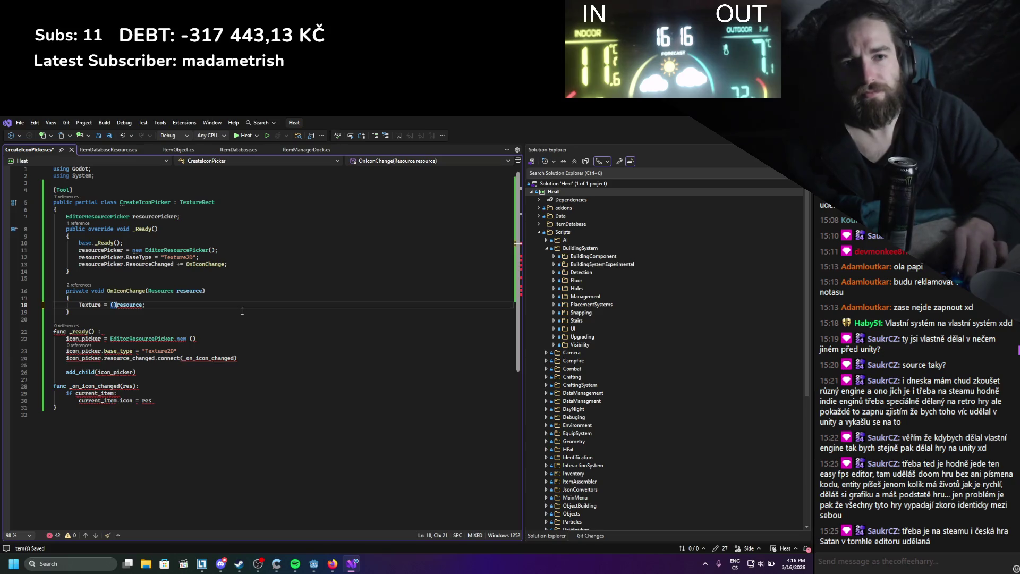
text(exture)
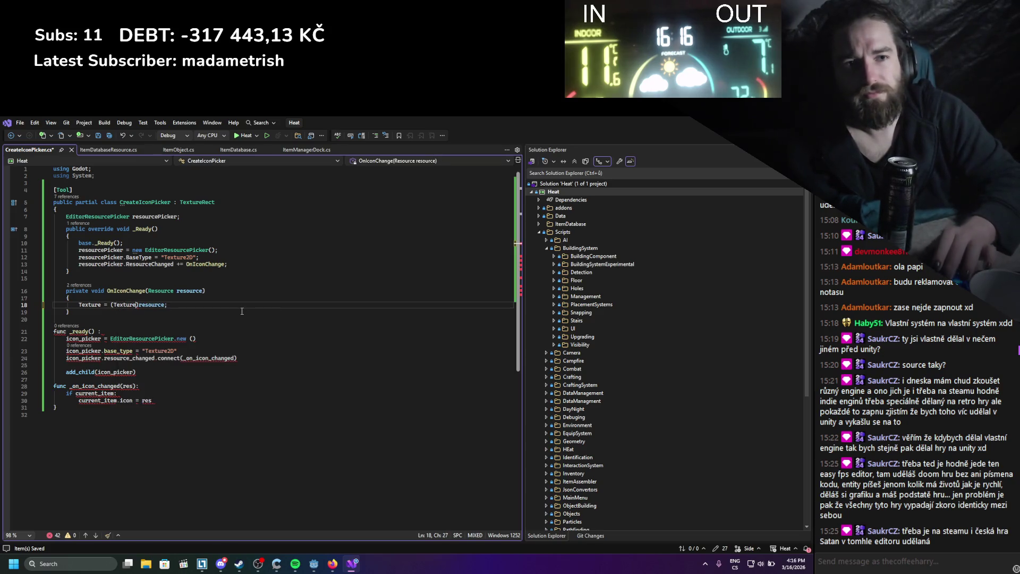
key(Tab)
text(2)
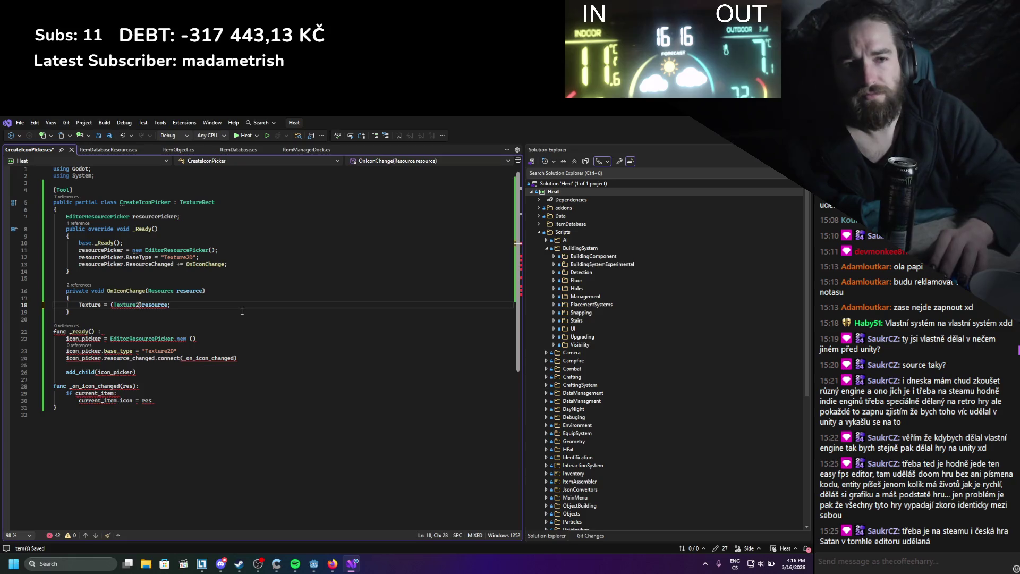
key(ctrl+s)
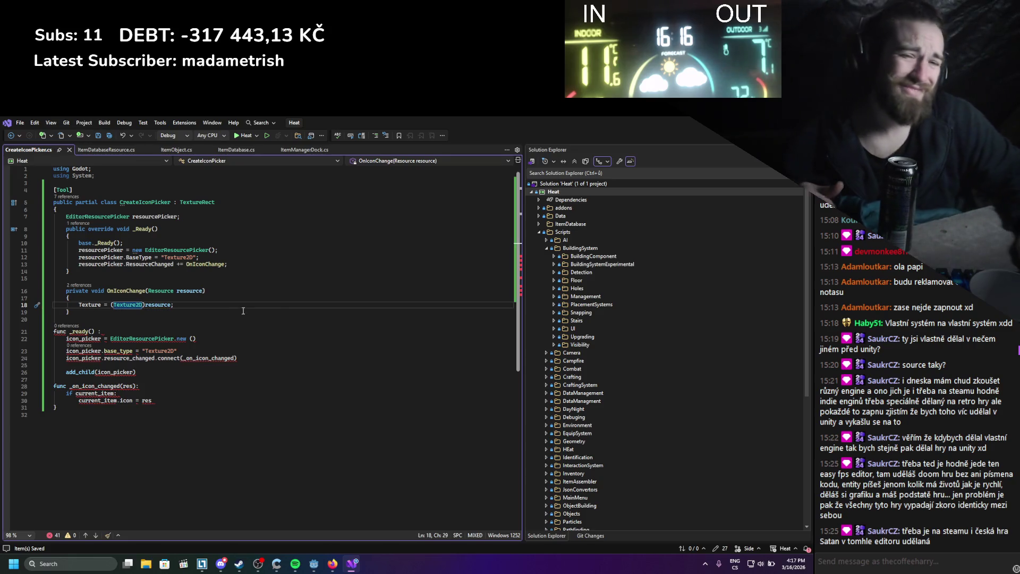
Delete the leftover GDScript code at the bottom of the file and save.
mouse_move(175, 400)
mouse_down()
mouse_move(160, 355)
mouse_move(74, 325)
mouse_up()
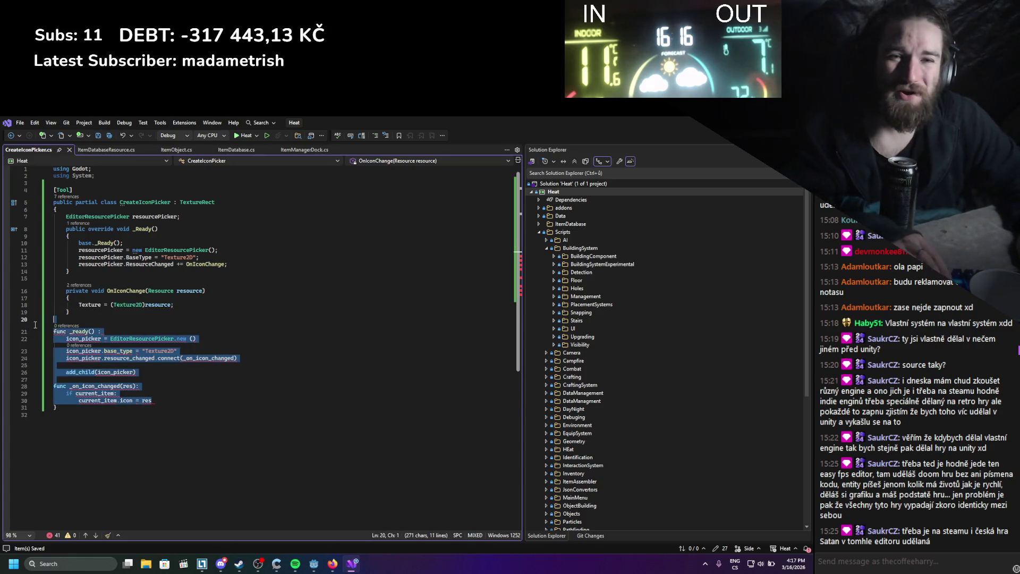
key(Delete)
key(ctrl+s)
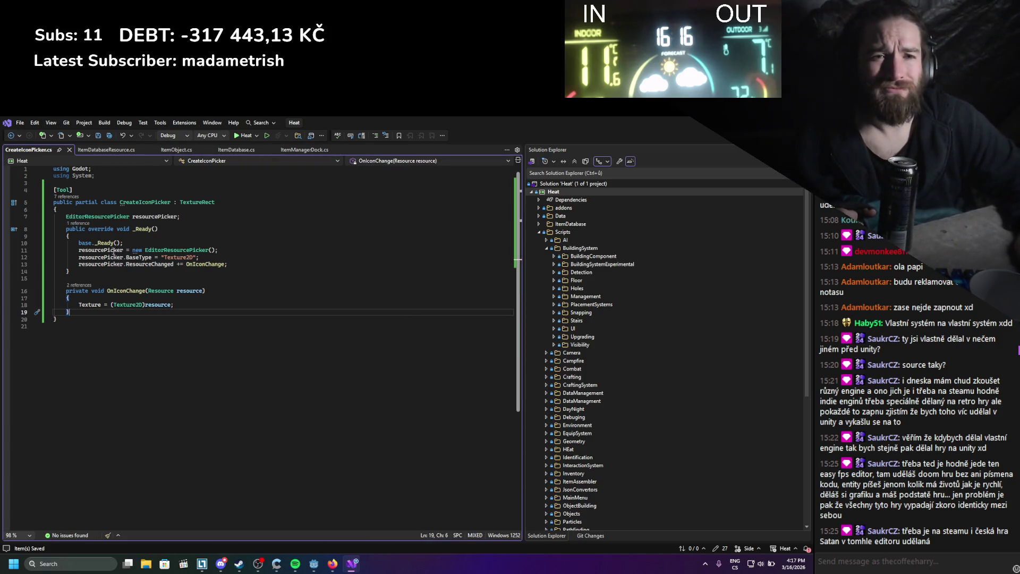
Remove the base._Ready() call and rename _Ready to _EnterTree.
click(102, 243)
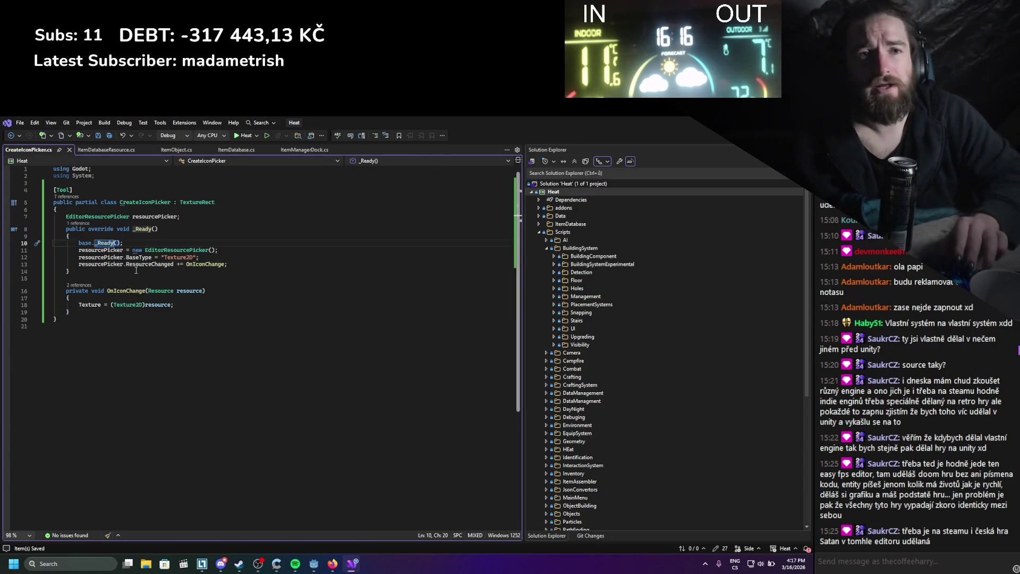
key(Right)
key(Right)
key(shift+Up)
key(BackSpace)
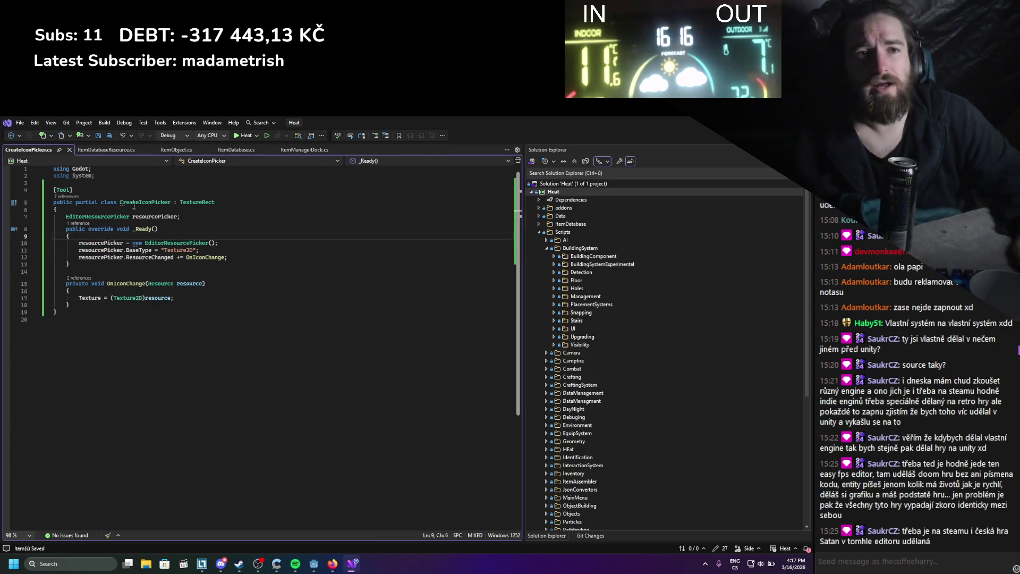
drag(135, 228, 139, 229)
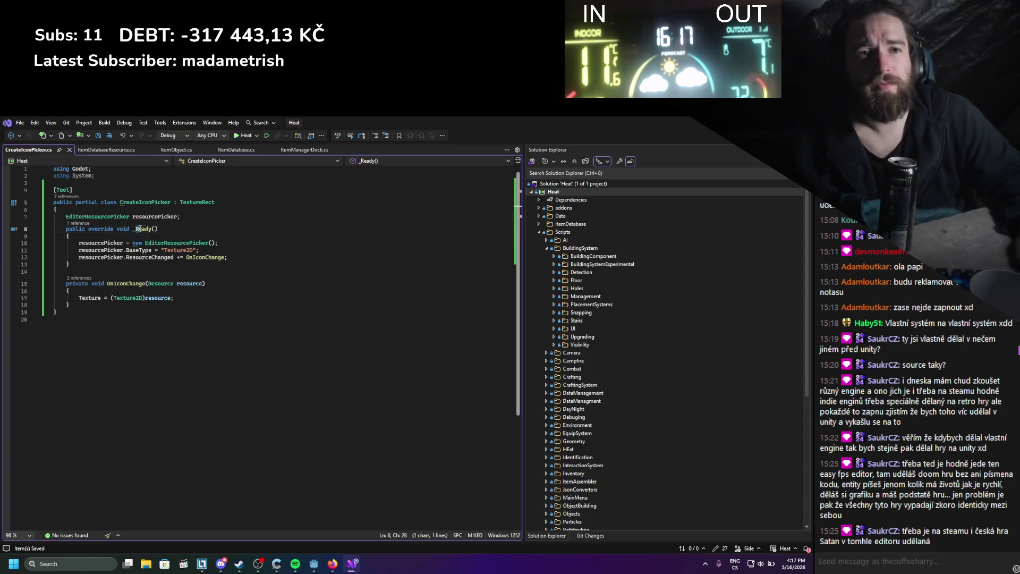
text(EnterTree)
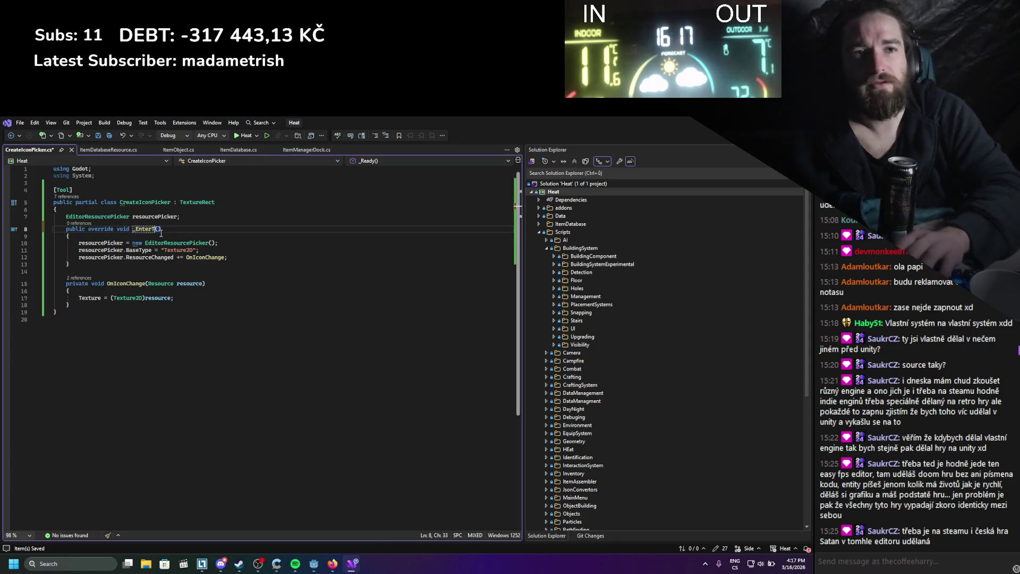
Add an _ExitTree override with ResourceChanged -= OnIconChange, save, and build the project in Godot.
click(122, 263)
key(Return)
key(Return)
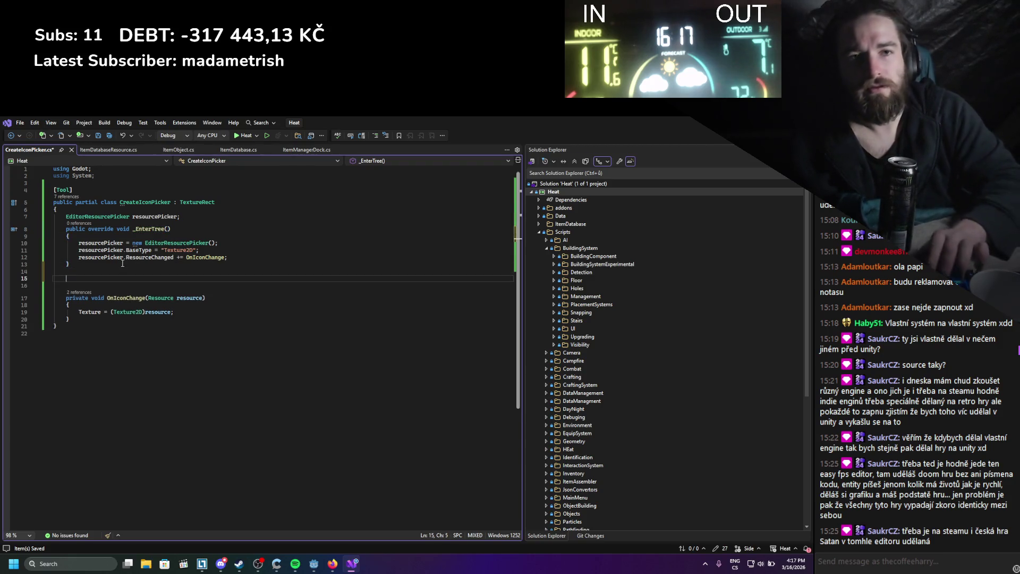
text(publo)
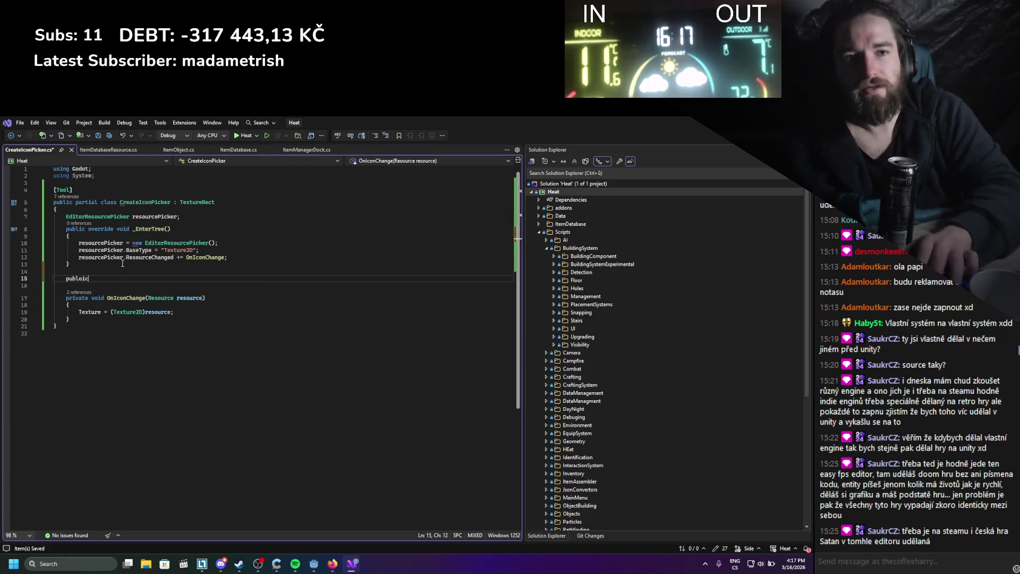
key(BackSpace)
text(ic override )
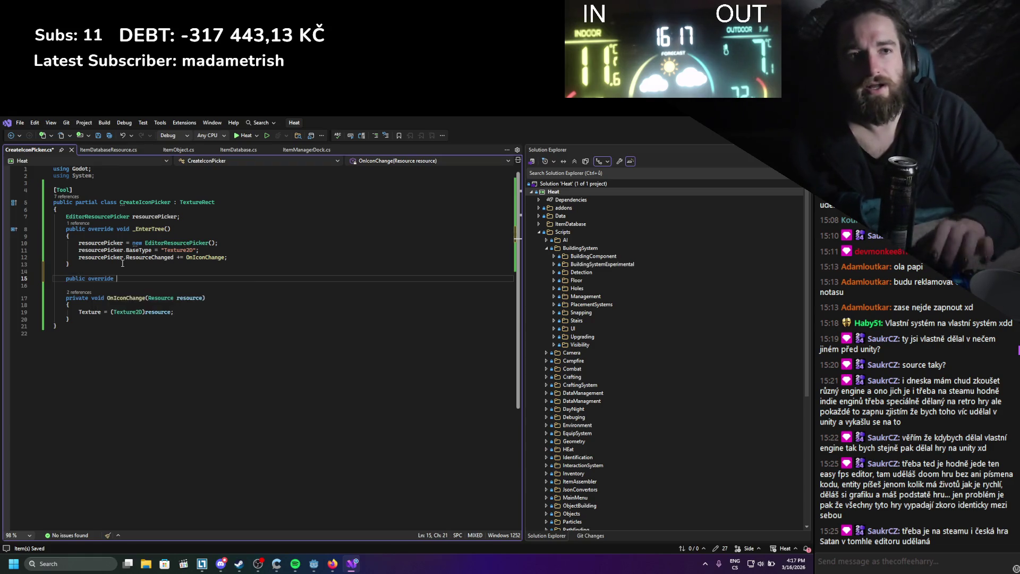
text(ex)
key(Tab)
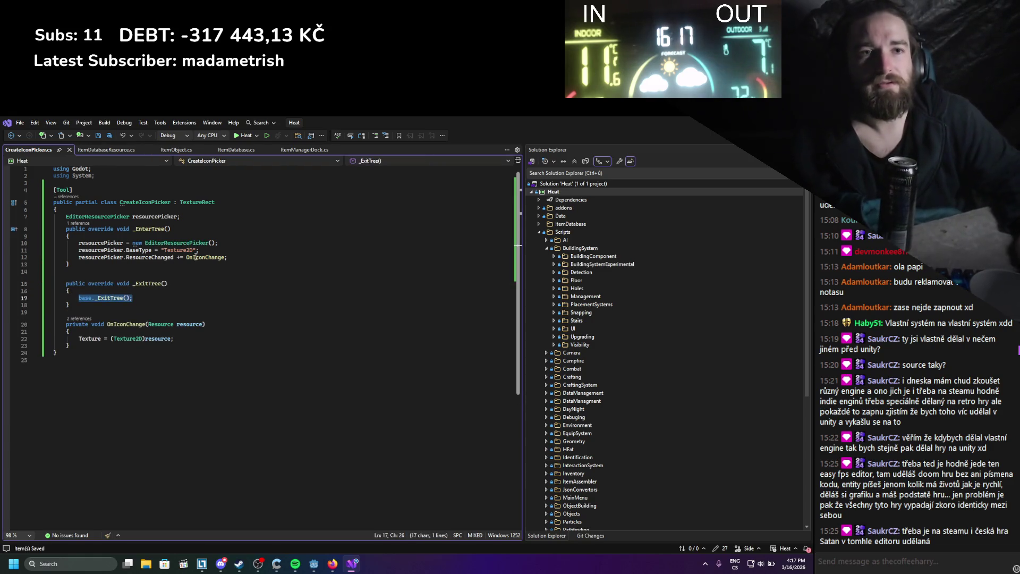
mouse_move(248, 257)
mouse_down()
mouse_move(143, 257)
mouse_move(78, 243)
mouse_up()
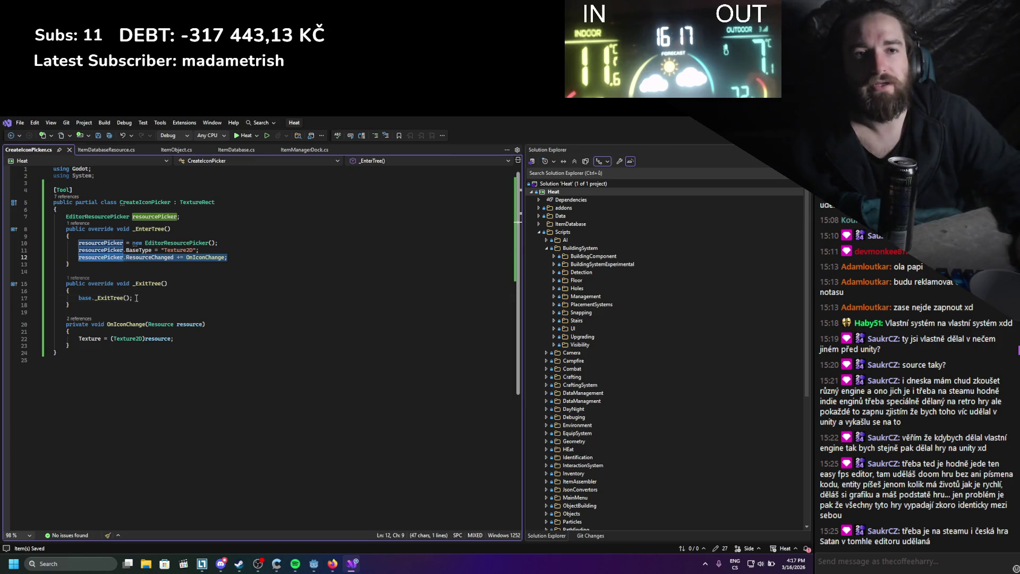
drag(133, 297, 77, 297)
text(resourcePicker.ResourceChanged += OnIconChange;)
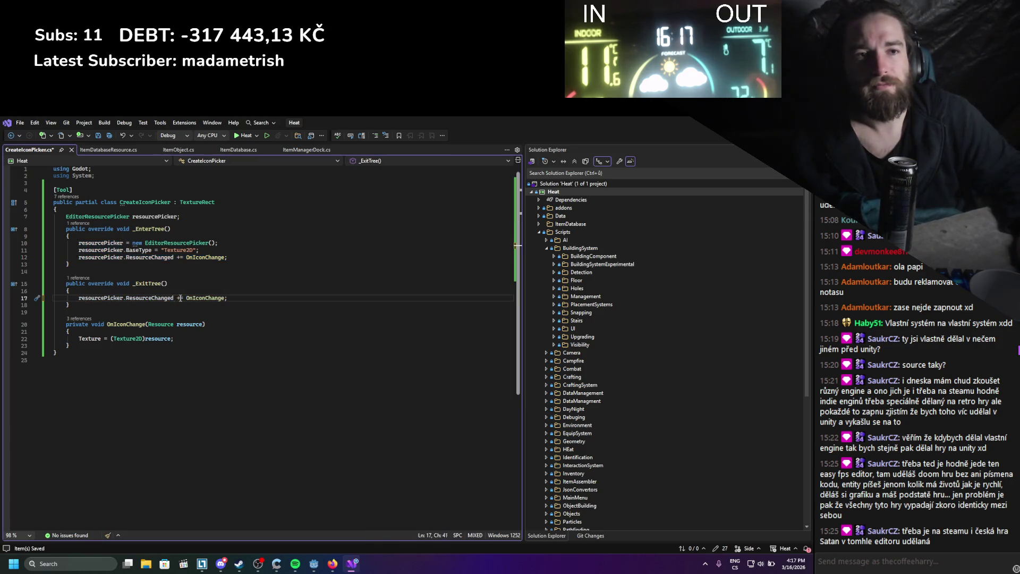
text(-)
key(ctrl+s)
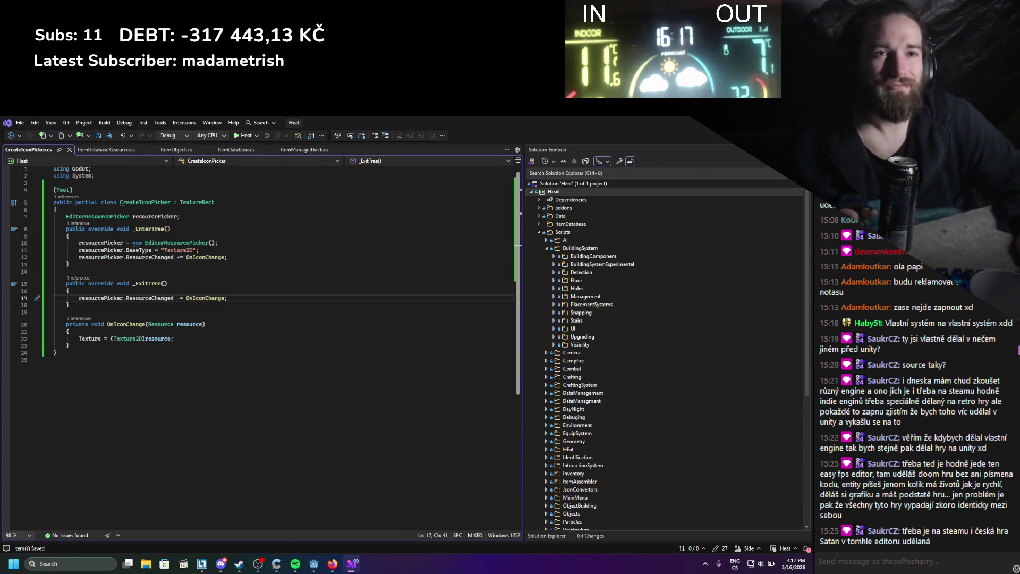
key(alt+Tab)
click(666, 135)
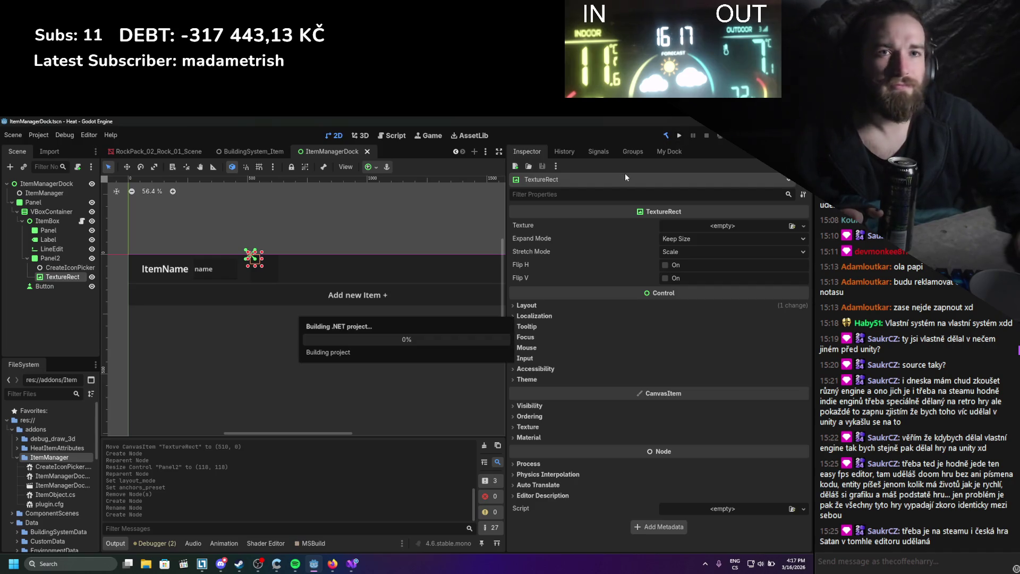
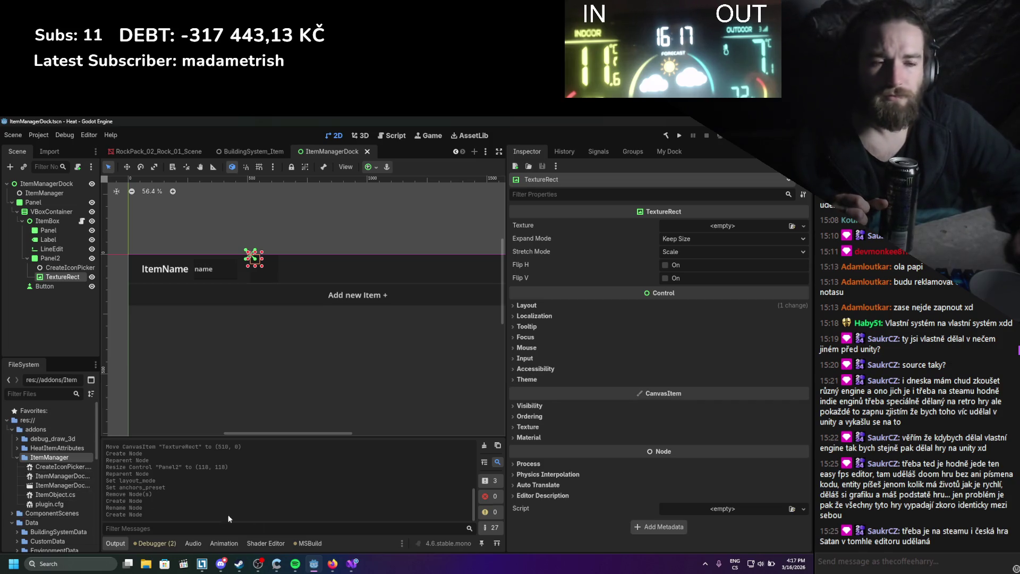
Set the TextureRect's Layout Mode to Anchors with the Full Rect preset.
click(352, 569)
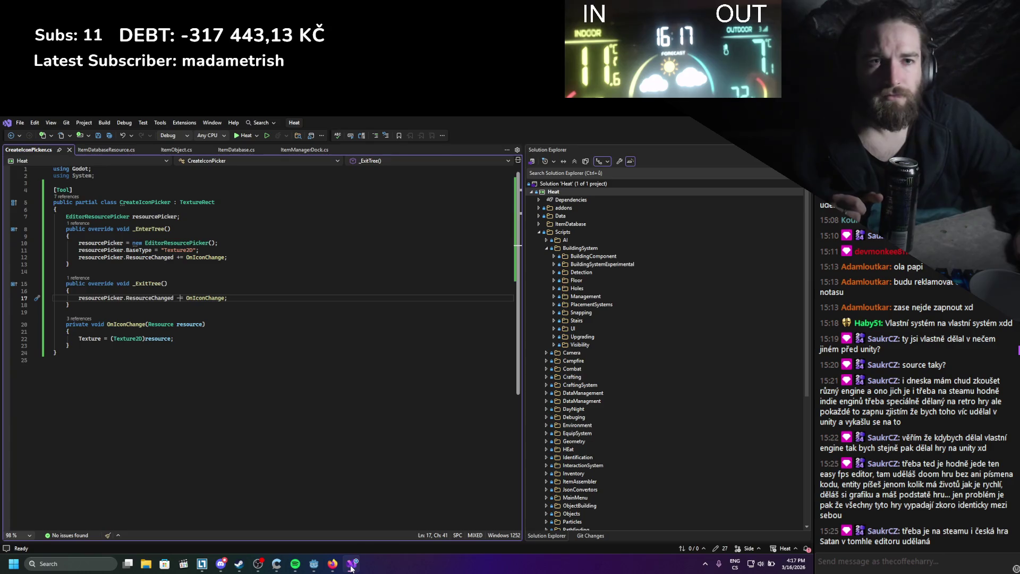
click(351, 567)
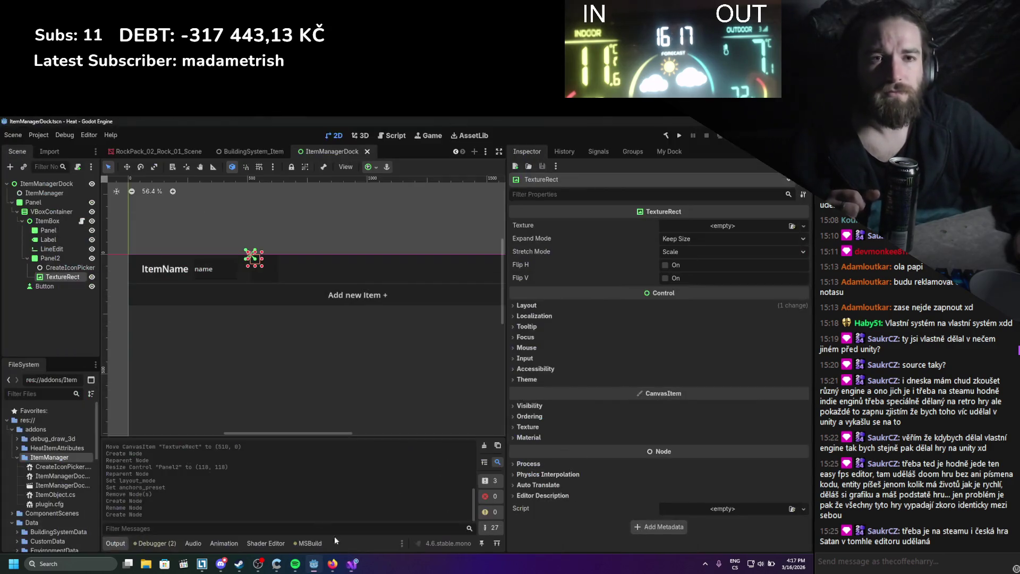
click(526, 304)
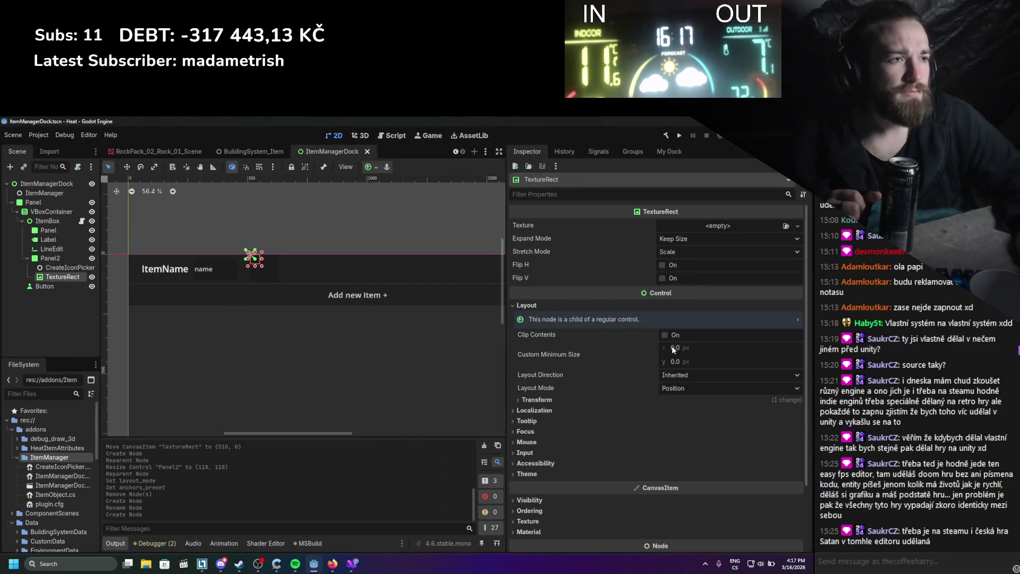
click(691, 387)
click(690, 412)
click(688, 401)
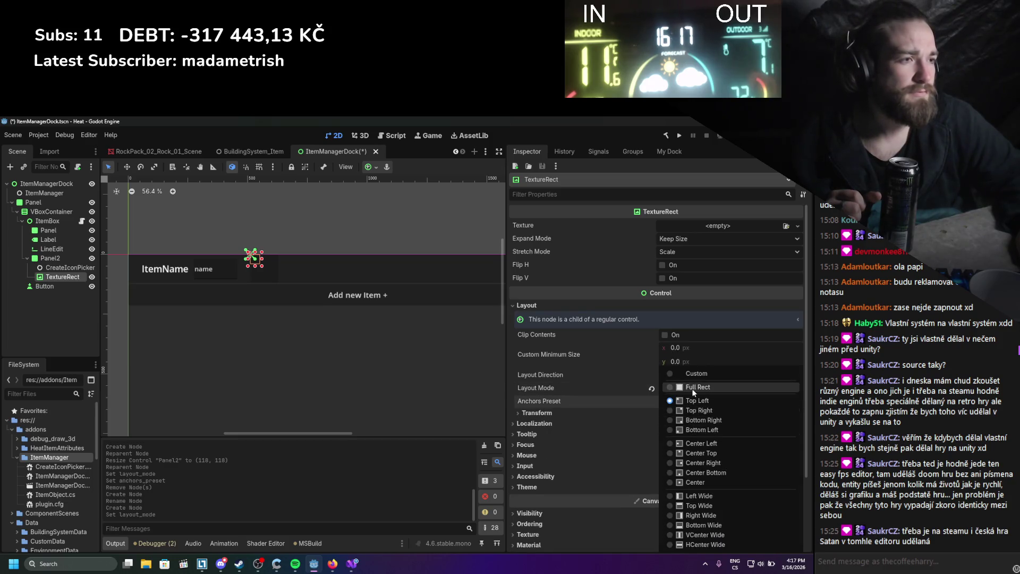
click(697, 386)
Delete the separate CreateIconPicker node from the scene tree.
click(69, 267)
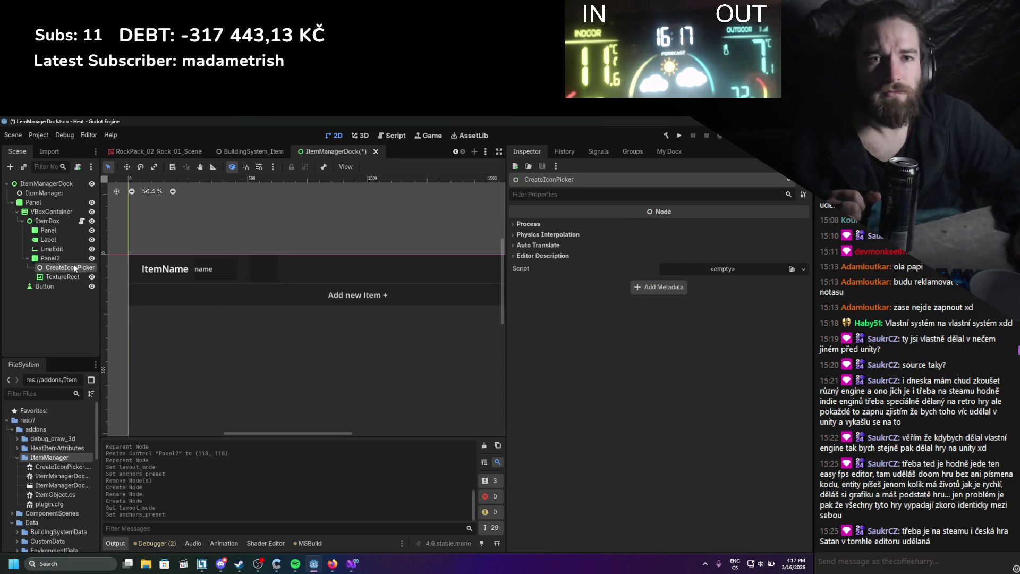
right_click(73, 267)
click(135, 477)
click(375, 358)
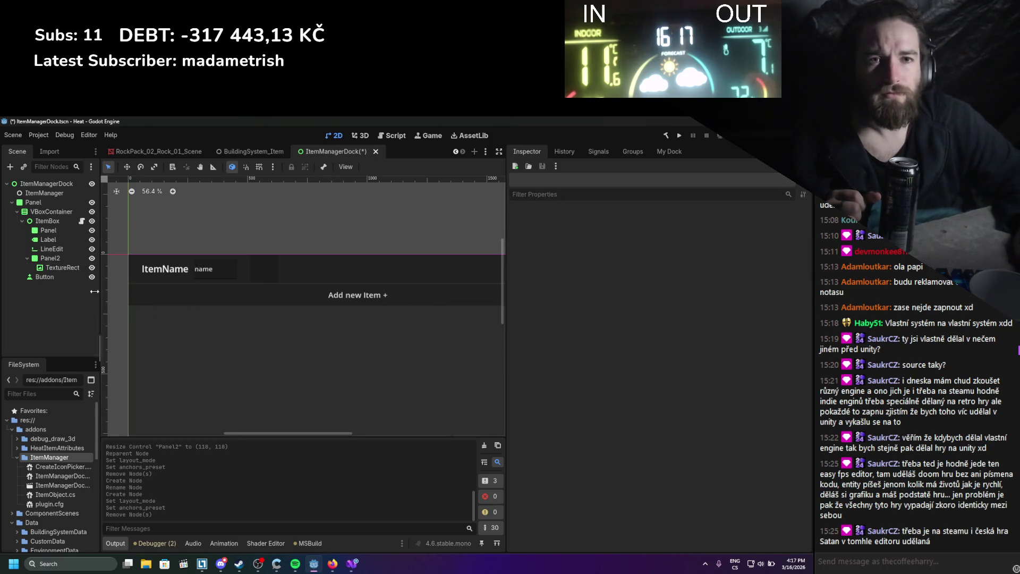
Attach CreateIconPicker.cs as the TextureRect's script and save the scene.
click(62, 267)
mouse_move(58, 467)
mouse_down()
mouse_move(264, 455)
mouse_move(714, 462)
mouse_move(726, 541)
mouse_move(727, 532)
mouse_up()
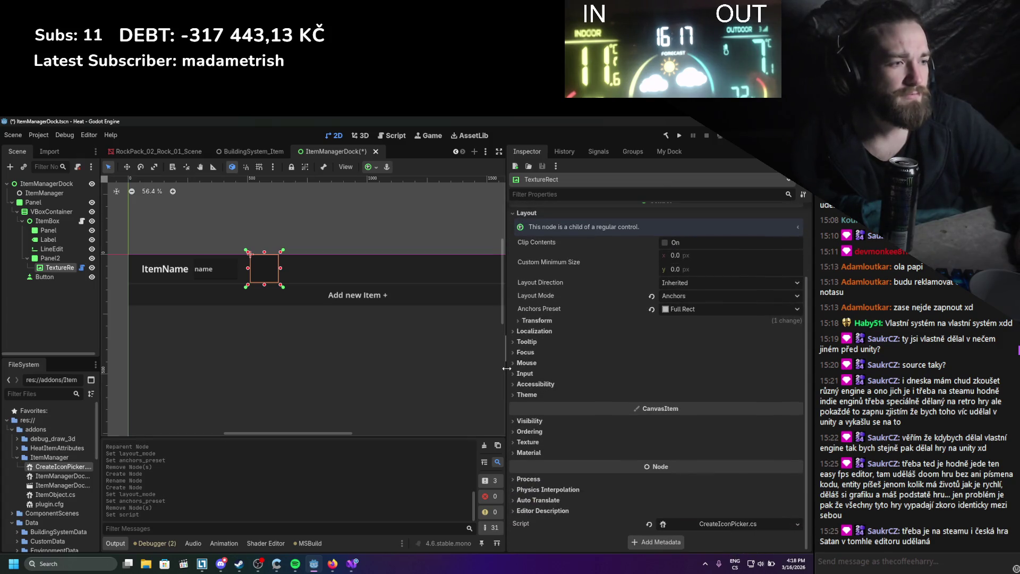
key(ctrl+s)
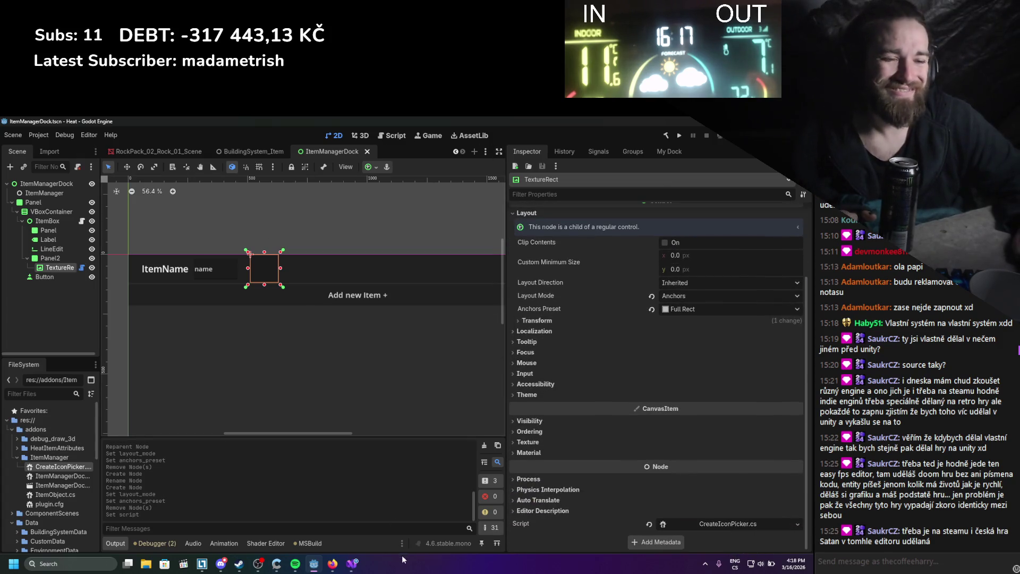
click(353, 564)
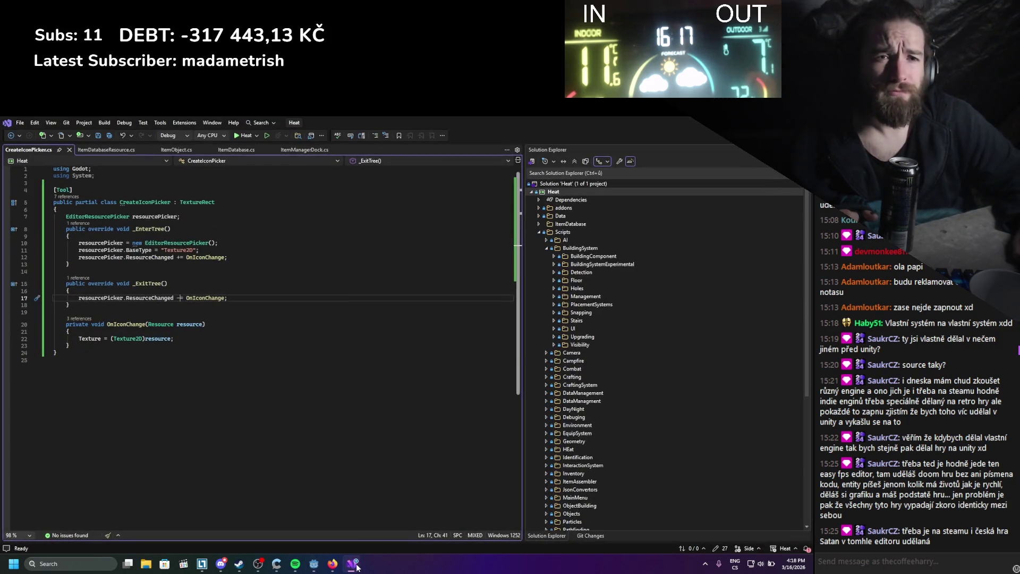
click(355, 566)
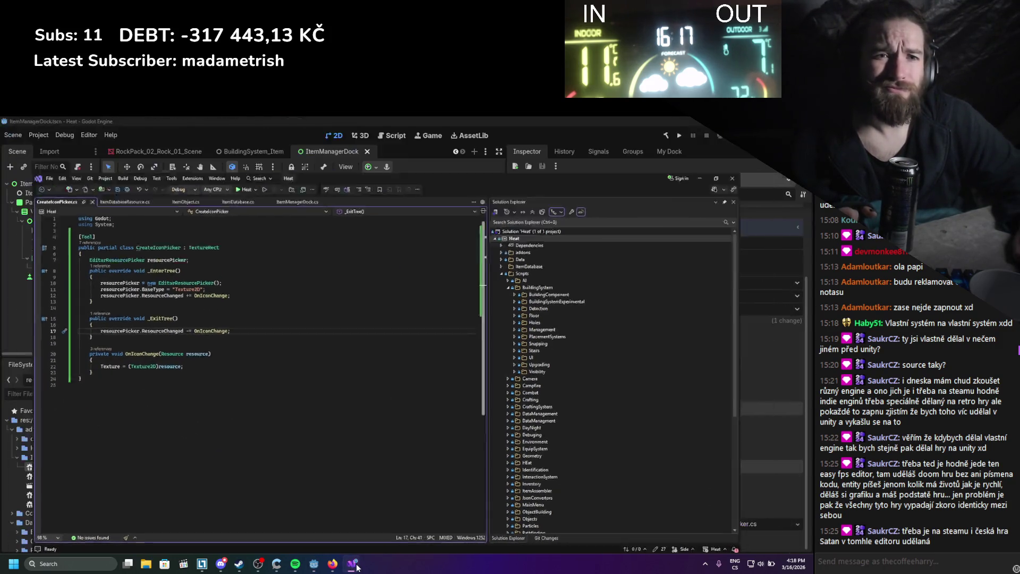
Re-enable the ItemManager plugin in Project Settings > Plugins.
click(33, 135)
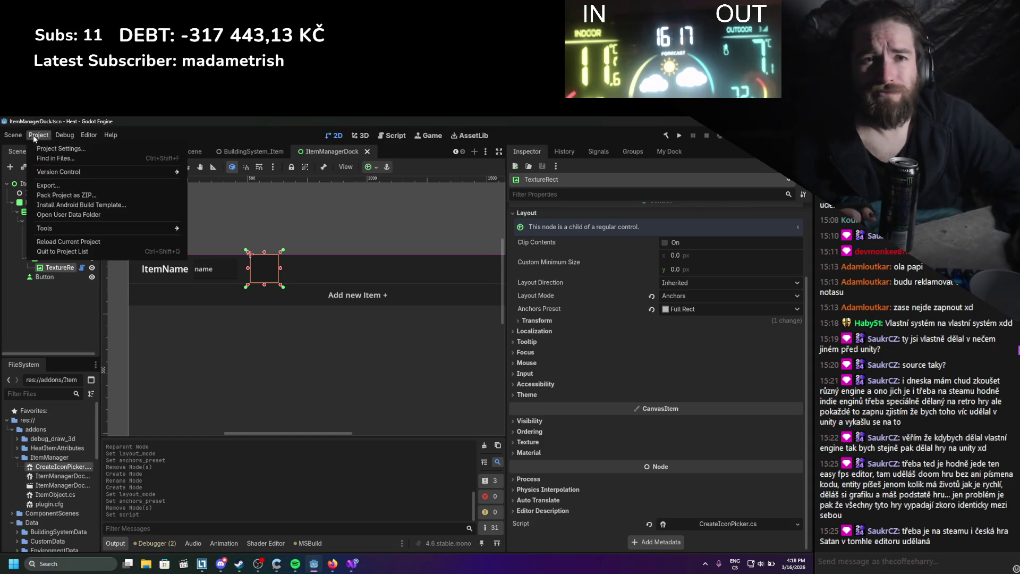
click(42, 151)
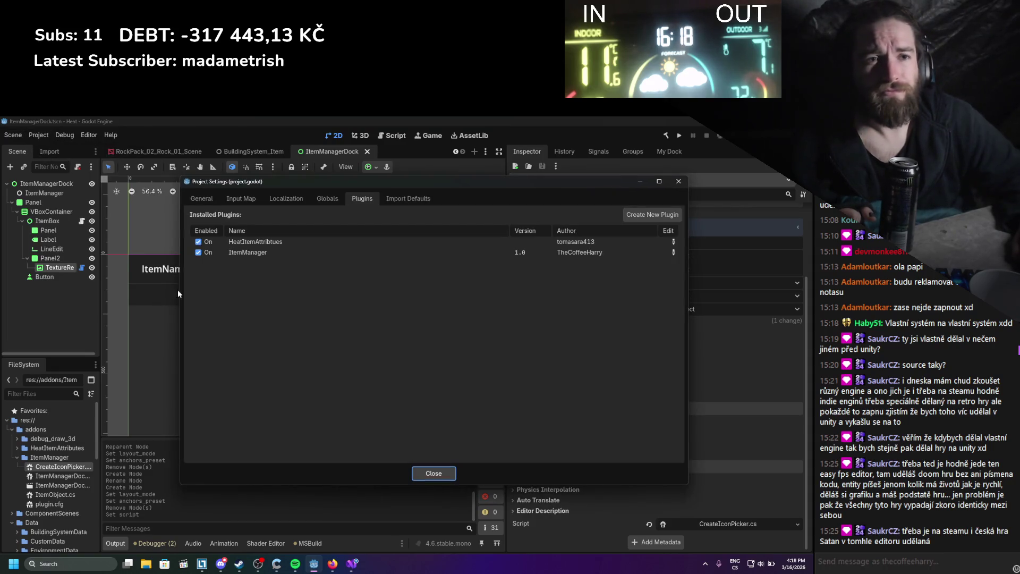
click(197, 253)
click(436, 476)
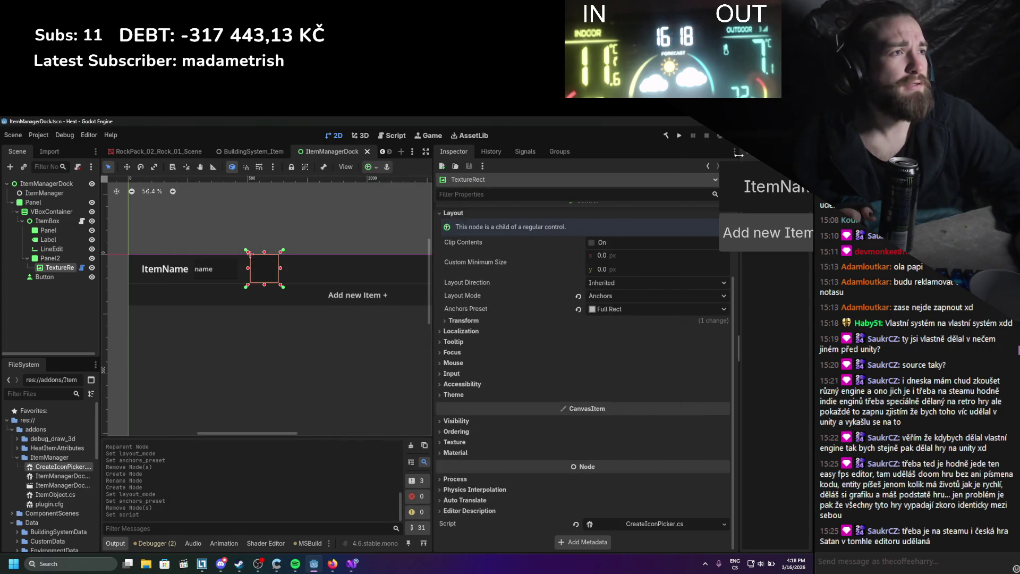
Group My Dock with the Inspector and rebalance the dock, viewport and scene tree widths.
drag(739, 154, 653, 148)
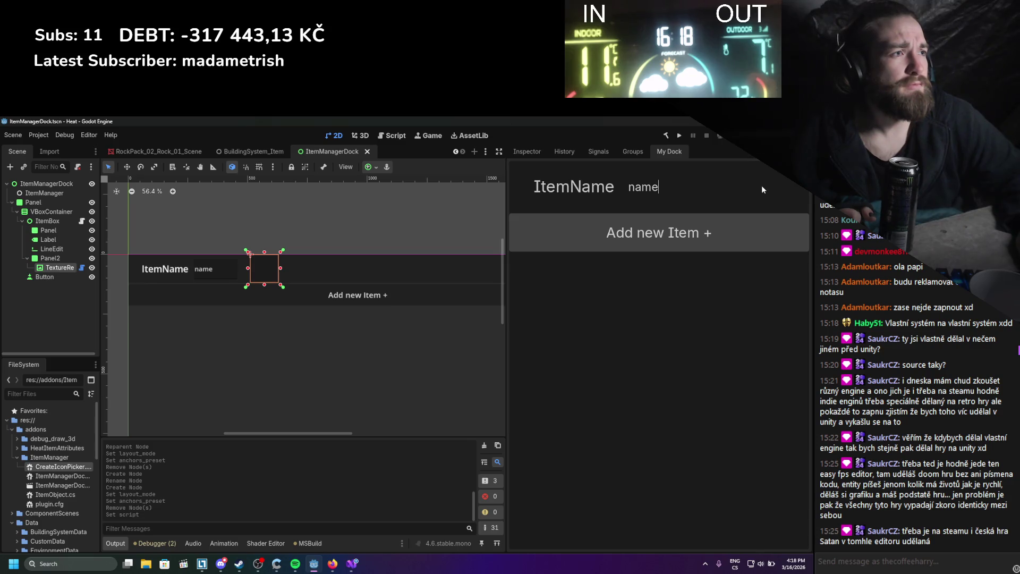
drag(508, 233, 341, 242)
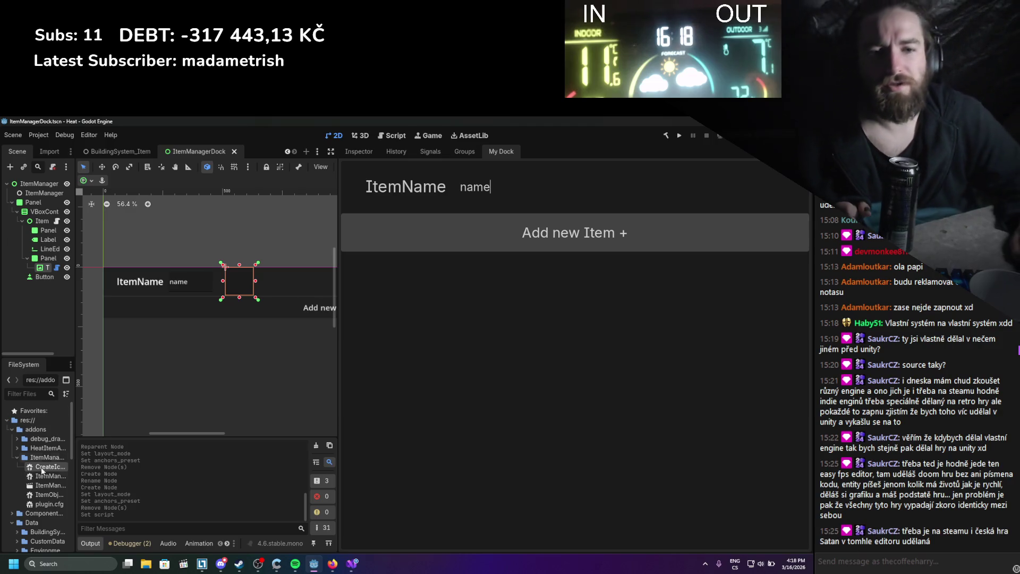
scroll(42, 476, down, 5)
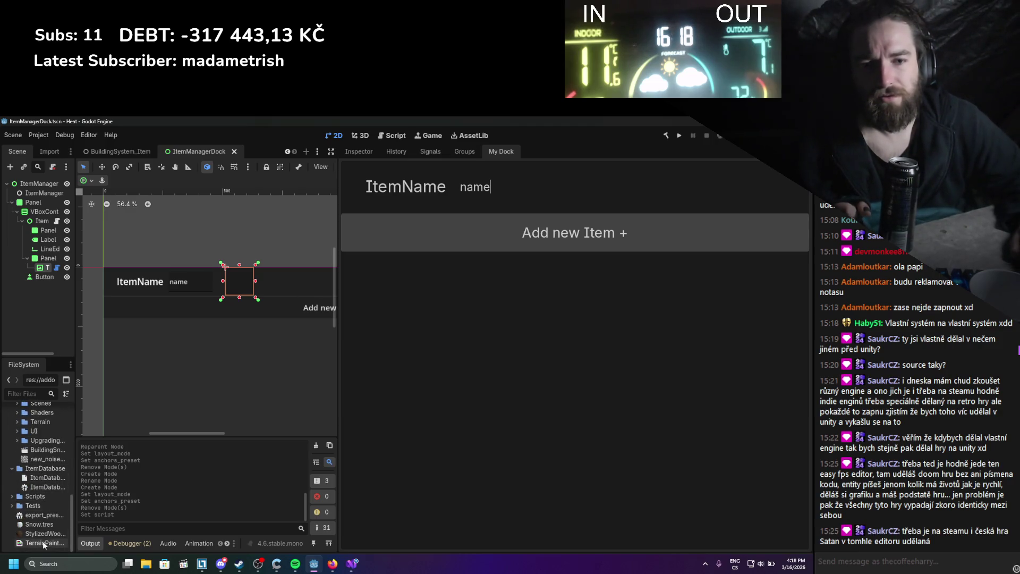
scroll(35, 495, up, 1)
mouse_move(47, 476)
mouse_down()
mouse_move(491, 189)
mouse_move(705, 190)
mouse_move(550, 186)
mouse_up()
drag(337, 192, 572, 192)
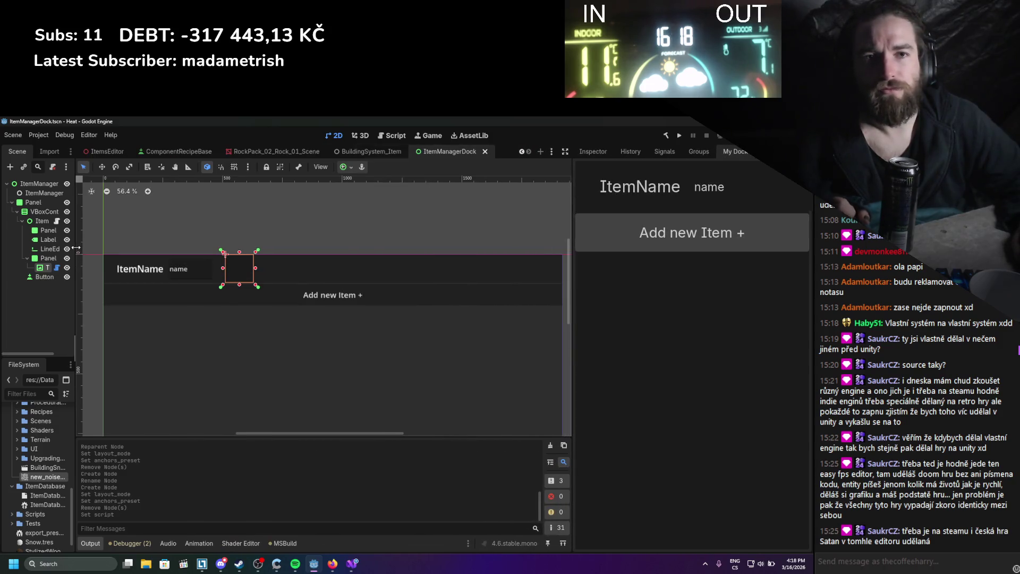
mouse_move(76, 247)
mouse_down()
mouse_move(160, 239)
mouse_move(154, 232)
mouse_up()
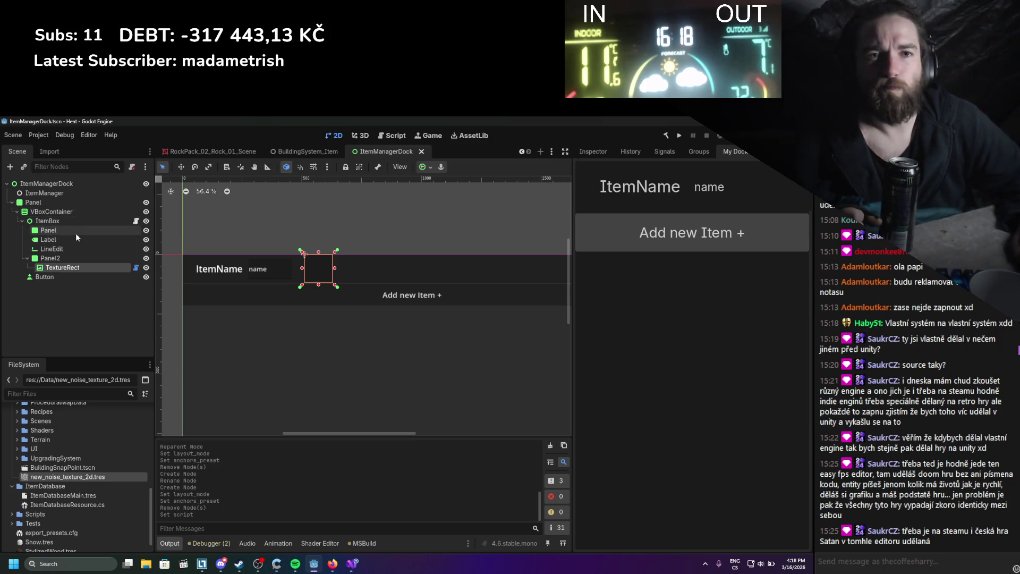
Review the CreateIconPicker code, the Godot C# signals docs and the dictionary-database forum thread.
click(351, 571)
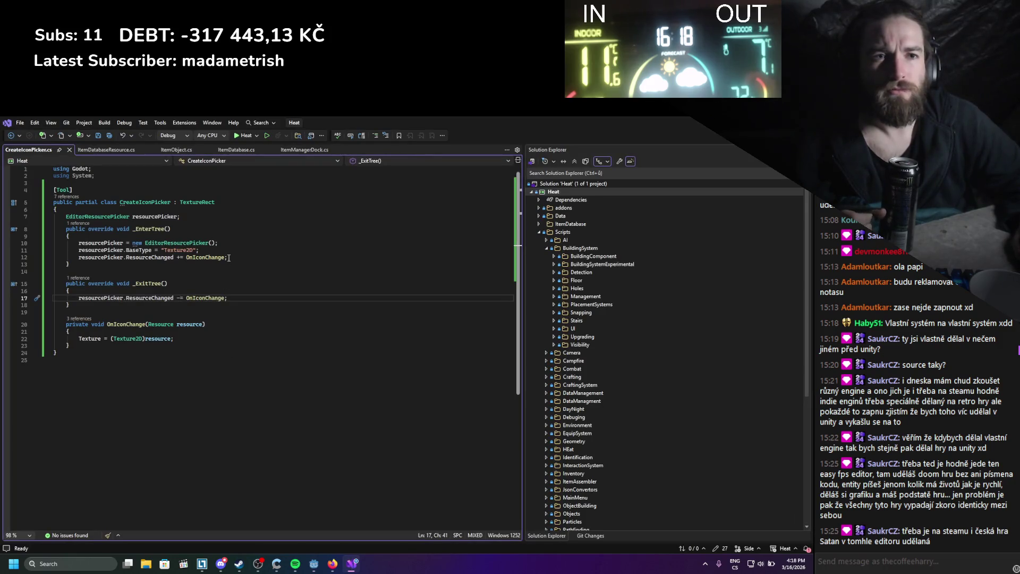
click(240, 257)
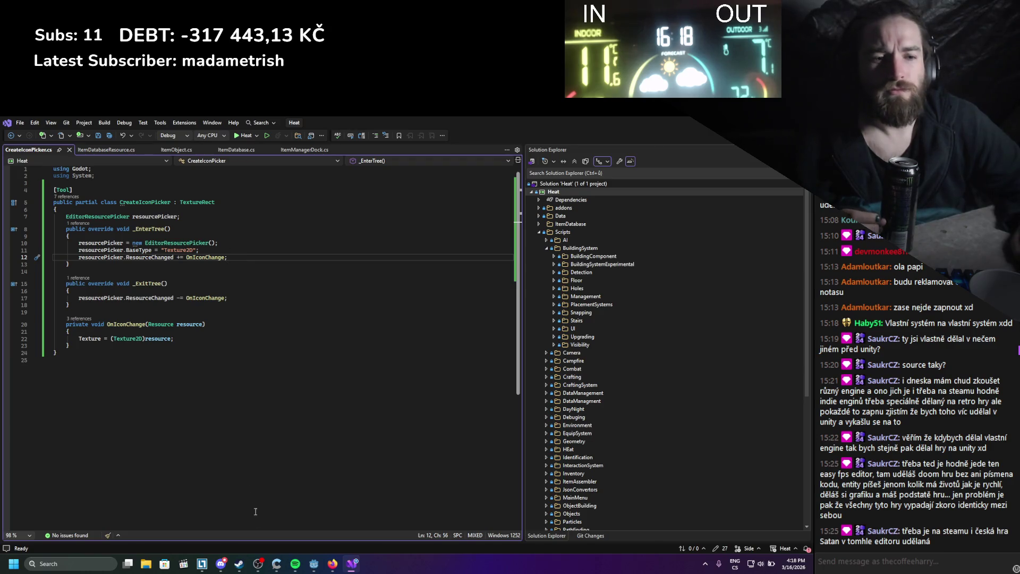
click(331, 564)
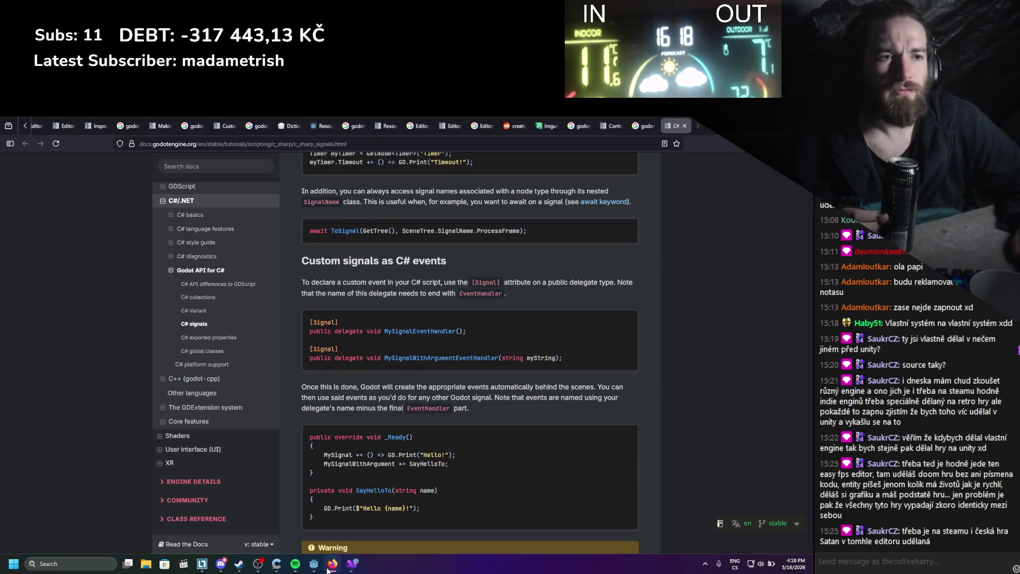
scroll(442, 206, up, 3)
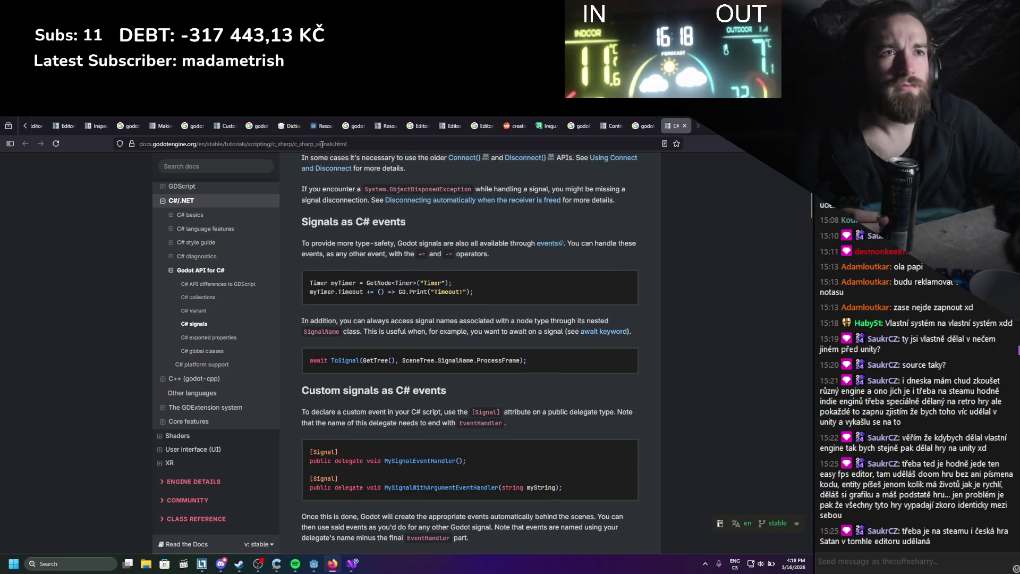
click(282, 120)
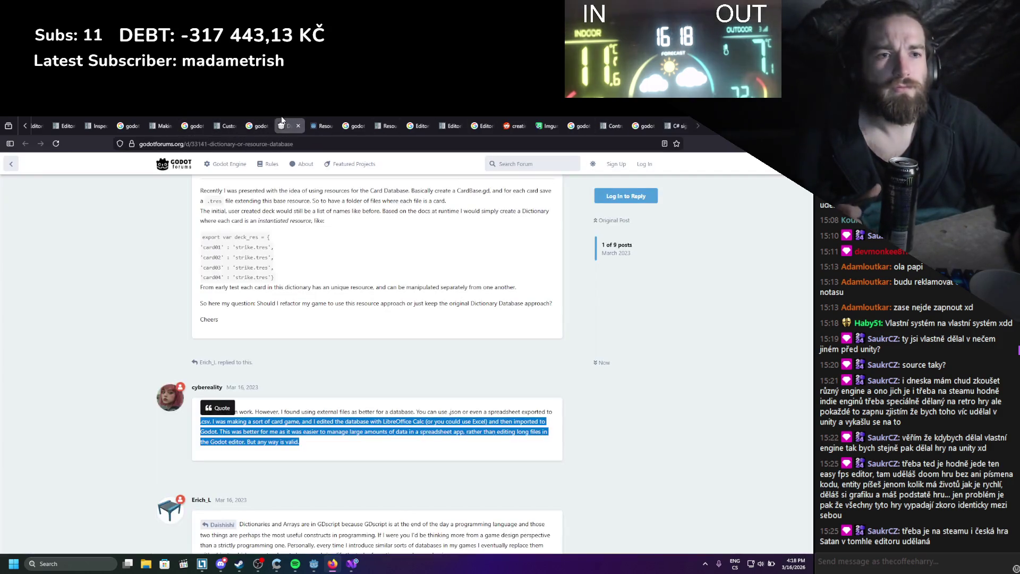
Copy EditorResourcePicker from line 10 and open a new Firefox tab.
click(352, 563)
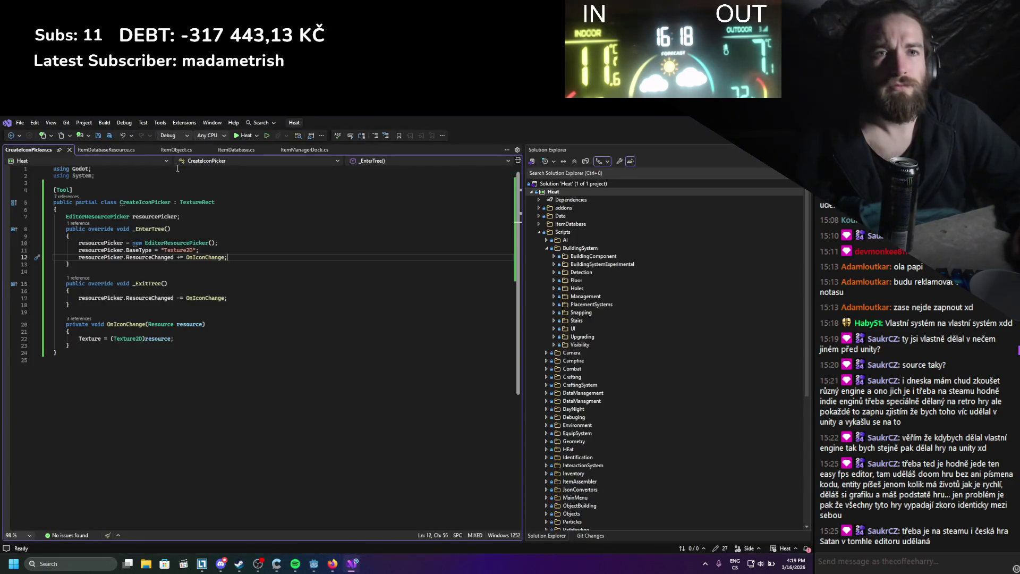
double_click(163, 243)
key(ctrl+c)
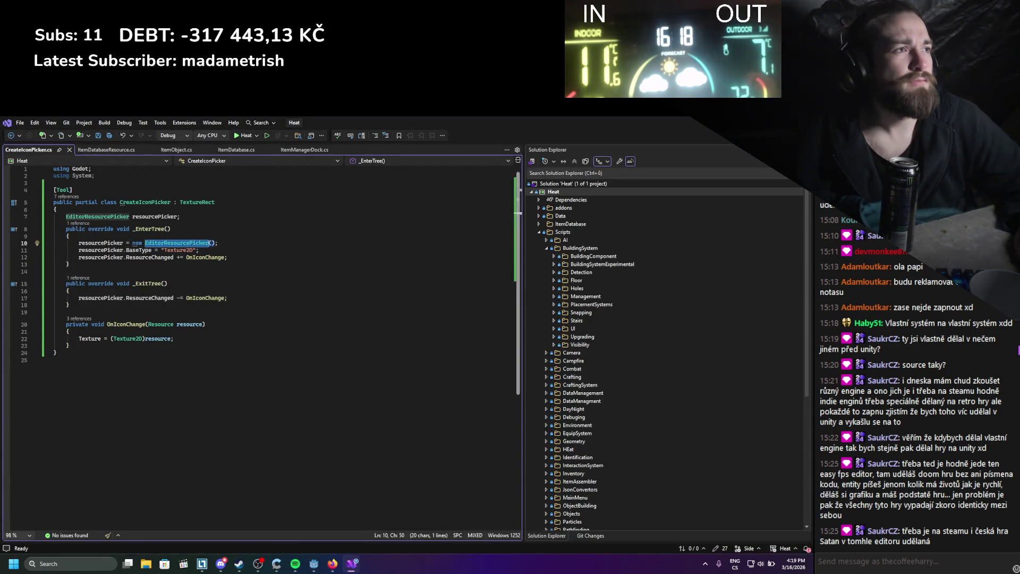
key(alt+Tab)
key(ctrl+t)
Search the web for 'godot EditorResourcePicker' and open the Reddit result.
text(godot)
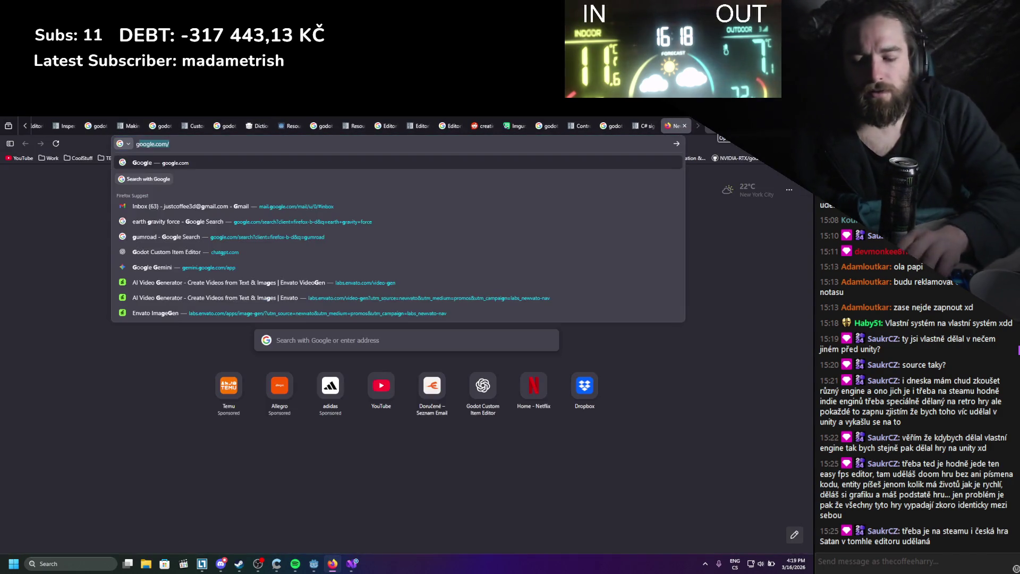
key(ctrl+v)
key(Return)
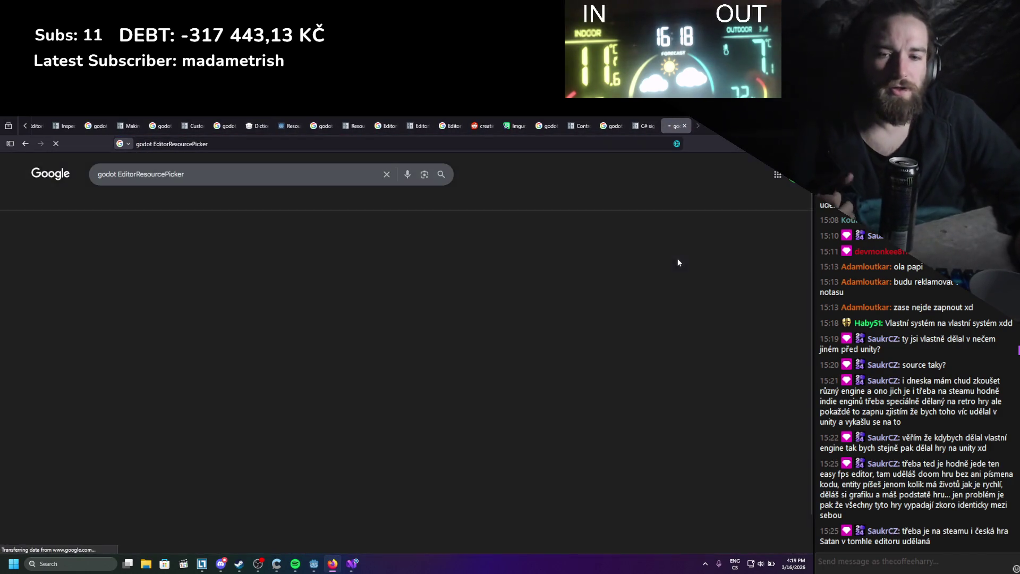
middle_click(191, 309)
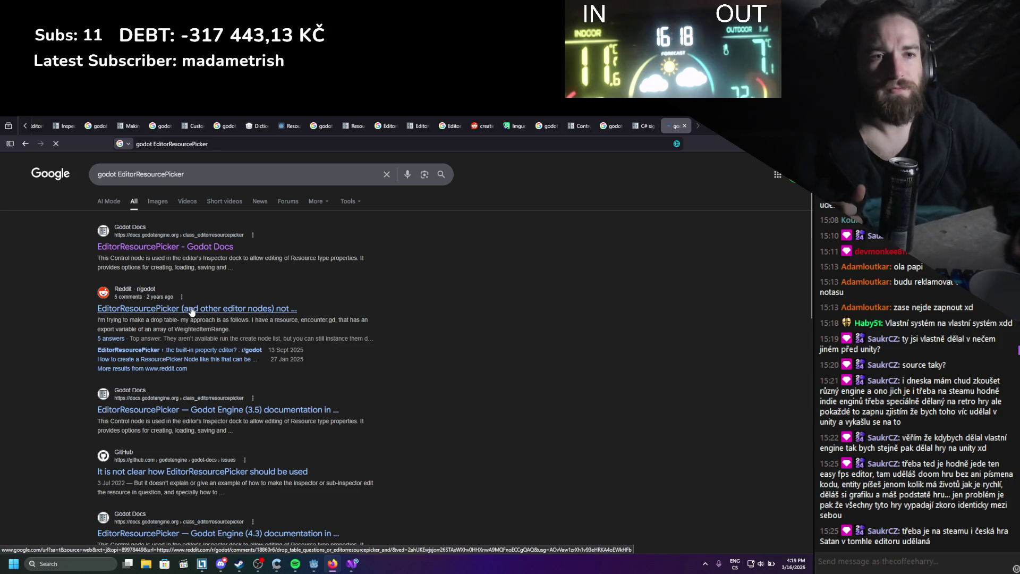
click(682, 119)
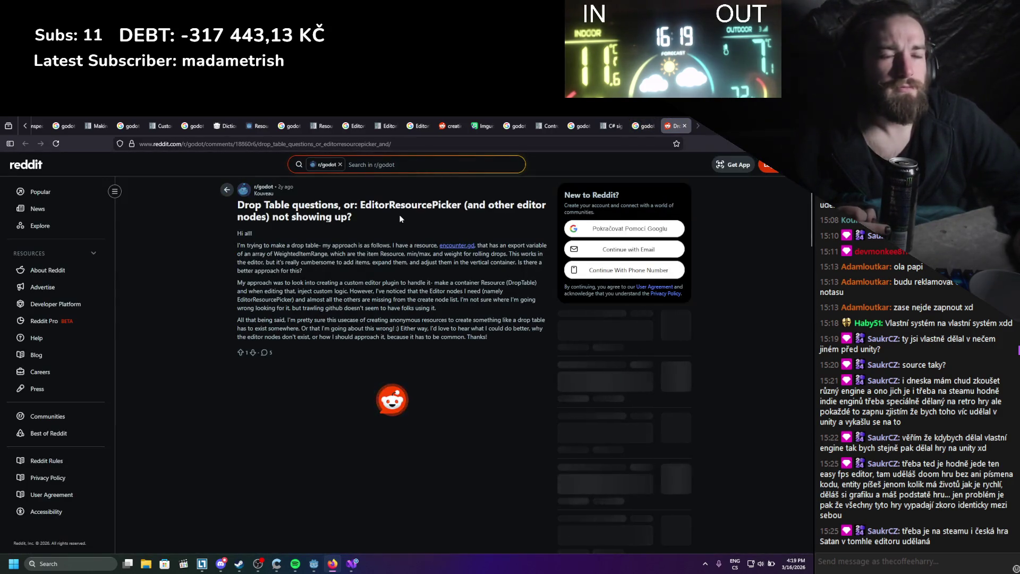
Read the EditorInspectorPlugin reference linked in the Reddit comment through its method descriptions.
scroll(212, 270, down, 1)
scroll(212, 269, down, 2)
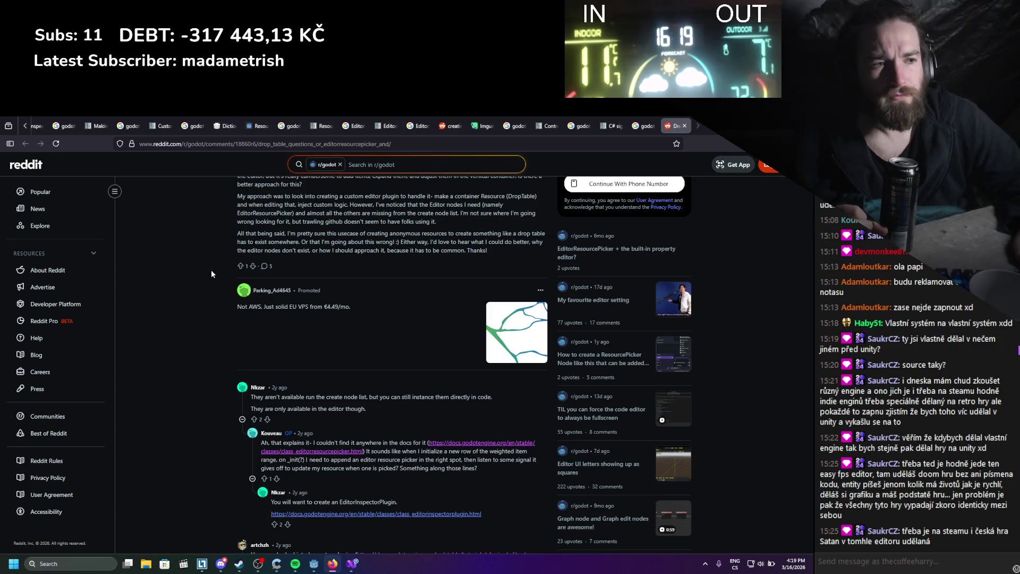
scroll(212, 271, down, 4)
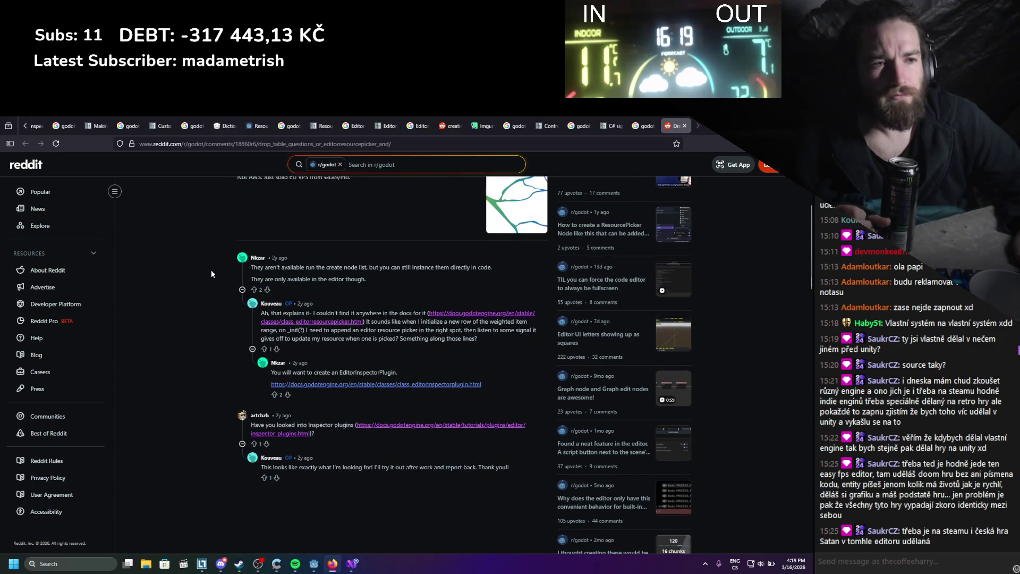
click(386, 383)
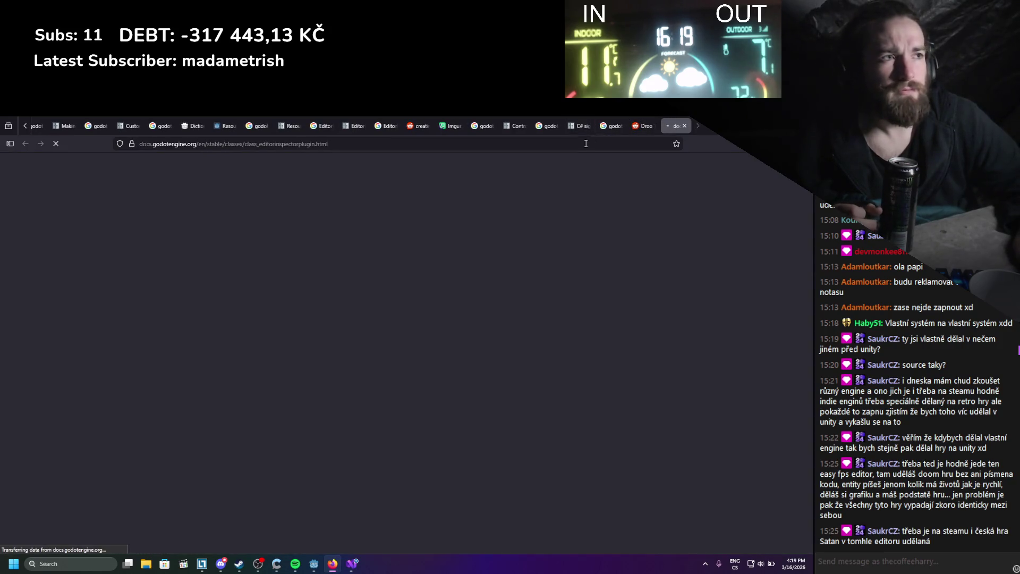
scroll(541, 206, down, 5)
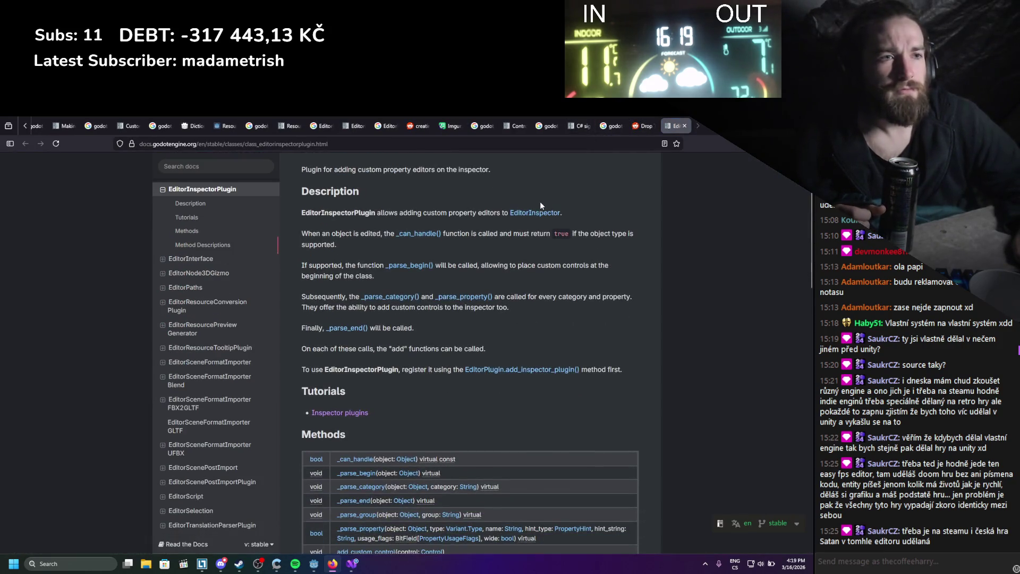
scroll(540, 205, down, 4)
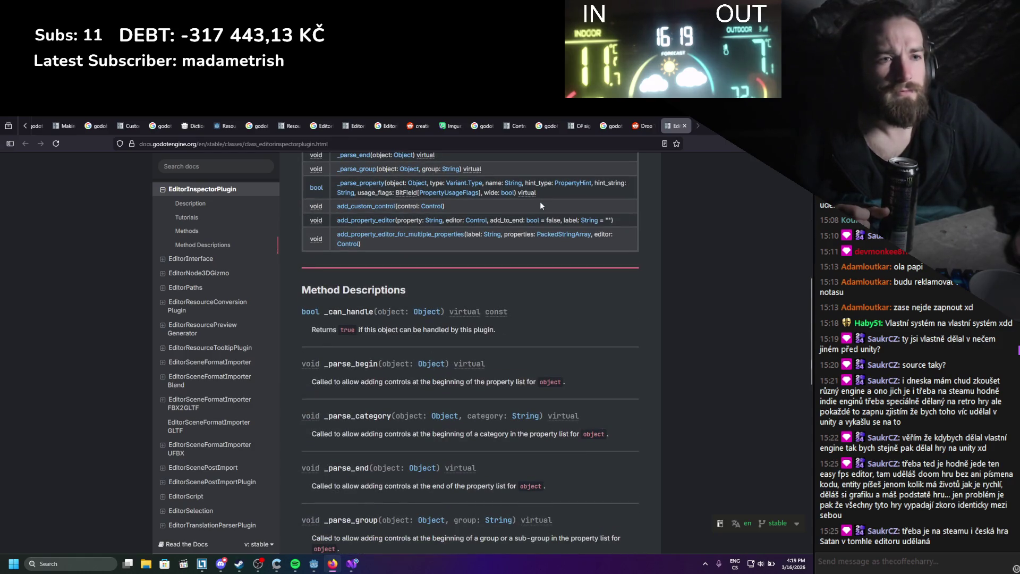
scroll(541, 205, down, 10)
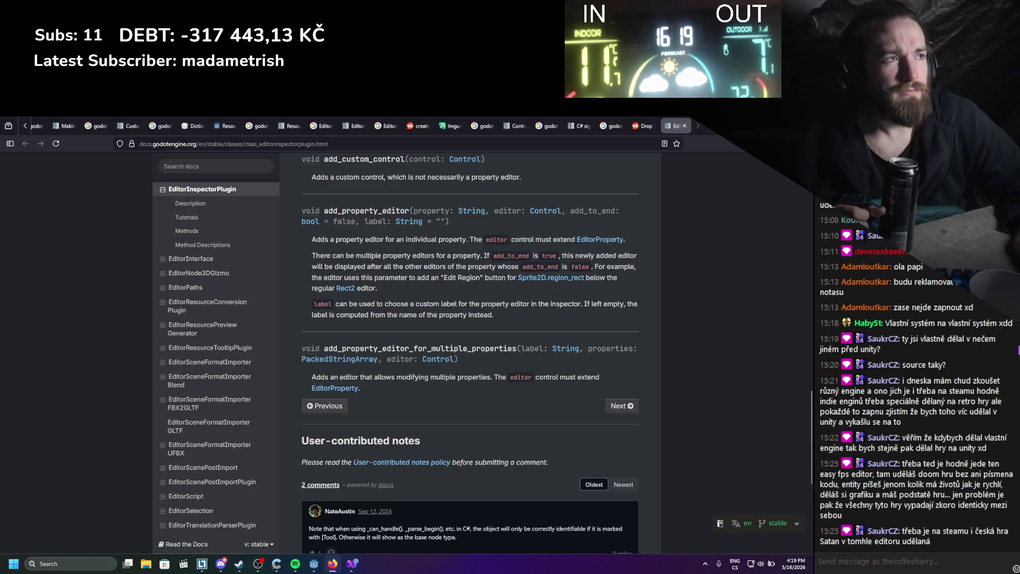
key(alt+Tab)
drag(290, 231, 255, 223)
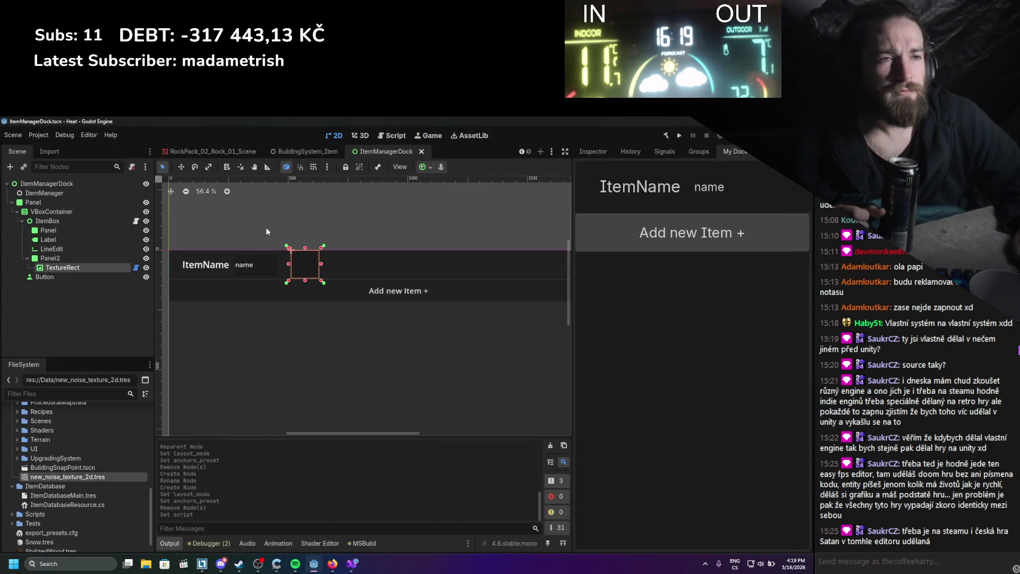
Insert GD.Print("CreatePicker"); as the first line of CreateIconPicker's _EnterTree.
click(136, 267)
click(239, 235)
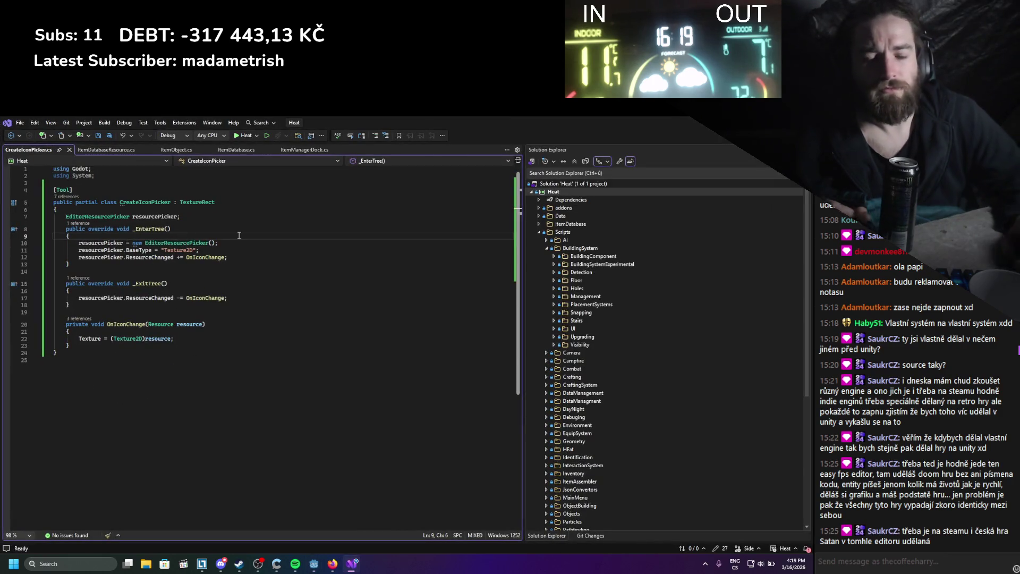
key(Return)
text(gd)
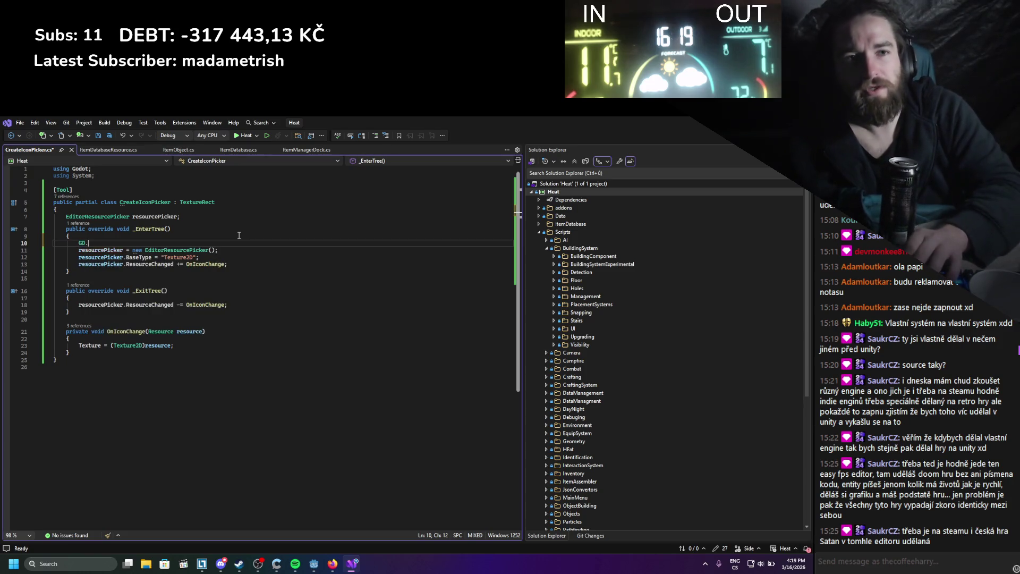
text(.Print()
key(Escape)
key(Escape)
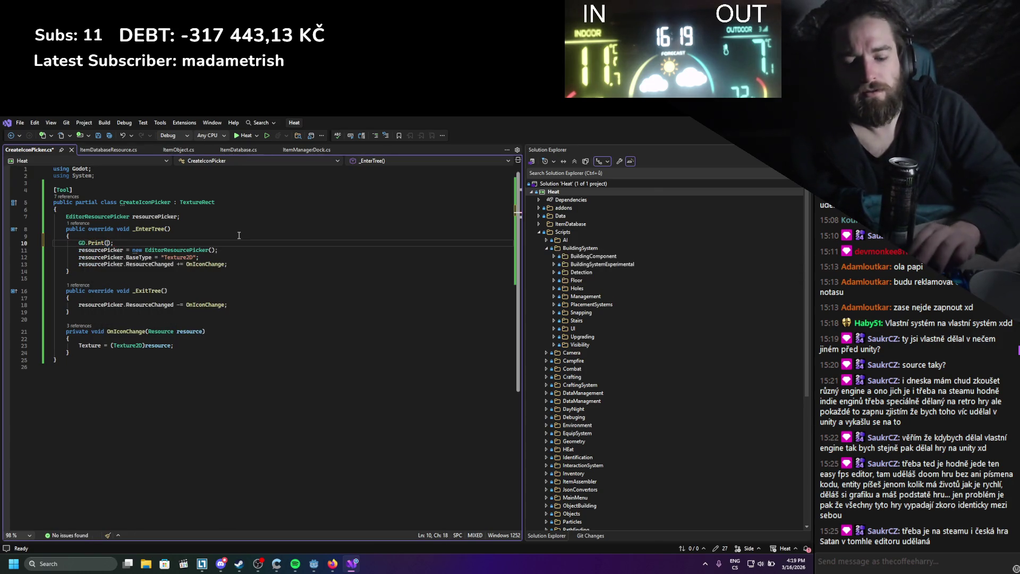
text("CreatePicker)
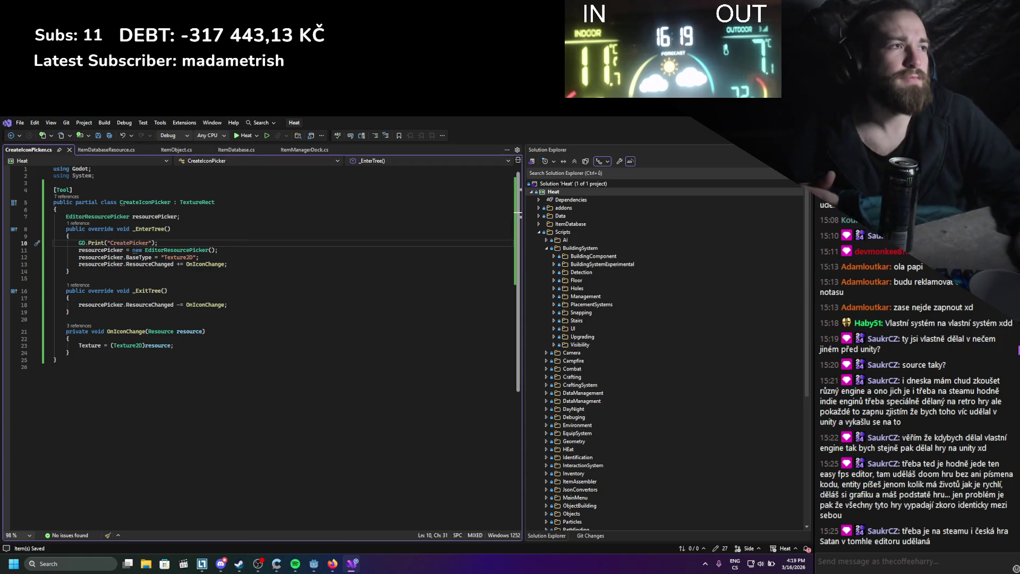
key(alt+Tab)
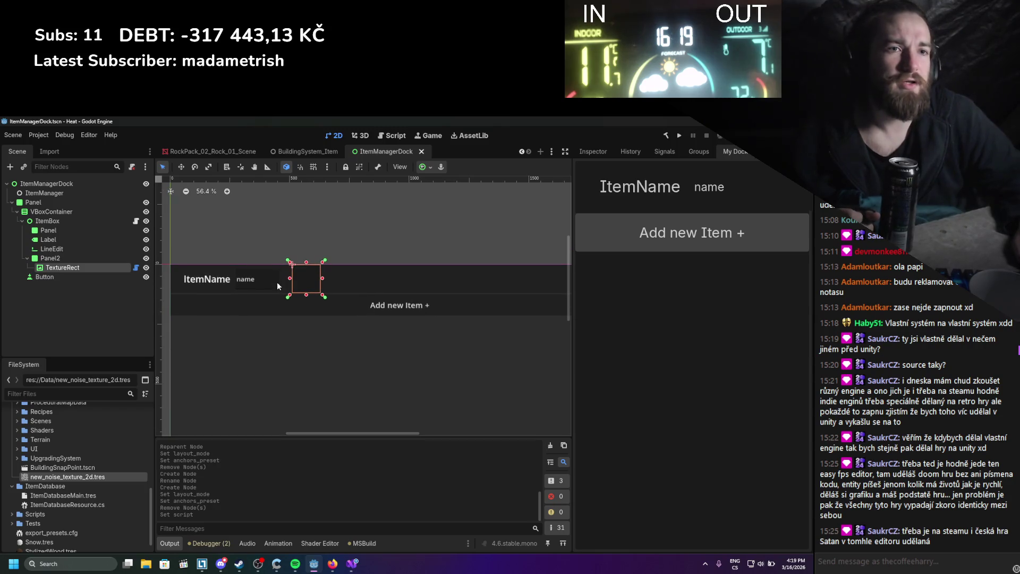
mouse_move(718, 191)
mouse_down()
mouse_move(693, 191)
mouse_move(722, 198)
mouse_up()
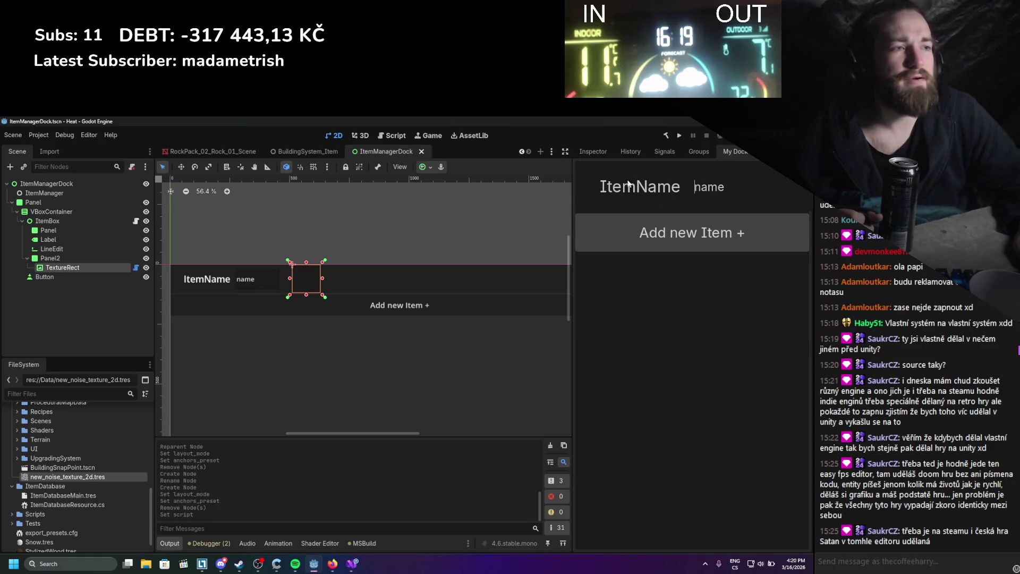
Assign IronOreIcon.png as the TextureRect's texture.
click(93, 257)
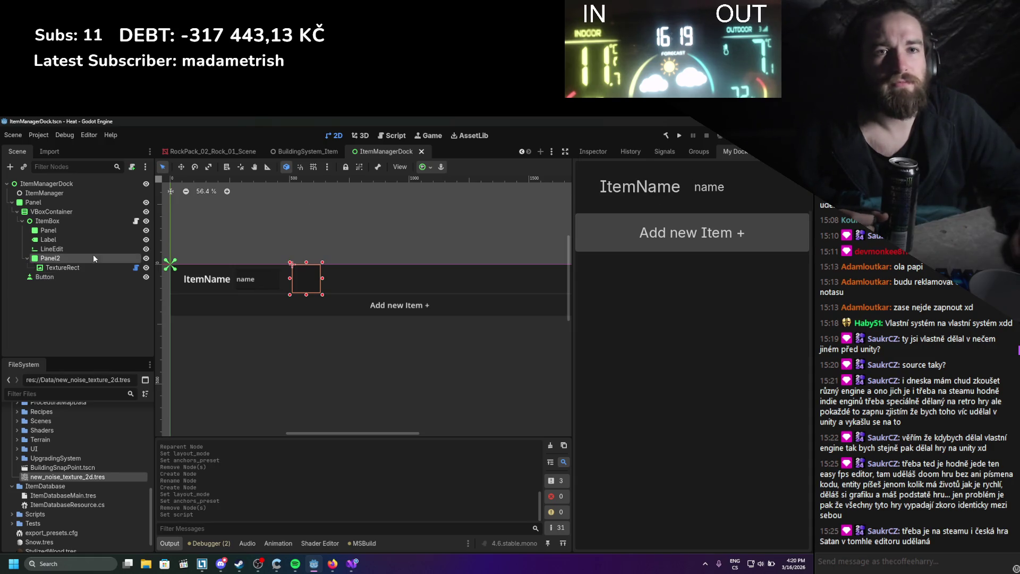
click(93, 266)
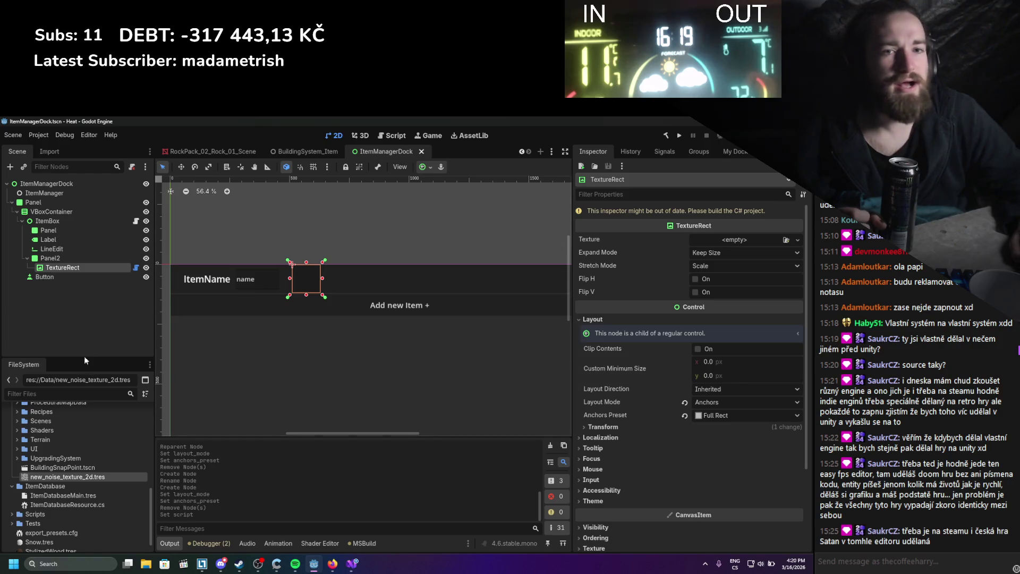
scroll(65, 473, up, 3)
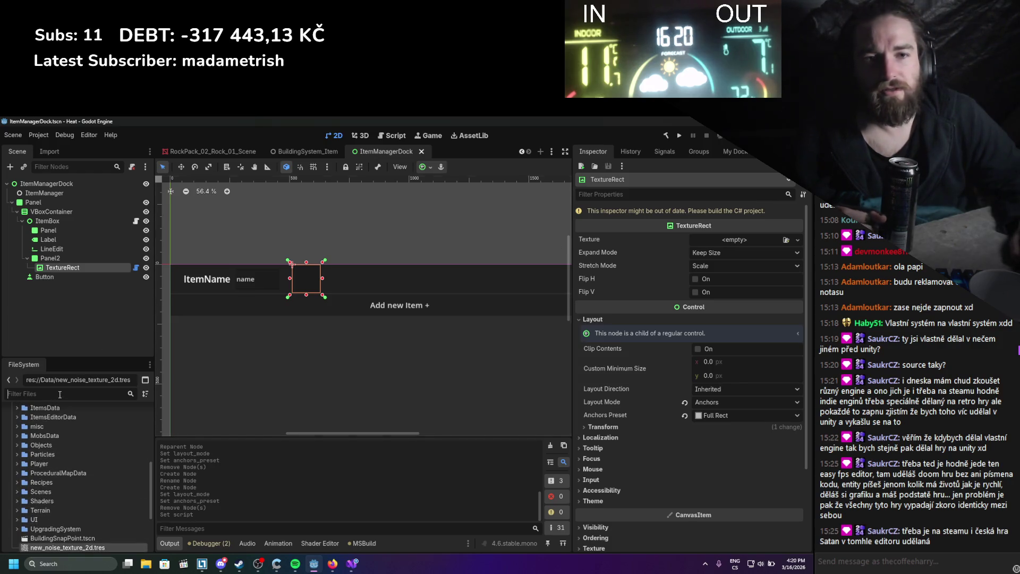
text(icon)
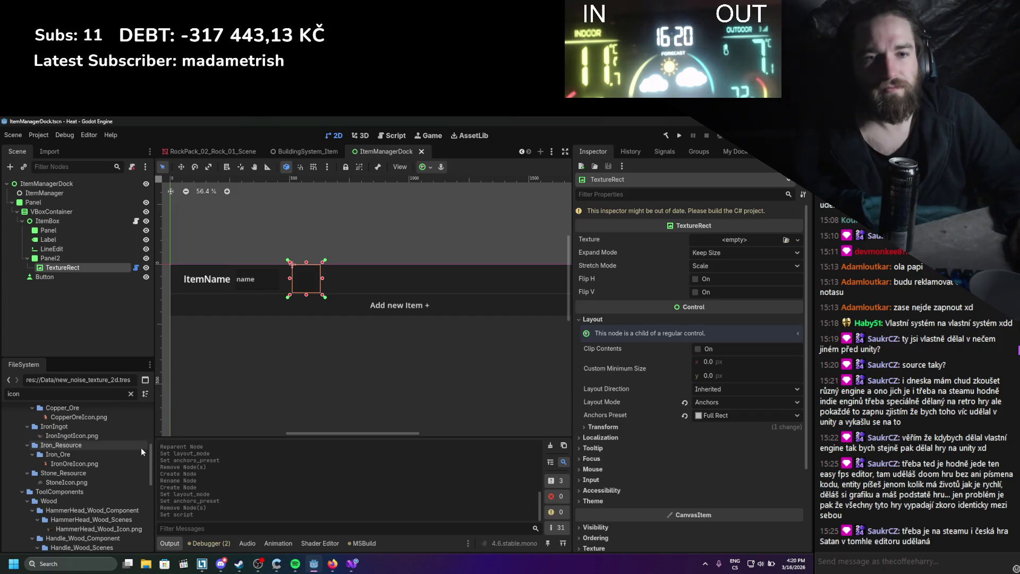
mouse_move(75, 464)
mouse_down()
mouse_move(744, 240)
mouse_move(754, 245)
mouse_up()
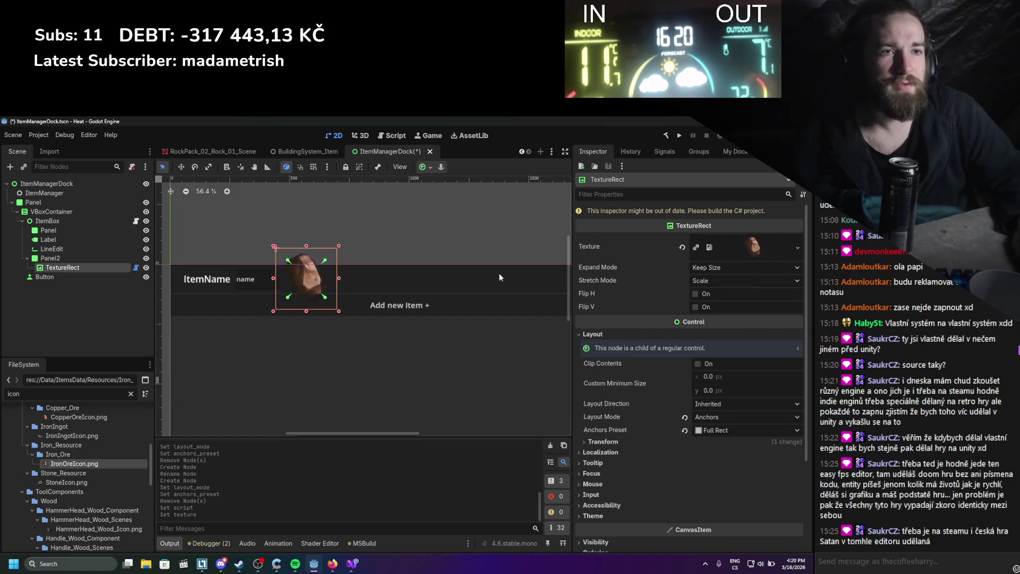
Set the TextureRect's Expand Mode to Fit Width Proportional and save the scene.
click(742, 268)
click(775, 302)
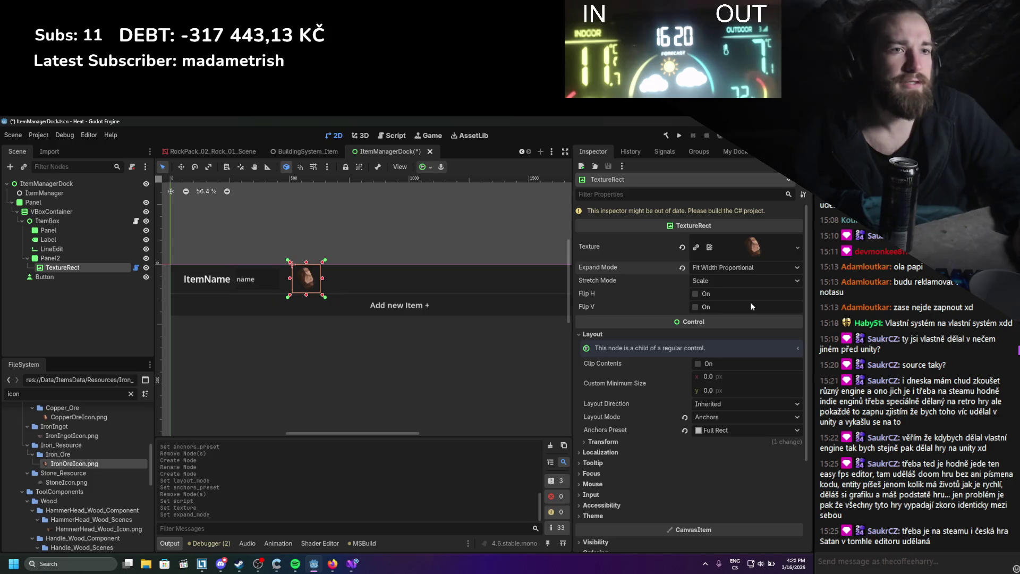
key(ctrl+s)
scroll(300, 282, up, 1)
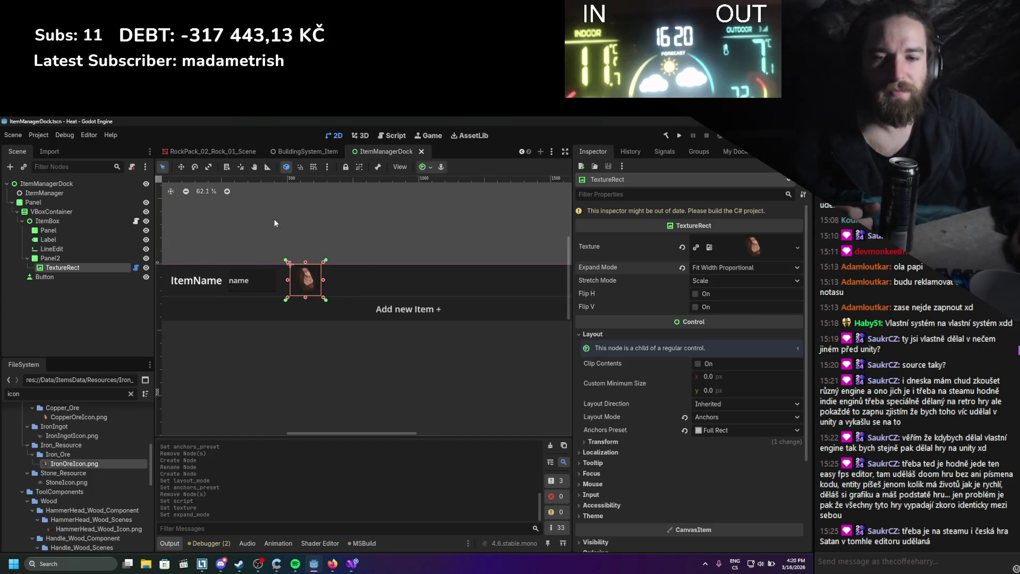
scroll(259, 258, left, 1)
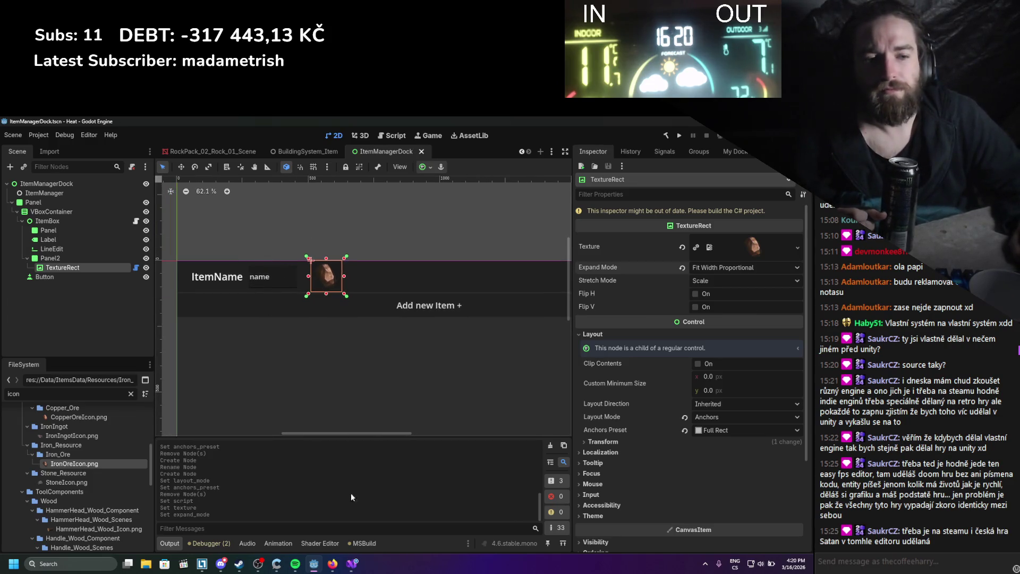
click(351, 563)
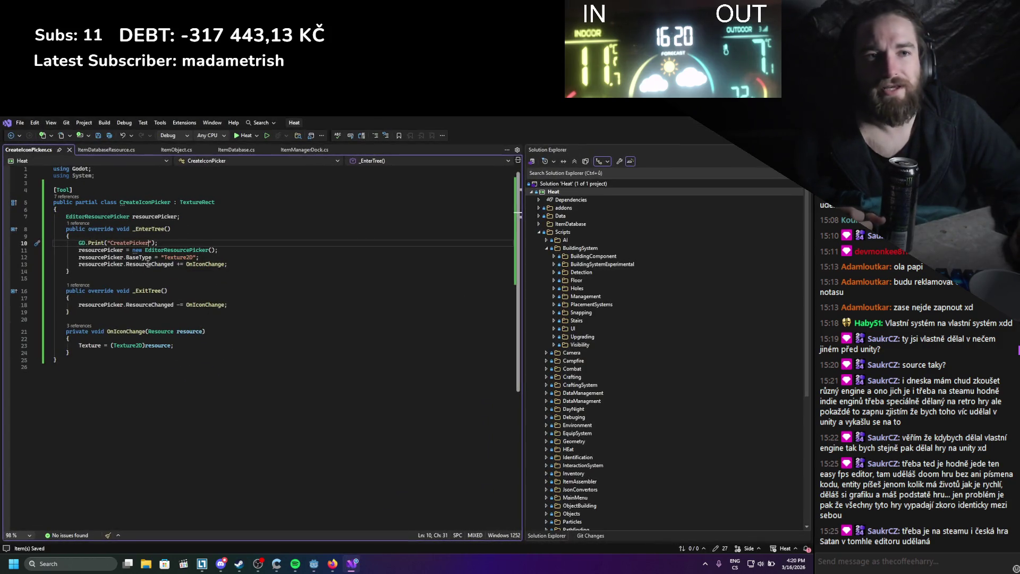
Set the dock slot in ItemManagerDock.cs to DockSlot.RightUl and save.
double_click(116, 250)
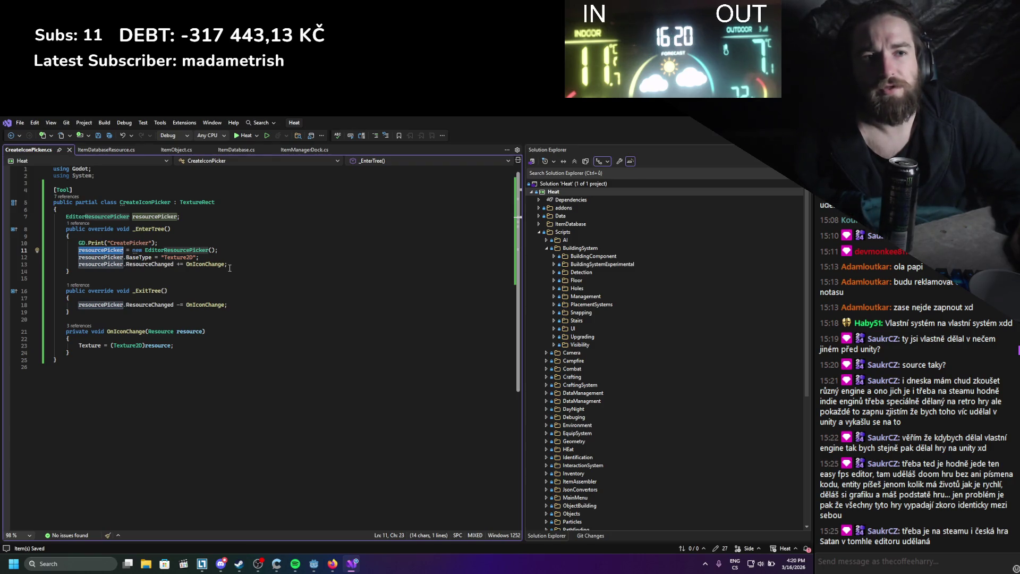
click(230, 265)
key(Return)
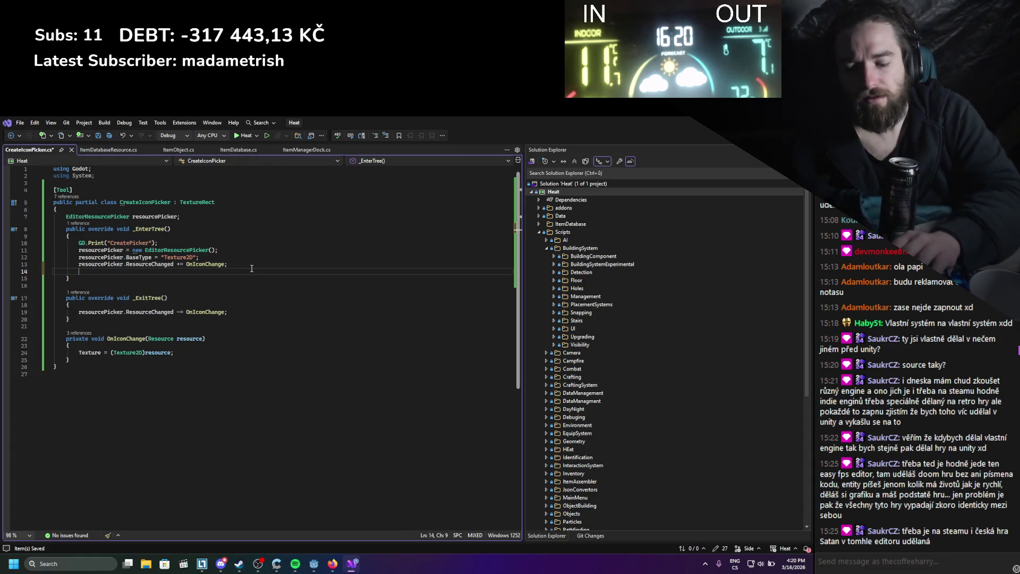
text(aAddChild(_dock_scene)
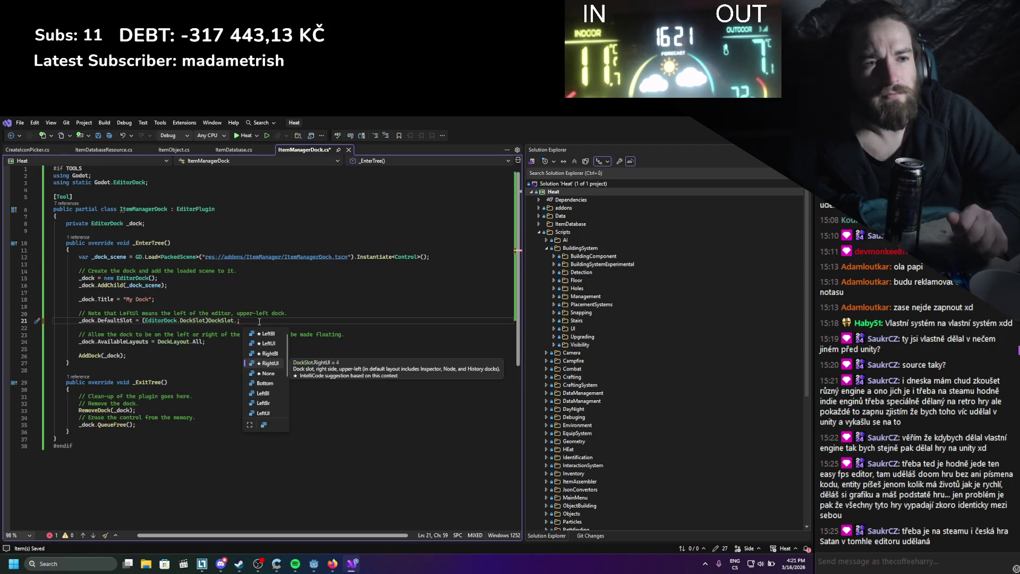
text(RightUr)
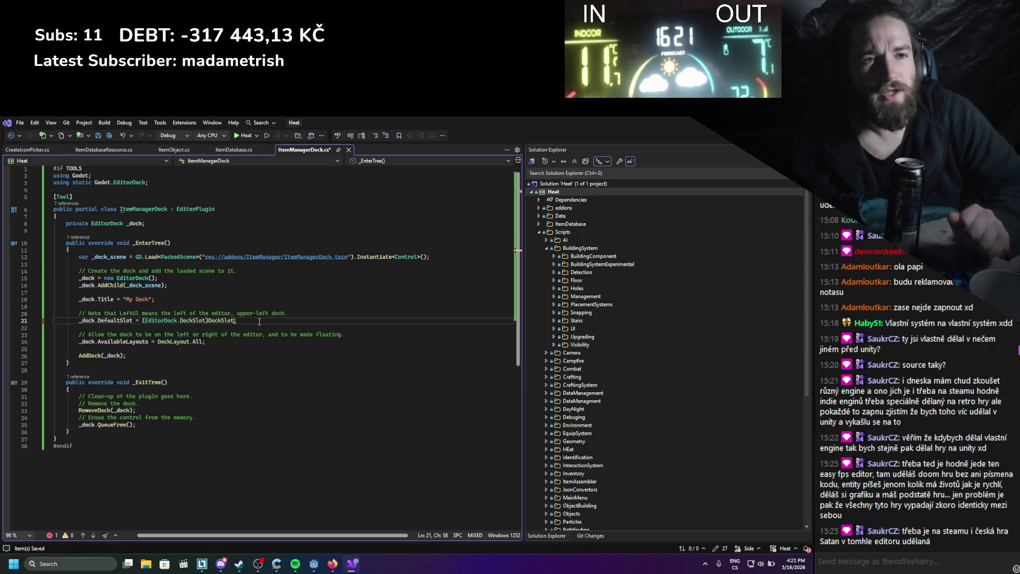
double_click(258, 320)
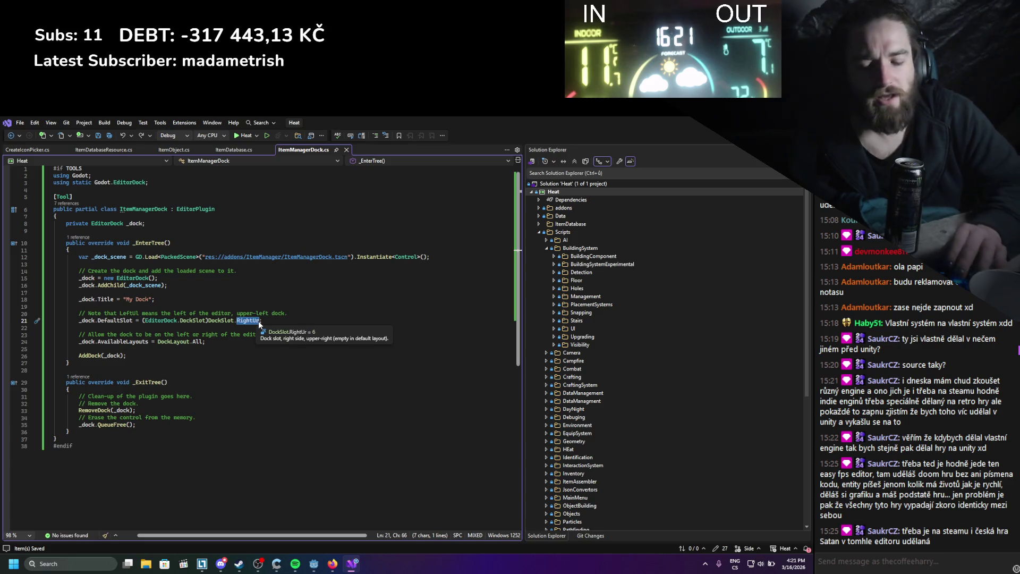
text(righ)
key(Down)
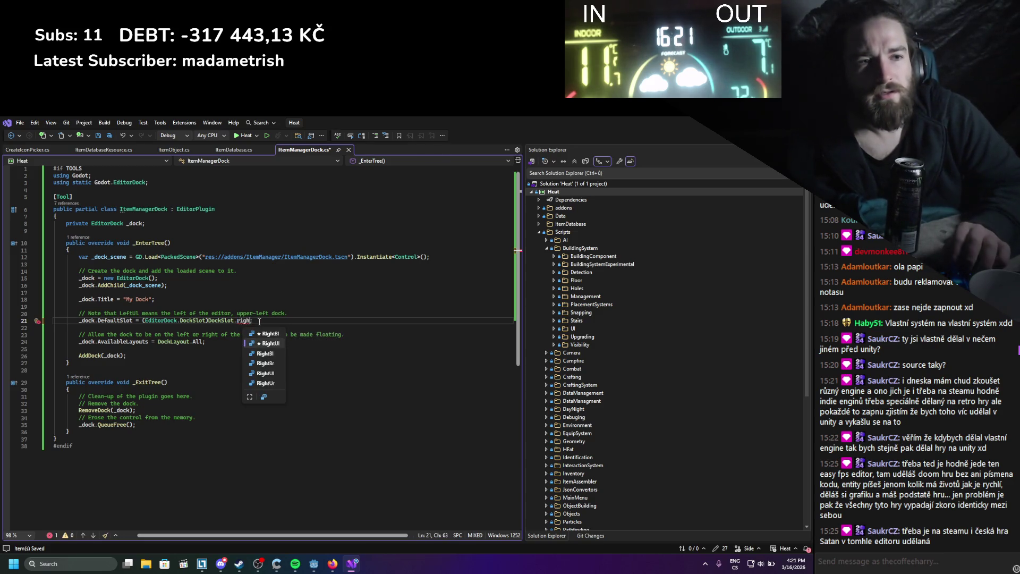
key(Tab)
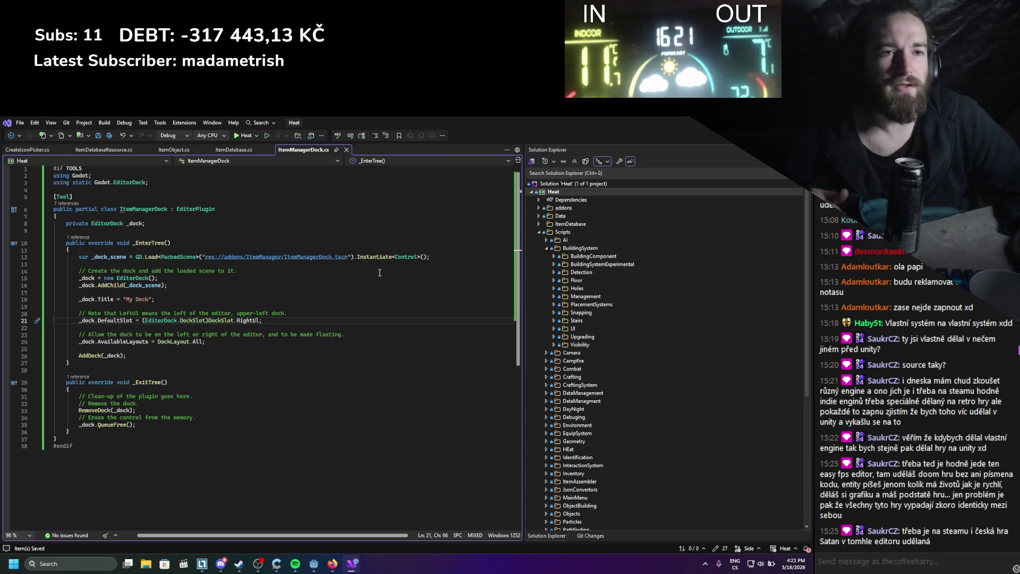
key(ctrl+s)
key(alt+Tab)
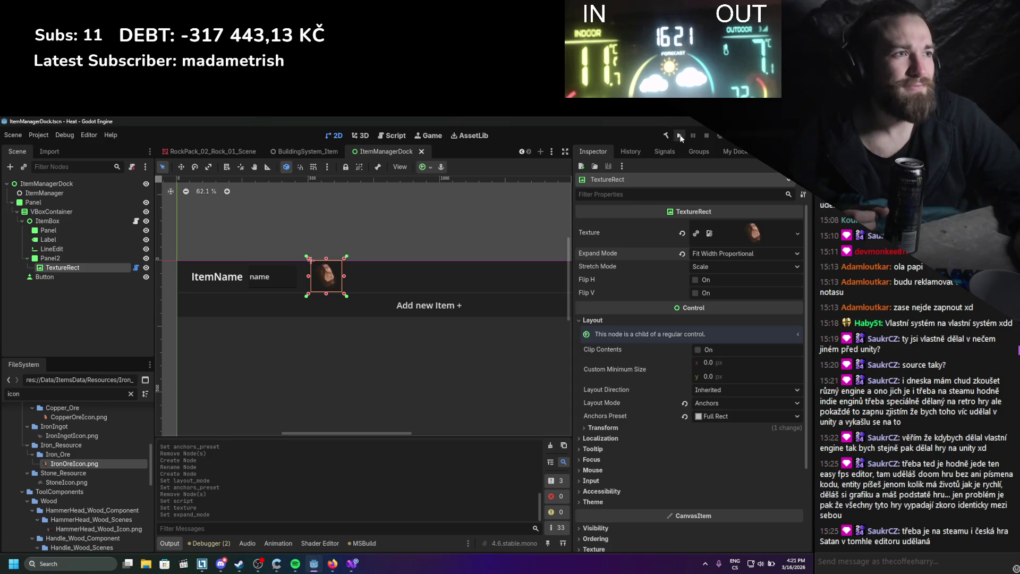
Reload the ItemManager plugin in Project Settings, clearing the output log in between.
click(37, 136)
click(47, 150)
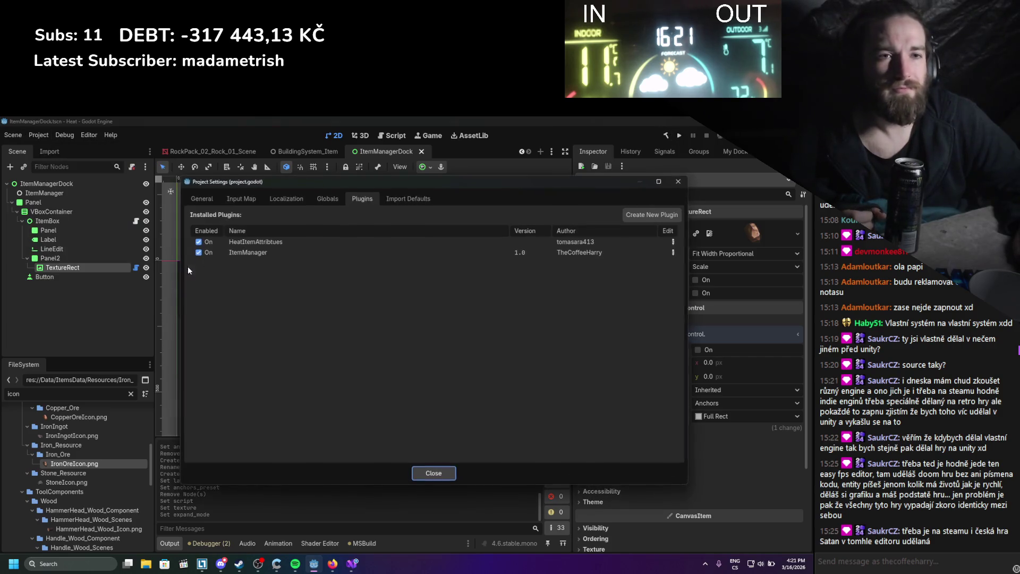
click(199, 252)
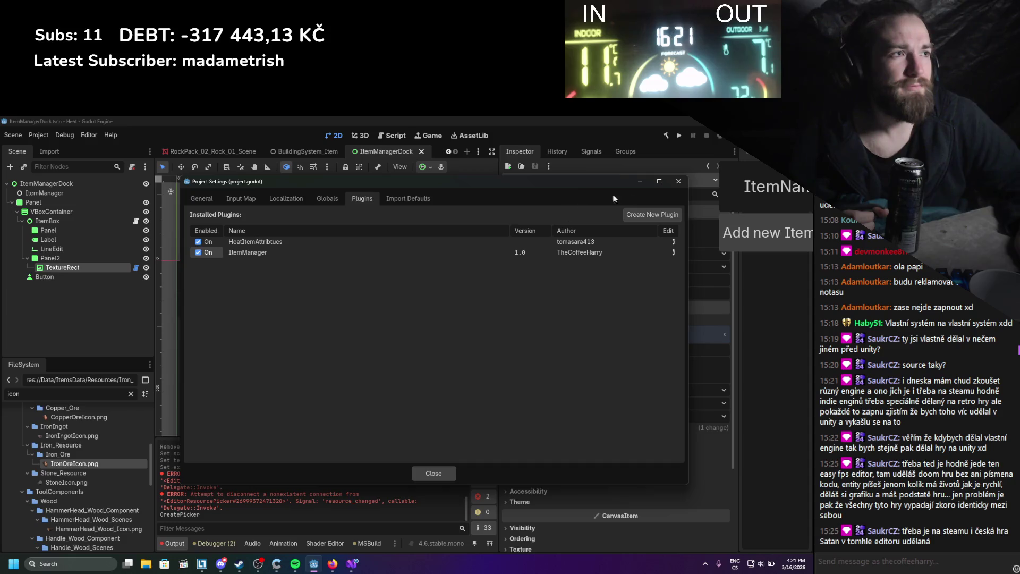
click(678, 183)
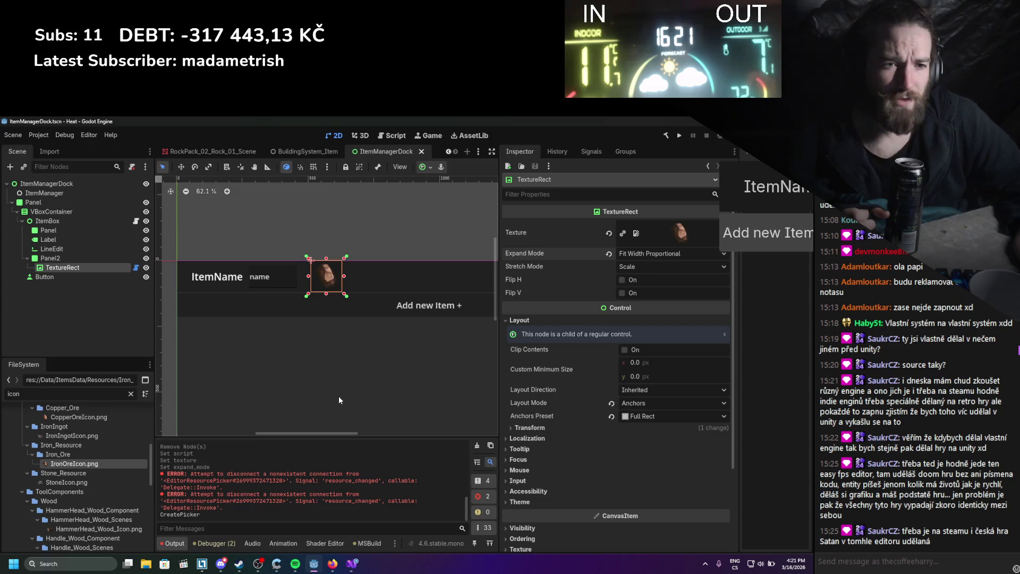
click(478, 446)
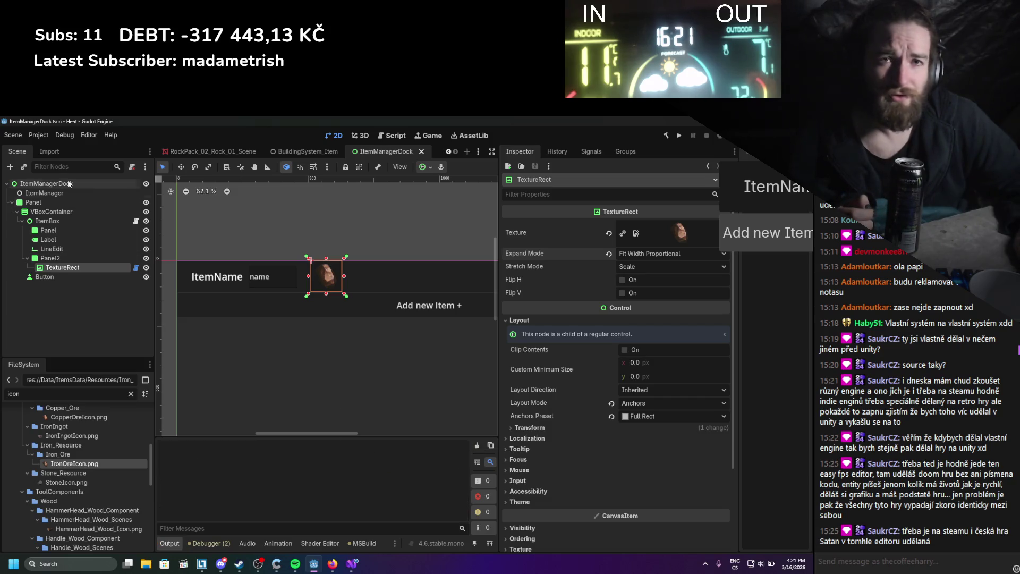
click(46, 137)
click(47, 146)
click(199, 251)
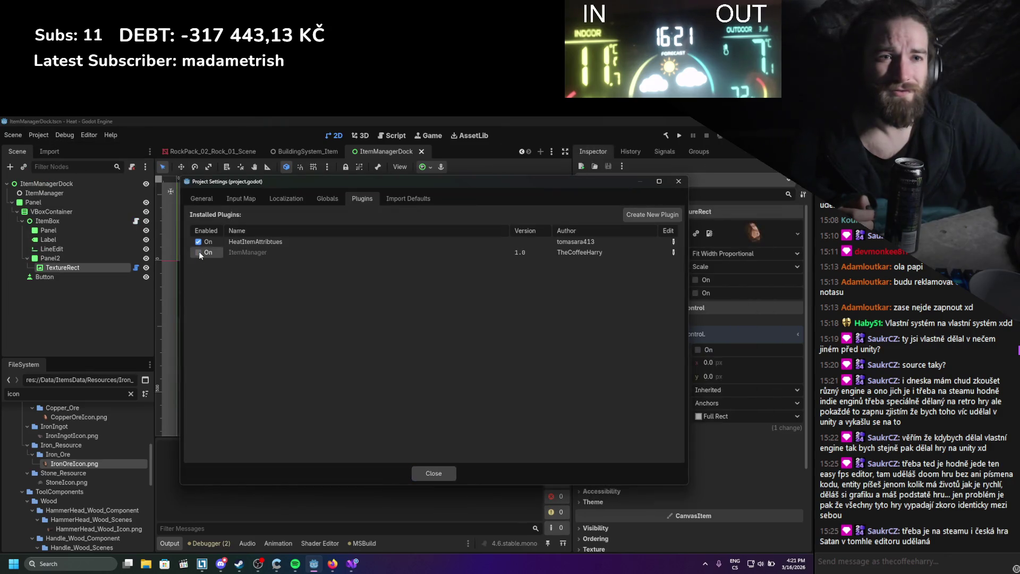
click(199, 252)
click(678, 181)
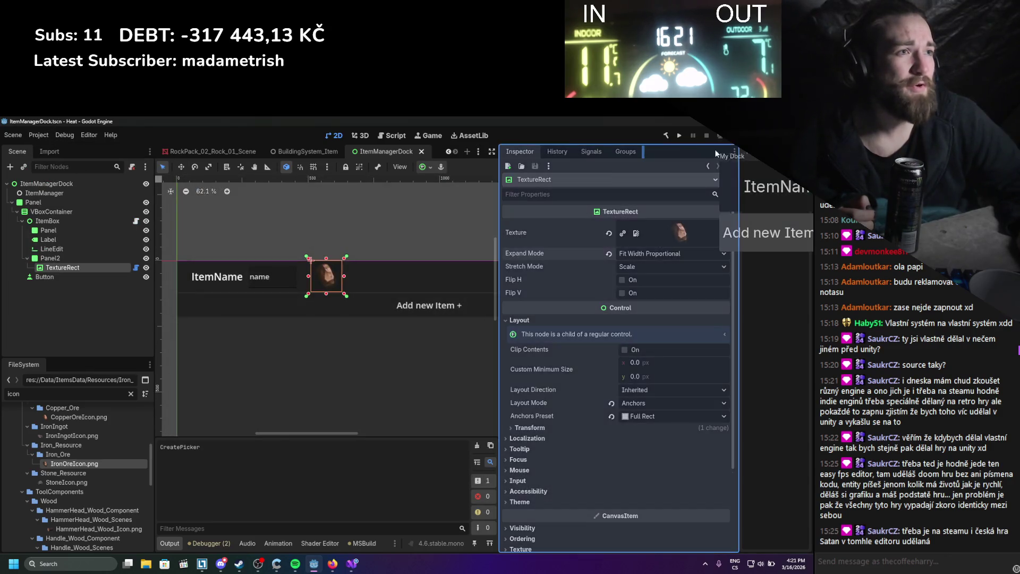
Show the ItemManager plugin's dock and widen its panel.
click(734, 152)
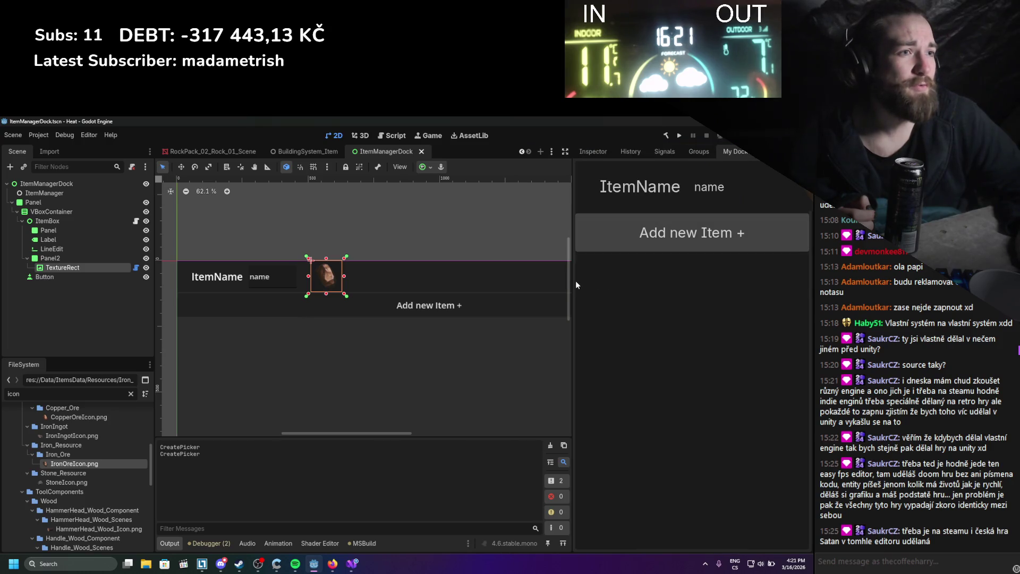
drag(572, 281, 460, 281)
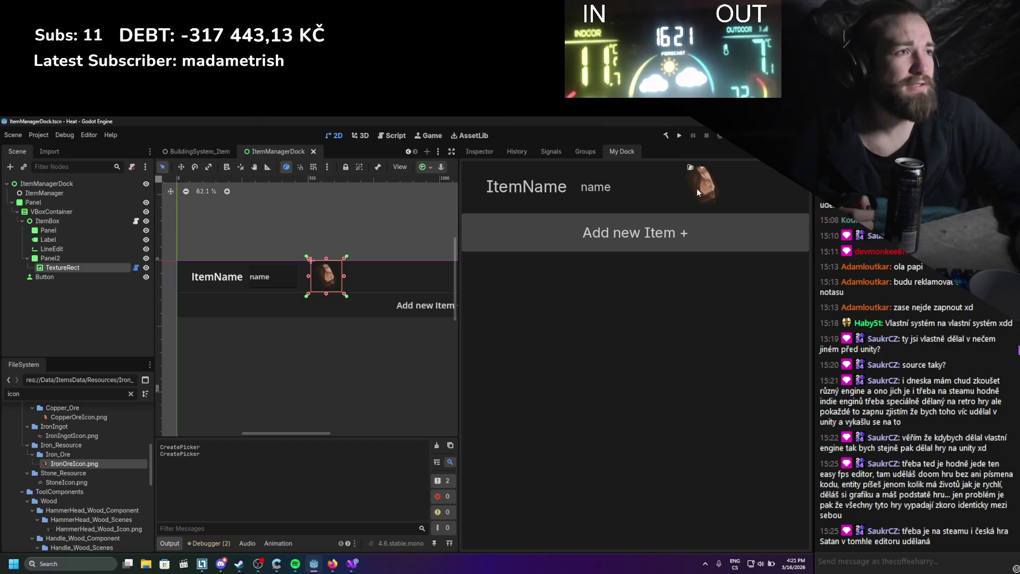
scroll(68, 489, down, 4)
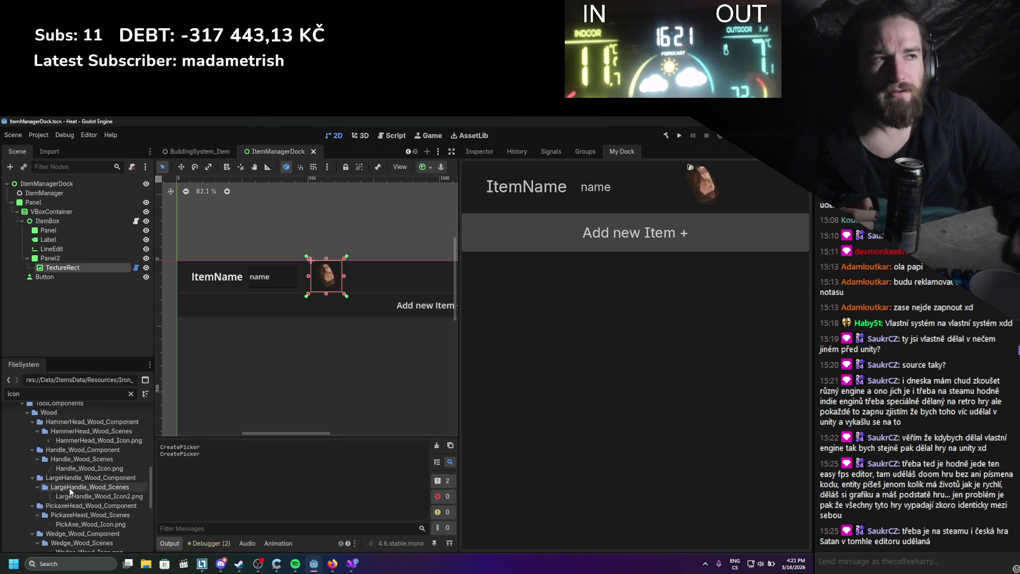
scroll(91, 502, down, 2)
scroll(62, 509, down, 2)
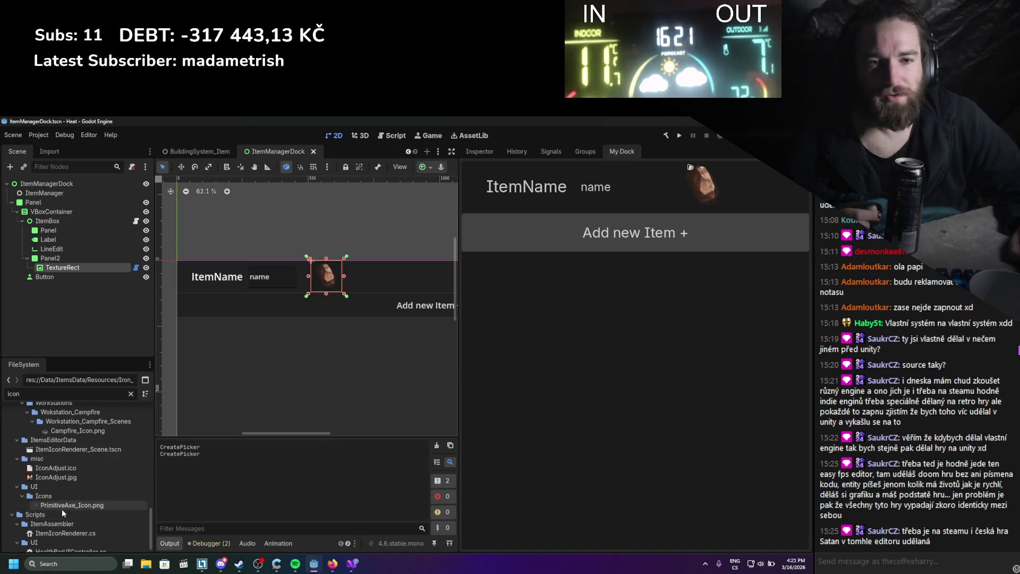
Drop PrimitiveAxe_Icon.png into the dock's icon picker and check its options.
mouse_move(57, 496)
mouse_down()
mouse_move(318, 345)
mouse_move(701, 178)
mouse_move(686, 171)
mouse_up()
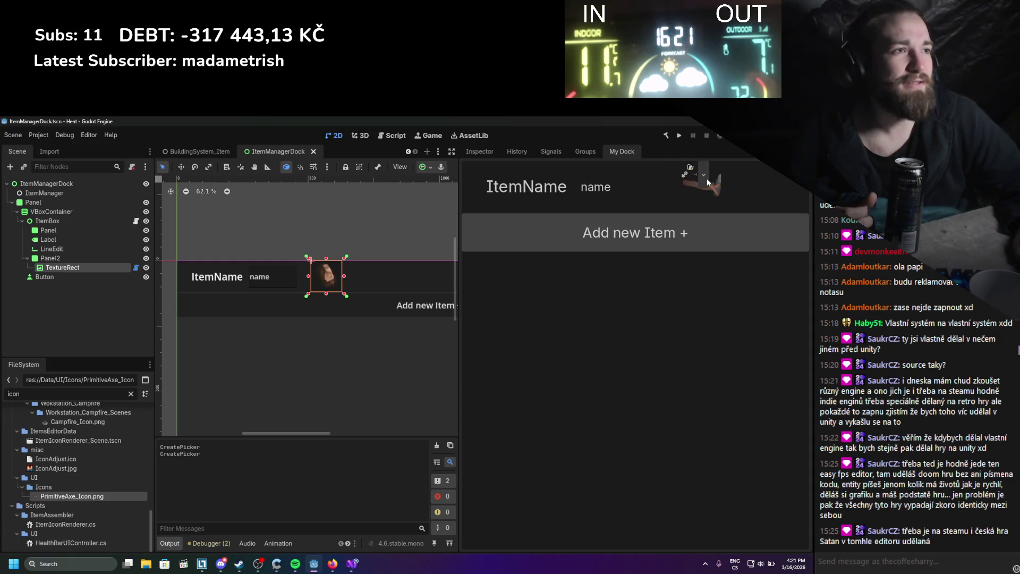
click(707, 179)
click(706, 178)
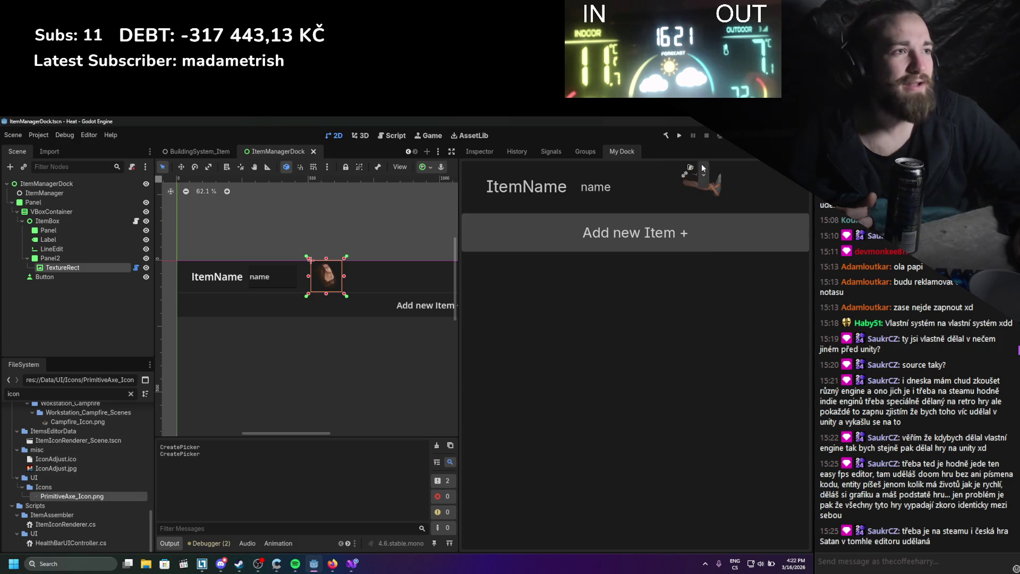
click(701, 164)
click(709, 189)
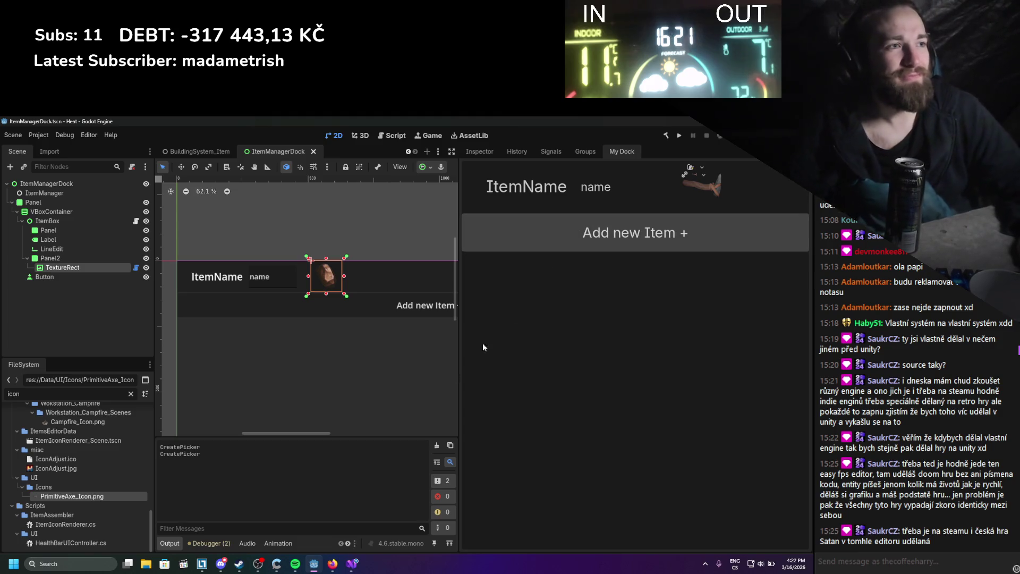
key(alt+Tab)
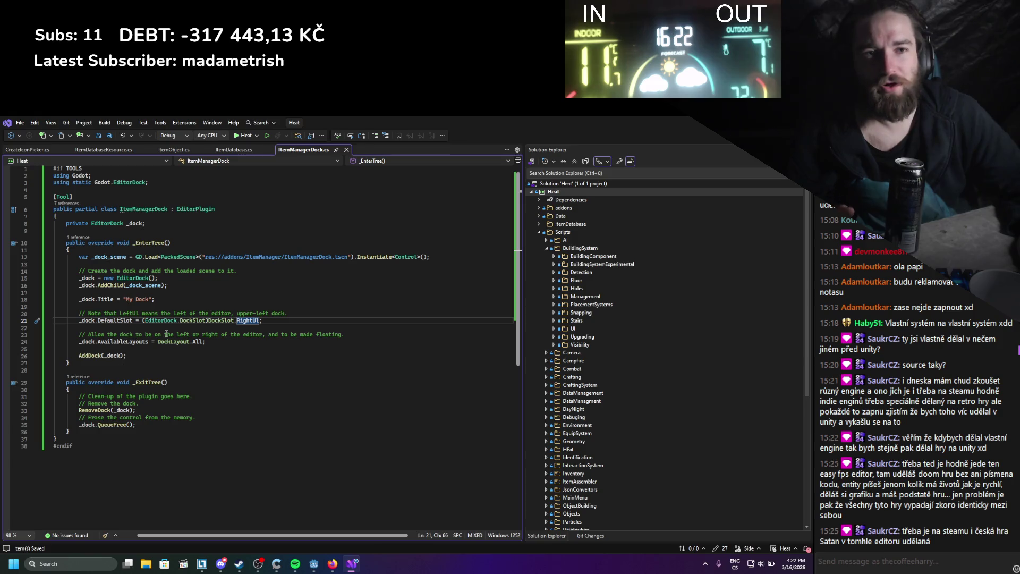
Start a resourcePicker layout line after the ResourceChanged hookup, checking the TextureRect properties.
click(27, 151)
click(246, 264)
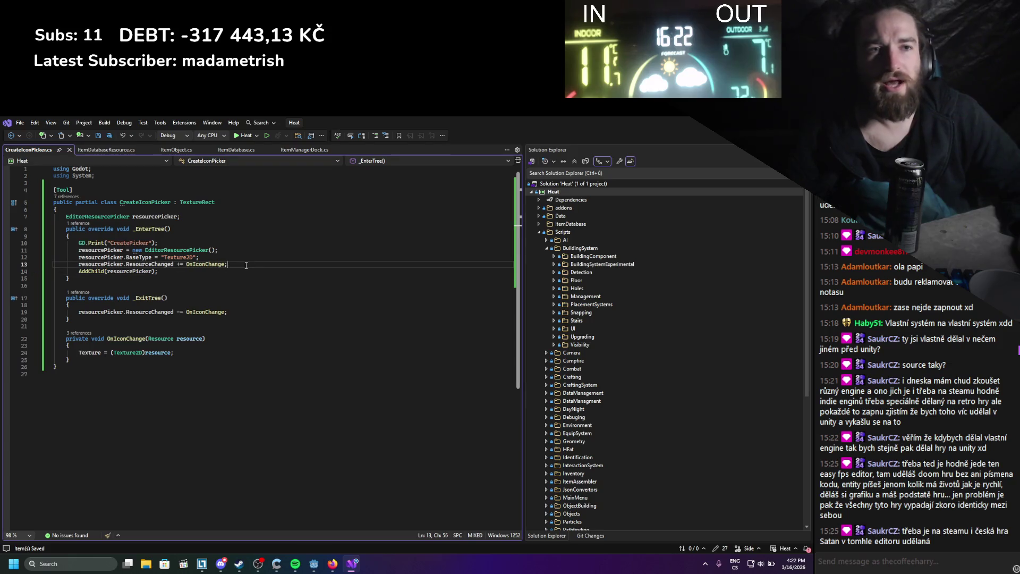
key(Return)
text(resourcePicker.layo)
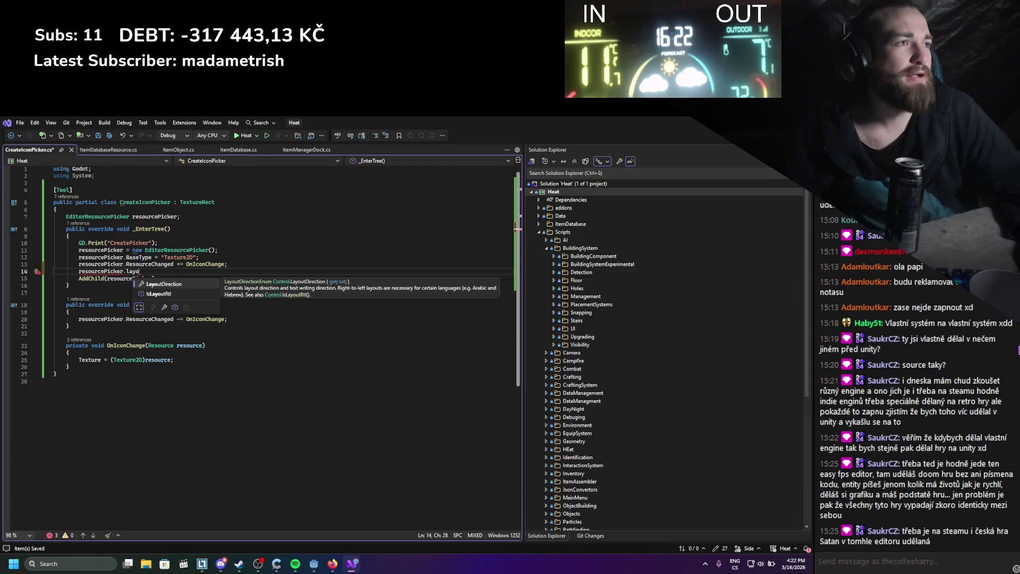
key(alt+Tab)
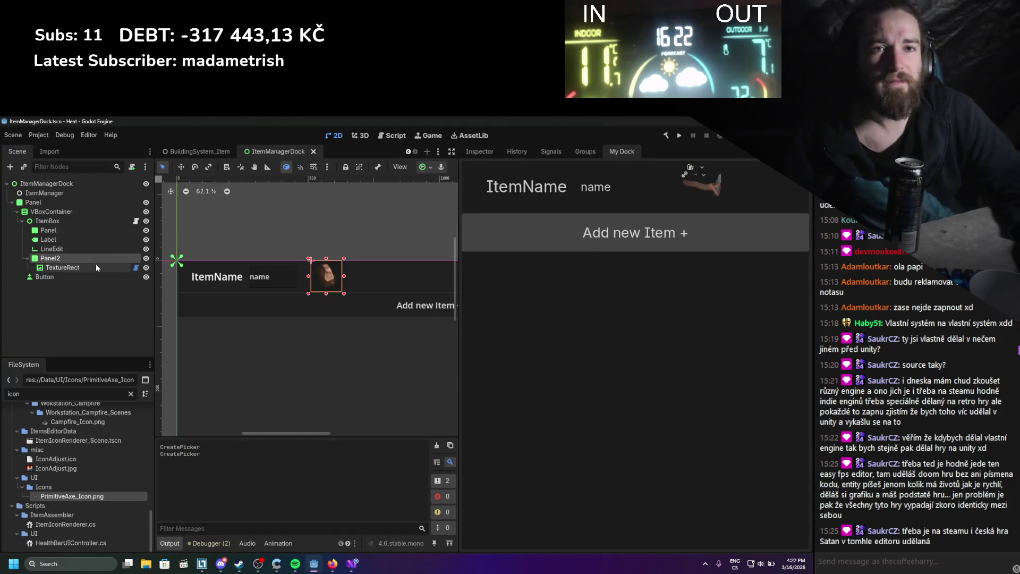
click(489, 157)
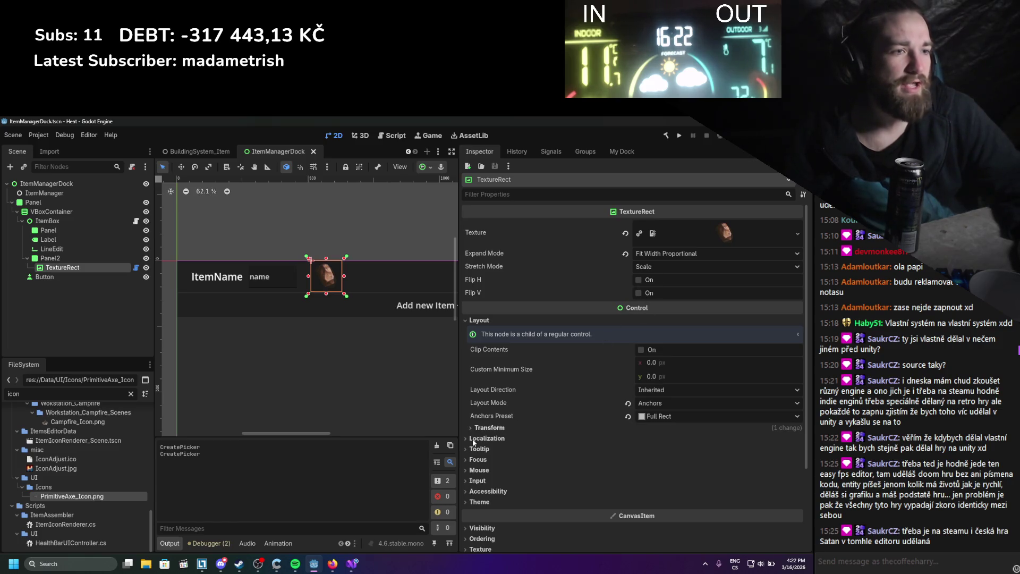
click(352, 564)
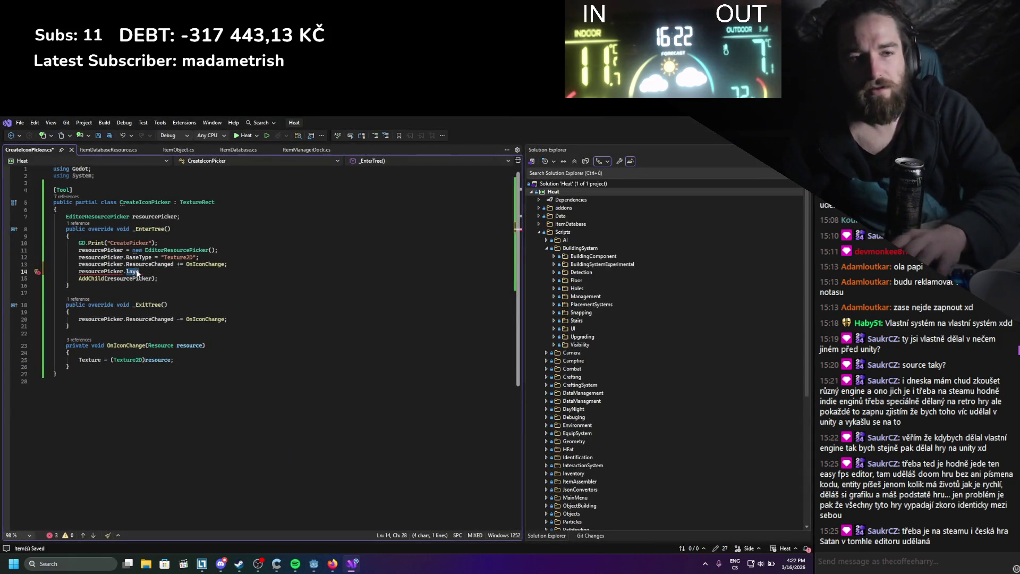
Complete it as resourcePicker.SetAnchorsPreset(LayoutPreset.FullRect); and save.
text(out)
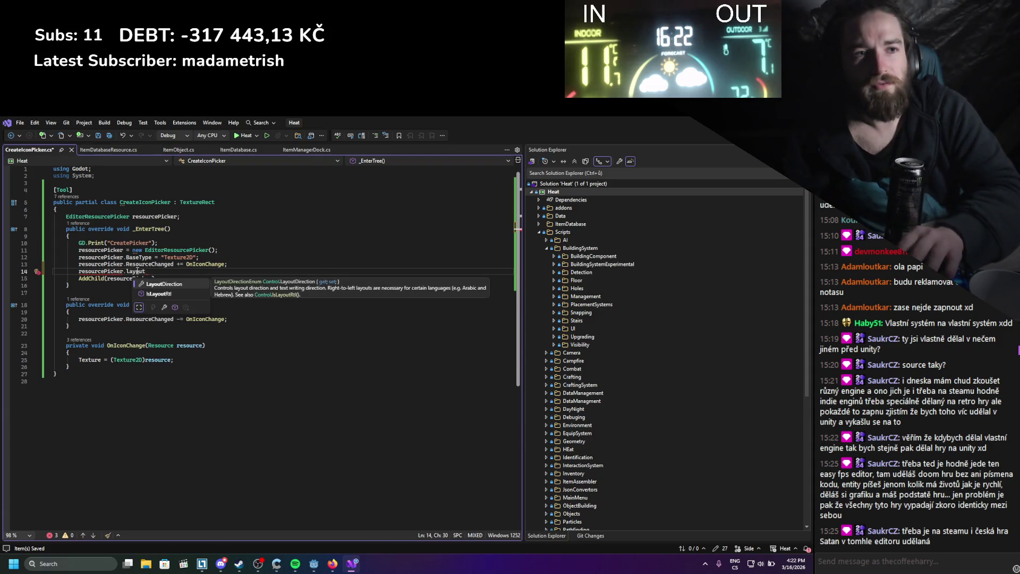
key(BackSpace)
key(BackSpace)
key(BackSpace)
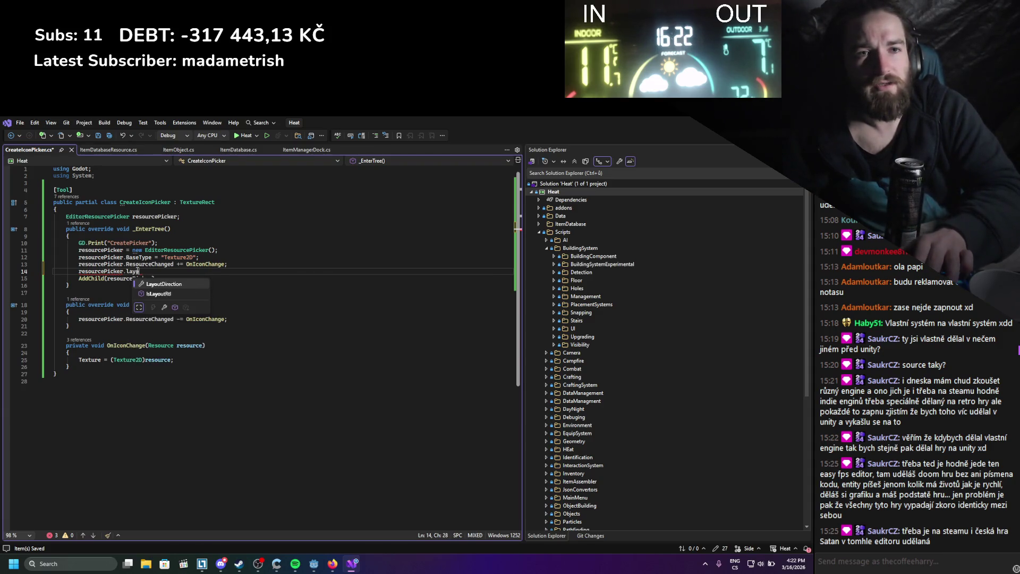
text(ancho)
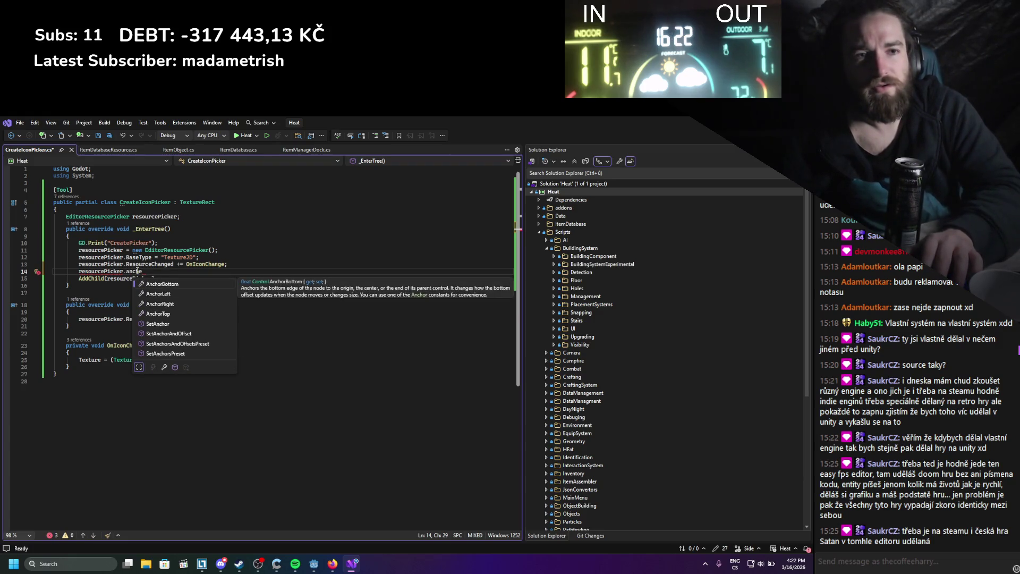
key(Down)
key(Down)
key(Down)
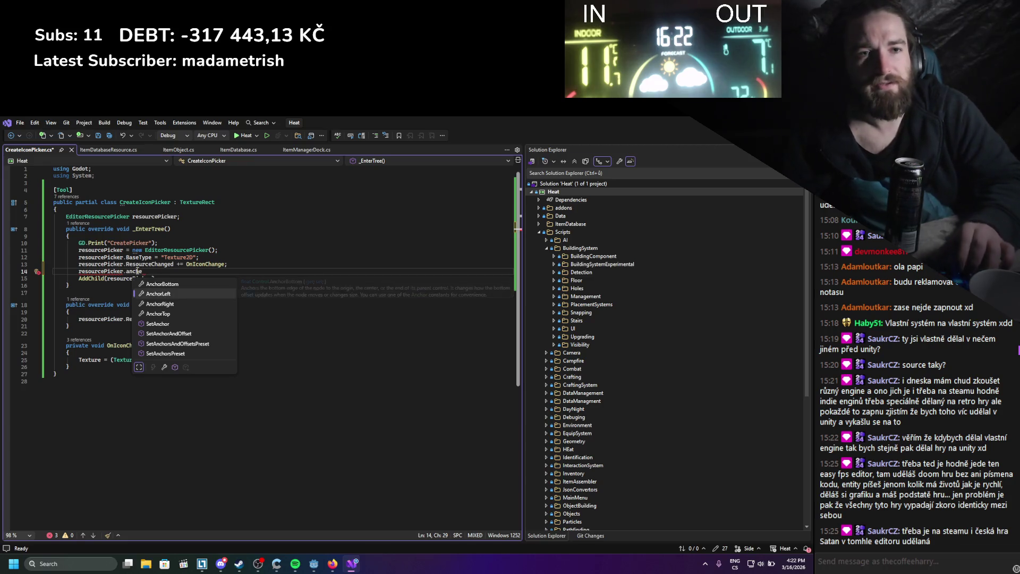
key(Down)
key(Down)
key(Down)
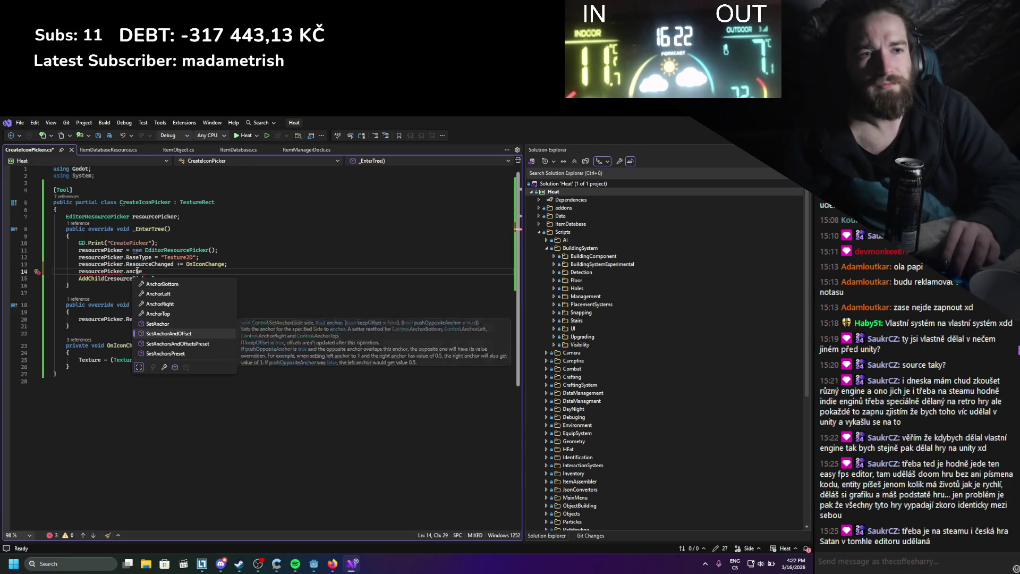
key(Tab)
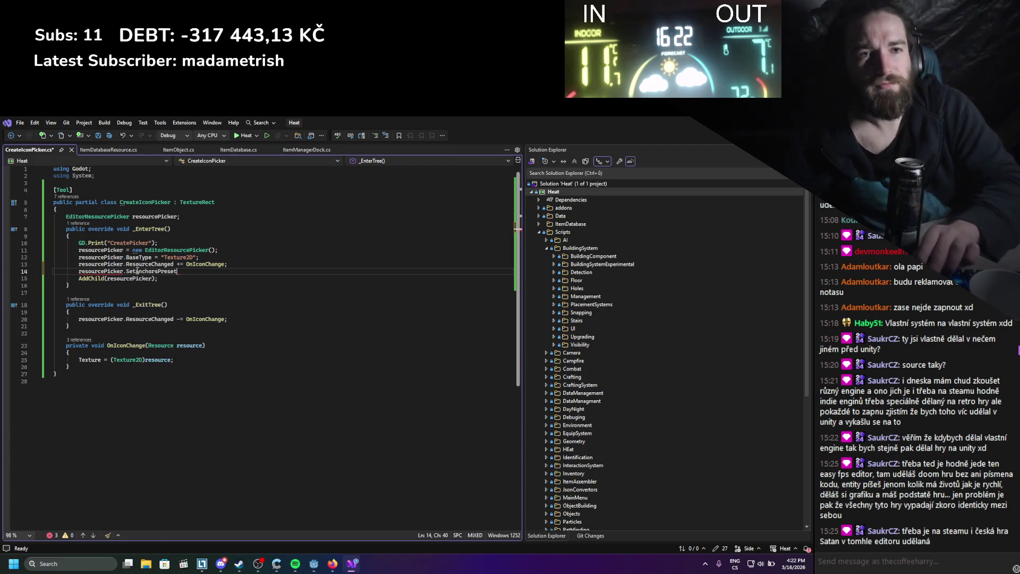
text(()
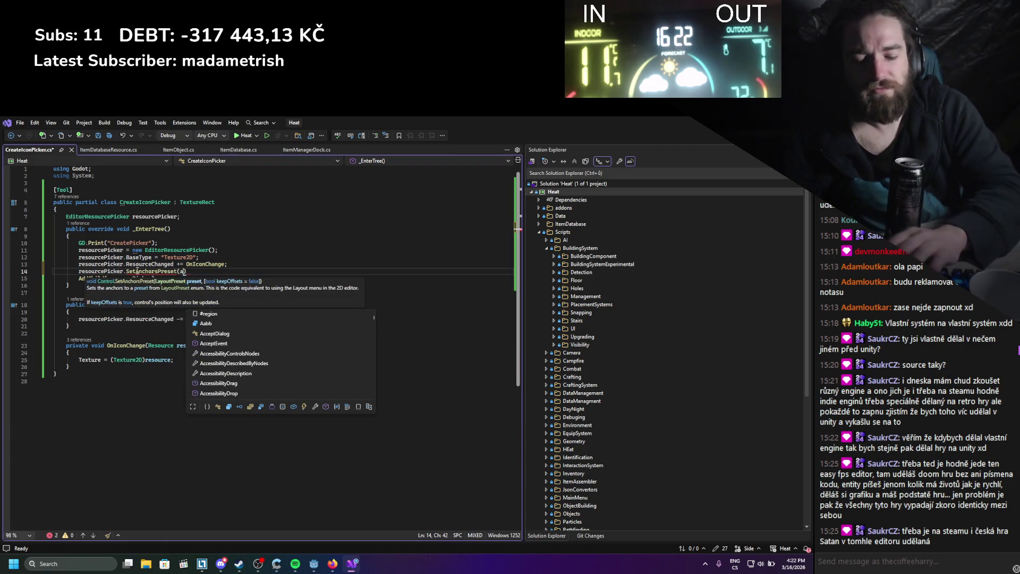
text(anchorpre)
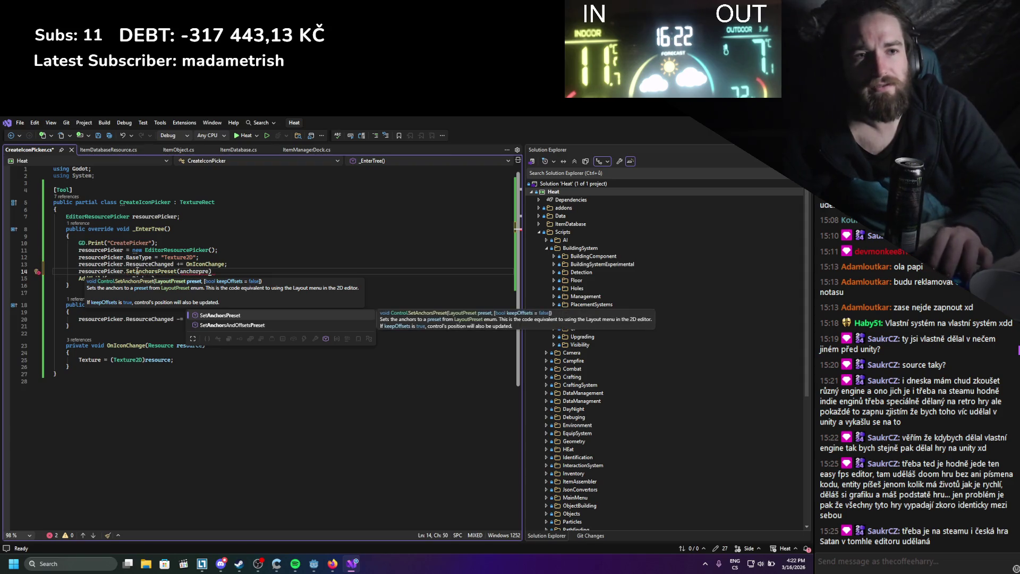
key(BackSpace)
key(BackSpace)
key(BackSpace)
key(BackSpace)
text(layou)
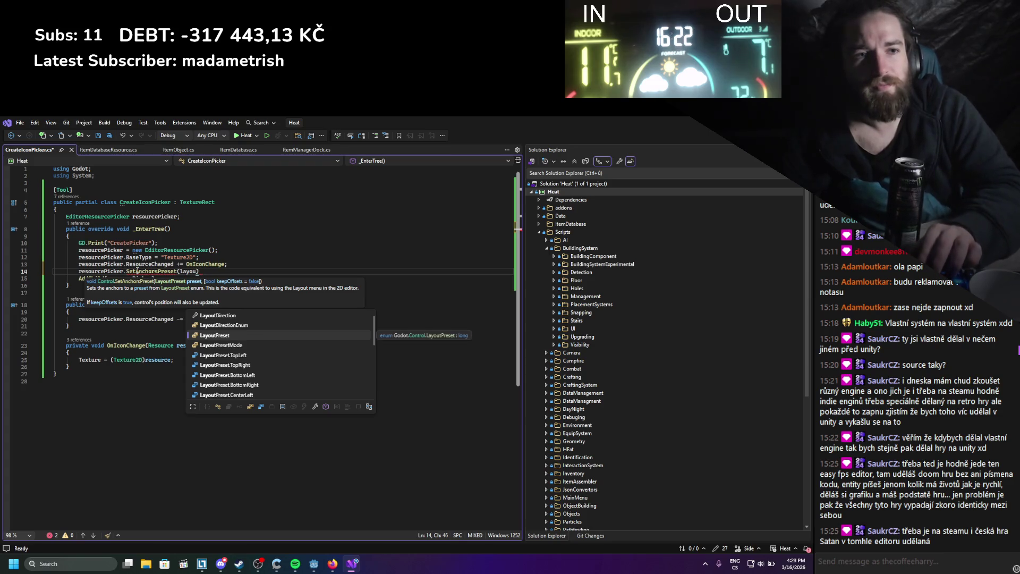
key(Tab)
text(FullRect);)
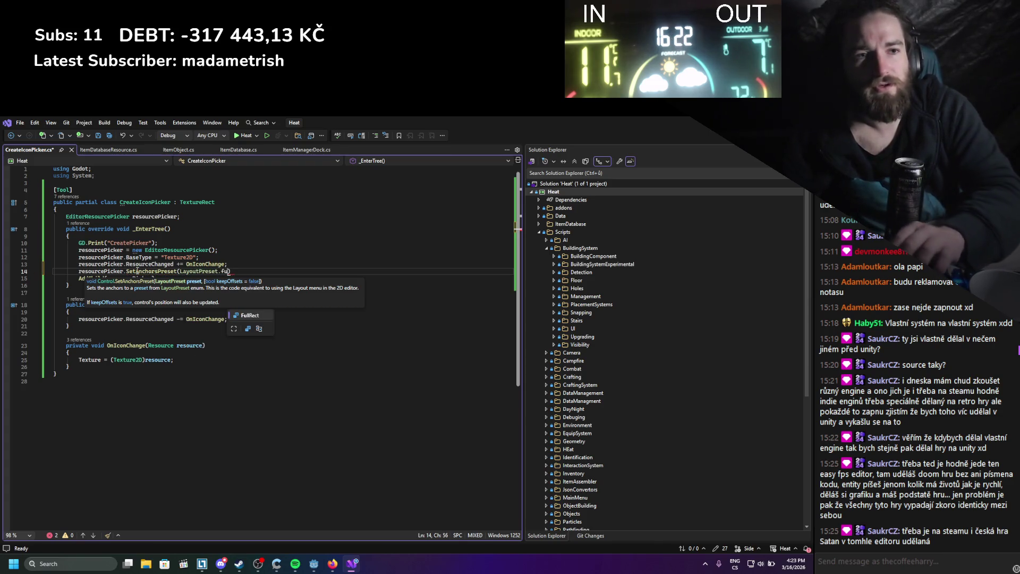
key(ctrl+s)
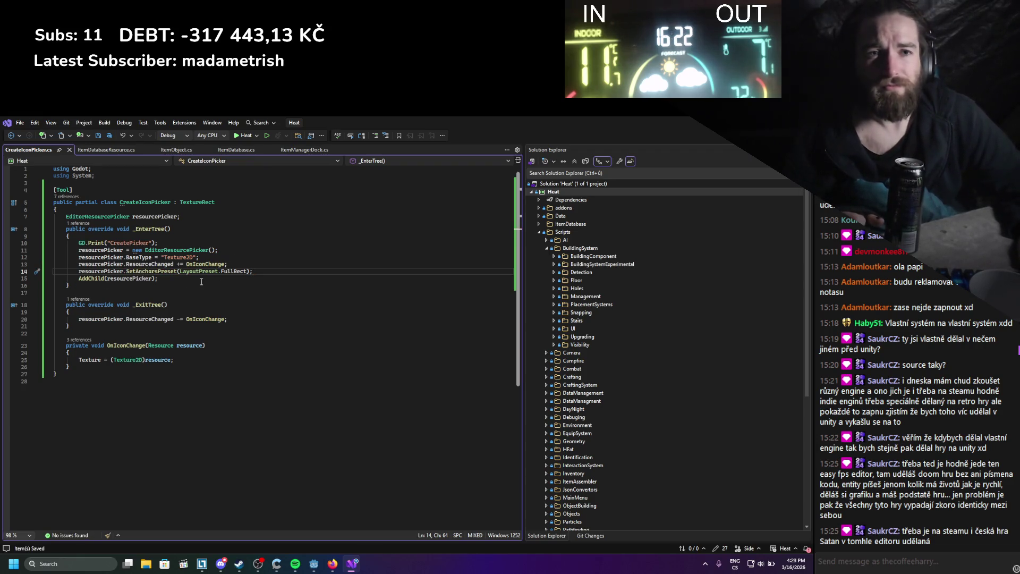
Delete the OnIconChange method from CreateIconPicker.cs.
key(alt+Tab)
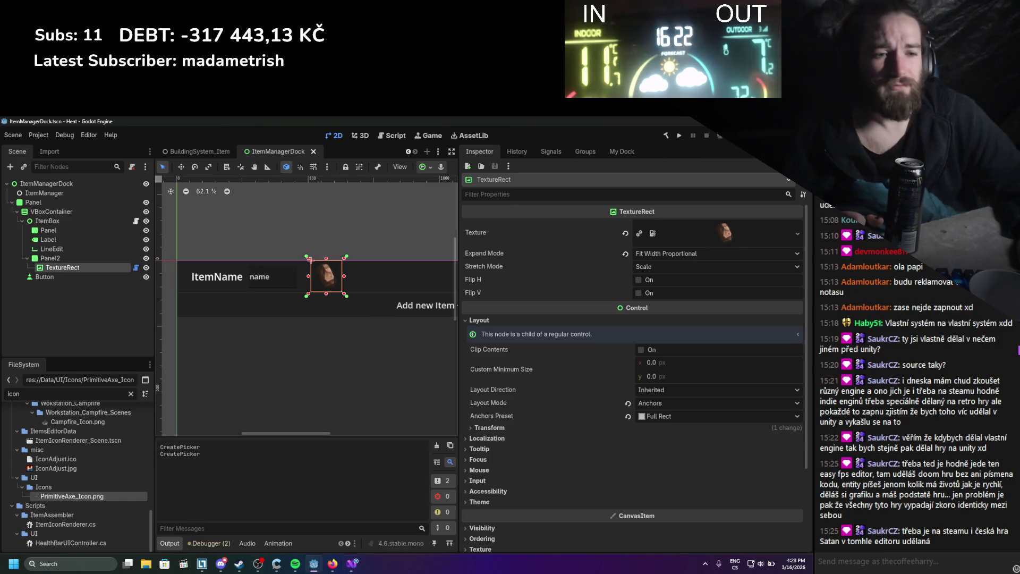
key(alt+Tab)
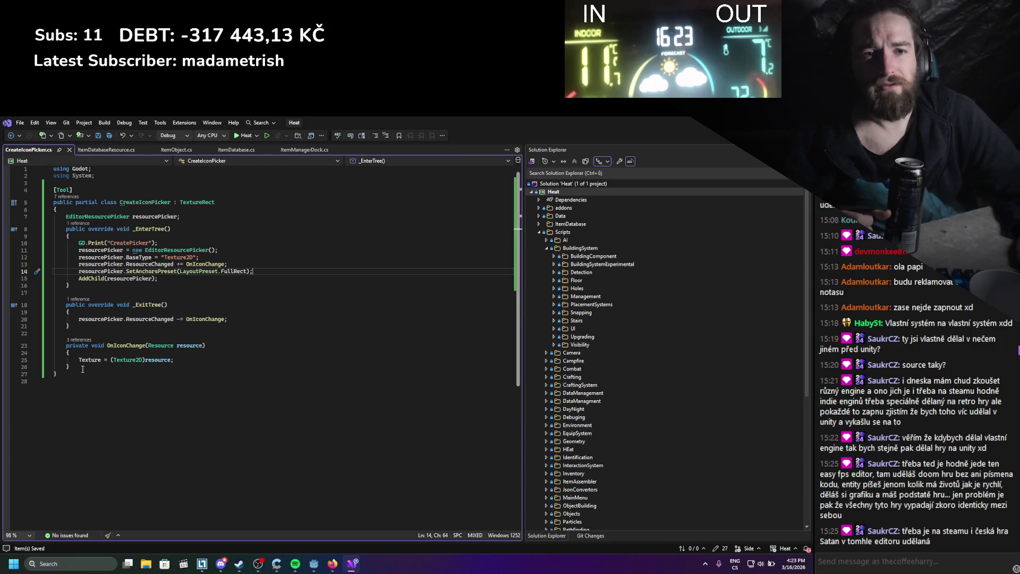
mouse_move(77, 368)
mouse_down()
mouse_move(91, 348)
mouse_move(103, 351)
mouse_up()
key(Delete)
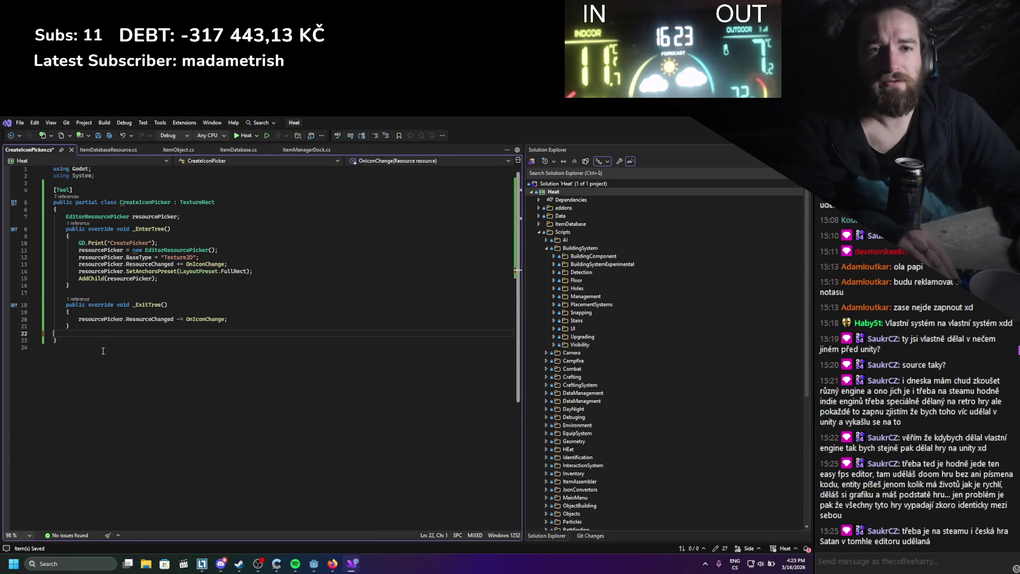
Comment out both ResourceChanged subscribe and unsubscribe lines and save.
click(79, 318)
text(Y)
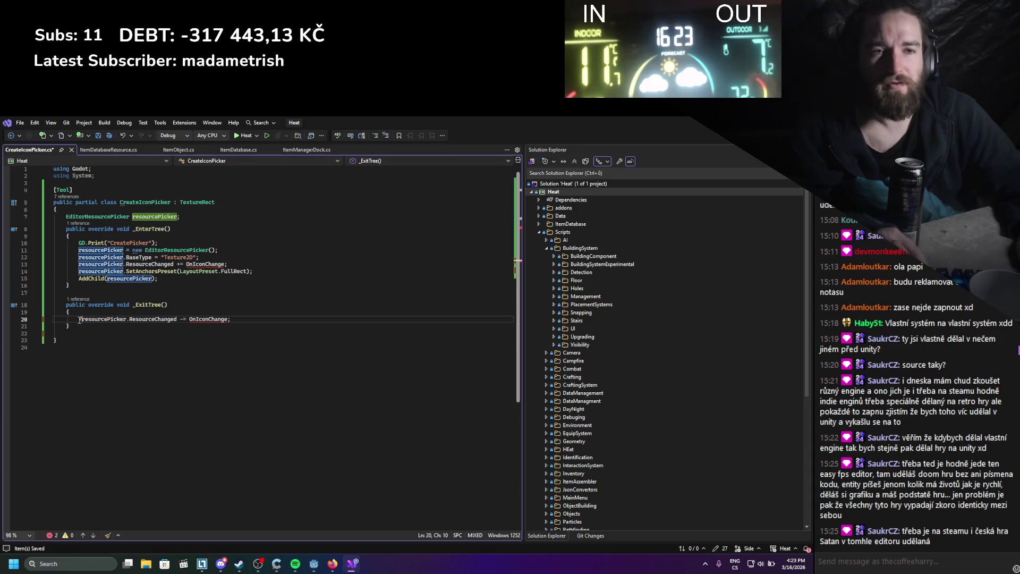
text(//)
click(79, 264)
text(//)
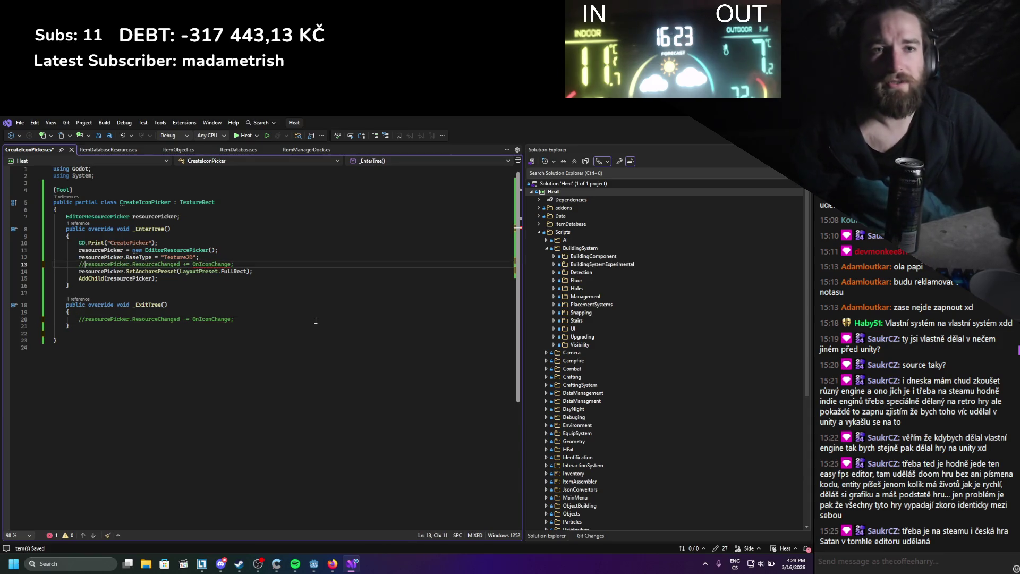
key(ctrl+s)
key(alt+Tab)
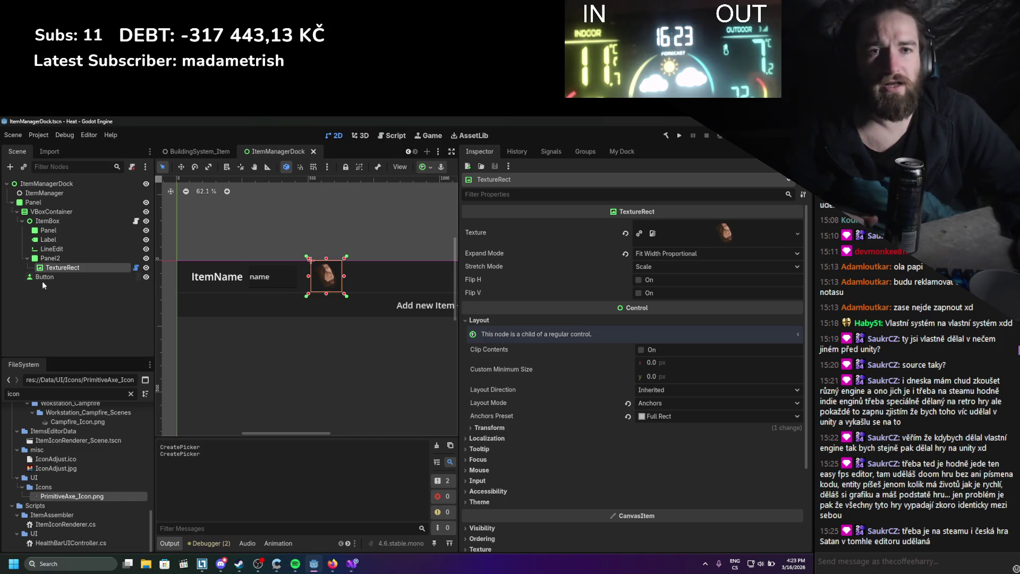
Clear the TextureRect texture, build the C# project, reload ItemManager, and show My Dock.
click(625, 233)
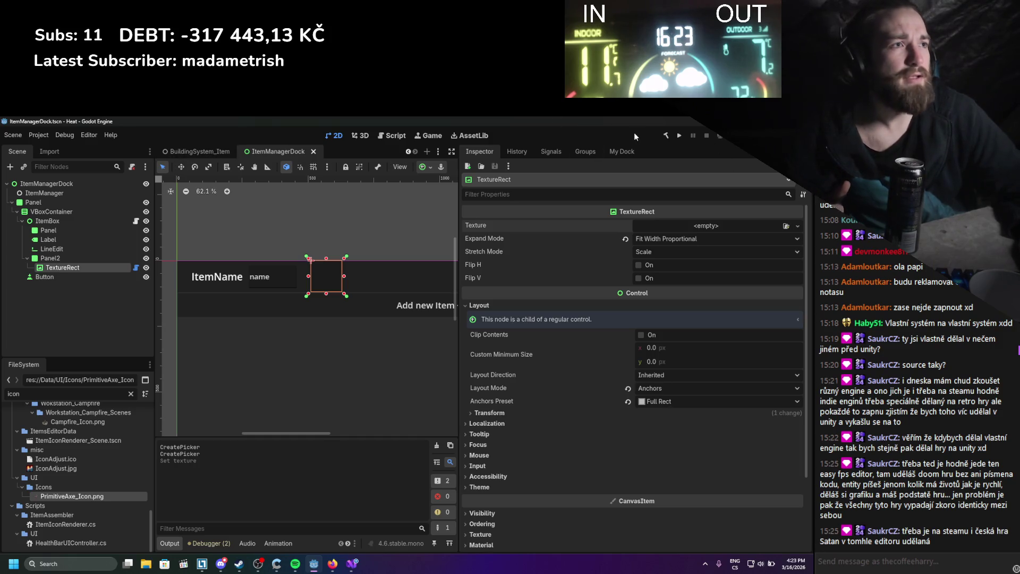
click(663, 137)
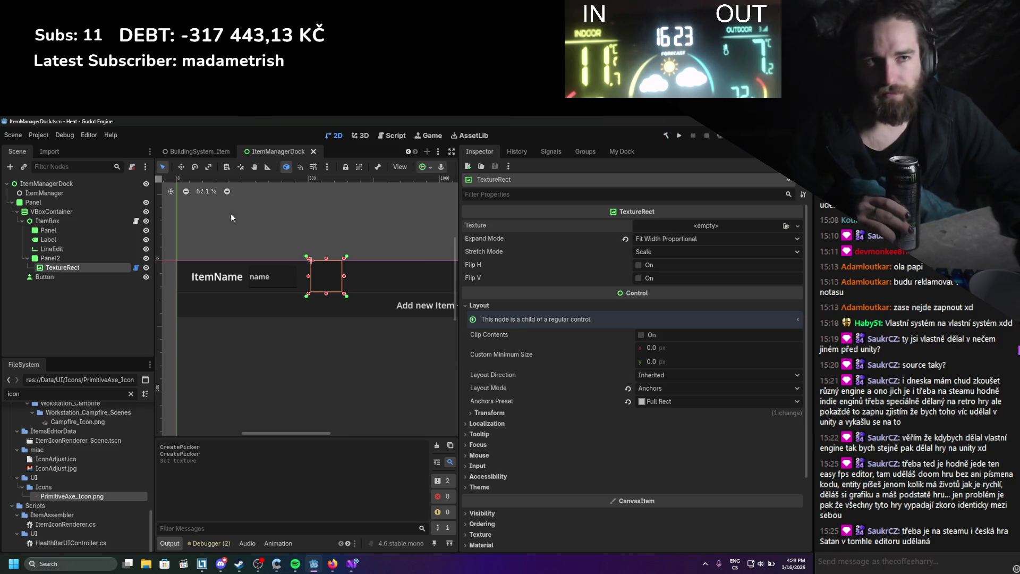
click(38, 135)
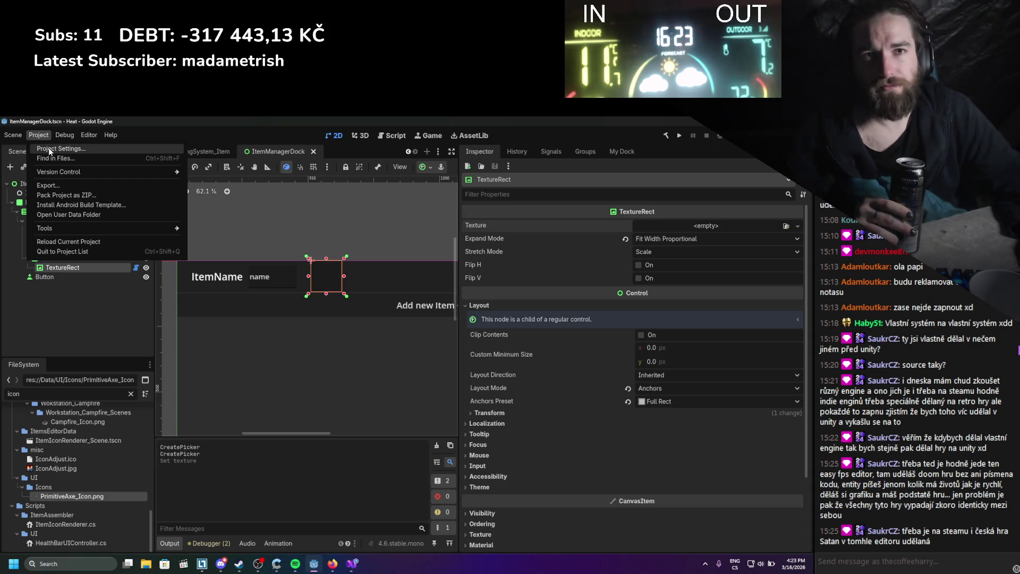
click(50, 150)
click(198, 253)
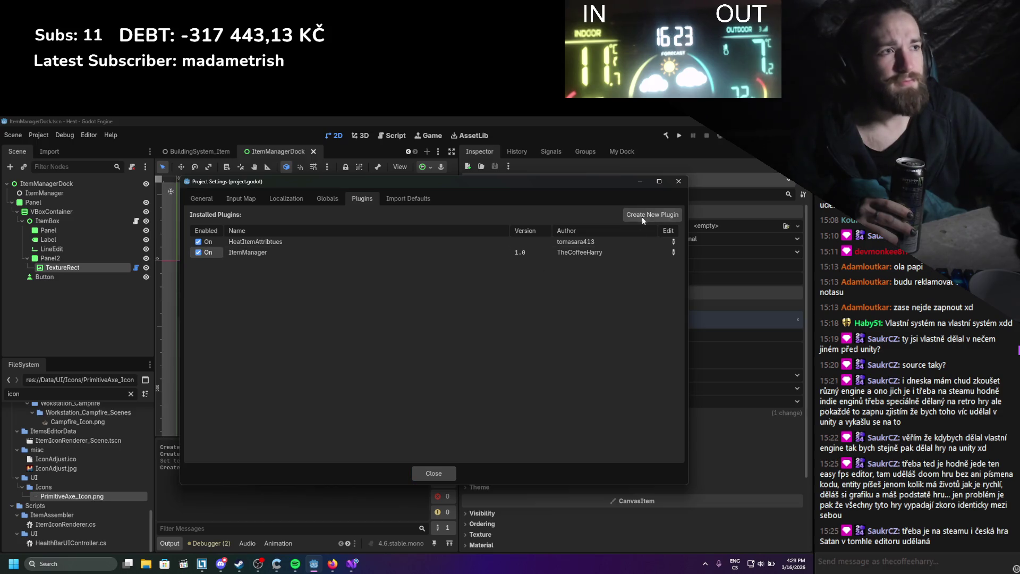
click(679, 181)
click(626, 153)
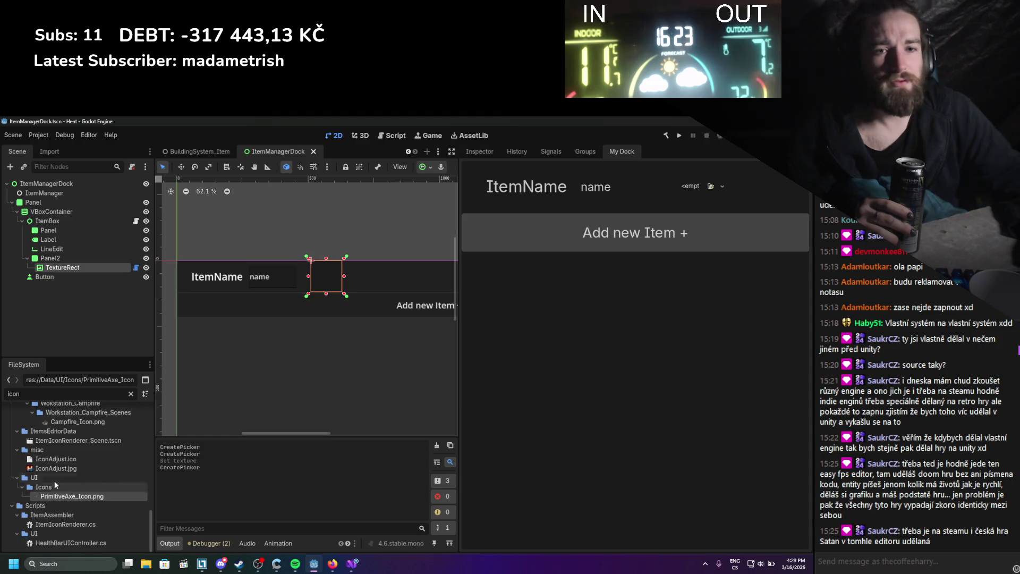
Drop IconAdjust.jpg into My Dock's icon slot, name the item 'Handle', and select the item panel.
mouse_move(56, 468)
mouse_down()
mouse_move(685, 230)
mouse_move(690, 189)
mouse_up()
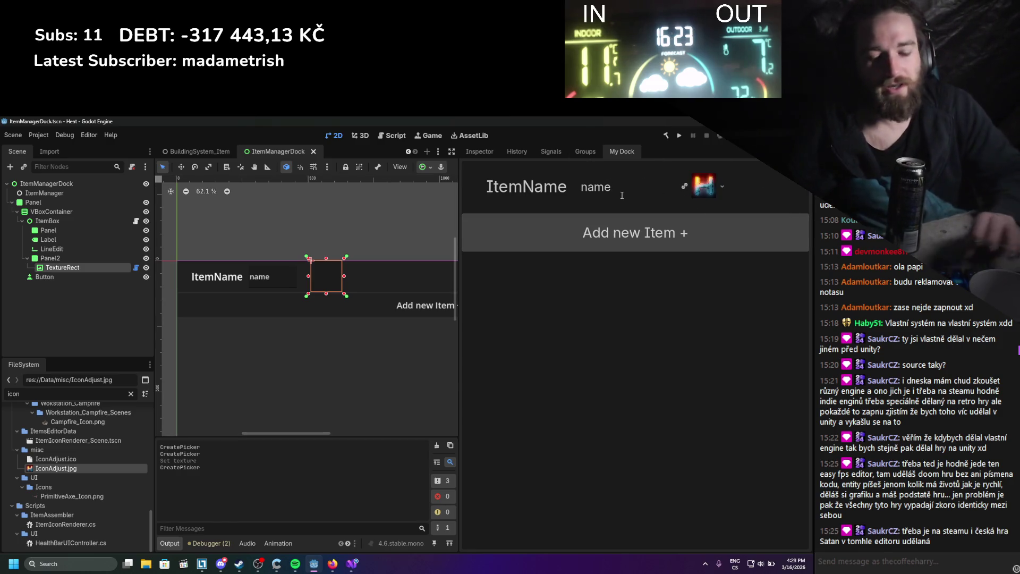
key(BackSpace)
key(BackSpace)
key(BackSpace)
text(Handle)
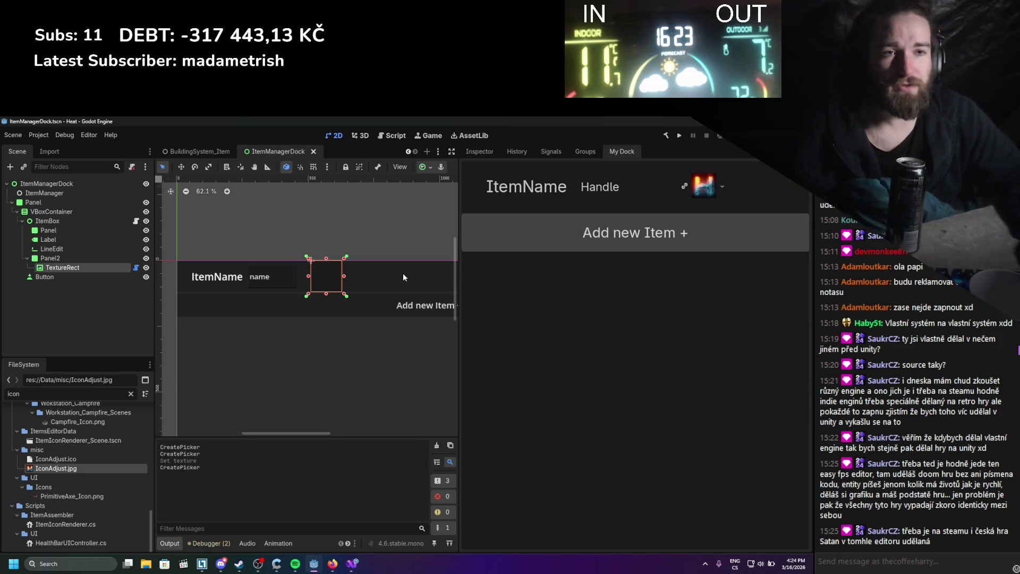
scroll(374, 253, down, 2)
scroll(374, 254, up, 2)
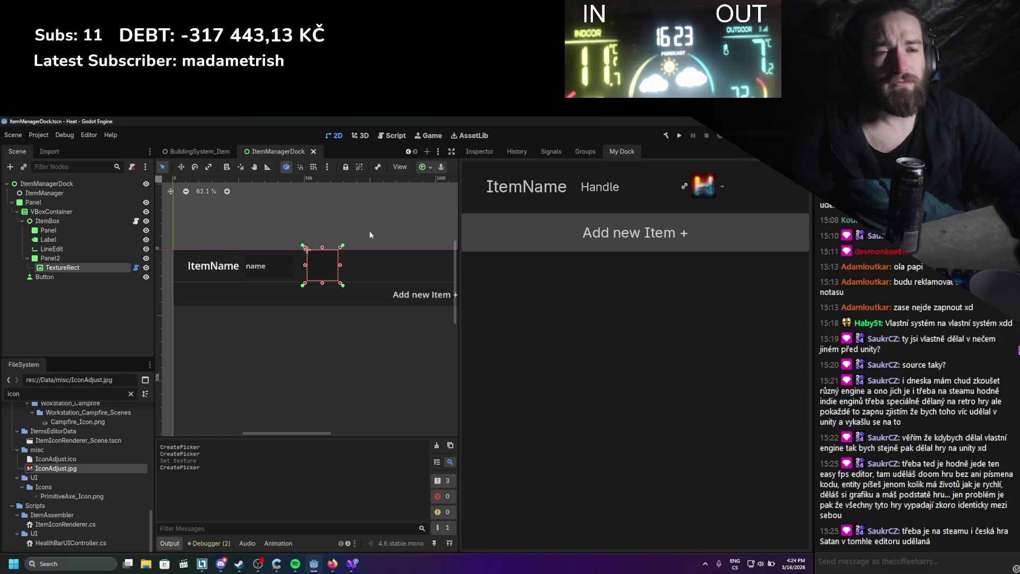
drag(367, 225, 369, 224)
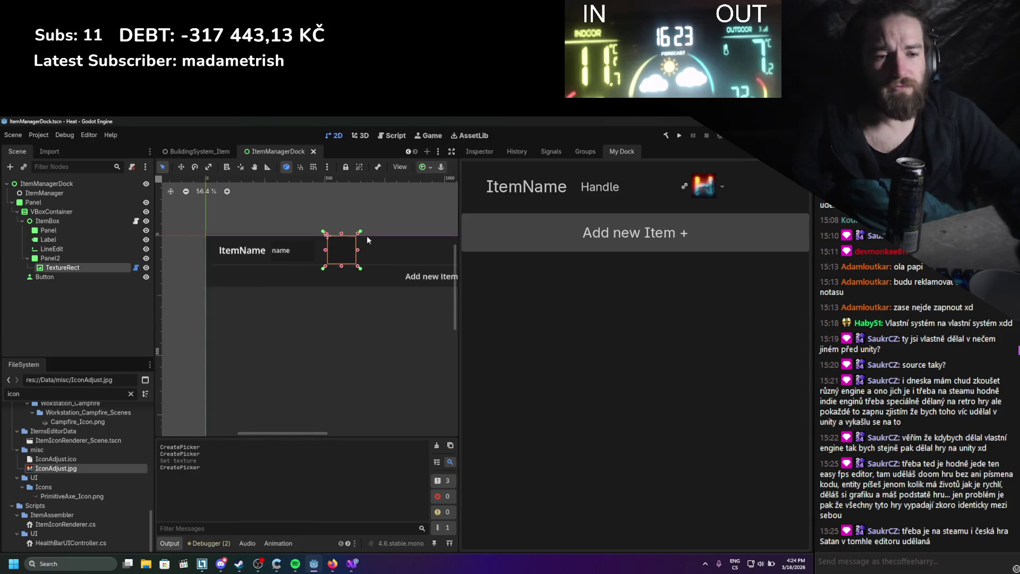
scroll(367, 234, down, 4)
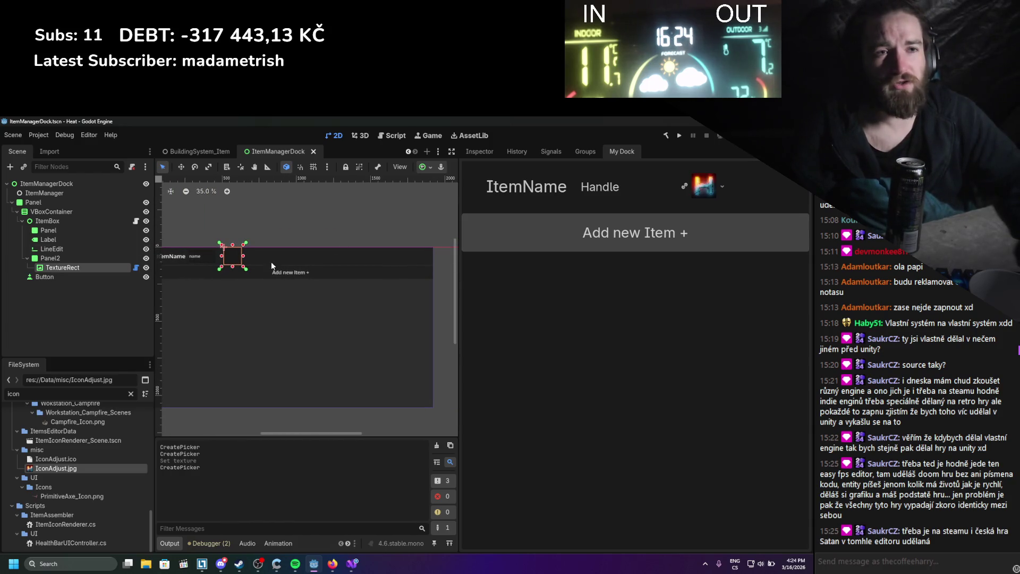
scroll(271, 261, up, 1)
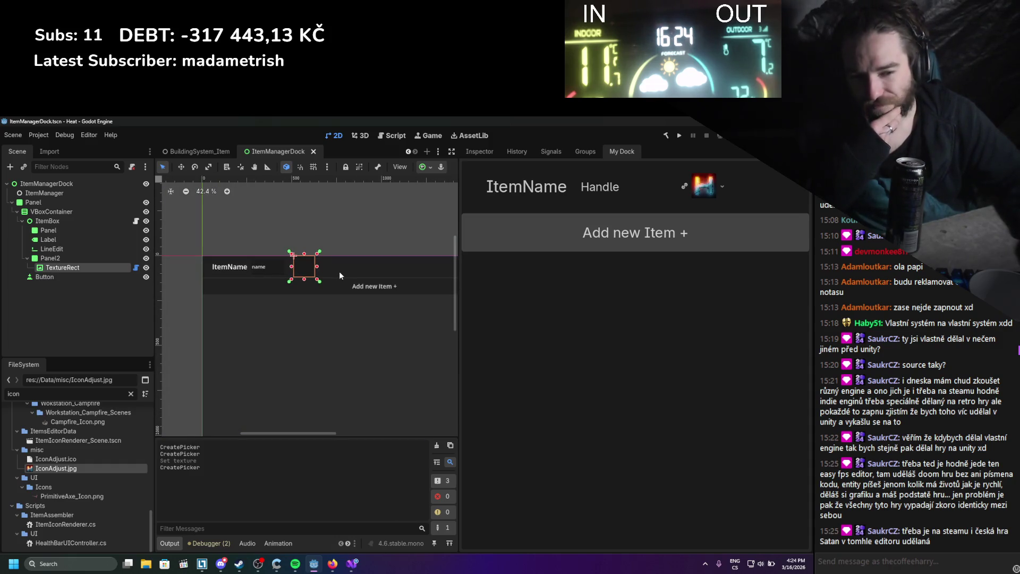
scroll(260, 299, up, 2)
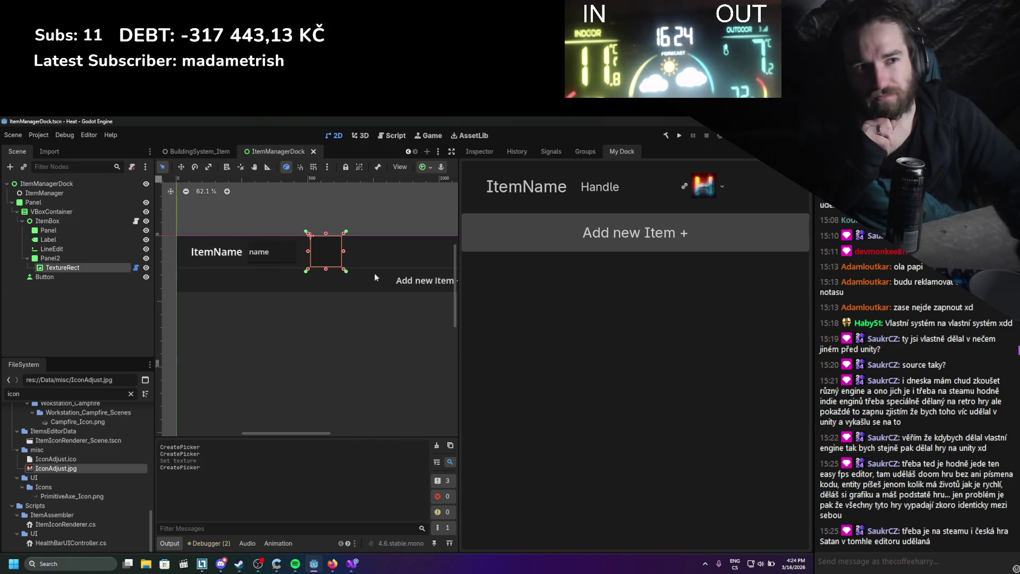
click(396, 261)
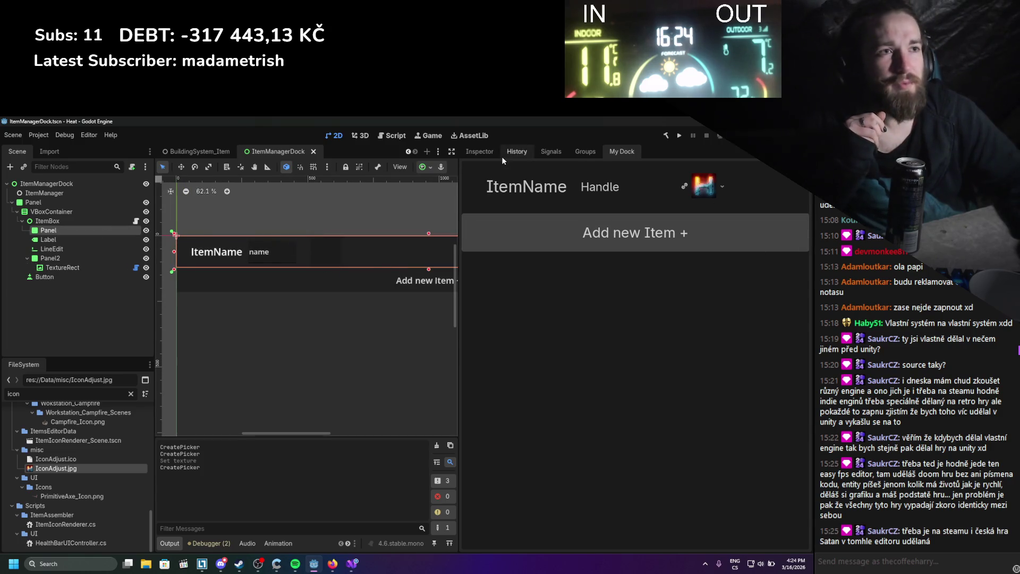
Raise the ItemBox node's custom minimum height to about 152.
click(479, 151)
click(97, 221)
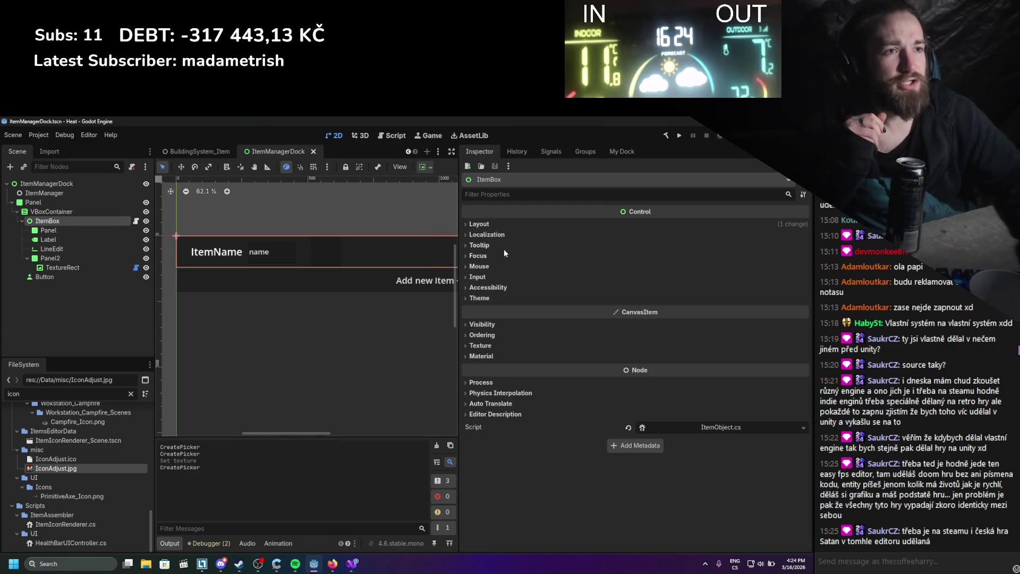
click(558, 224)
drag(655, 279, 680, 280)
Shrink the ItemName label to 21 px font, move the name field beneath it, and save.
click(232, 253)
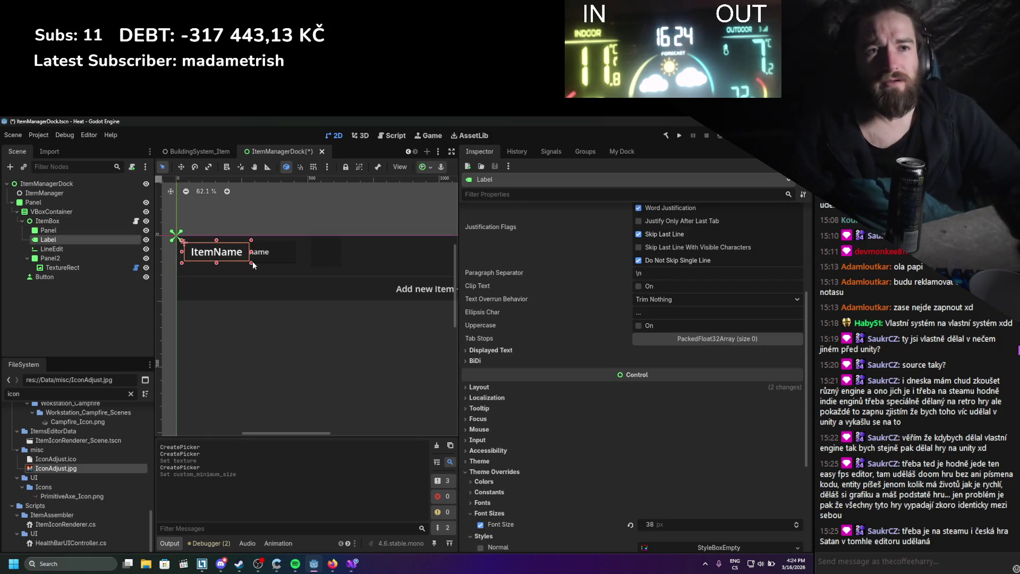
drag(253, 265, 238, 248)
scroll(588, 432, down, 2)
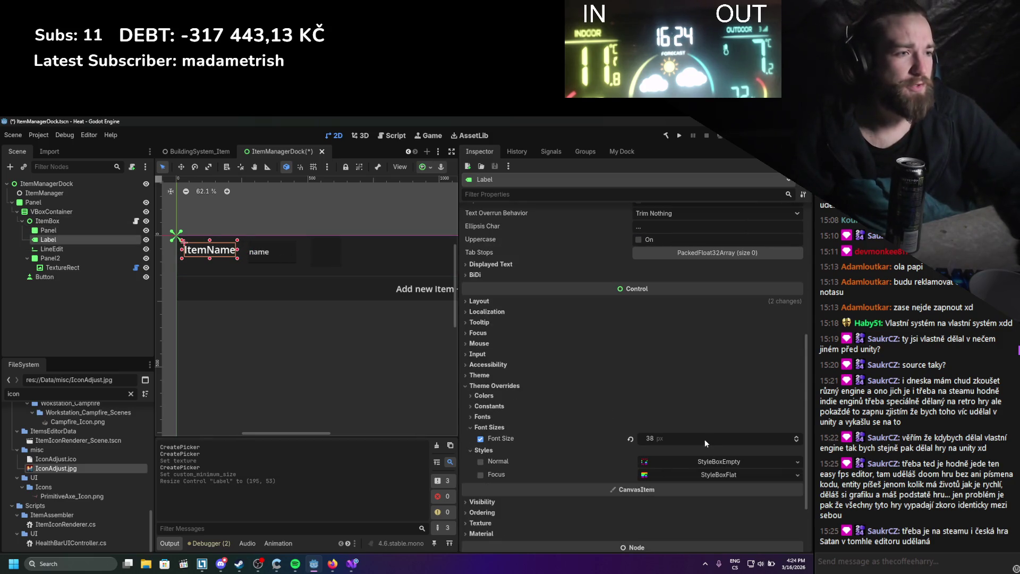
drag(704, 442, 685, 442)
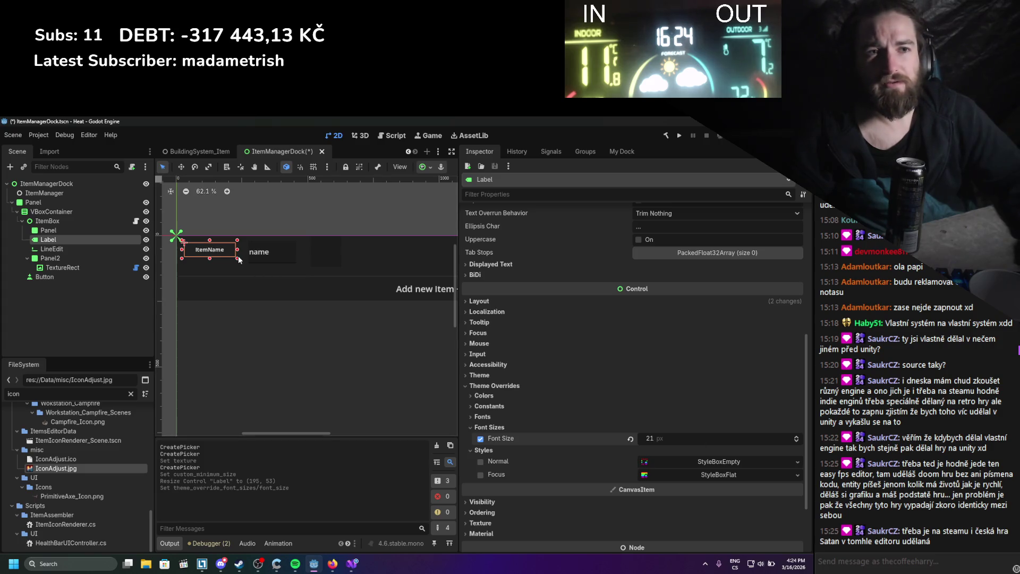
mouse_move(238, 260)
mouse_down()
mouse_move(226, 246)
mouse_move(209, 266)
mouse_up()
click(78, 248)
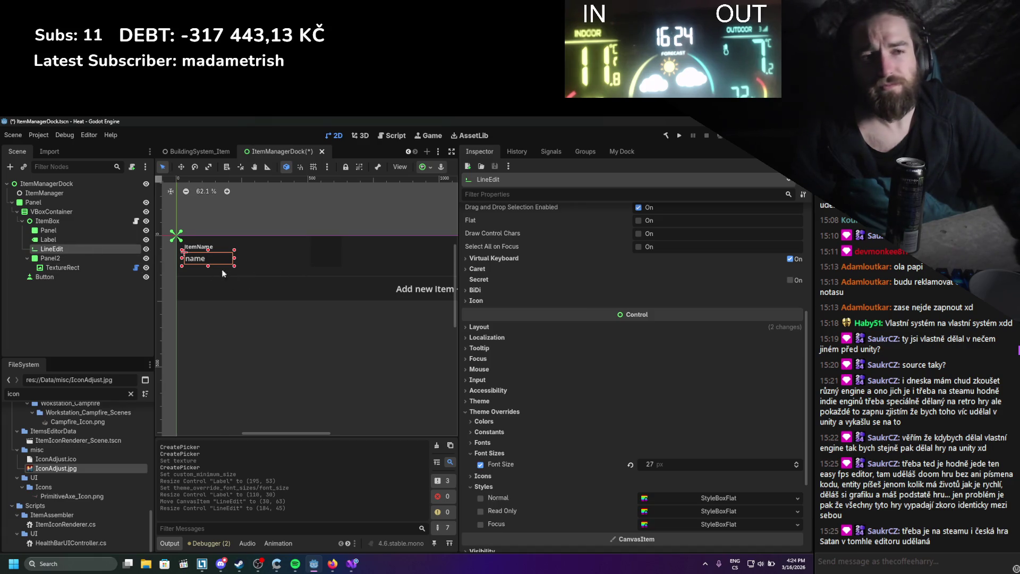
key(ctrl+s)
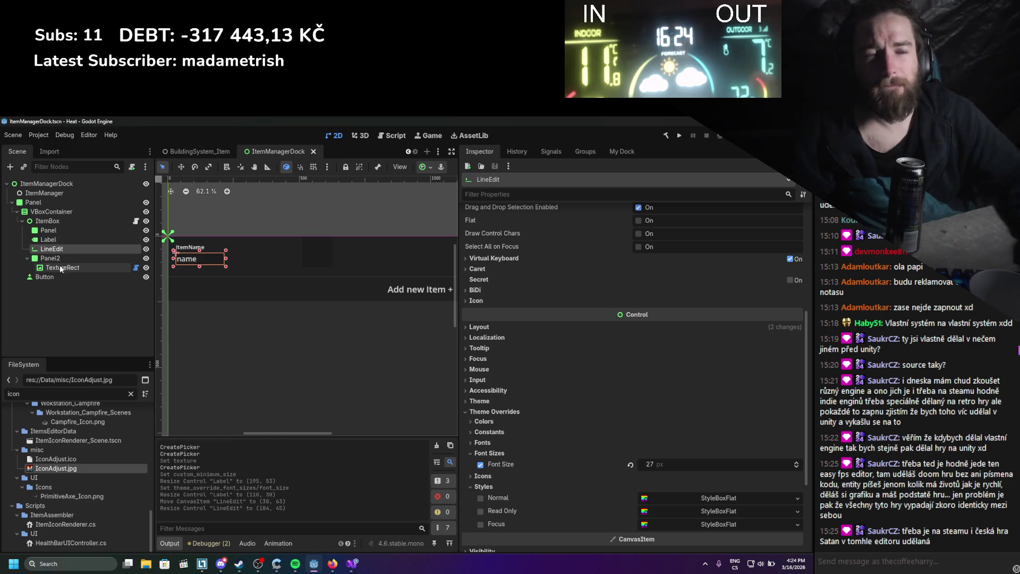
Change the label text to 'ItemName:' and place a duplicate Label2 beside it.
click(204, 249)
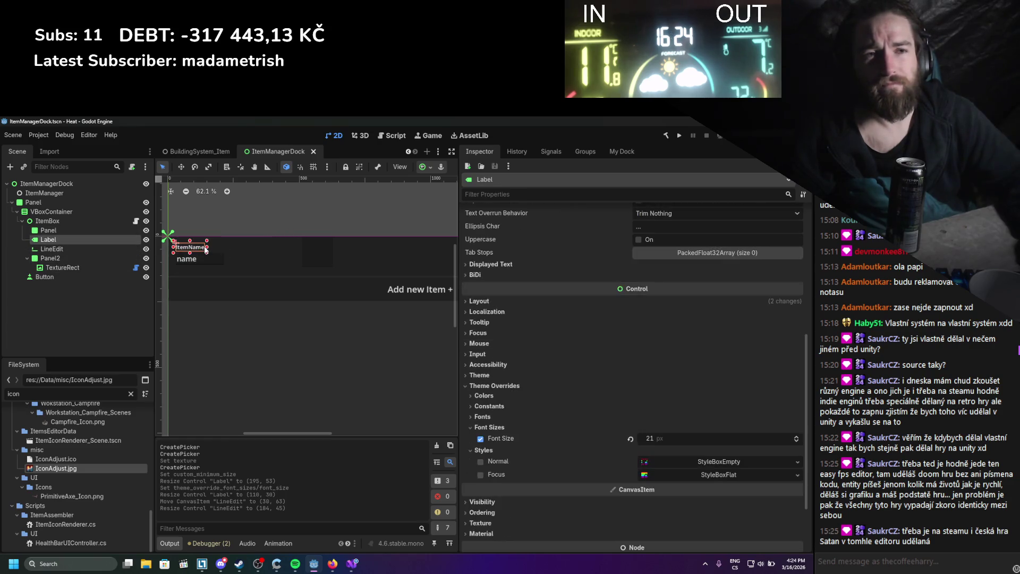
scroll(664, 253, up, 5)
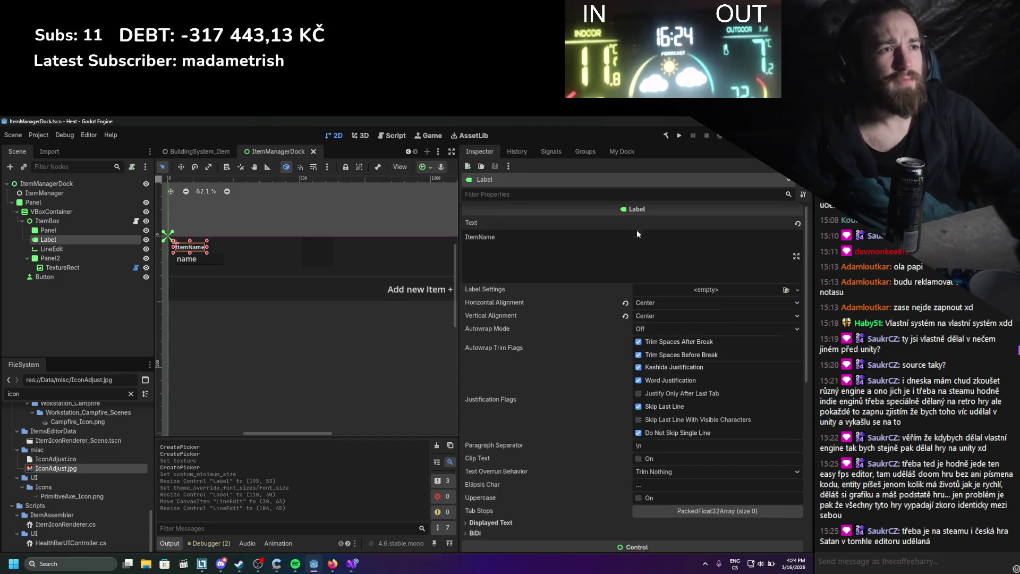
click(578, 249)
text(:)
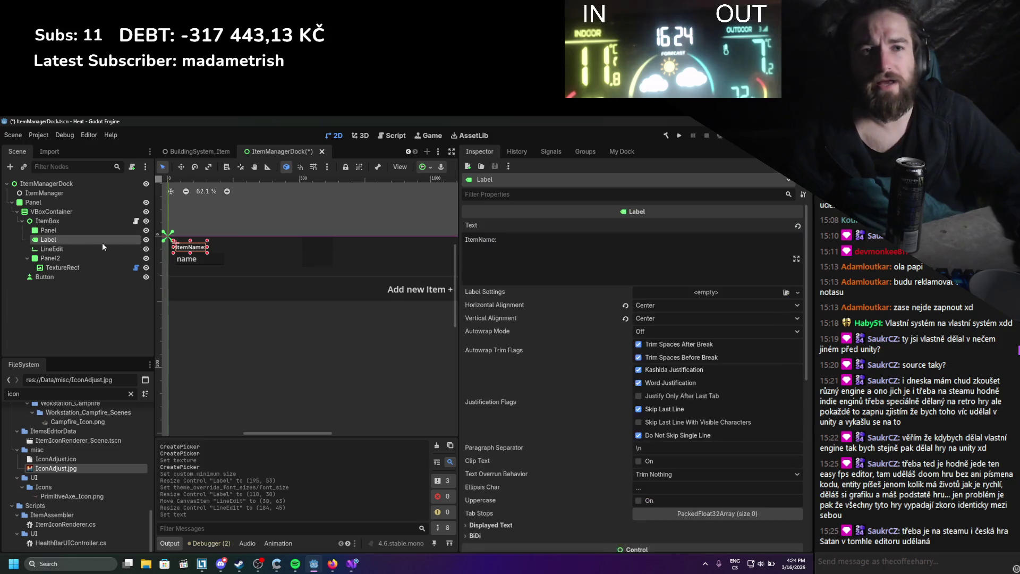
key(ctrl+d)
drag(202, 253, 262, 248)
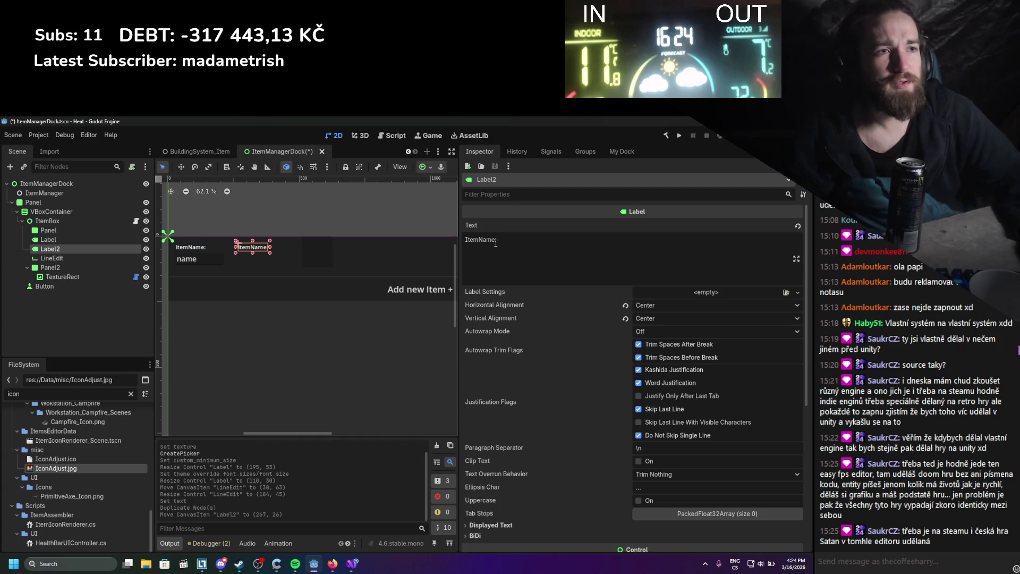
Rename the copied label to 'ItemDescription:' and add a duplicate name field LineEdit2 beside it.
drag(495, 243, 485, 242)
text(Description)
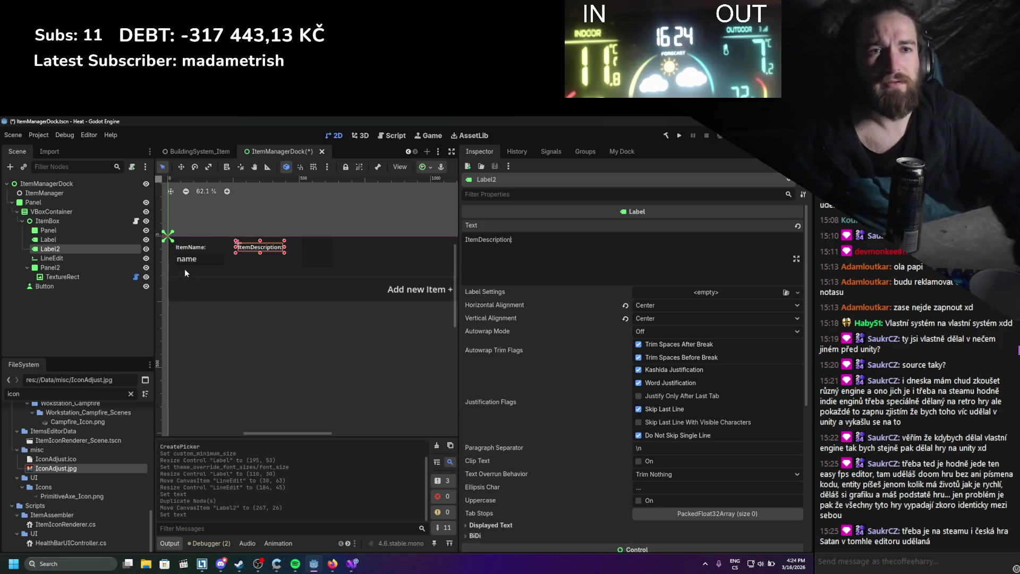
click(105, 258)
key(ctrl+d)
drag(222, 260, 280, 261)
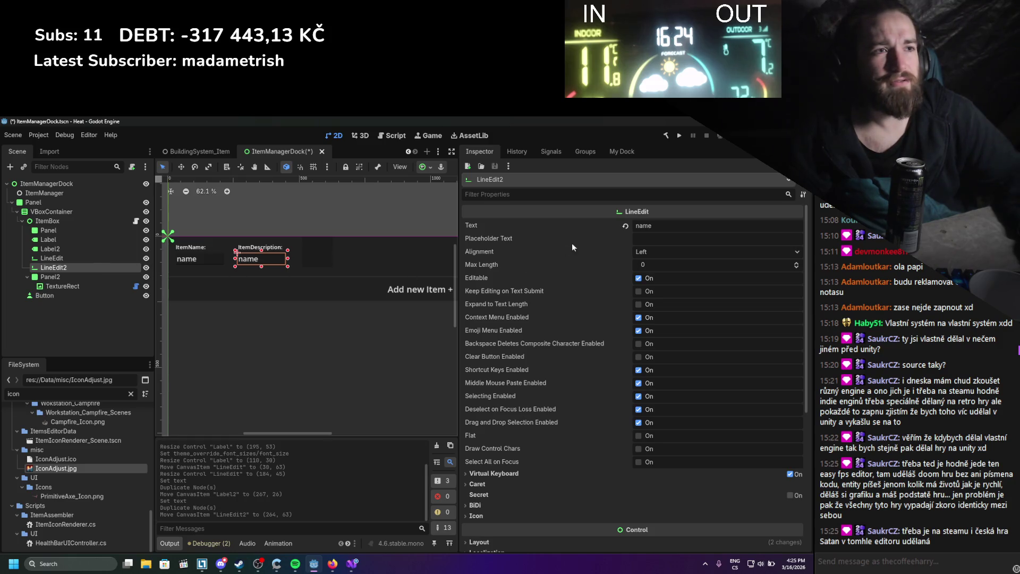
Enter test text in the description field and review its caret, keyboard, and alignment settings, keeping Left.
click(667, 230)
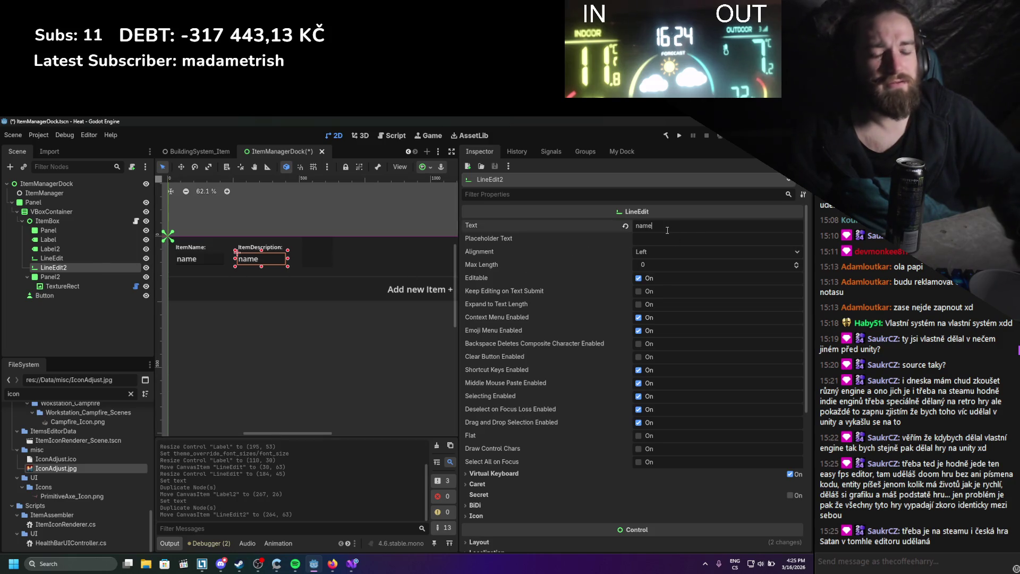
text(asd)
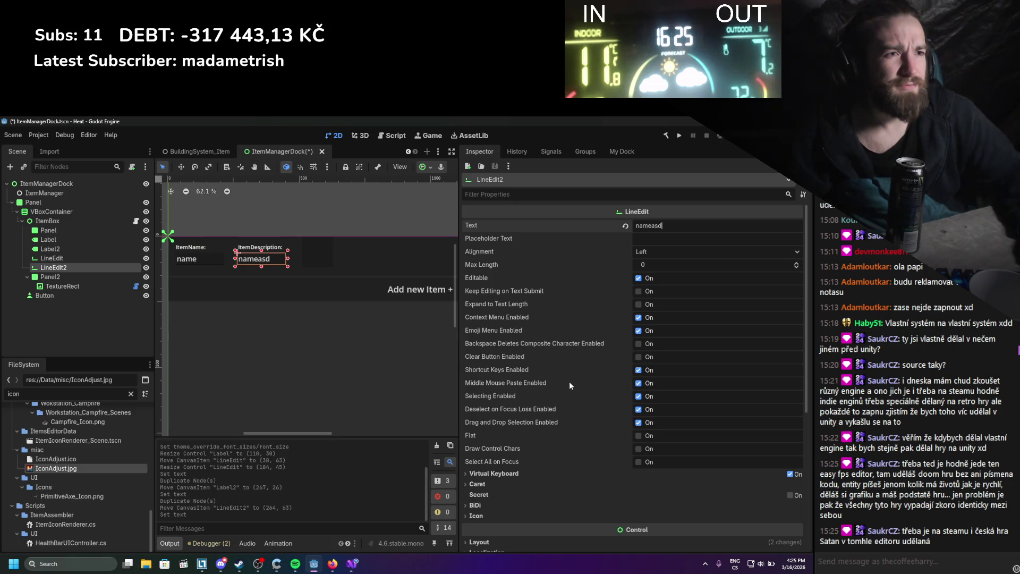
text(asdddd)
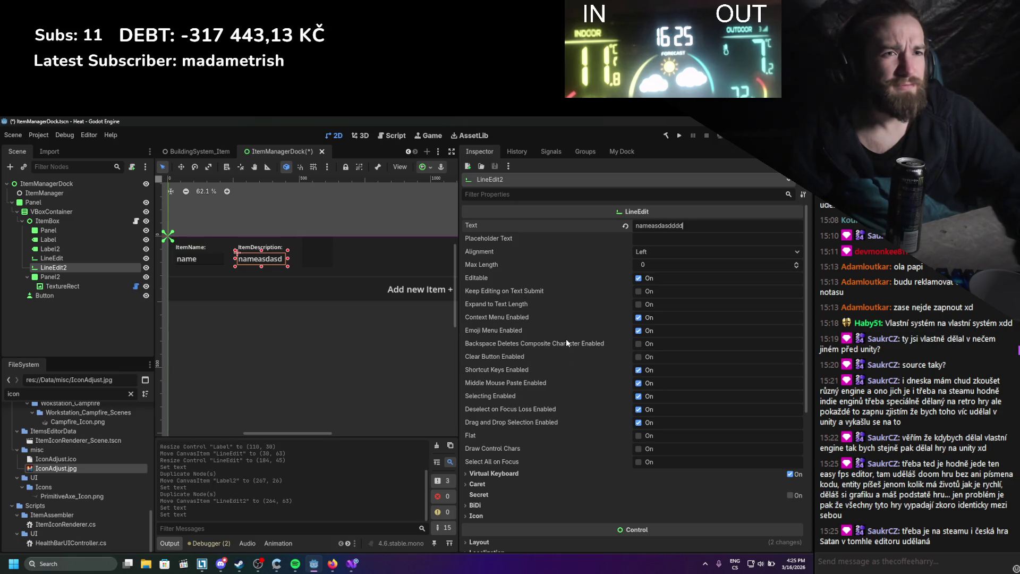
text(ddda)
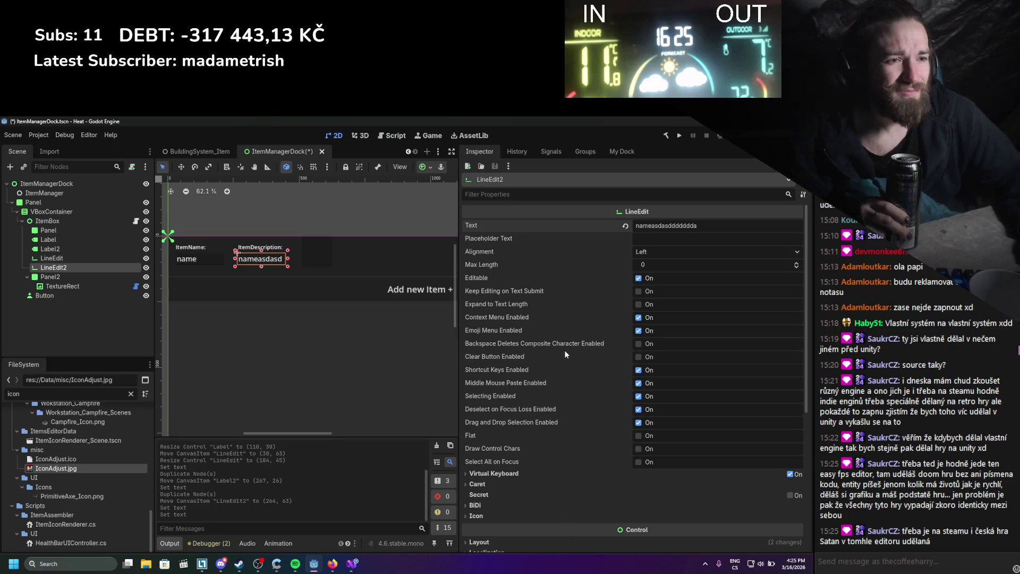
scroll(563, 356, down, 1)
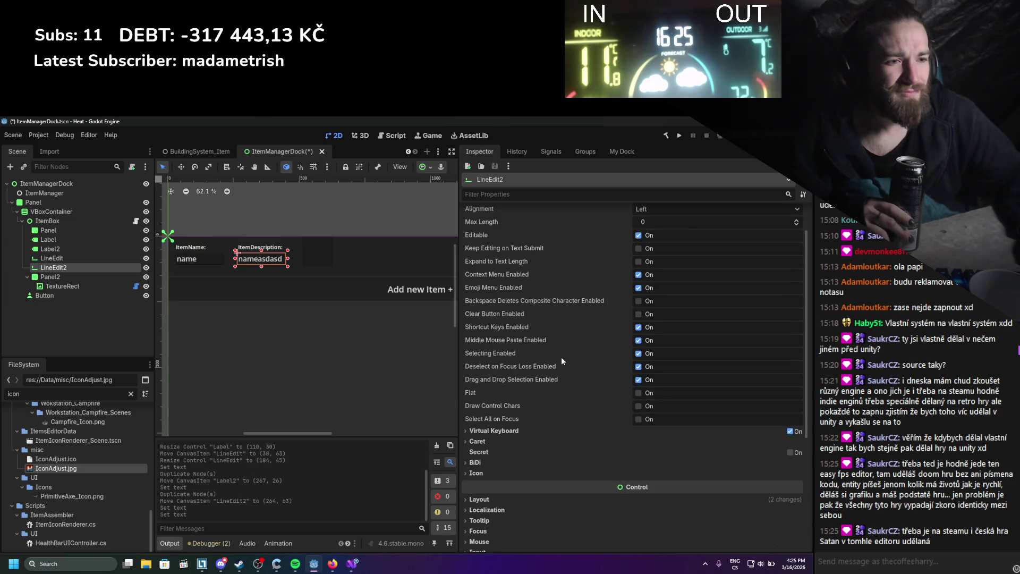
scroll(499, 423, down, 1)
click(466, 398)
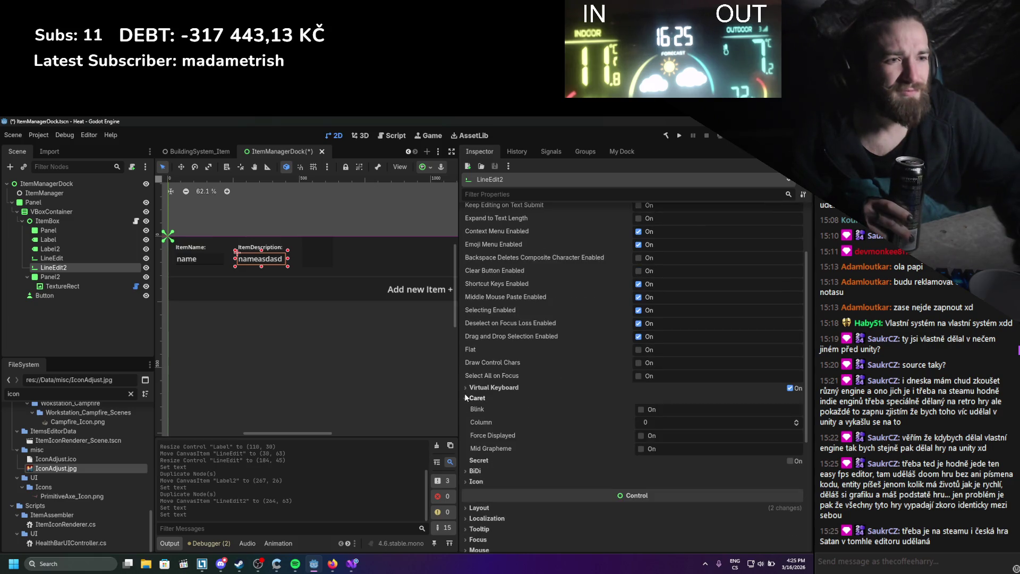
click(465, 398)
click(464, 387)
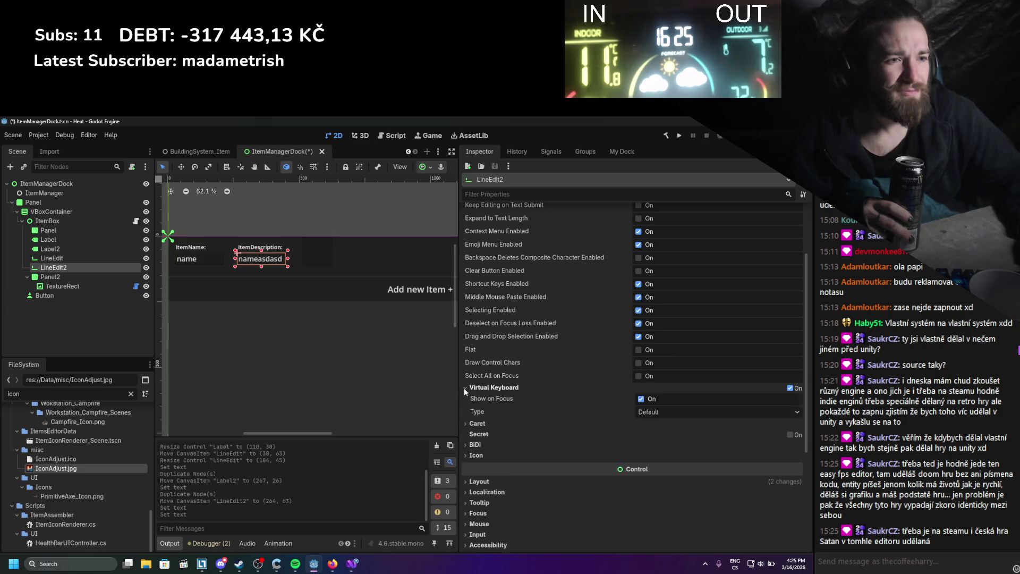
click(464, 388)
scroll(492, 415, up, 2)
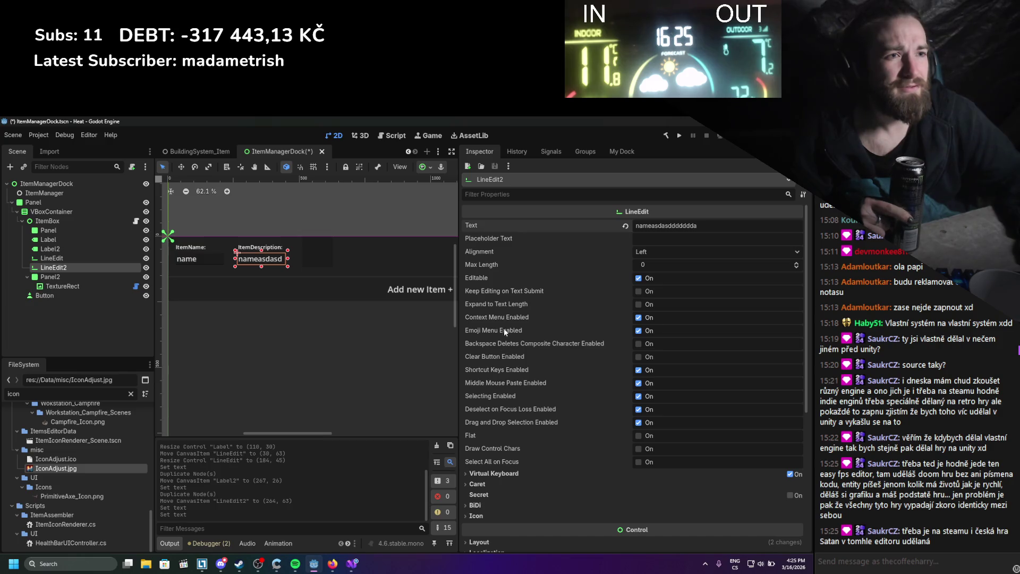
click(646, 250)
click(653, 253)
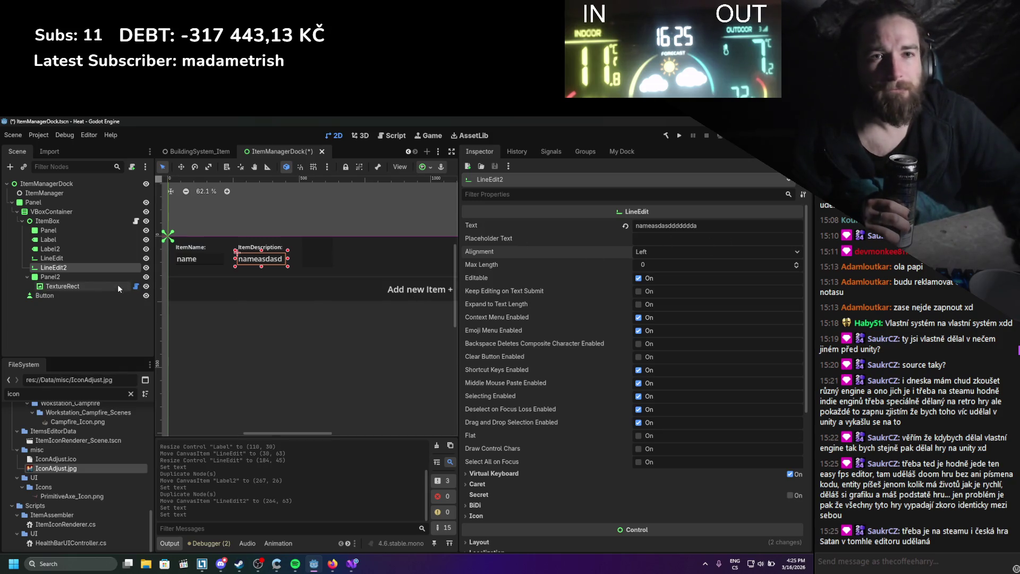
Clear the name field's text, give it the placeholder 'set Item name', and save.
click(58, 259)
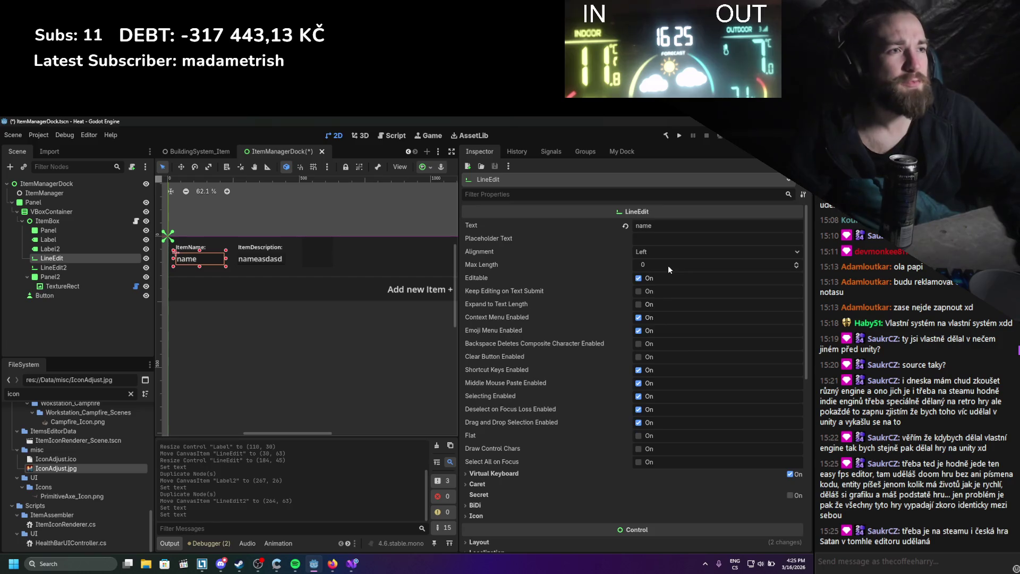
click(644, 225)
double_click(644, 226)
key(BackSpace)
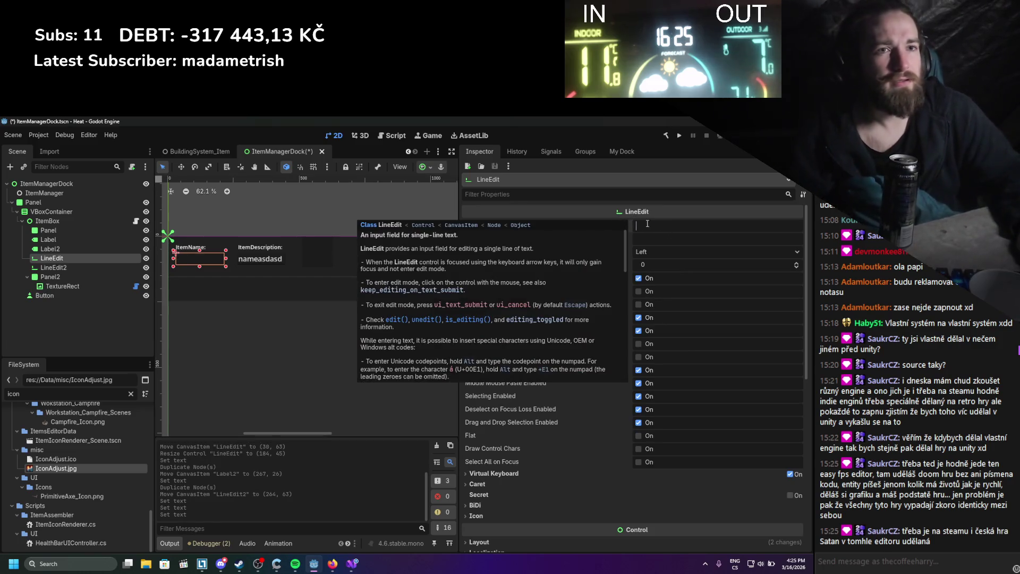
click(668, 239)
text(set )
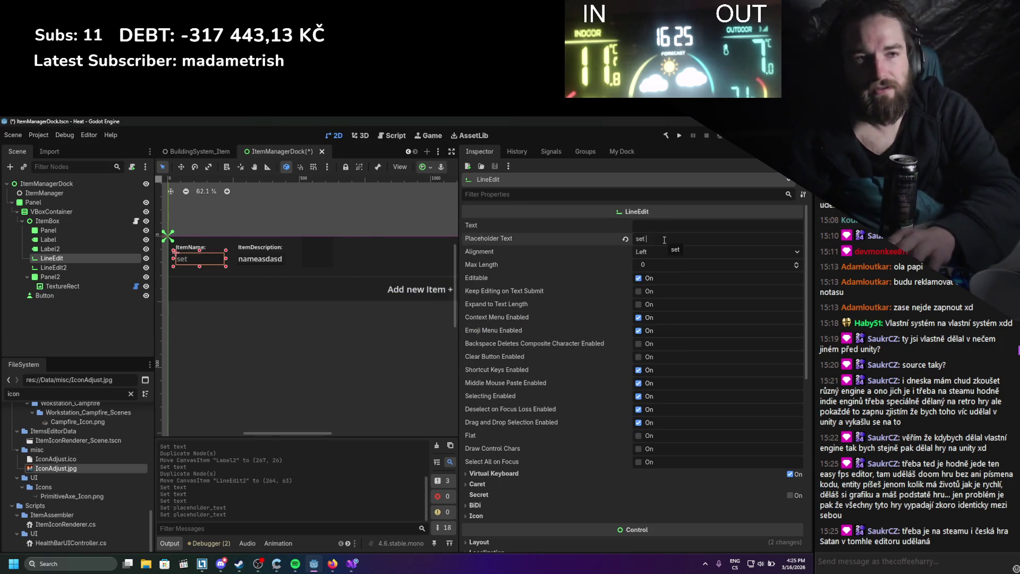
text(Item name)
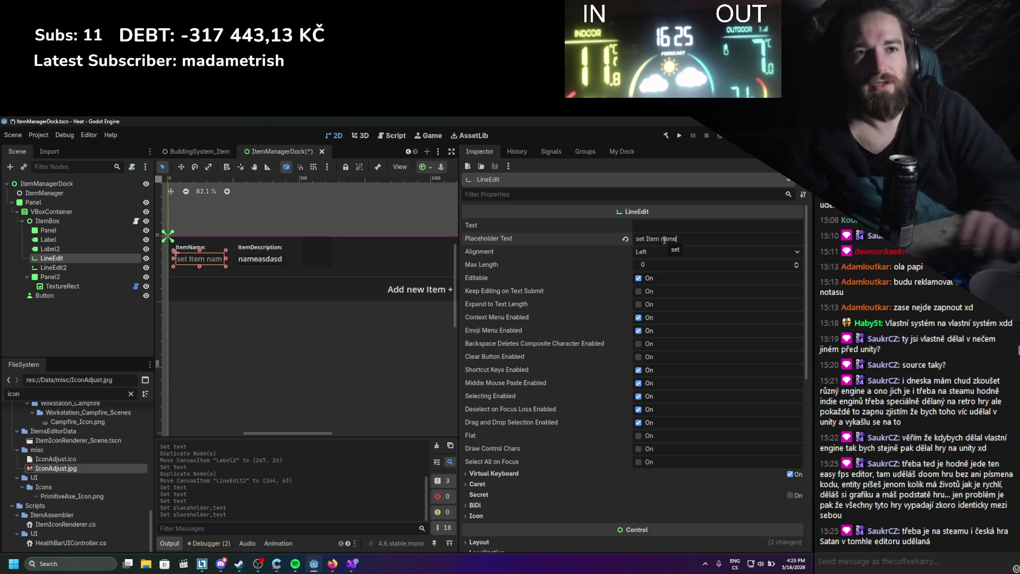
key(ctrl+s)
Lower the name field's font size override to 20 px, save, and start changing LineEdit2's type.
scroll(707, 430, down, 5)
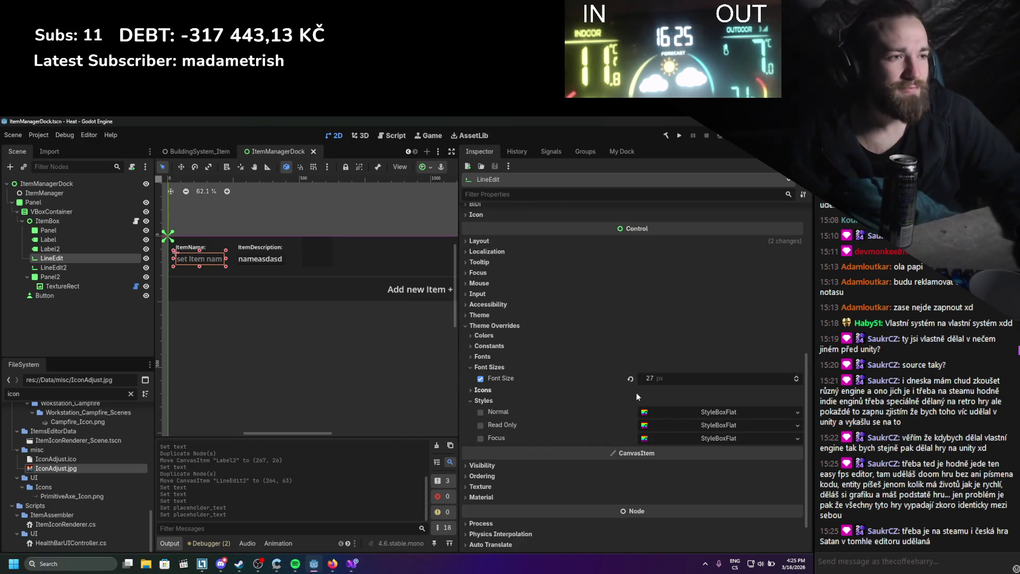
drag(652, 378, 632, 379)
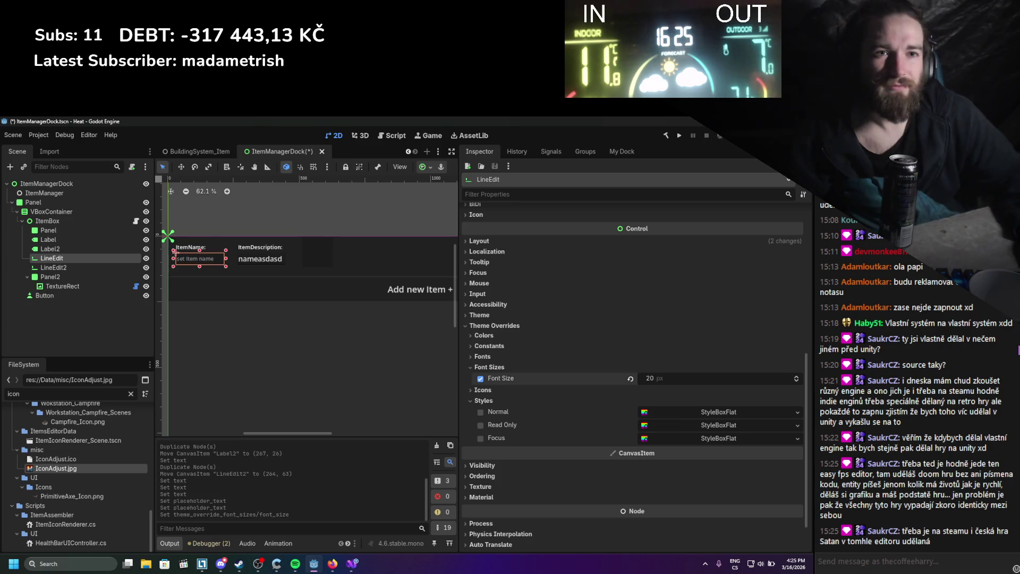
key(ctrl+s)
click(252, 268)
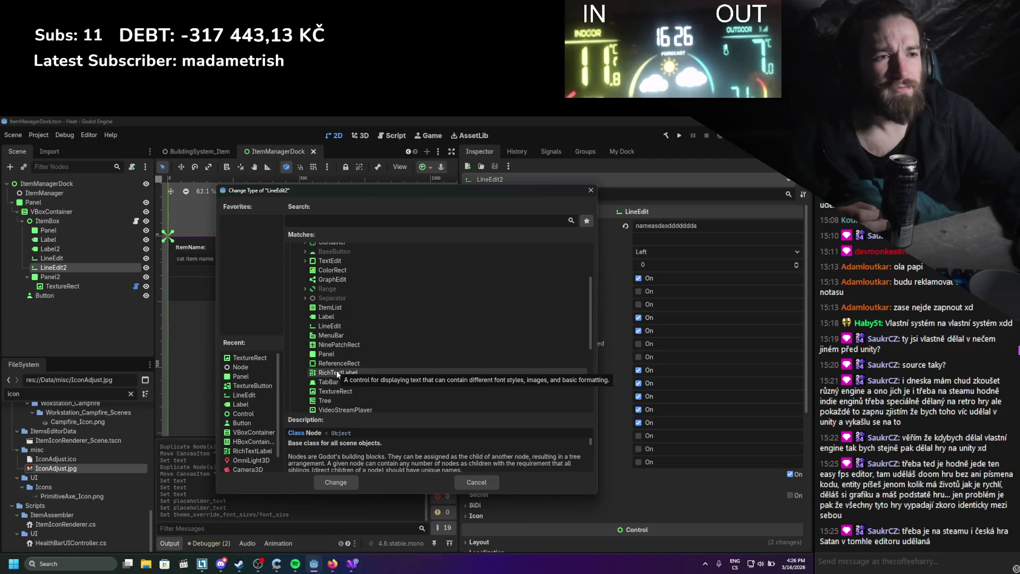
In Firefox, Google 'godot line edit for multiple lines' and open the LineEdit docs result in a new tab.
click(332, 567)
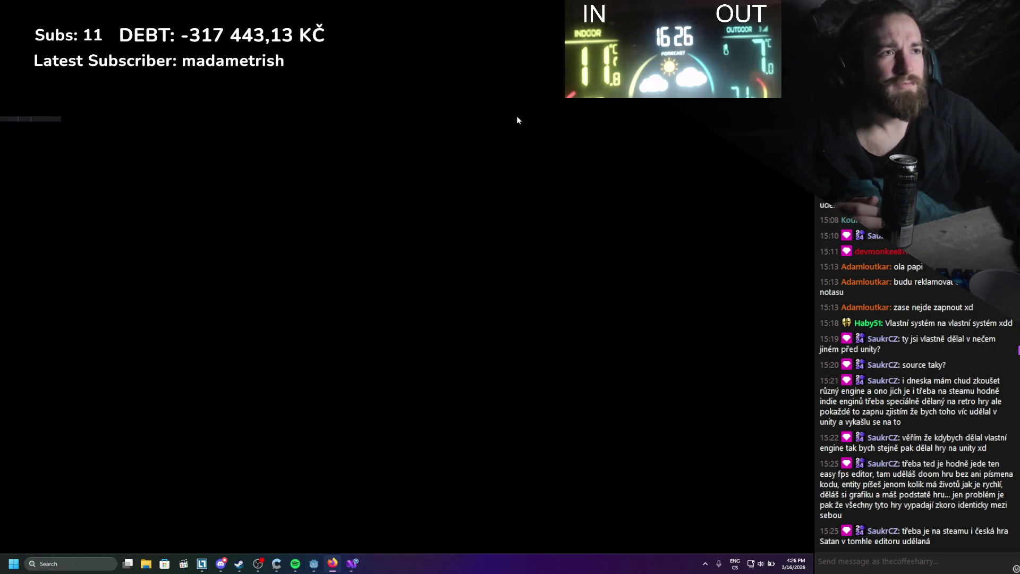
click(708, 129)
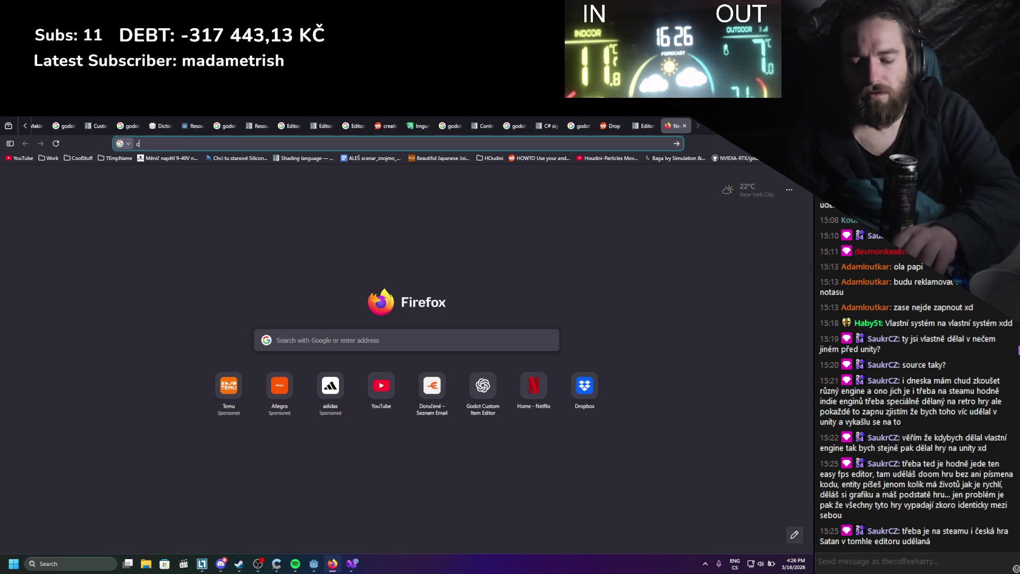
text(godot line edit )
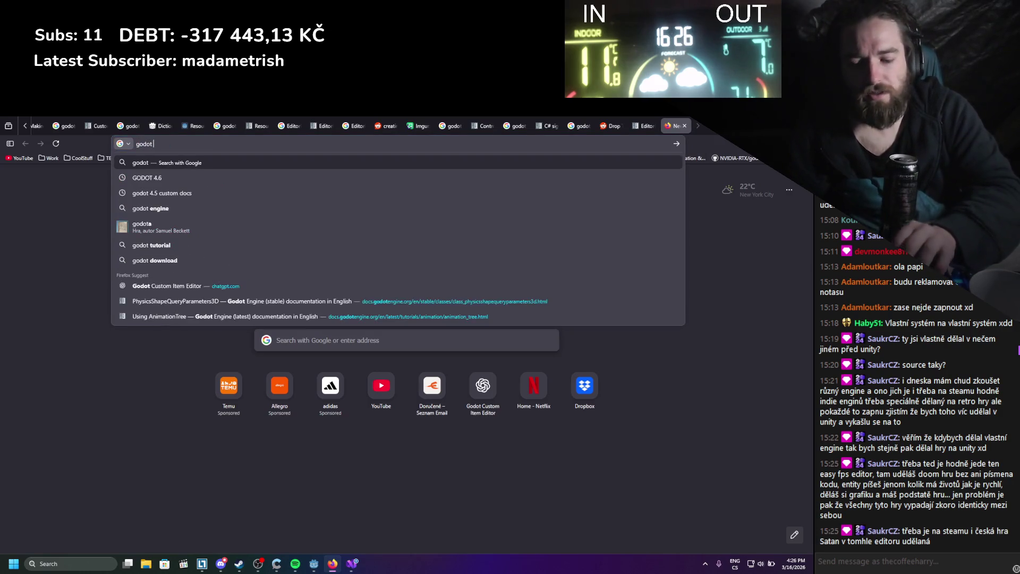
text(for )
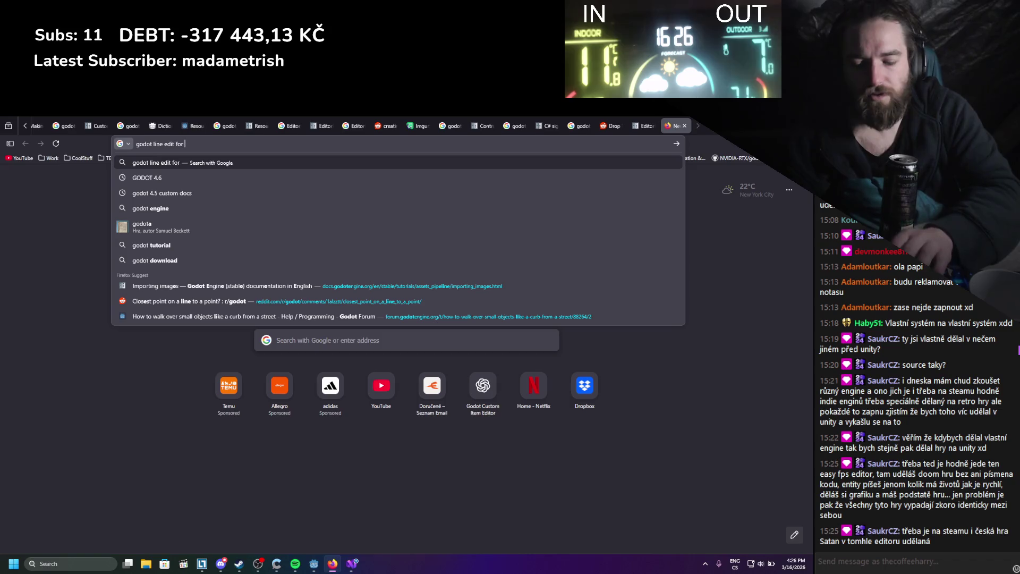
text(multiple lines)
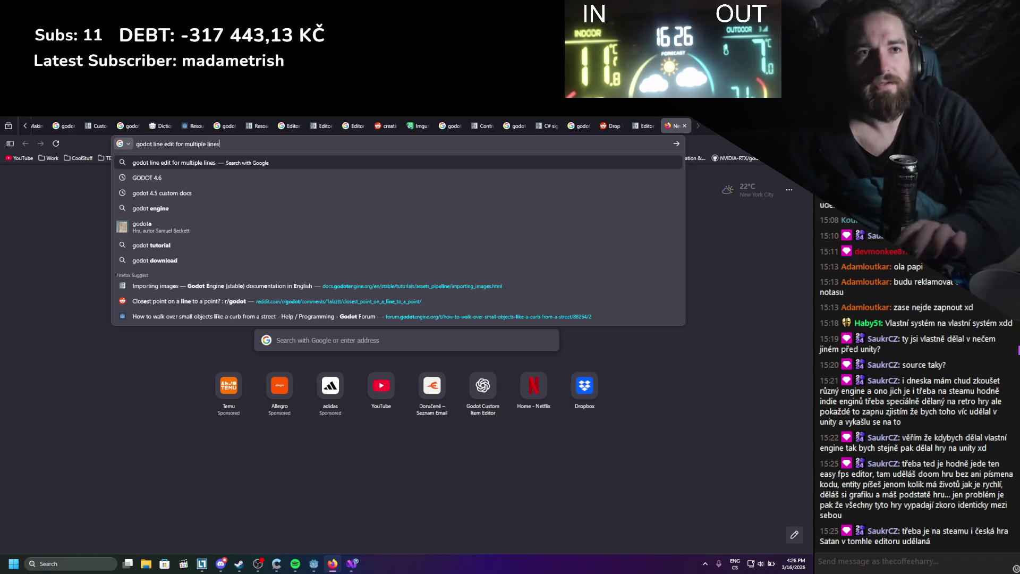
key(Return)
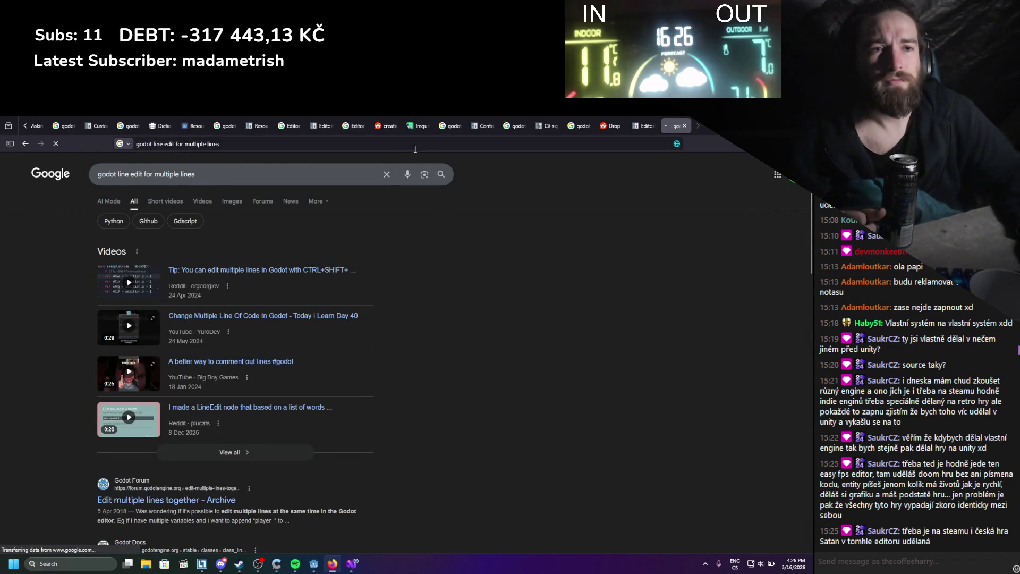
scroll(337, 289, down, 3)
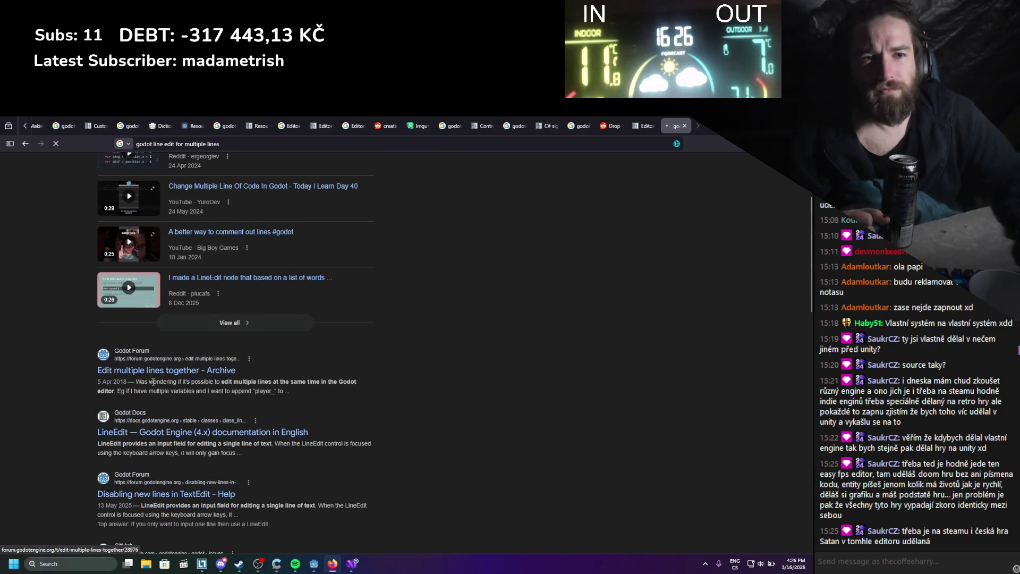
scroll(162, 375, down, 1)
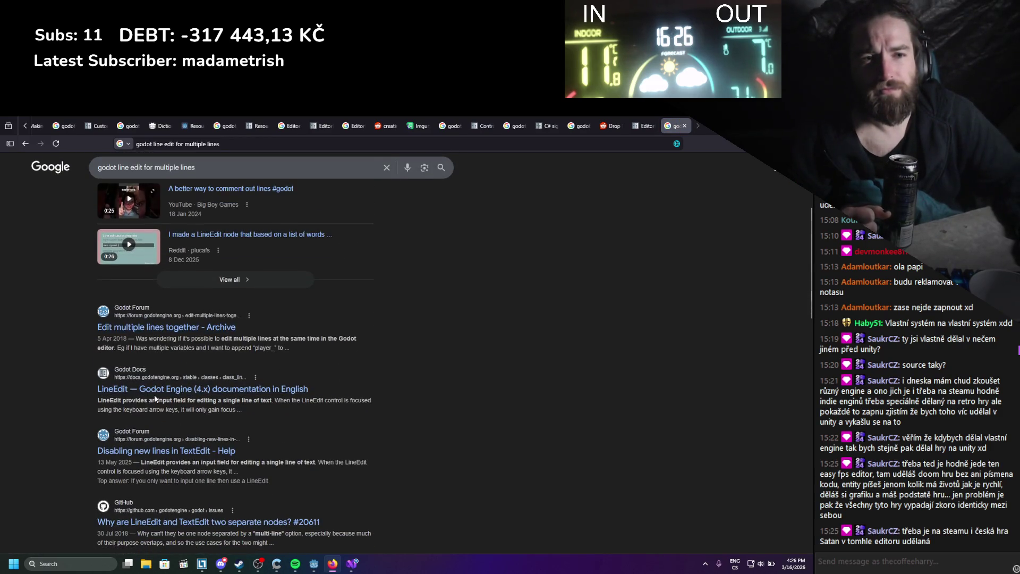
middle_click(154, 392)
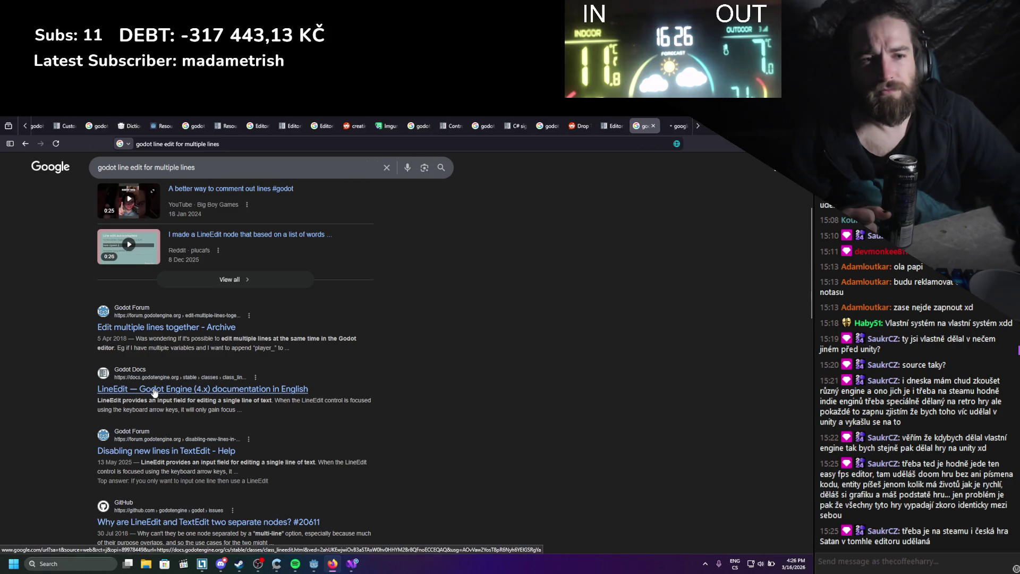
scroll(500, 314, down, 2)
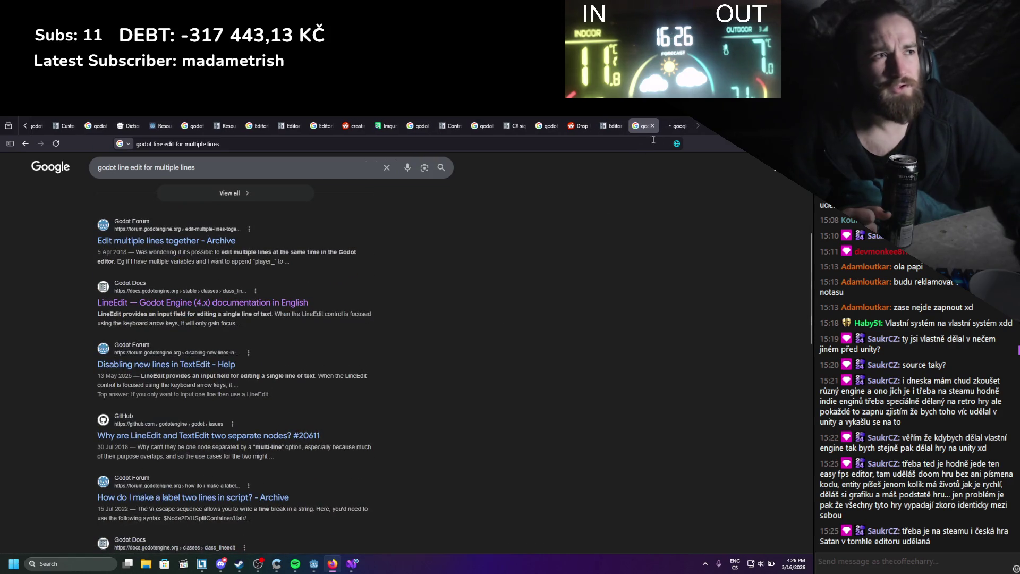
click(678, 126)
Back in Godot, convert LineEdit2 into a TextEdit node.
key(alt+Tab)
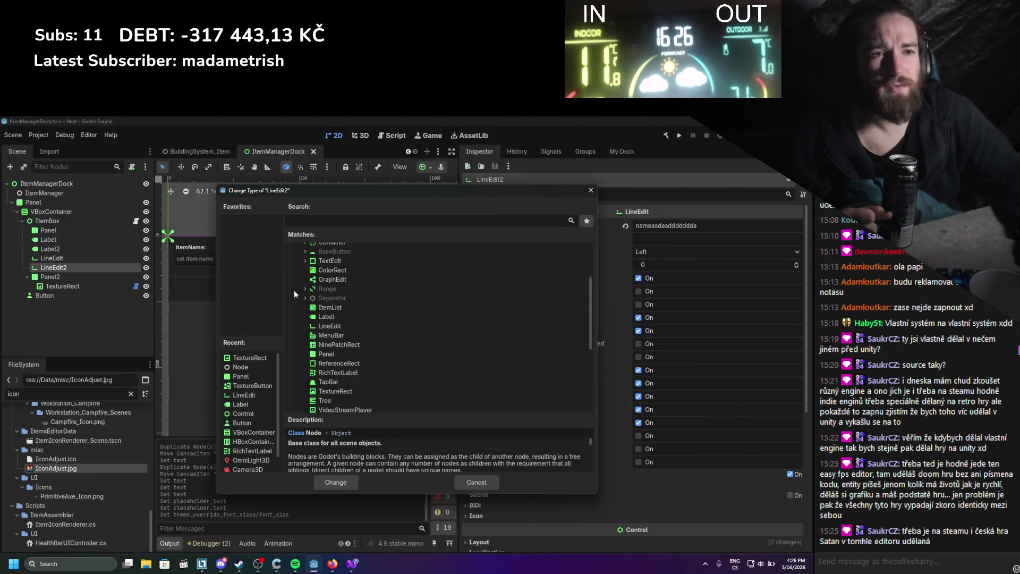
text(texte)
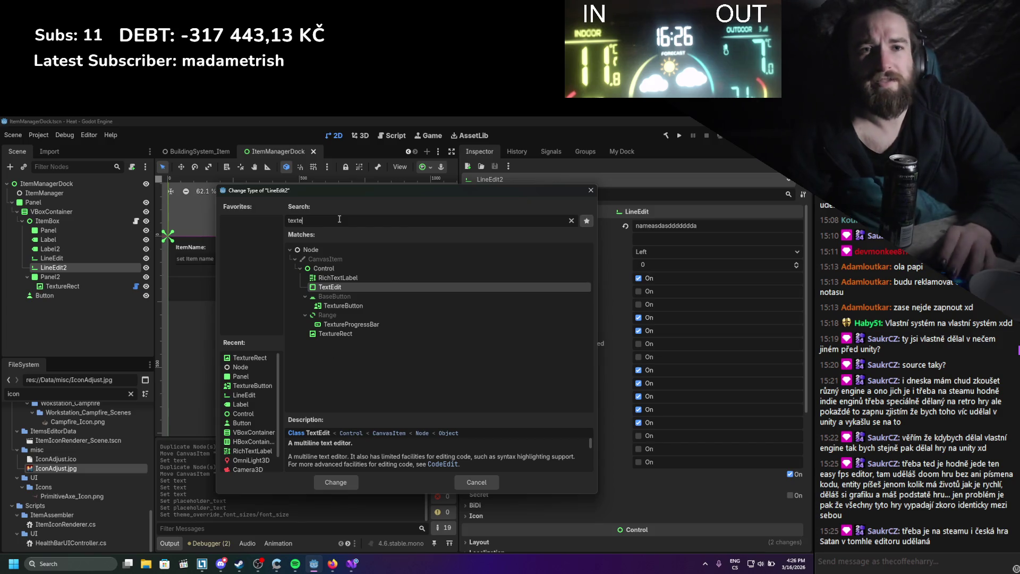
key(Return)
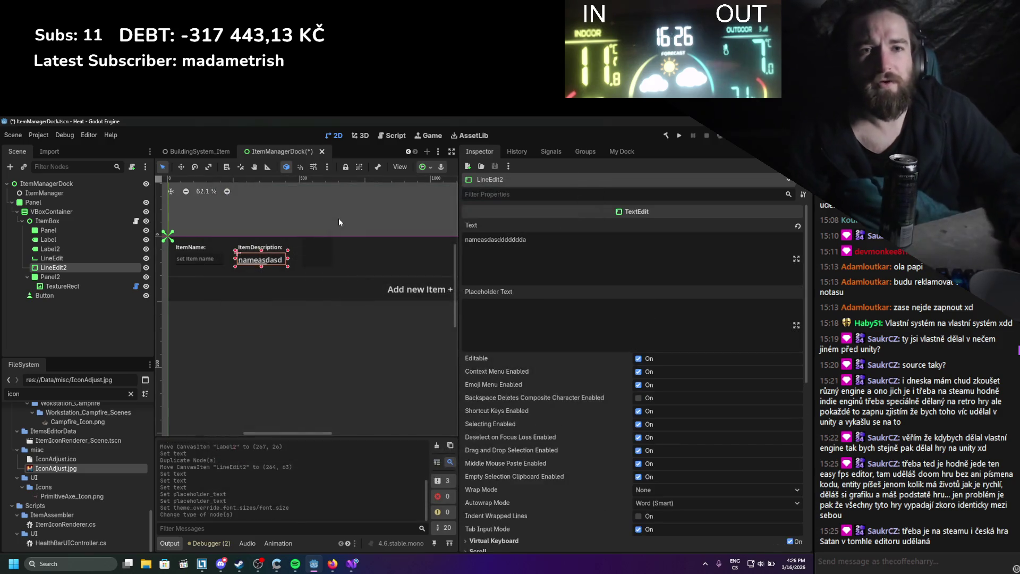
Make the description TextEdit slightly taller and save the scene.
scroll(308, 265, up, 1)
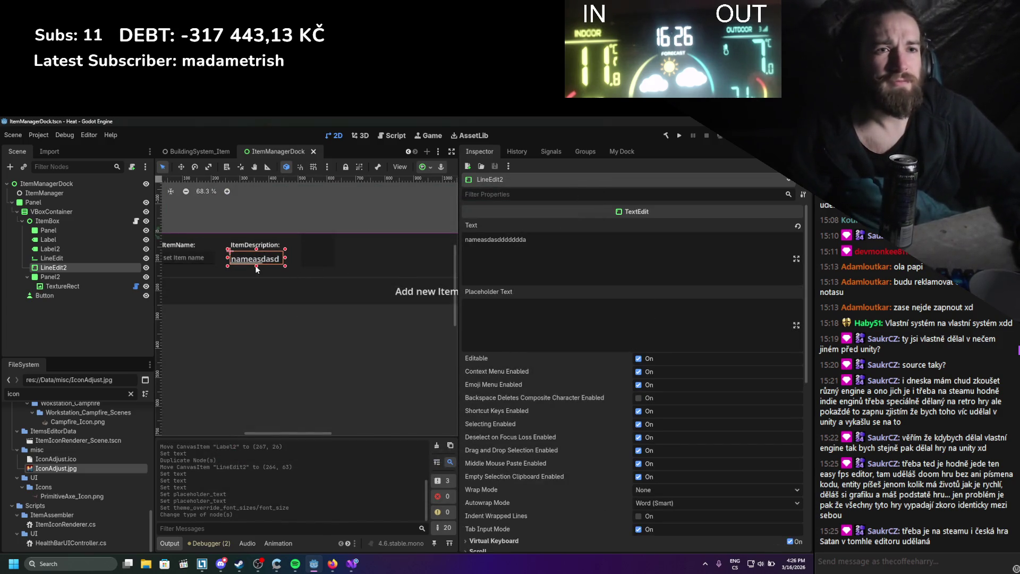
mouse_move(256, 266)
mouse_down()
mouse_move(256, 274)
mouse_move(297, 261)
mouse_move(288, 261)
mouse_up()
scroll(579, 398, down, 5)
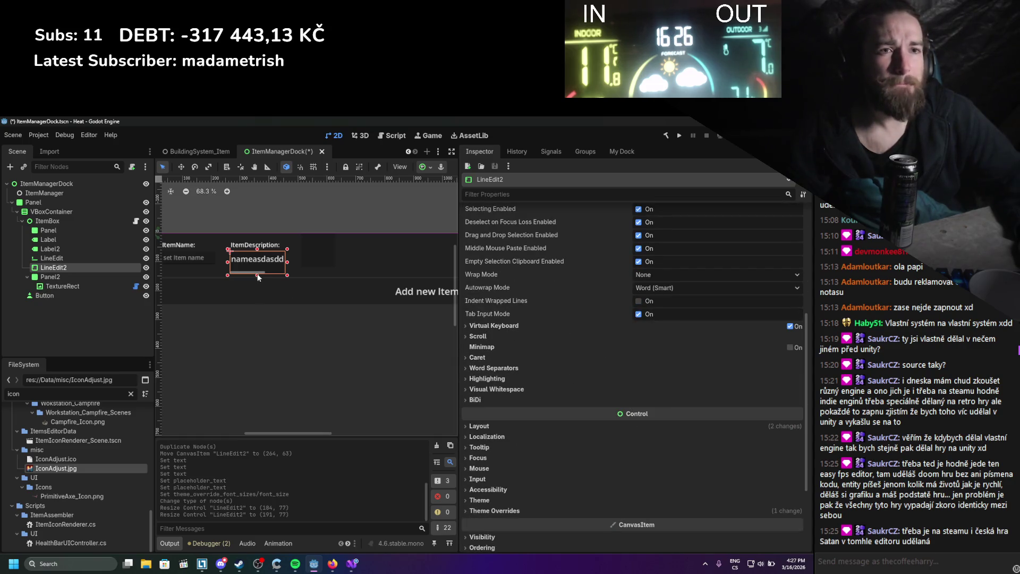
drag(257, 275, 289, 264)
key(ctrl+s)
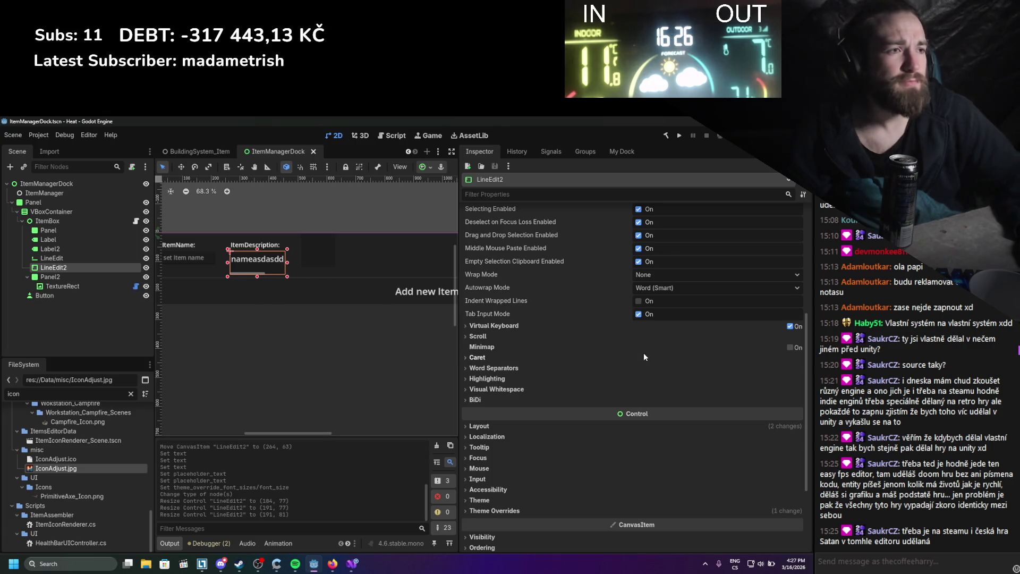
Reduce the description box's font size under Theme Overrides > Font Sizes.
scroll(632, 355, down, 5)
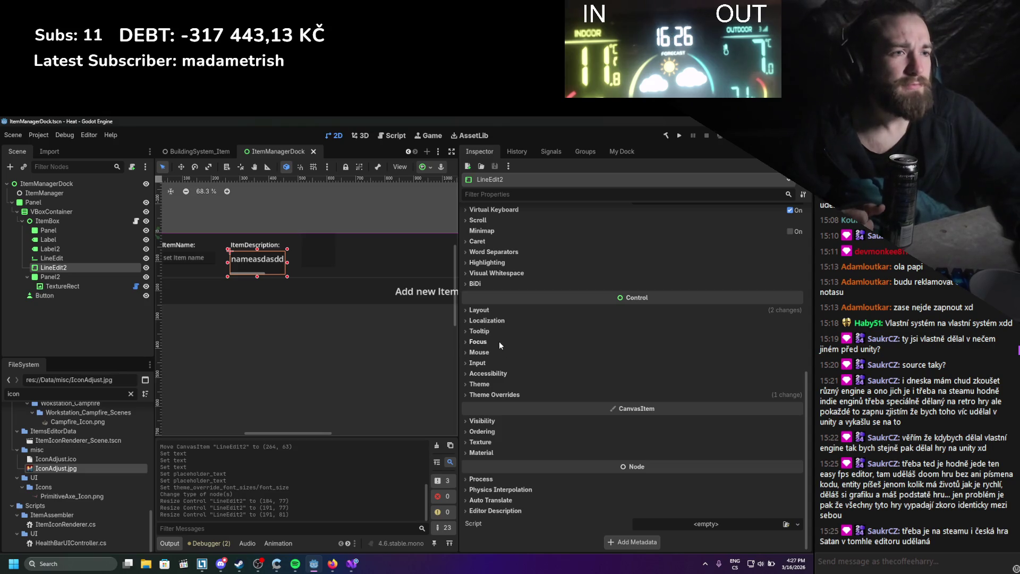
scroll(498, 341, up, 10)
scroll(514, 407, down, 9)
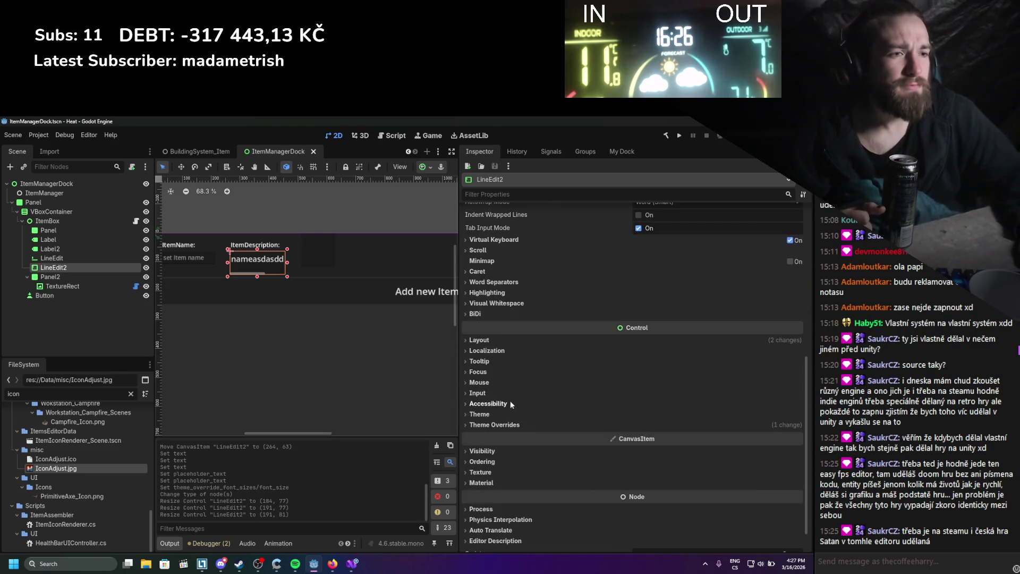
click(494, 425)
scroll(518, 419, down, 4)
click(488, 373)
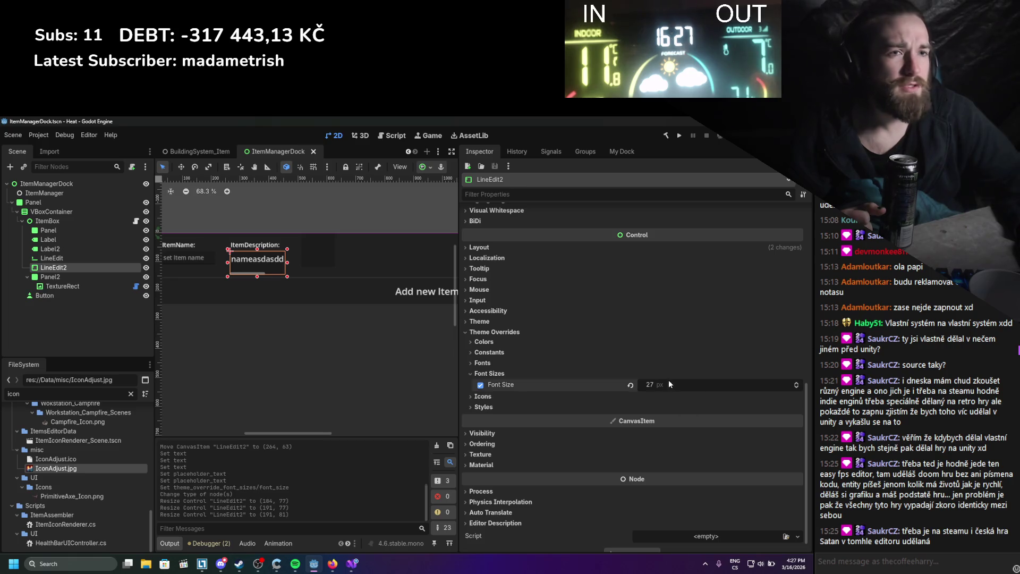
drag(668, 384, 646, 383)
scroll(603, 291, up, 10)
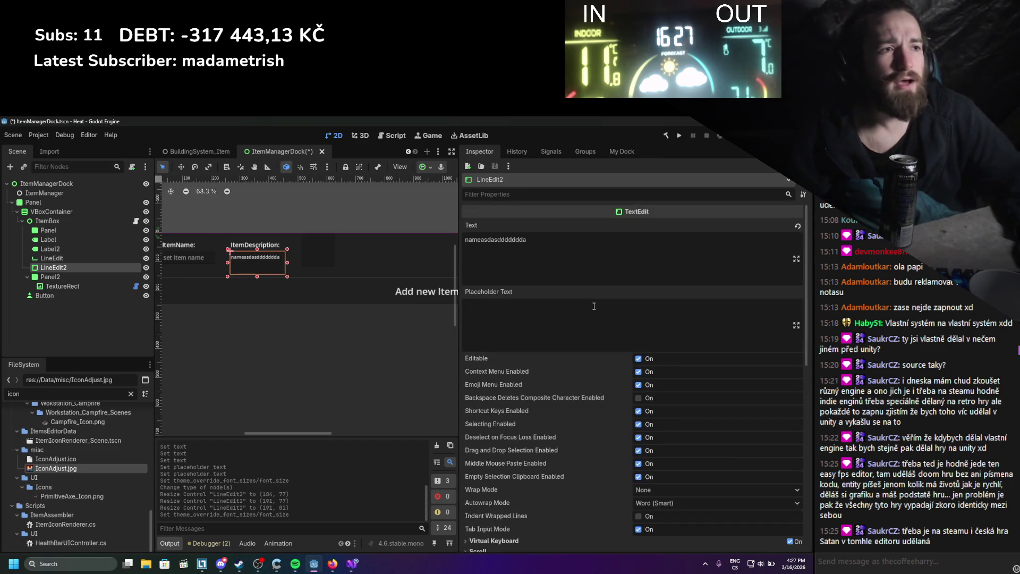
Add multi-line test text to the description, save, and set its Wrap Mode to Boundary.
click(592, 259)
text(asdasdasdasdasda)
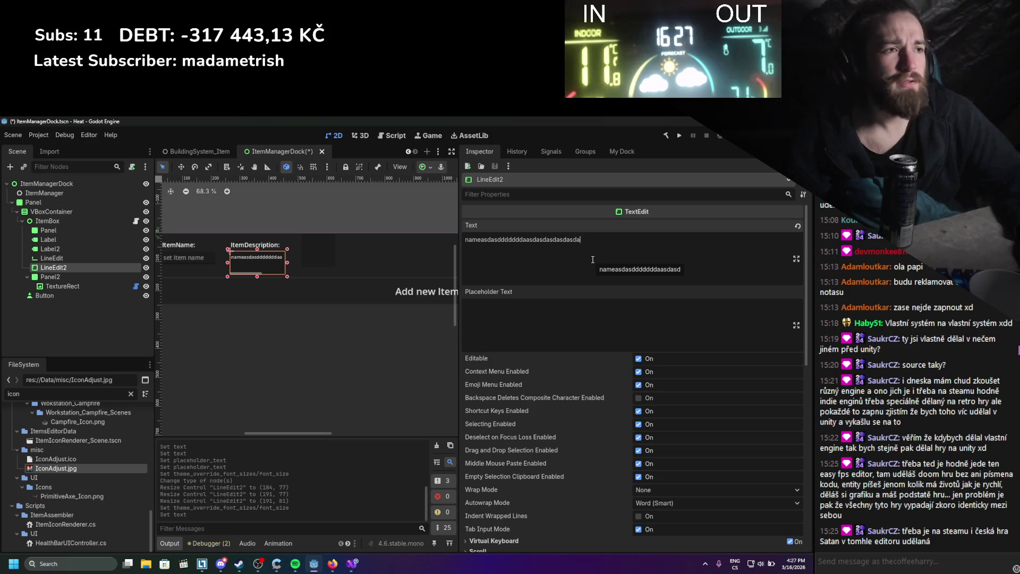
text(s)
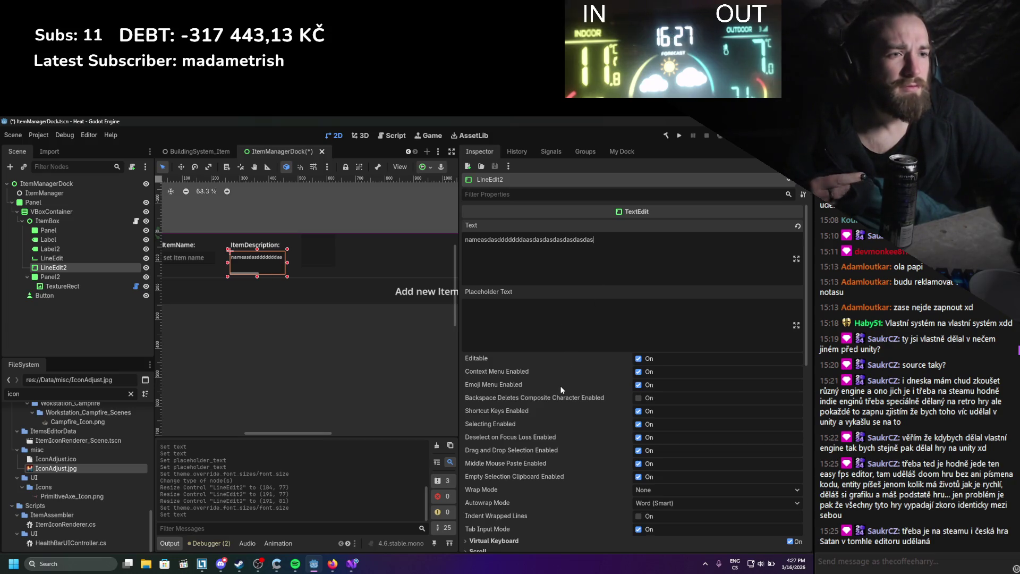
click(540, 240)
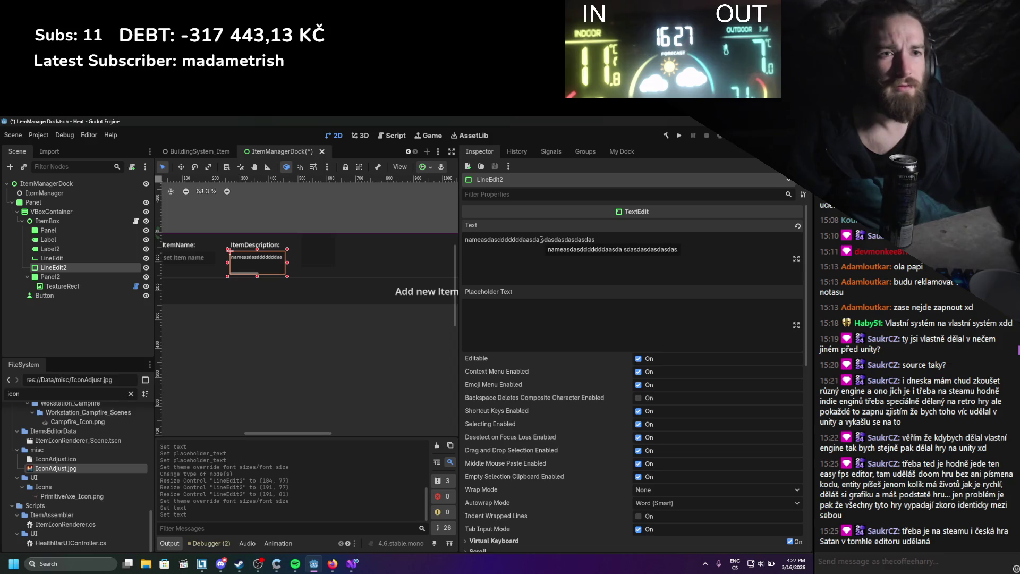
key(Return)
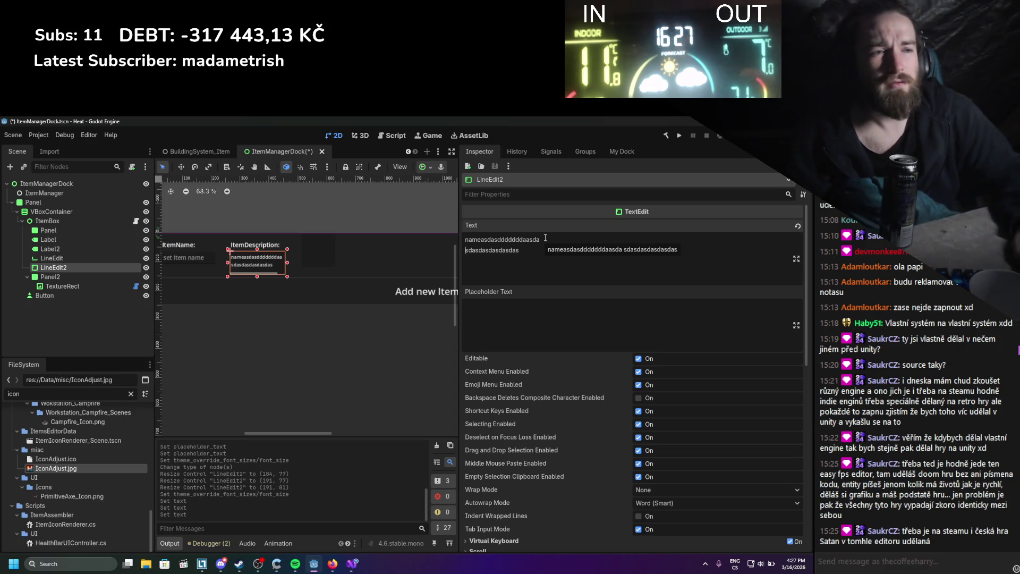
key(ctrl+s)
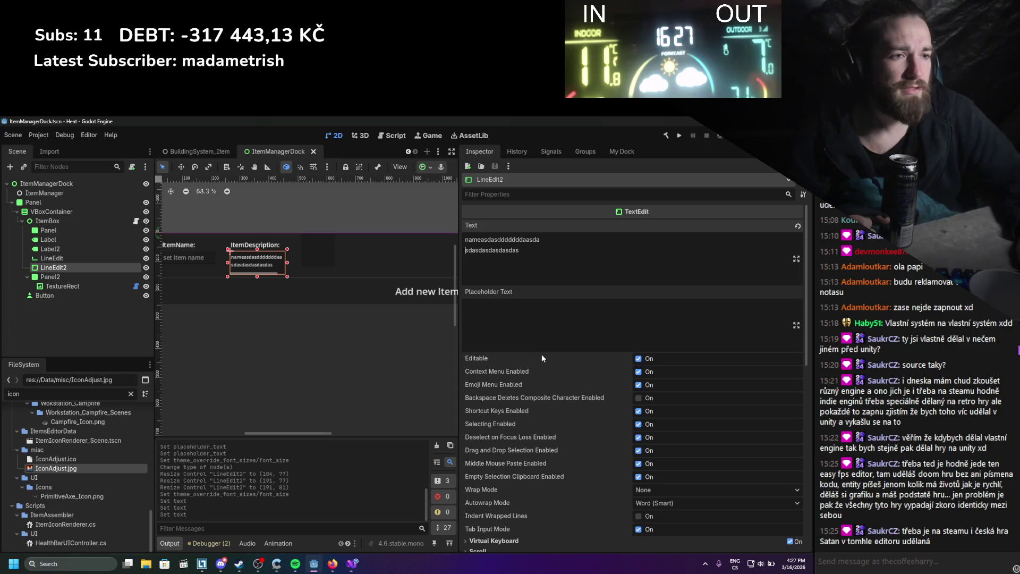
scroll(531, 361, down, 1)
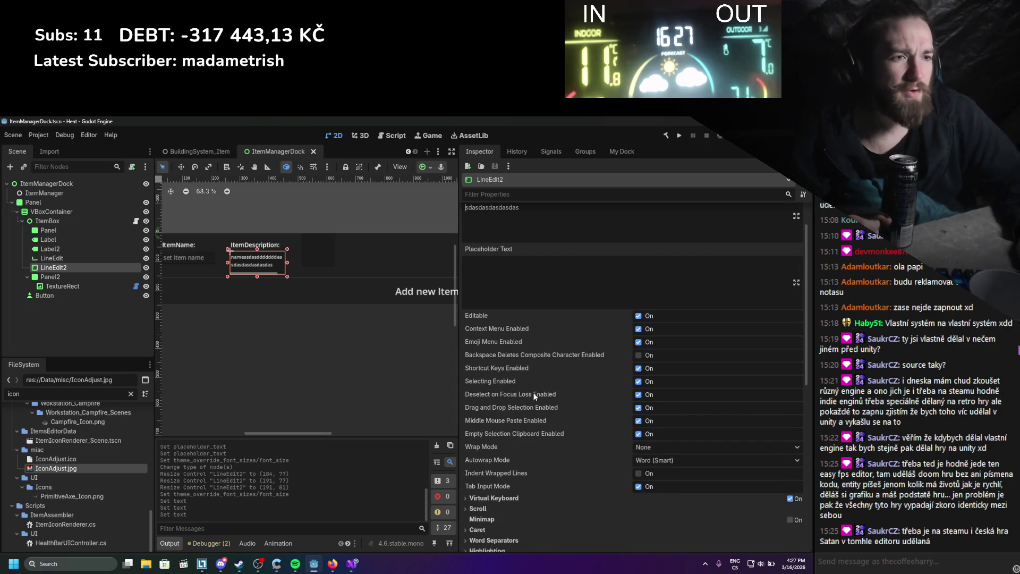
click(644, 448)
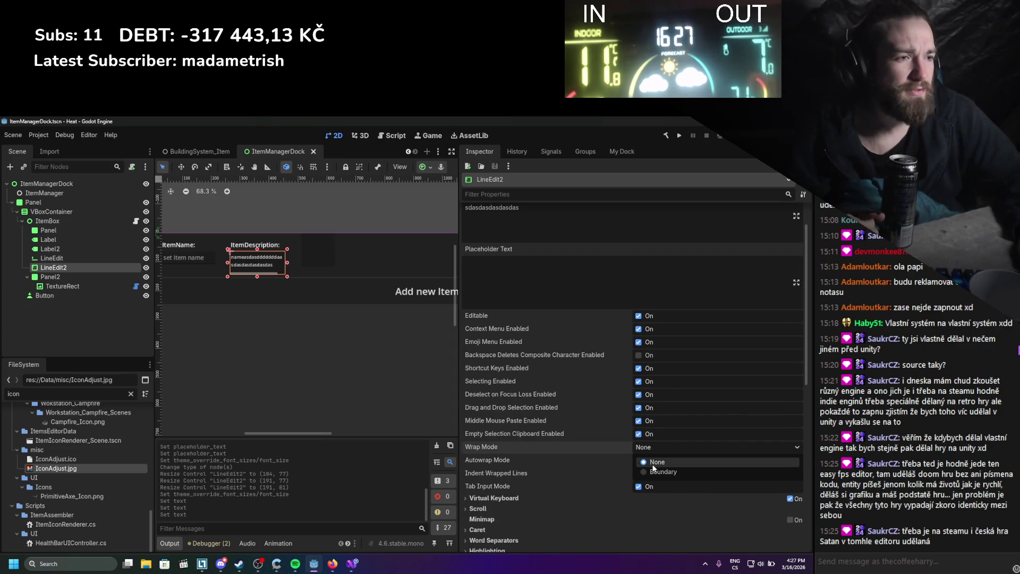
click(652, 471)
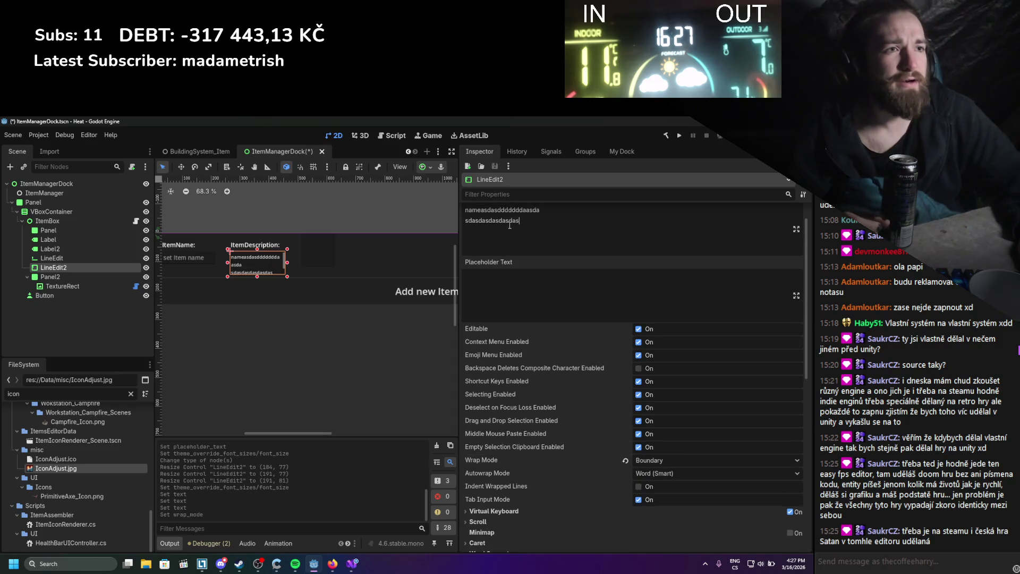
Type a long test string to check wrapping, then clear all the description text.
drag(508, 220, 524, 231)
key(BackSpace)
key(BackSpace)
key(BackSpace)
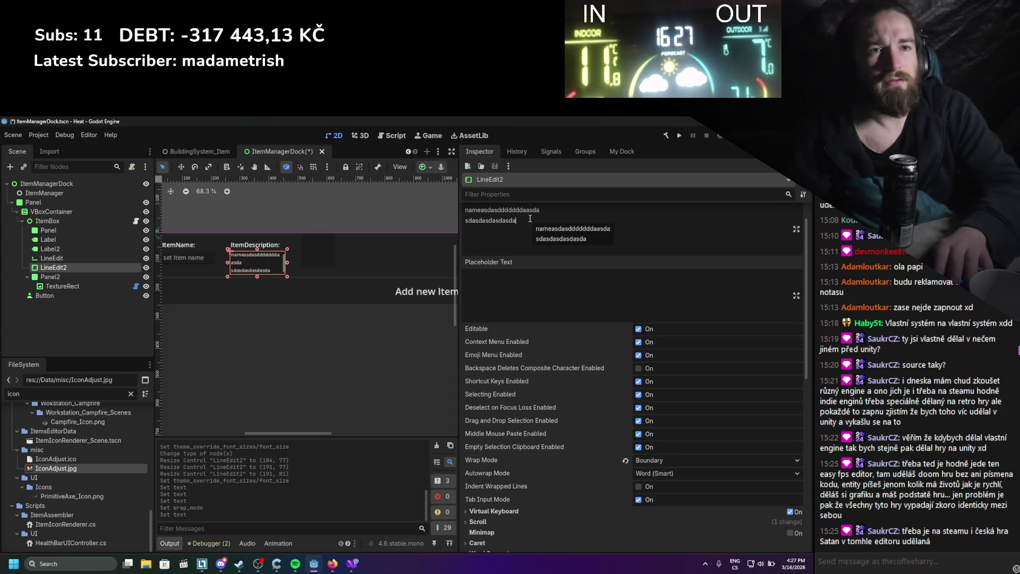
key(BackSpace)
key(BackSpace)
key(BackSpace)
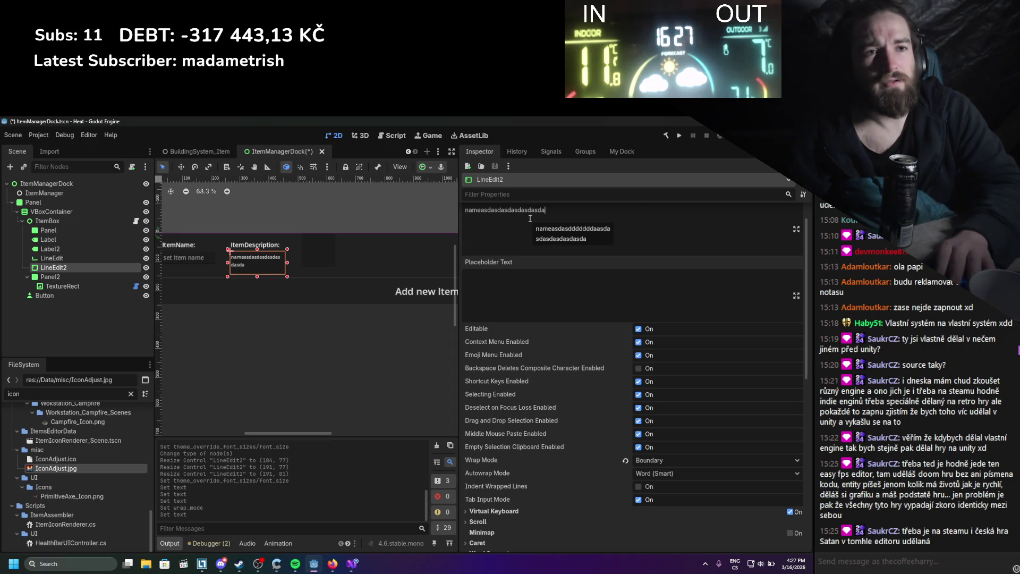
text(ajkhbfiaouhsbfiuasfiuahsfiausfbasiokuf)
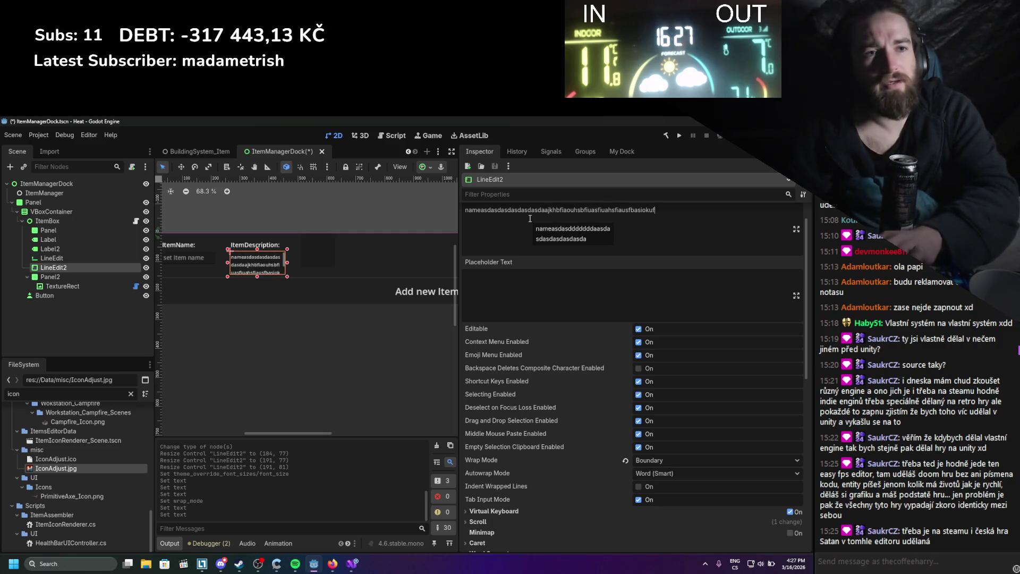
text(baiosfbiausbfiuabsfiuasifbaisubf)
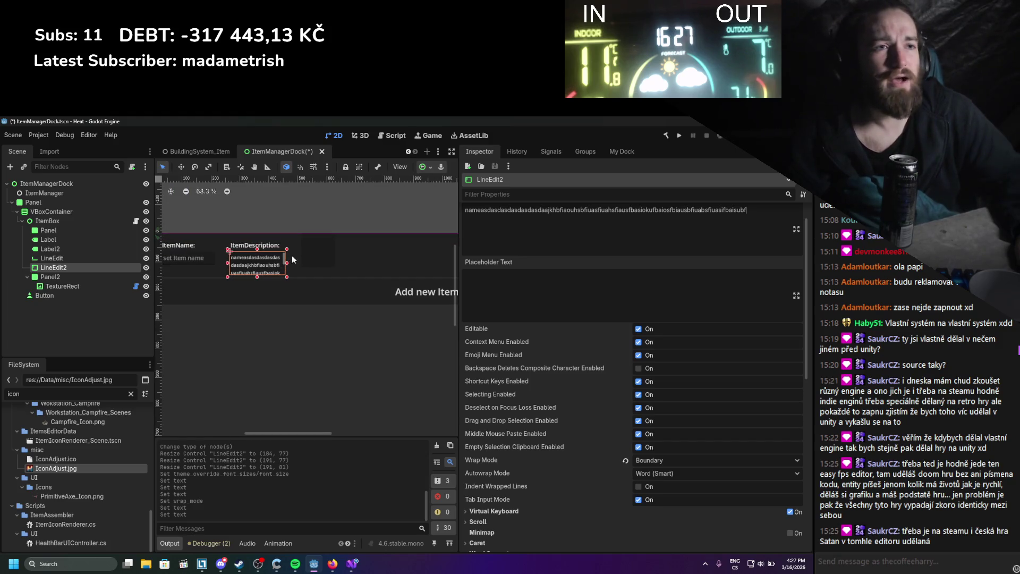
scroll(637, 239, up, 1)
drag(746, 239, 498, 240)
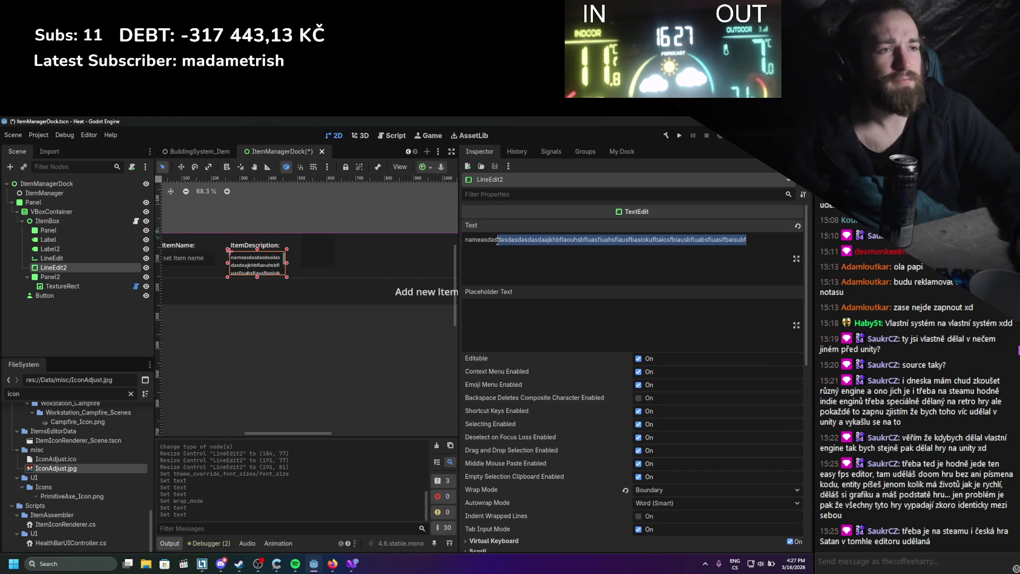
key(ctrl+a)
key(BackSpace)
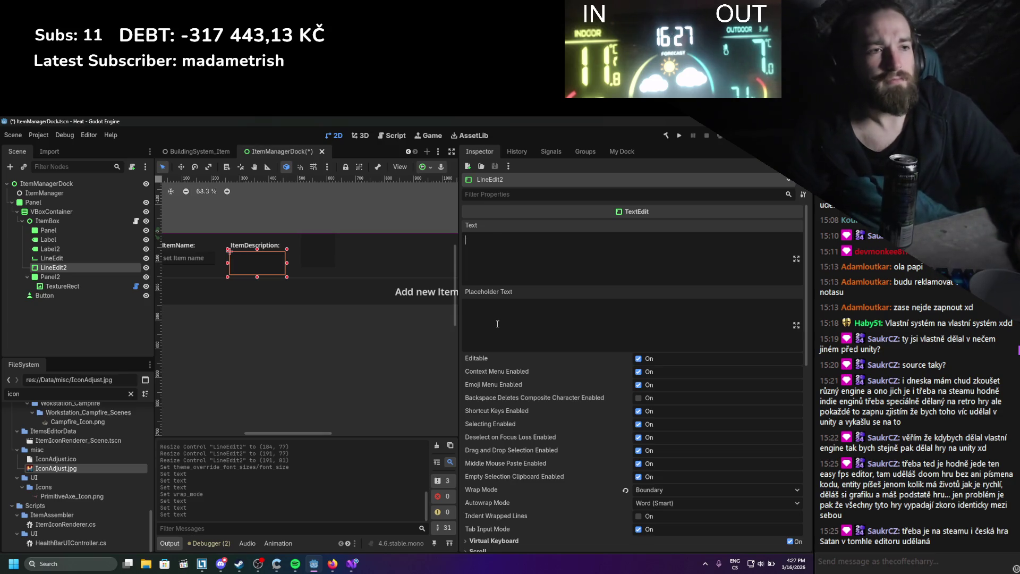
Set the description's placeholder text to 'Describe item use' and save.
click(497, 324)
text(Descrip)
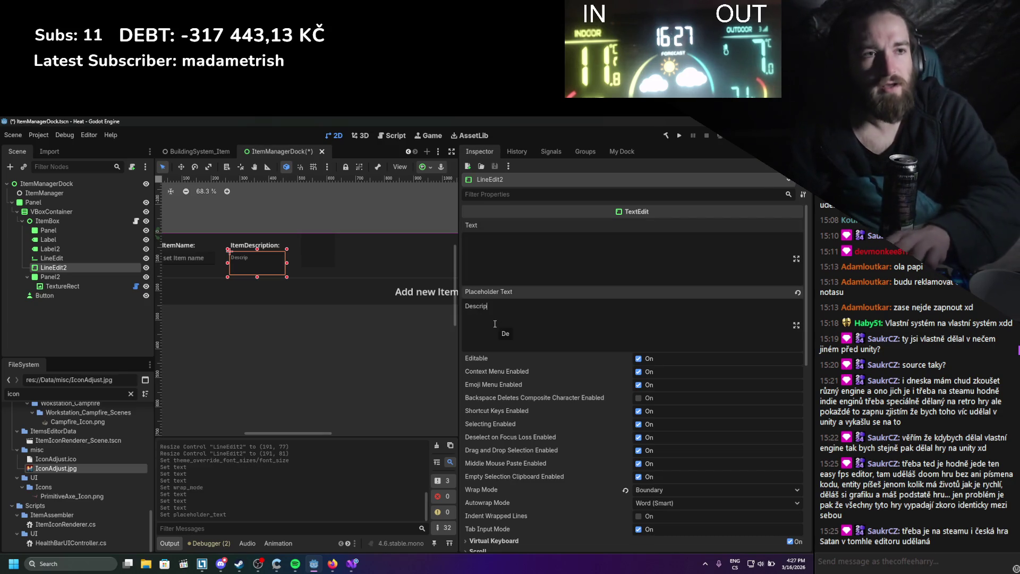
key(BackSpace)
text(be )
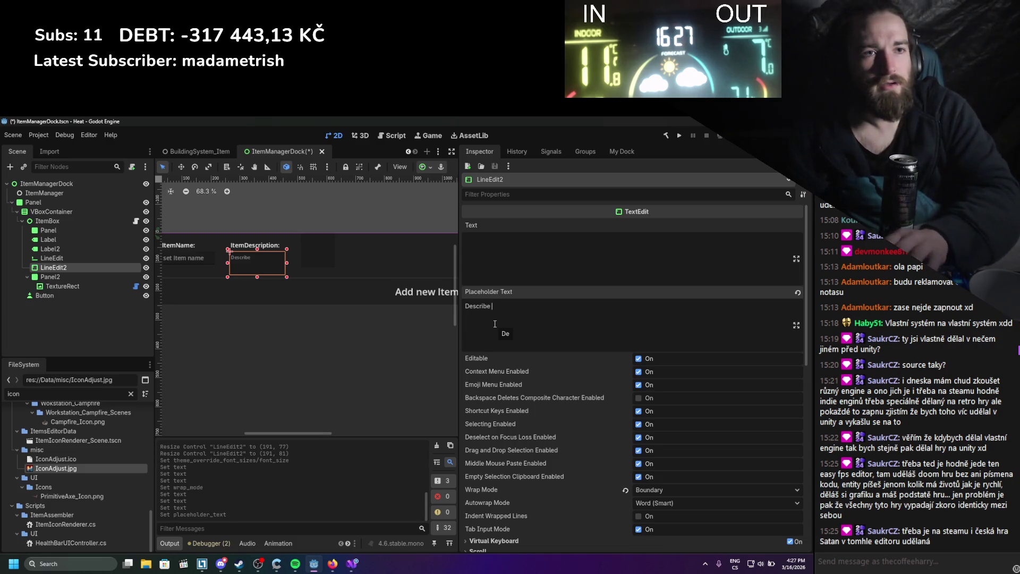
text(item)
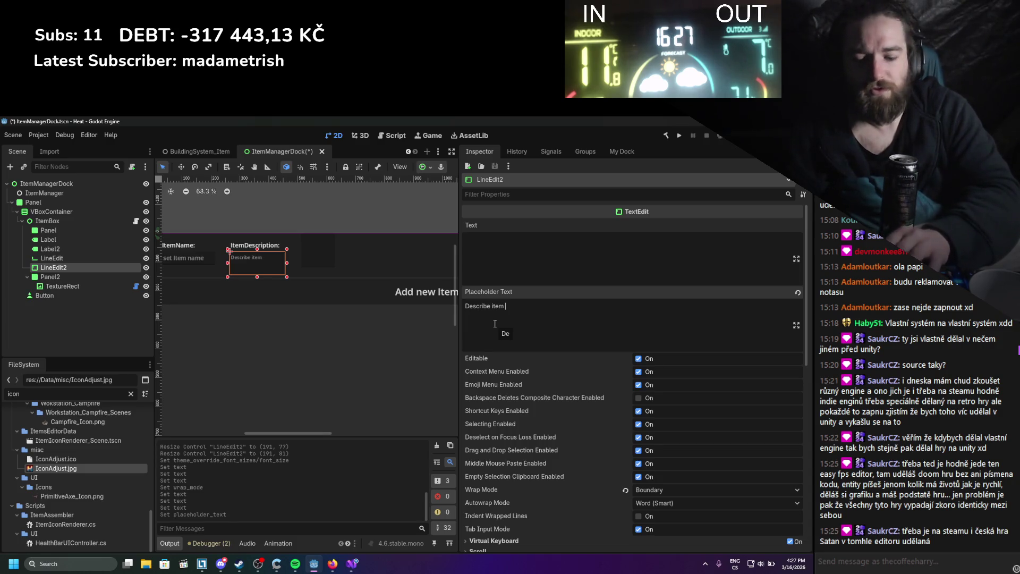
text(use)
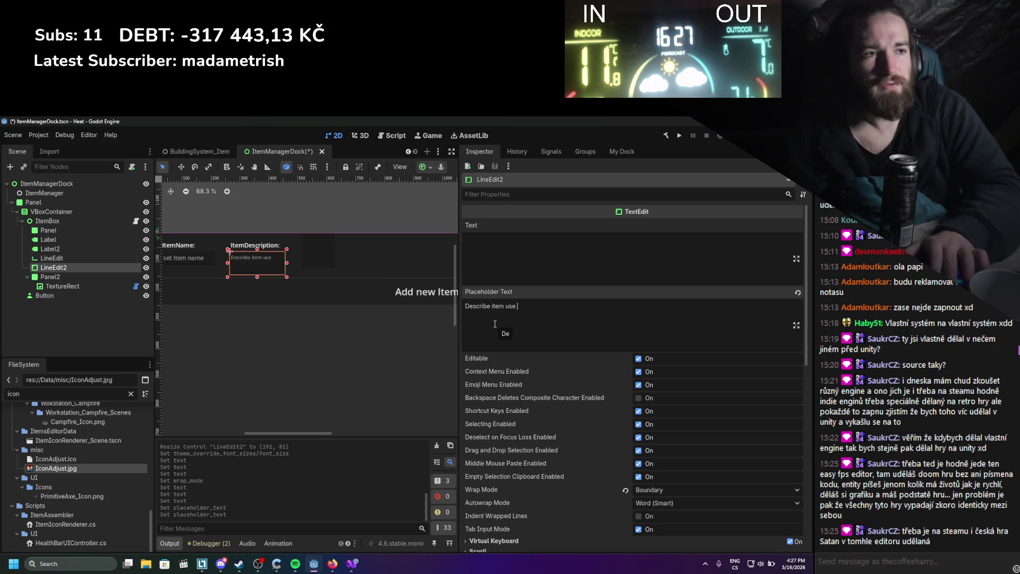
key(BackSpace)
key(ctrl+s)
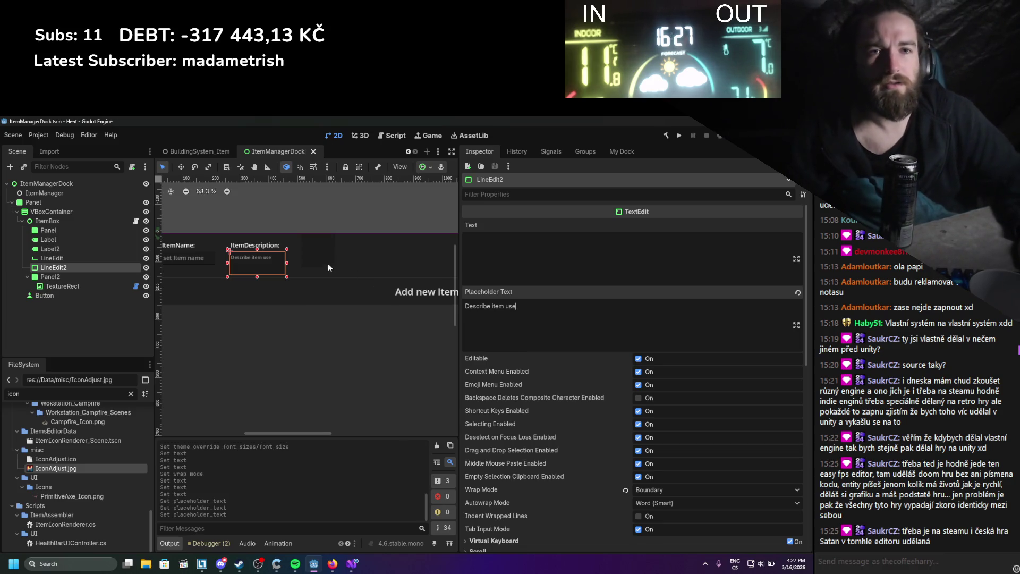
Drag Panel2 with the Move tool to (519, 61) beside the description field, sized 89×89.
click(95, 277)
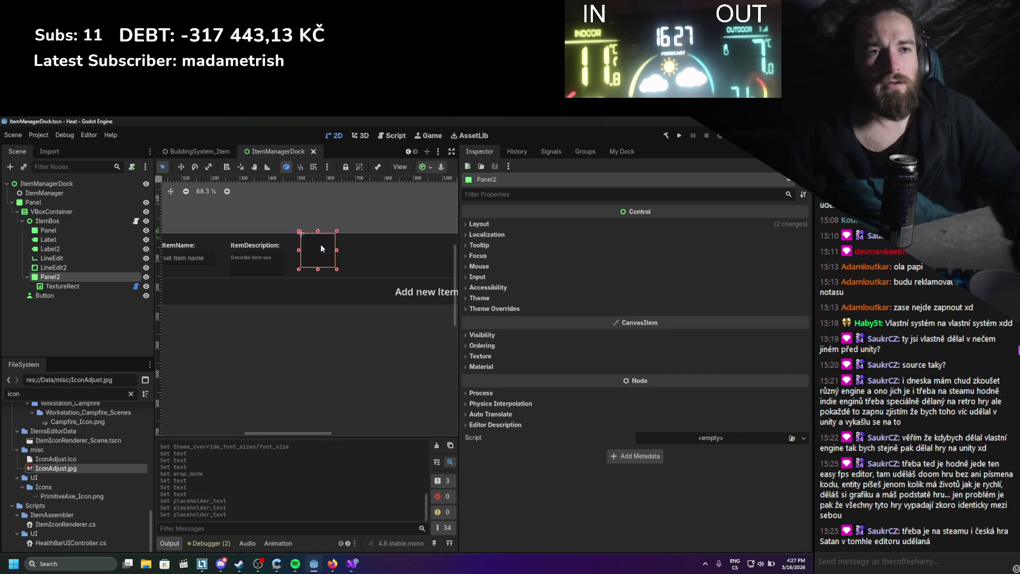
drag(320, 247, 310, 256)
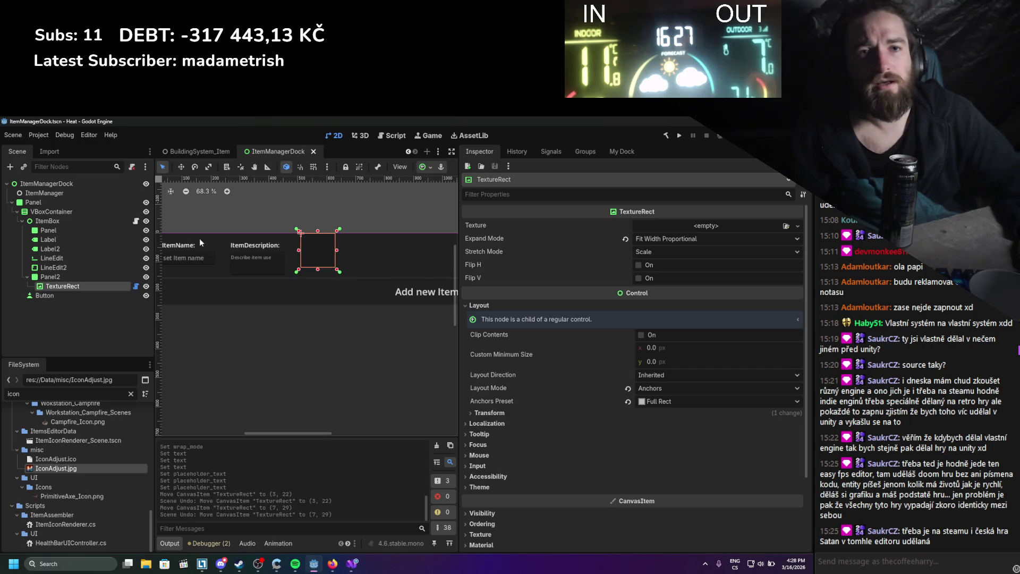
click(78, 277)
click(181, 167)
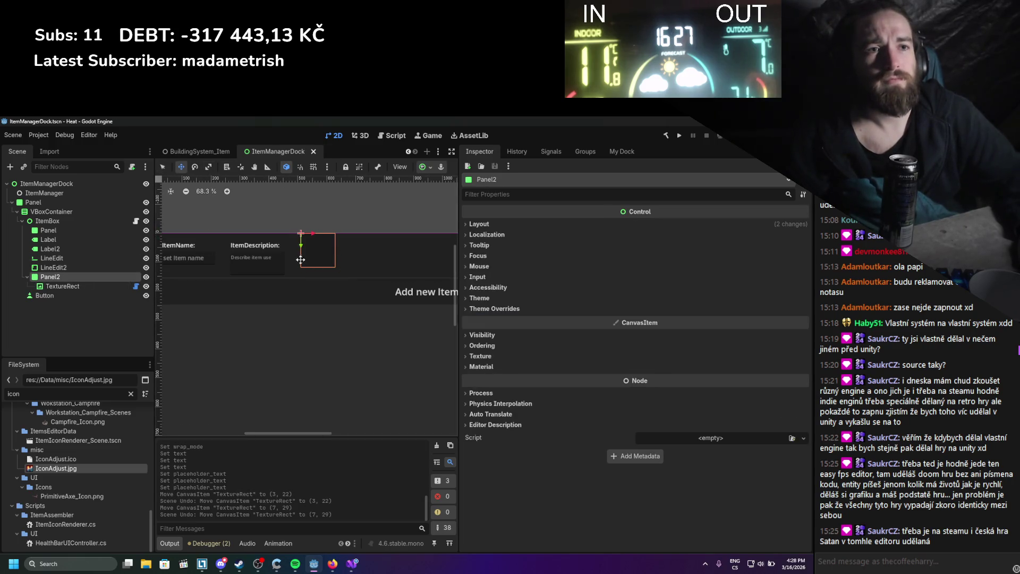
mouse_move(312, 250)
mouse_down()
mouse_move(316, 270)
mouse_move(338, 286)
mouse_move(329, 274)
mouse_up()
click(164, 168)
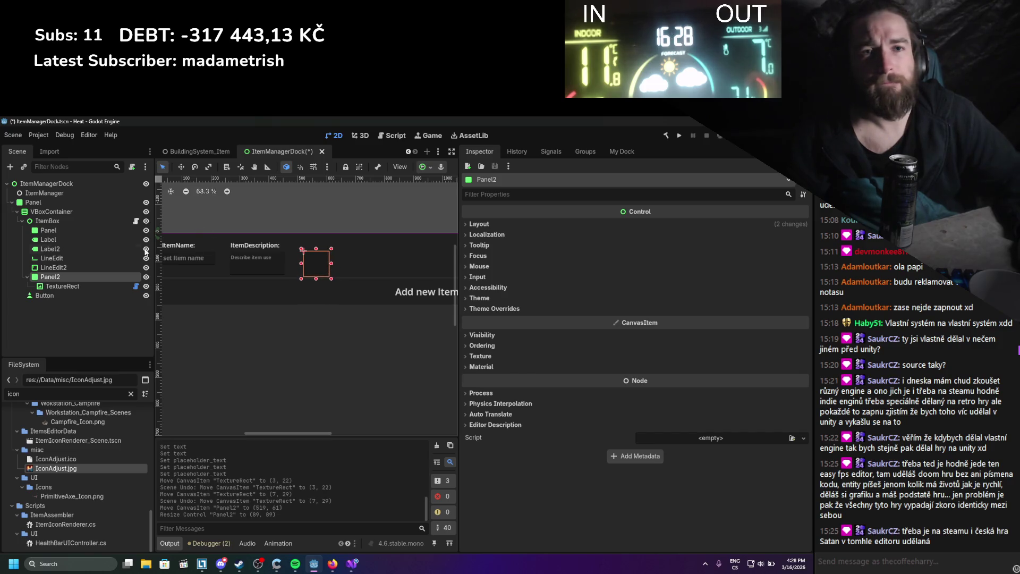
Duplicate the ItemDescription: label as Label3, set its text to 'Item Icon', position it, and save.
click(73, 247)
key(ctrl+d)
drag(247, 245, 330, 244)
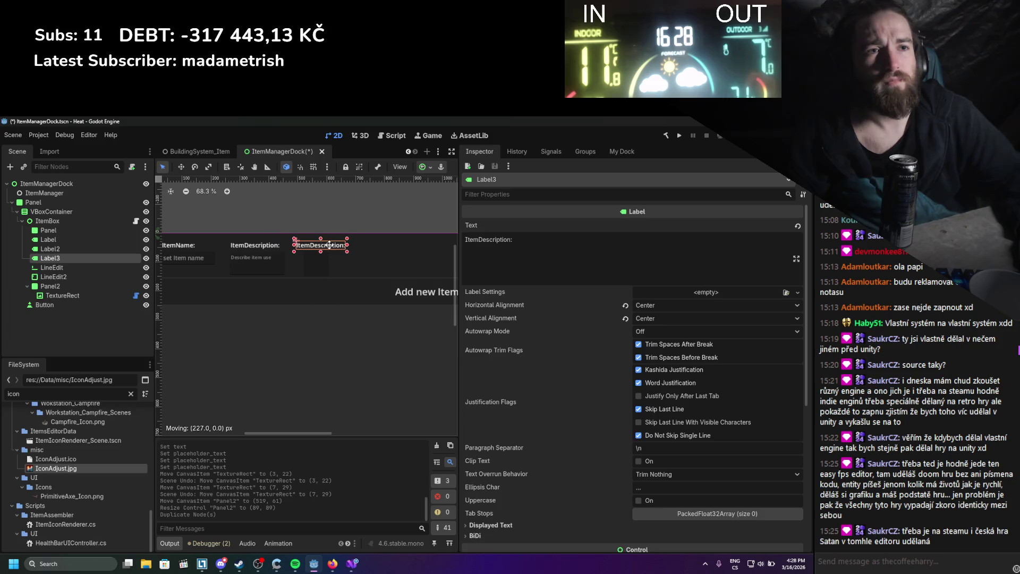
click(489, 240)
key(ctrl+a)
text(Item)
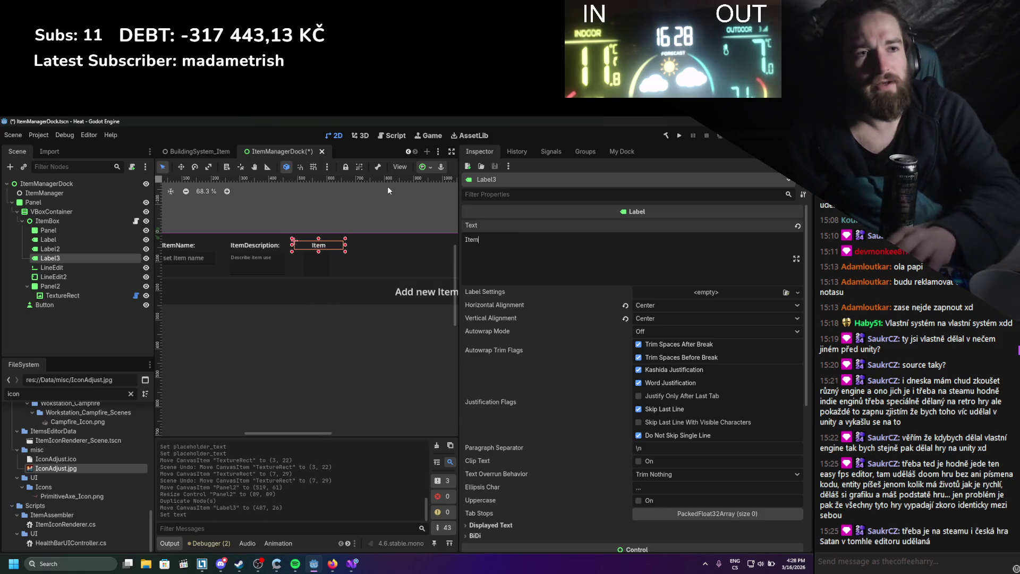
text( I)
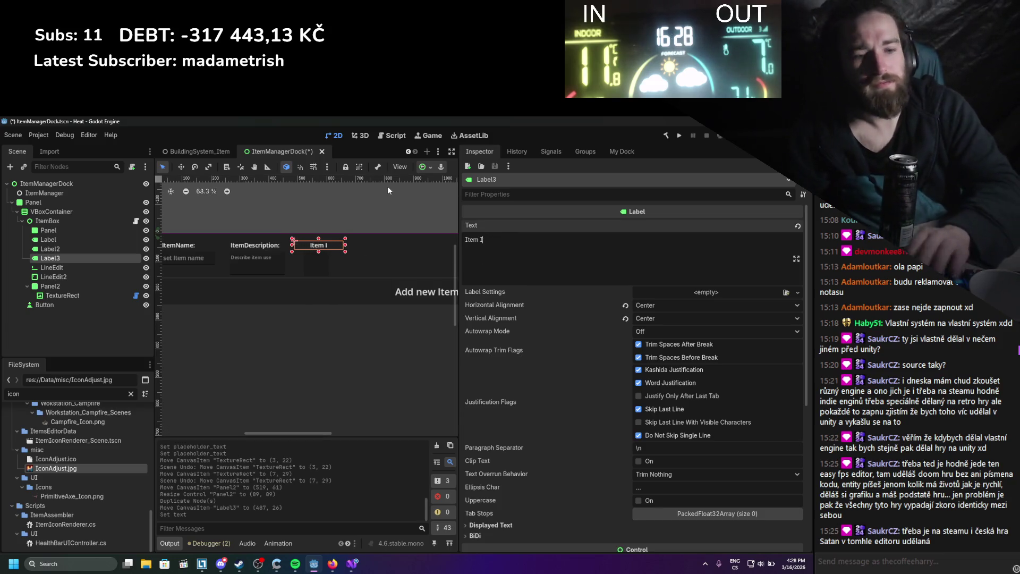
text(con)
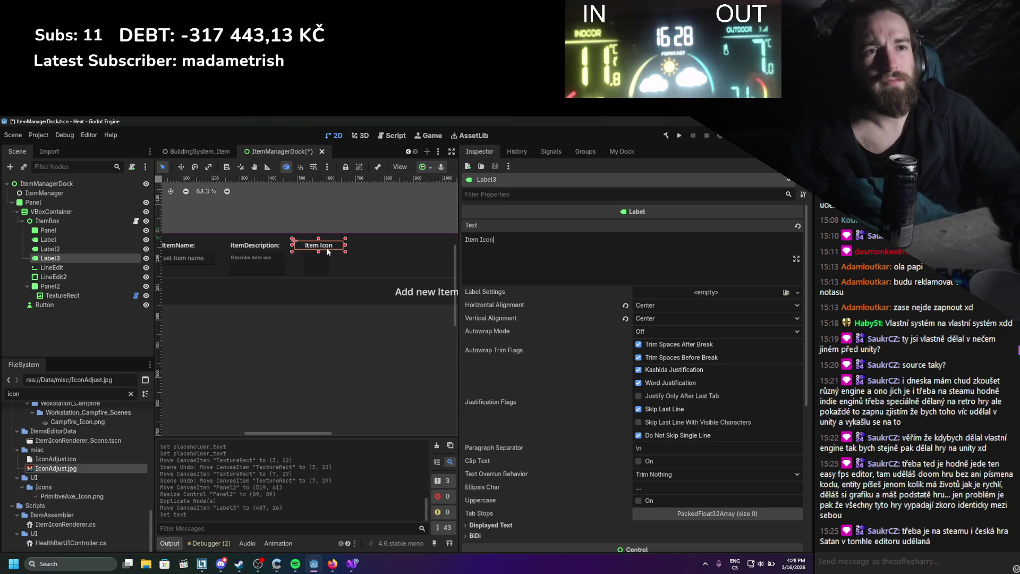
drag(318, 245, 315, 246)
key(ctrl+s)
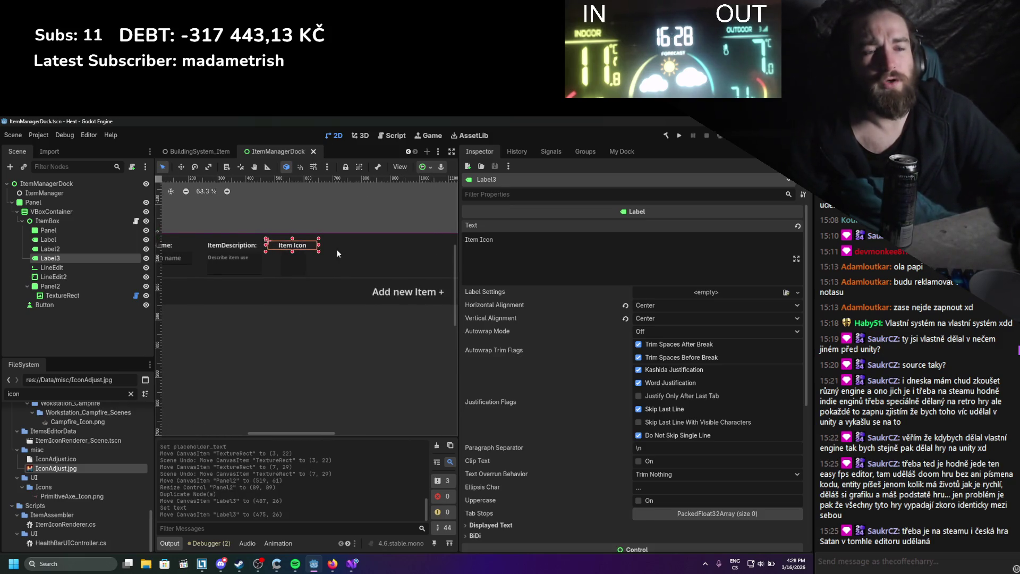
scroll(336, 253, down, 1)
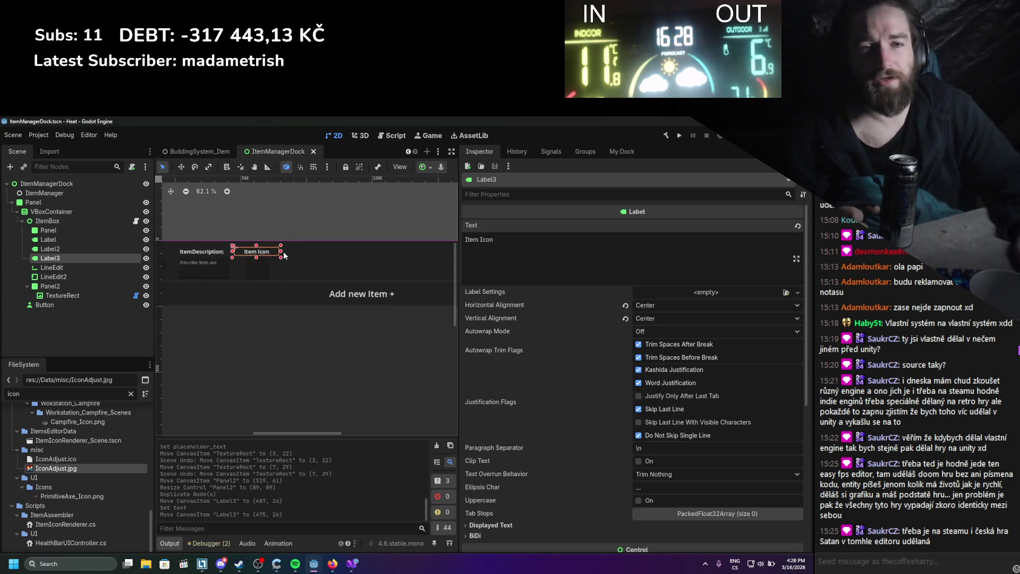
Reselect the Item Icon label and zoom and pan the 2D canvas to recentre the layout.
click(52, 268)
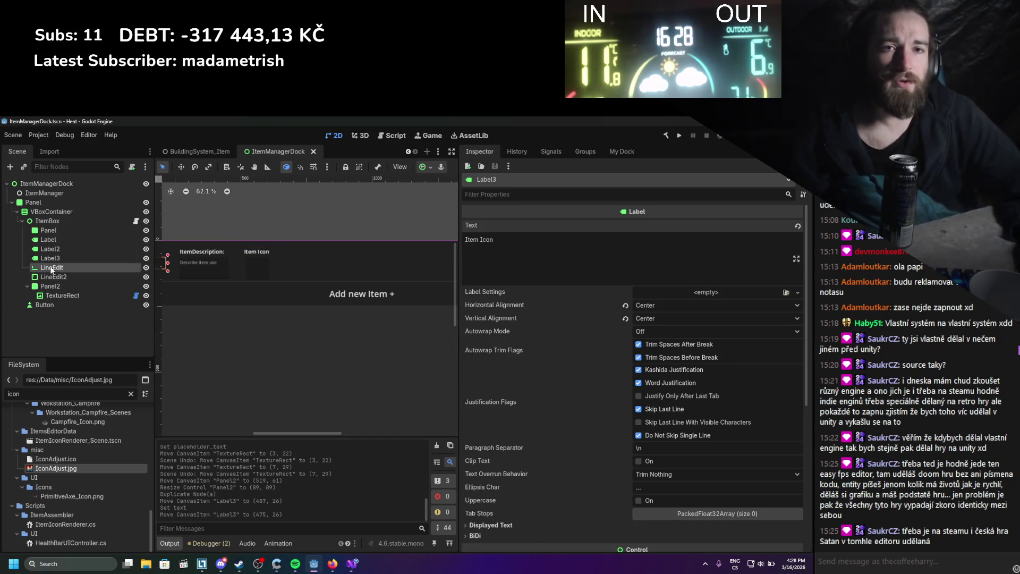
click(50, 258)
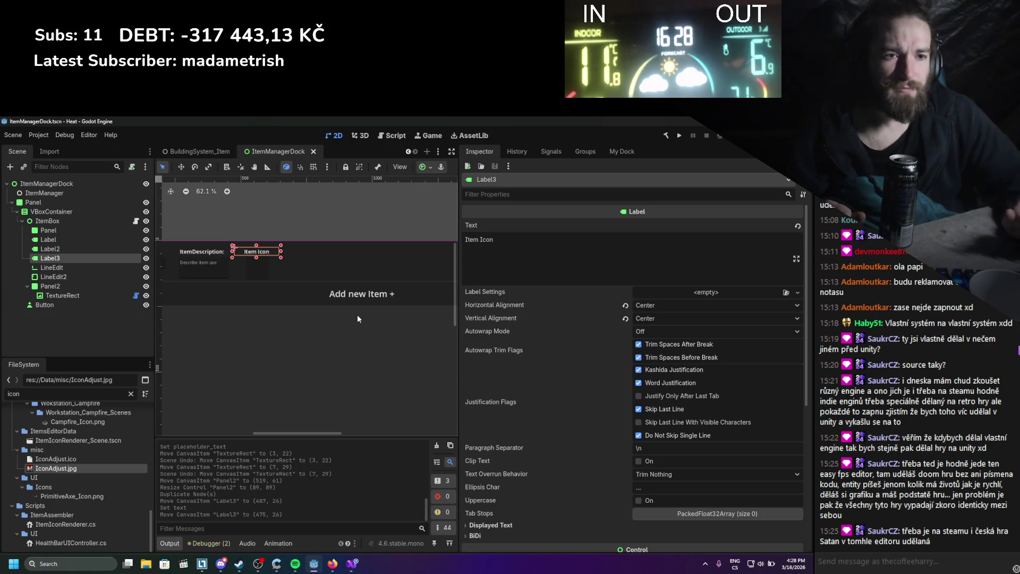
scroll(377, 298, down, 3)
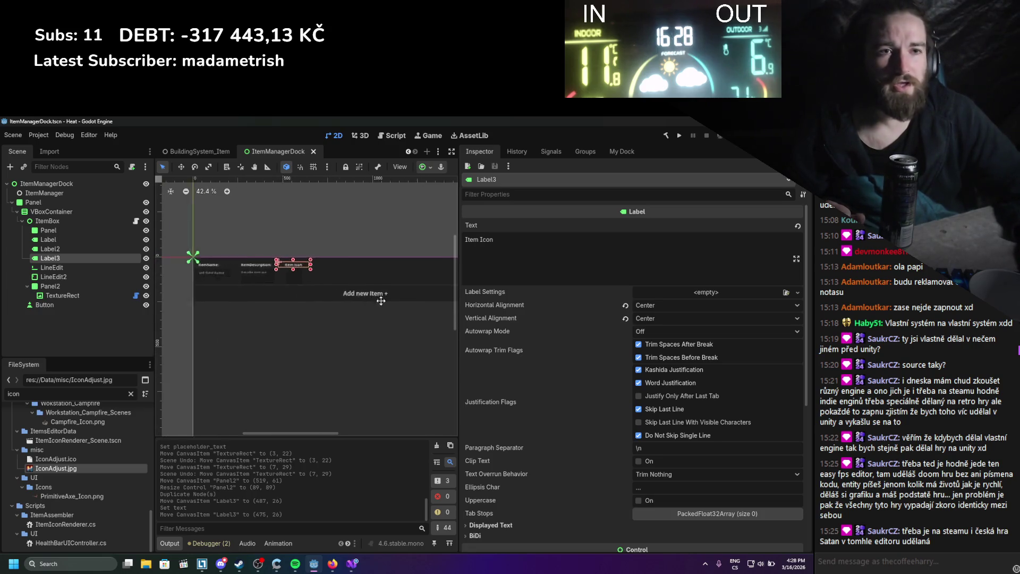
drag(381, 300, 416, 297)
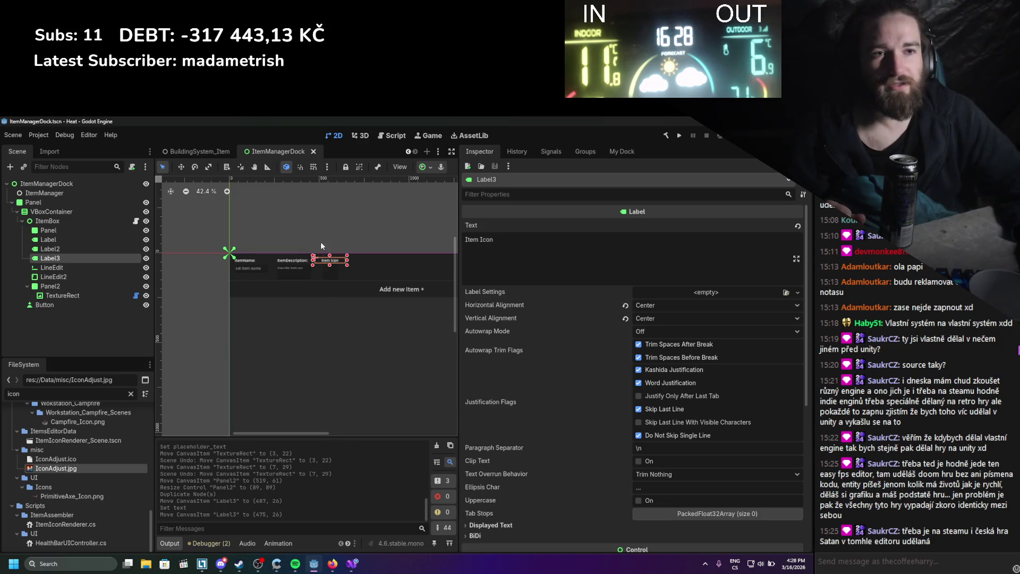
scroll(294, 295, up, 1)
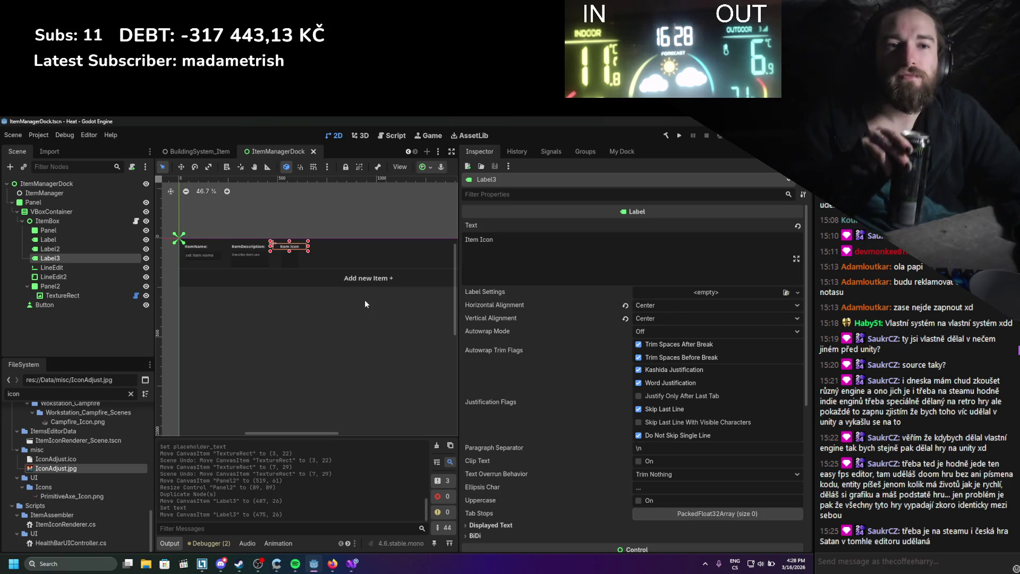
scroll(364, 303, up, 2)
scroll(308, 321, down, 4)
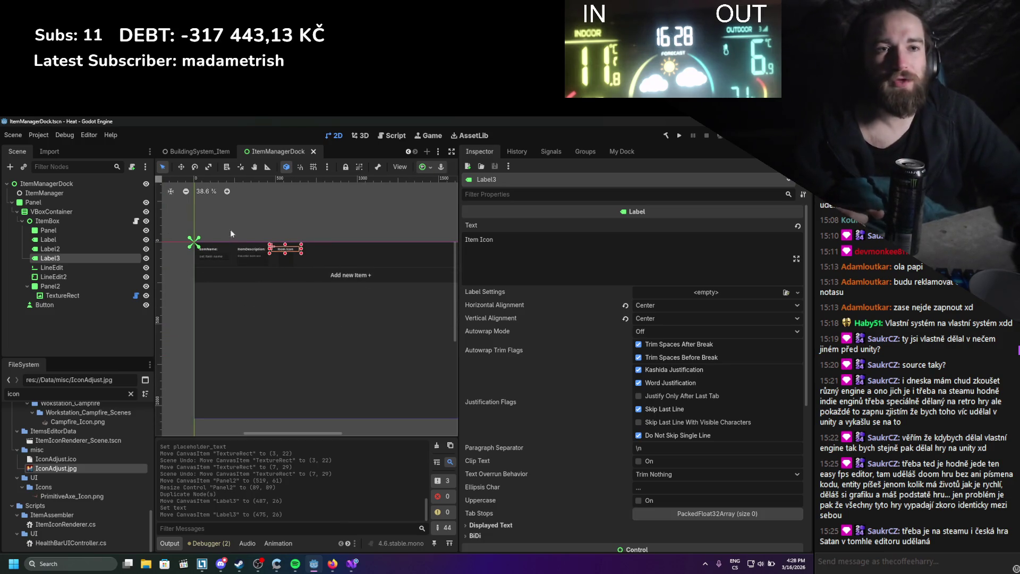
scroll(293, 297, up, 3)
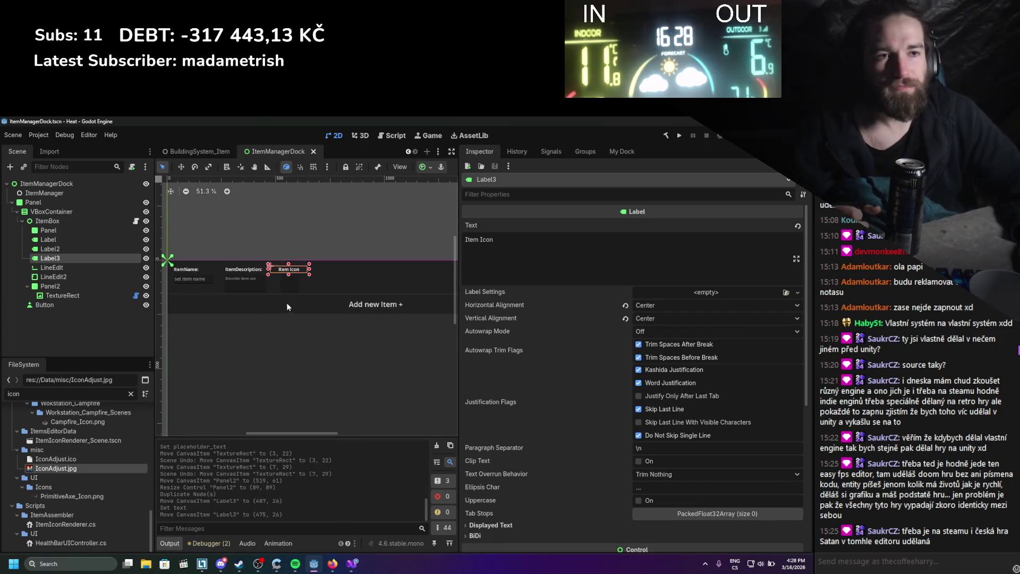
drag(272, 319, 262, 324)
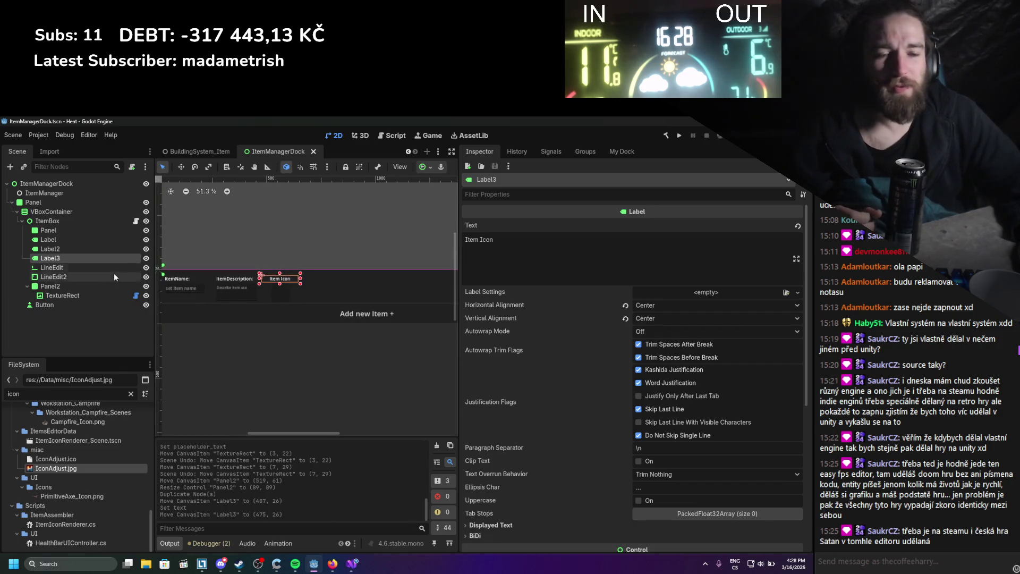
Switch to Firefox and open the ChatGPT 'Godot Custom Item Editor' conversation to reply.
click(343, 561)
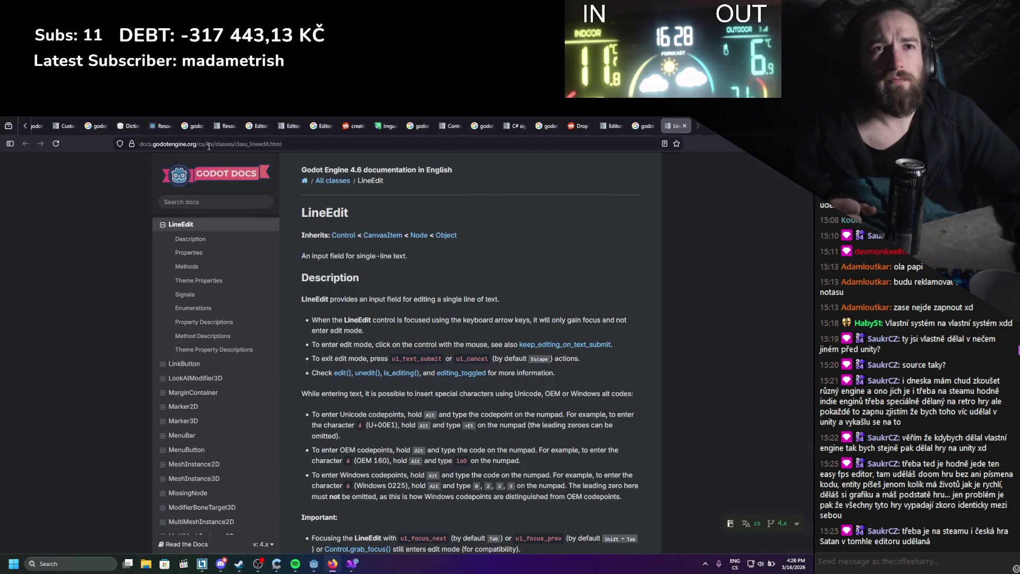
scroll(98, 126, up, 5)
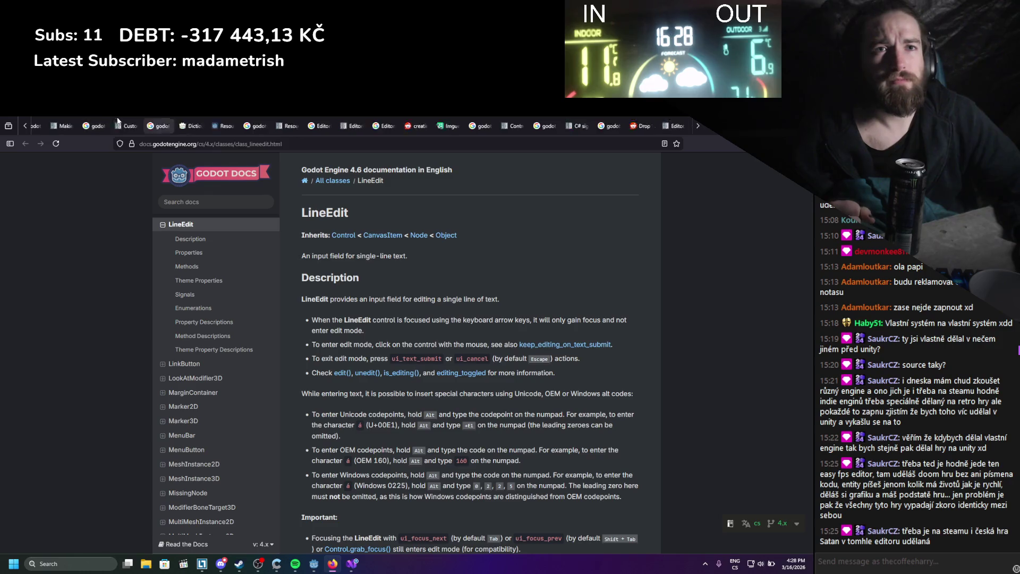
click(173, 126)
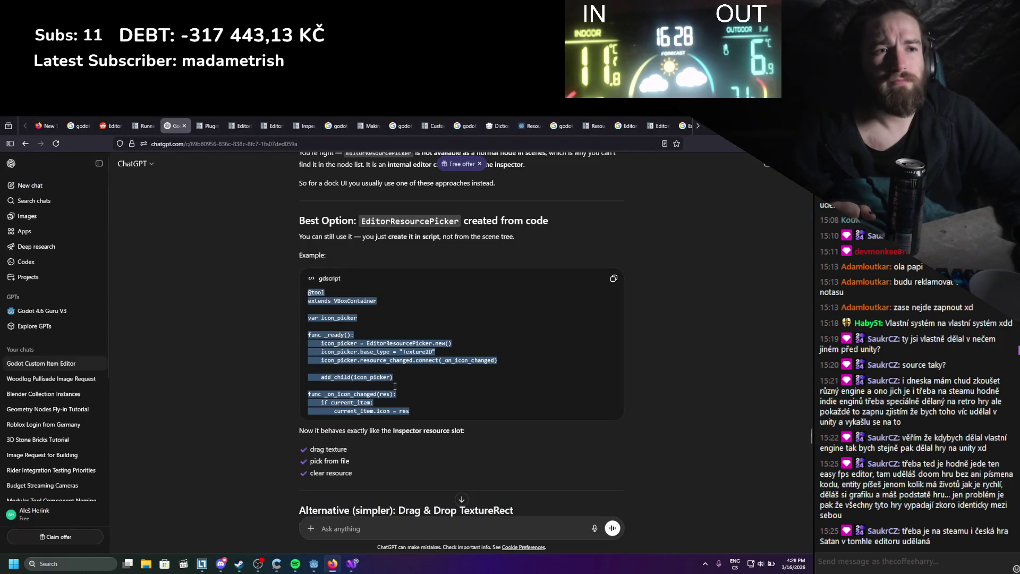
click(387, 442)
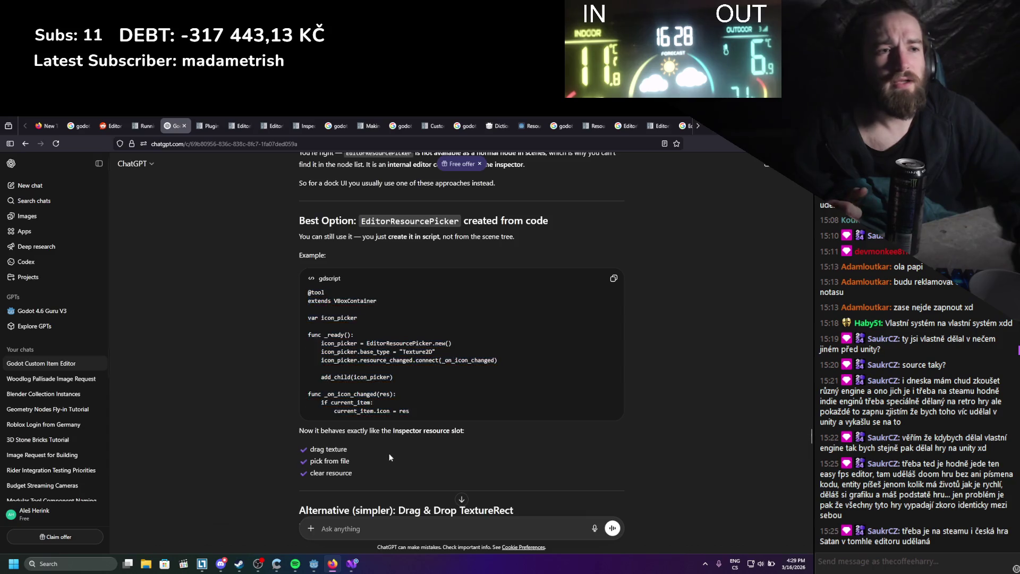
scroll(387, 442, down, 3)
Draft a ChatGPT message asking for an attributes array of a custom class built in code, then return to Godot.
text(iok)
key(BackSpace)
key(BackSpace)
key(BackSpace)
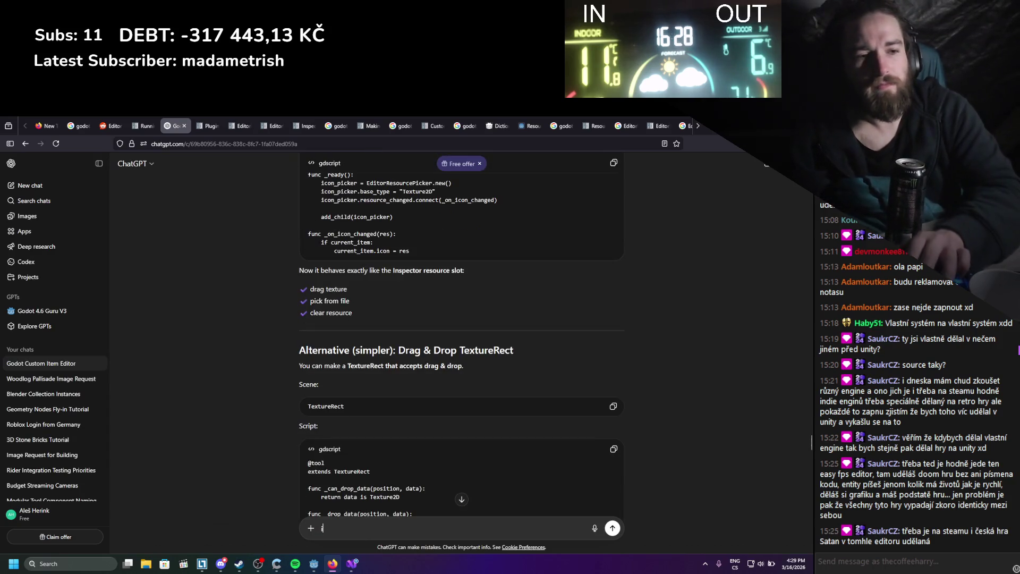
text(ok awesome got)
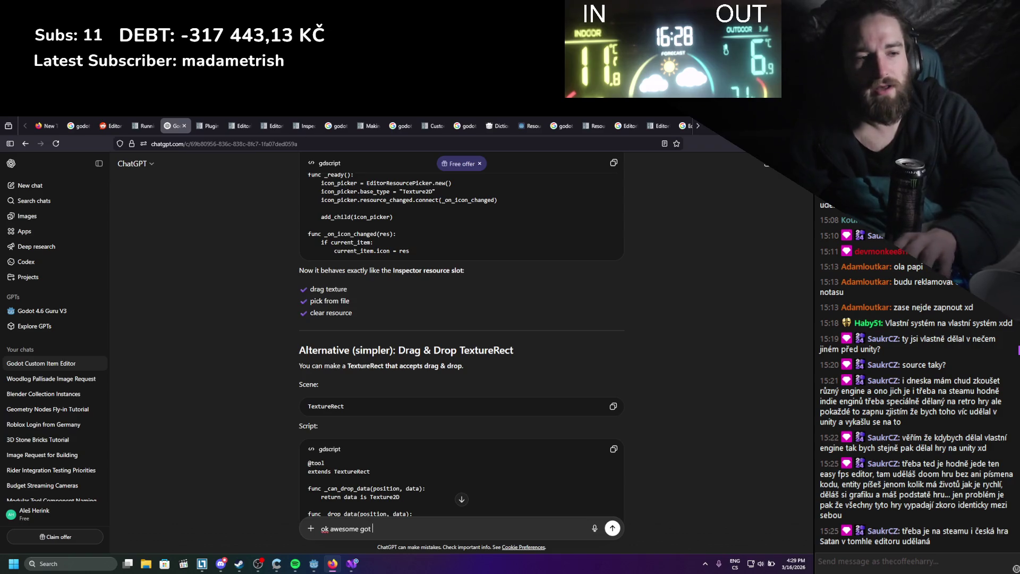
key(BackSpace)
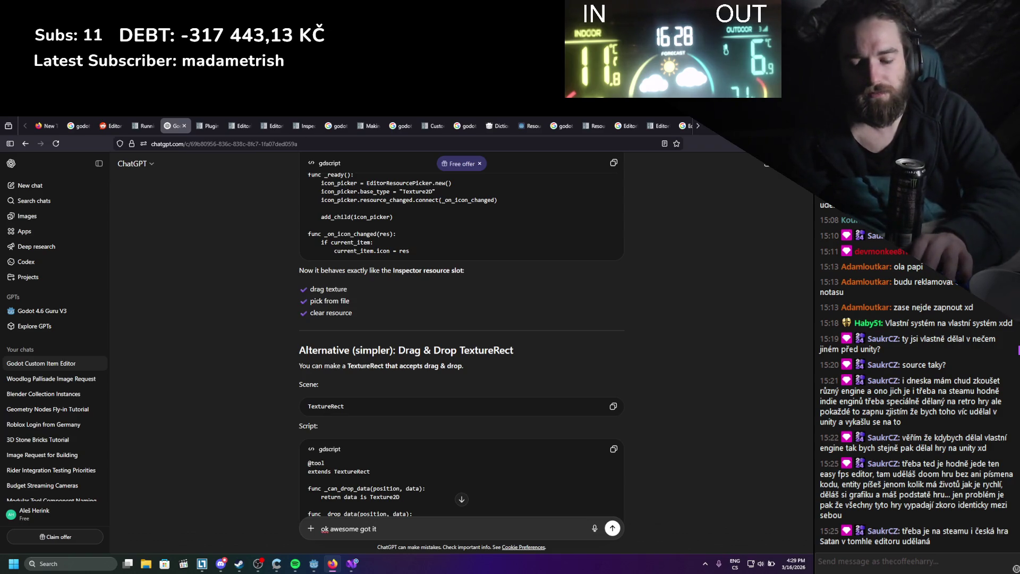
text( now I wanna)
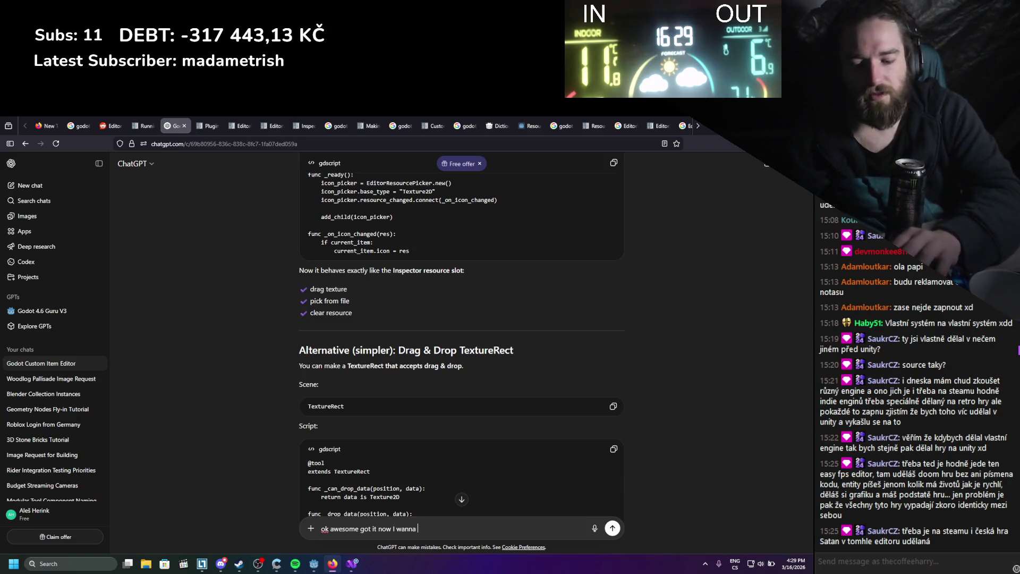
text( create like an arra)
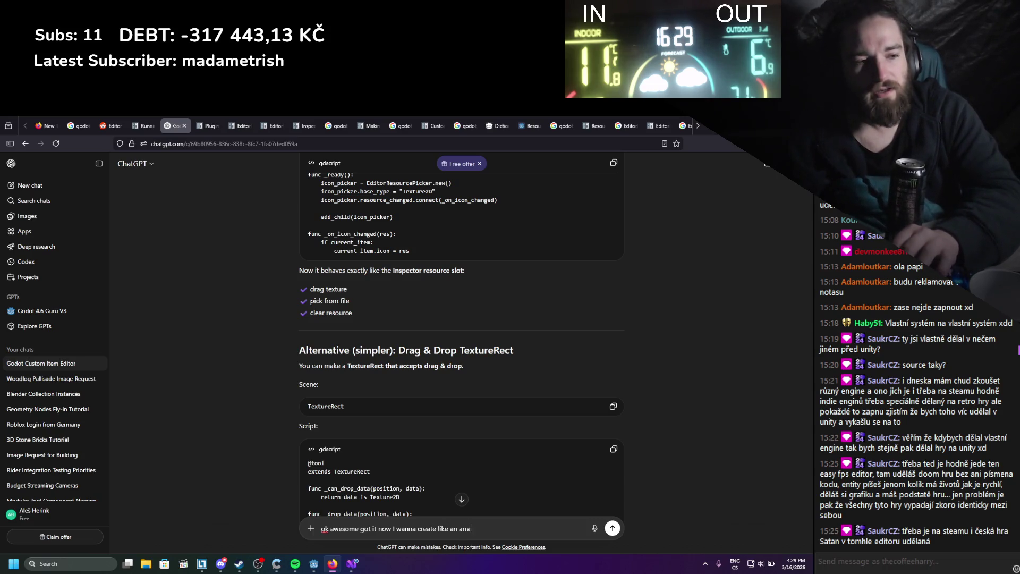
text(y where I)
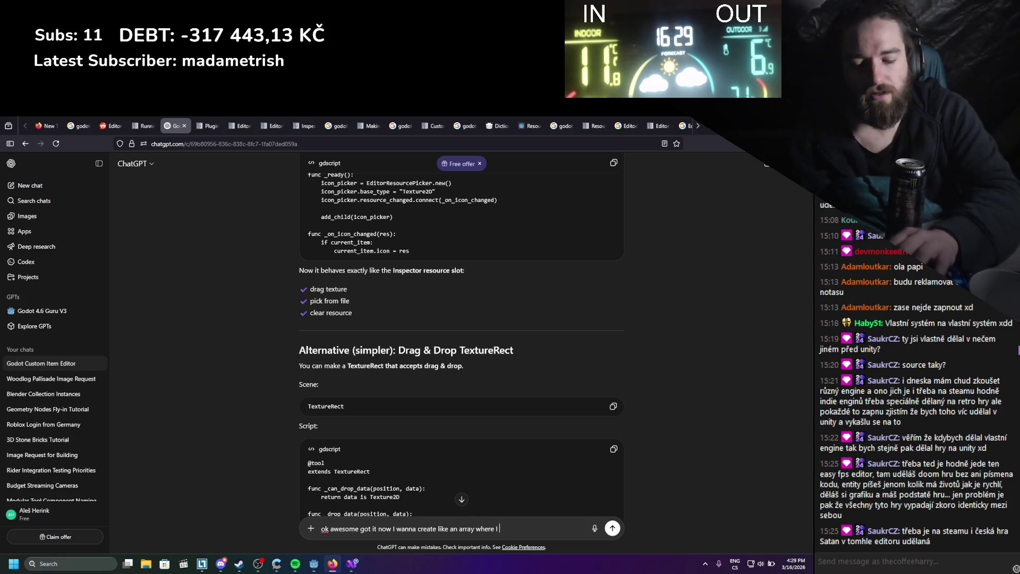
text(can create a)
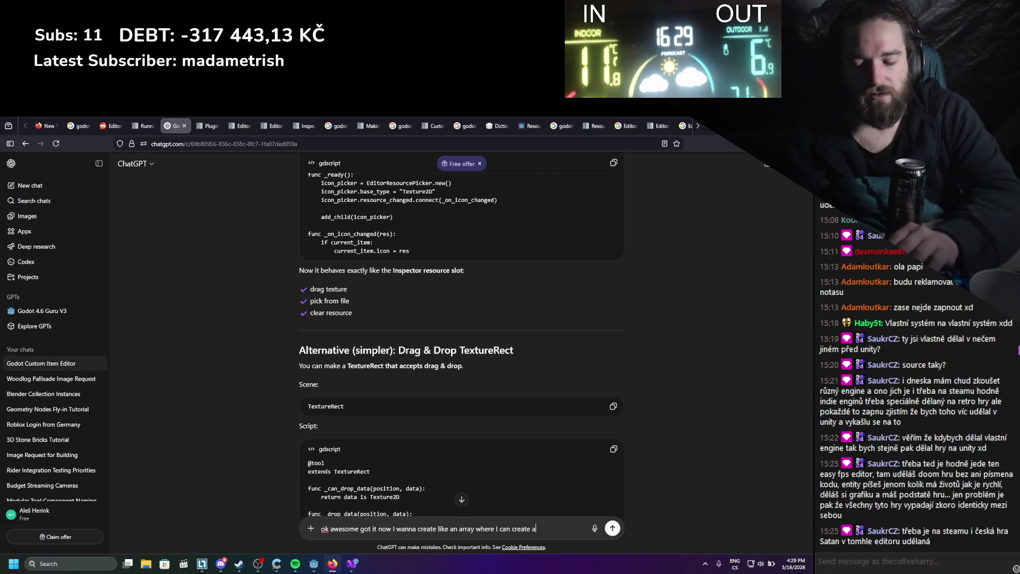
text(ttributes, its)
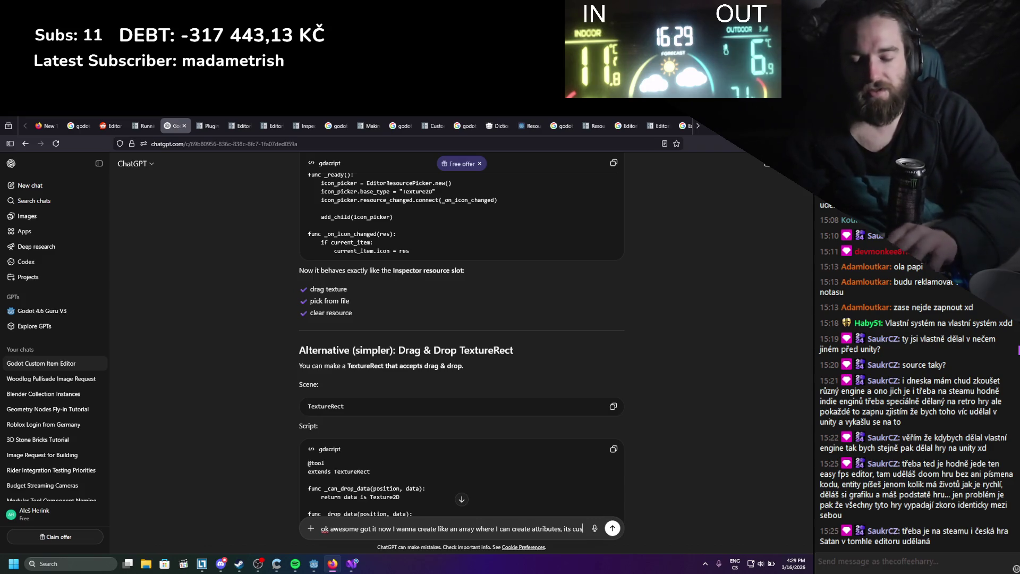
text(custom class)
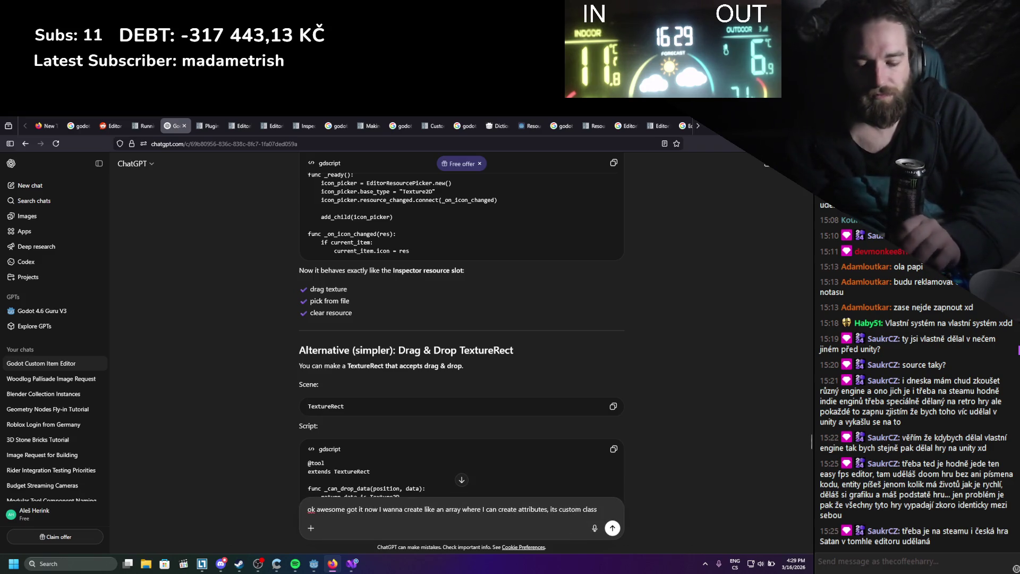
text(and Ihav)
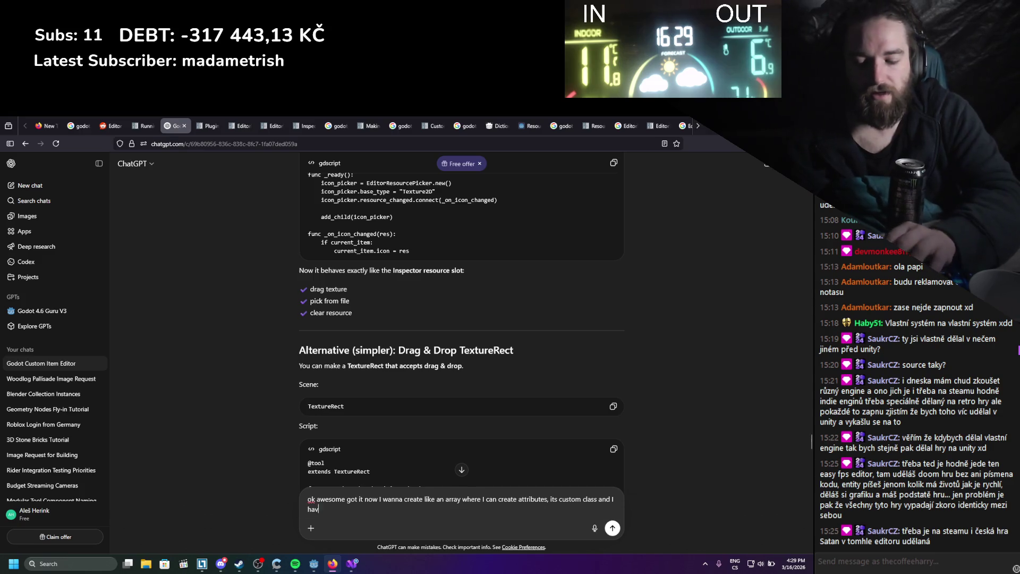
text(source files)
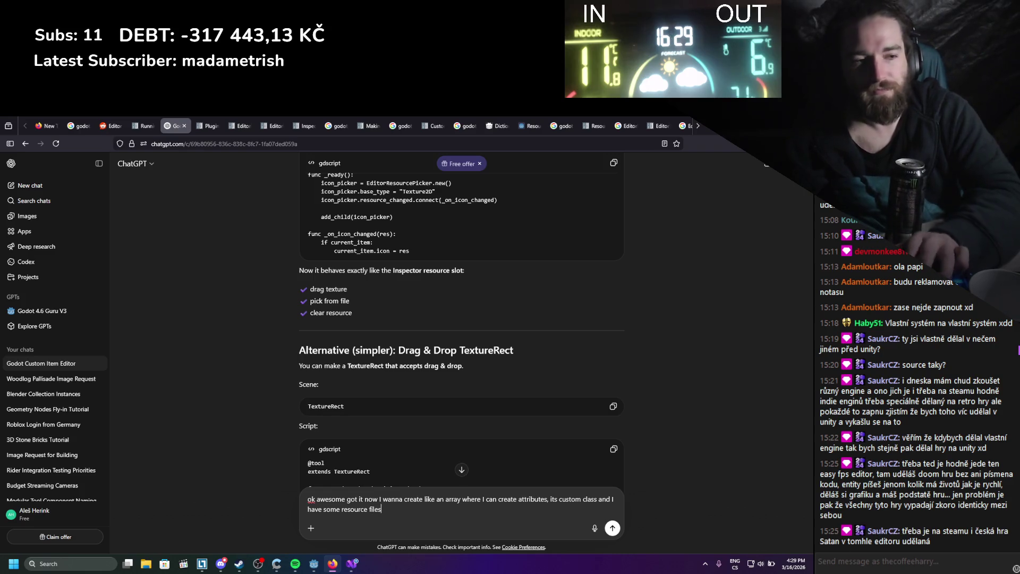
text(,)
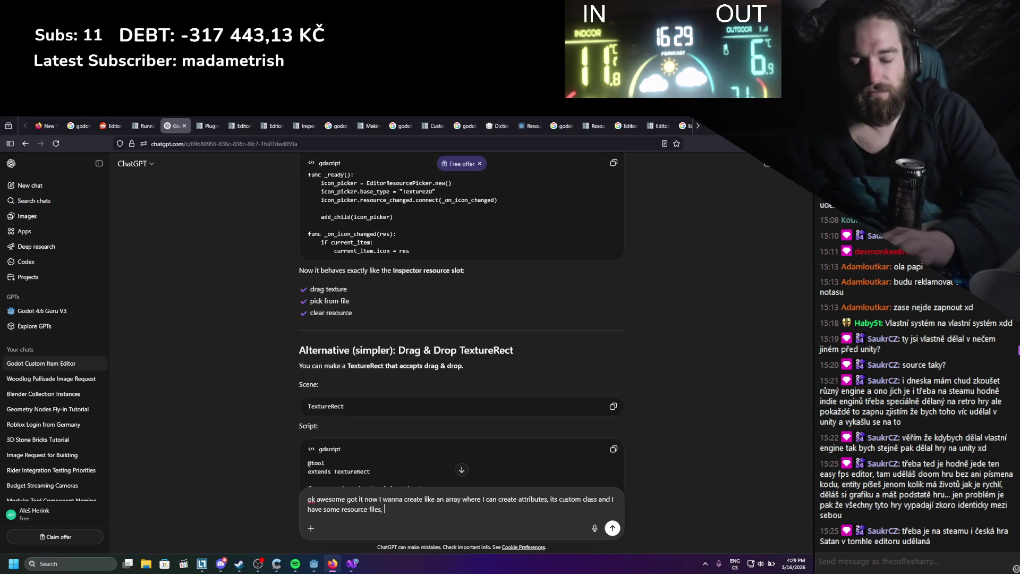
text( but Im thinking it)
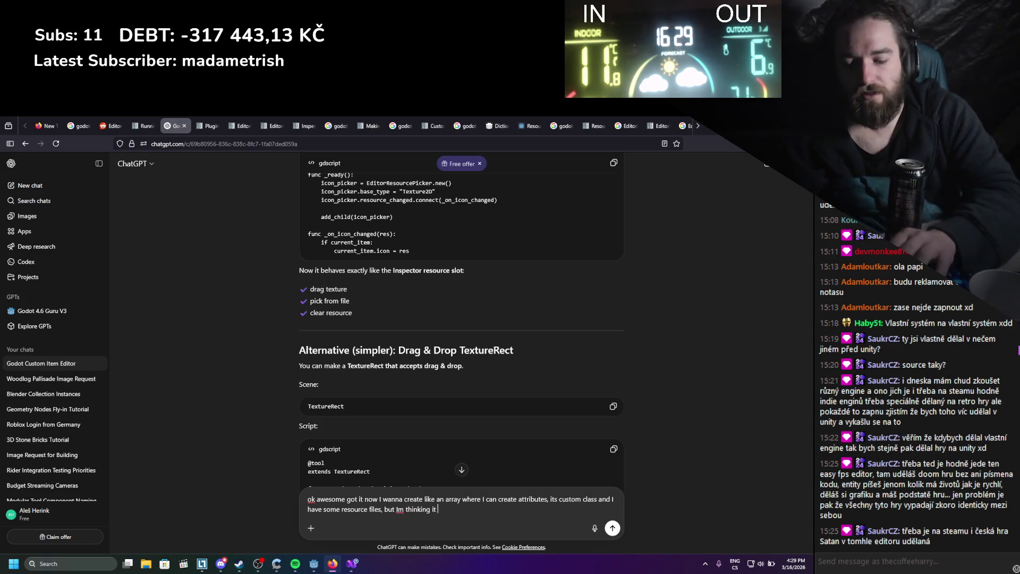
text(would be ebtter)
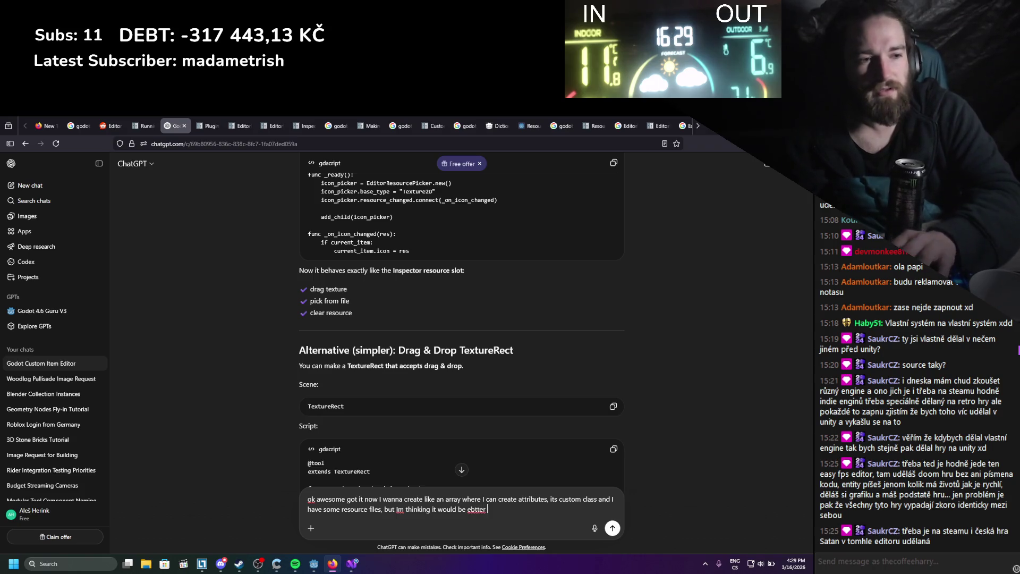
text(better to c)
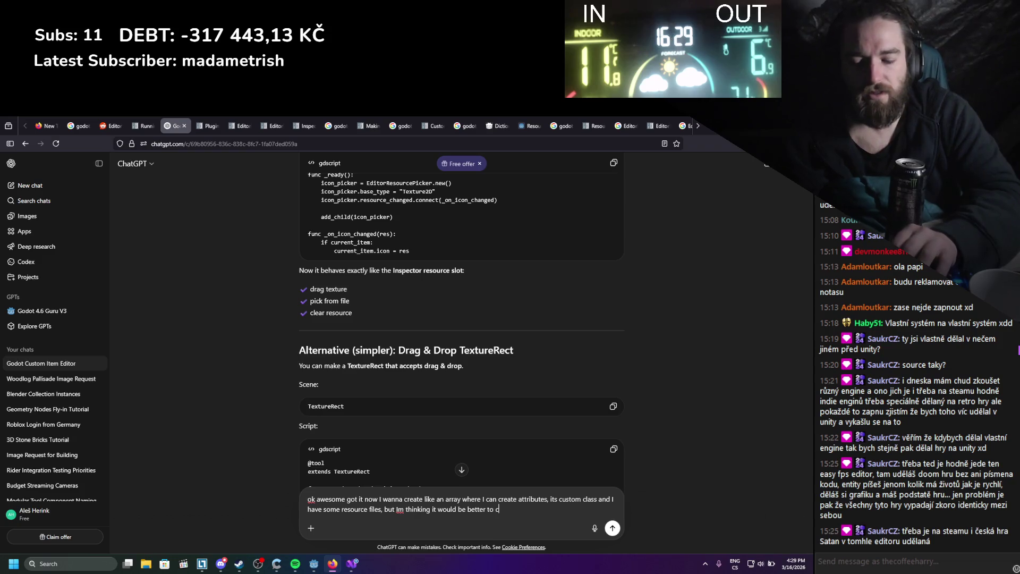
text(reate them )
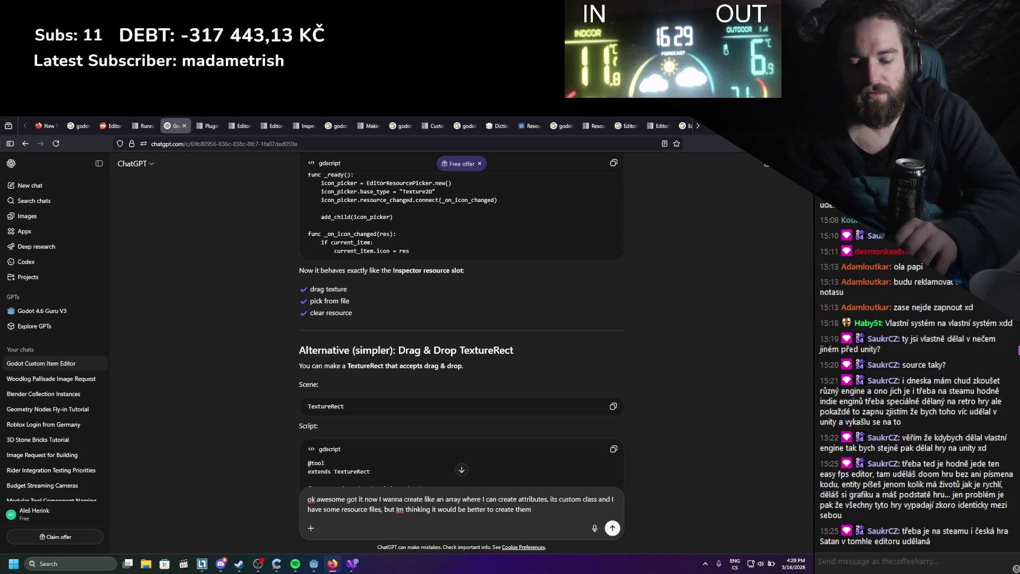
text(only in code)
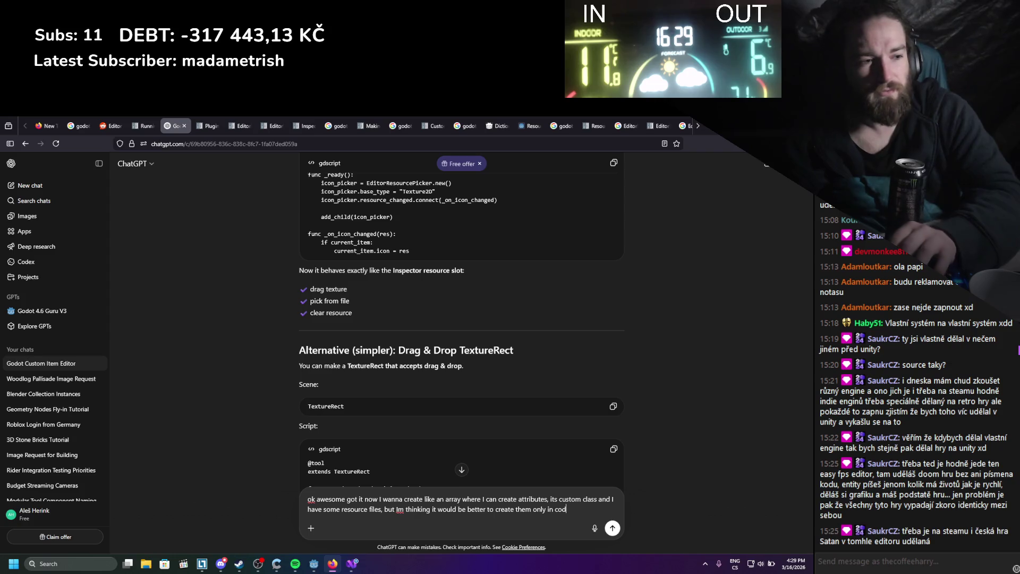
key(alt+Tab)
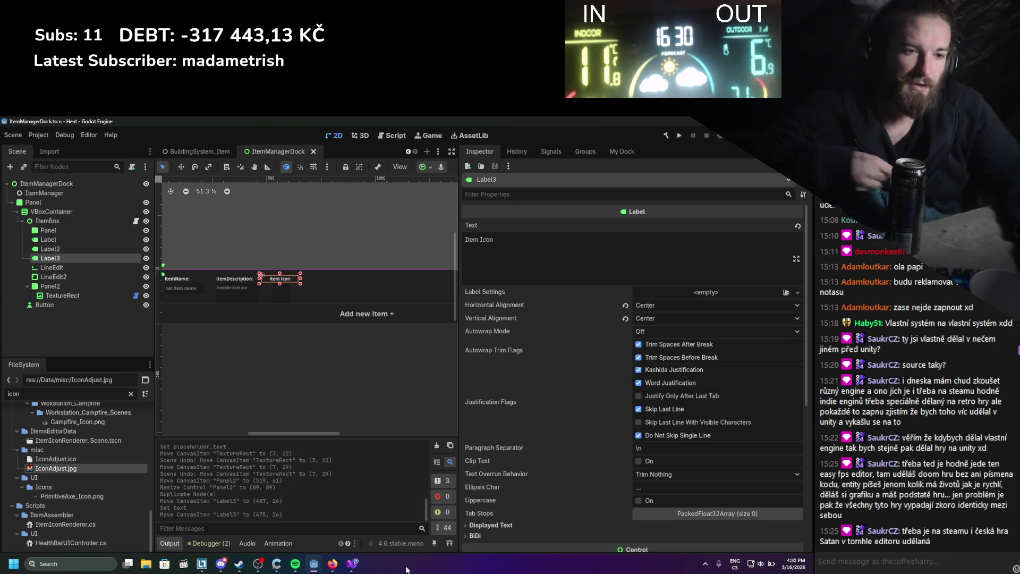
Glance at CreateIconPicker.cs in Visual Studio, then go back to the ChatGPT chat in Firefox.
click(352, 563)
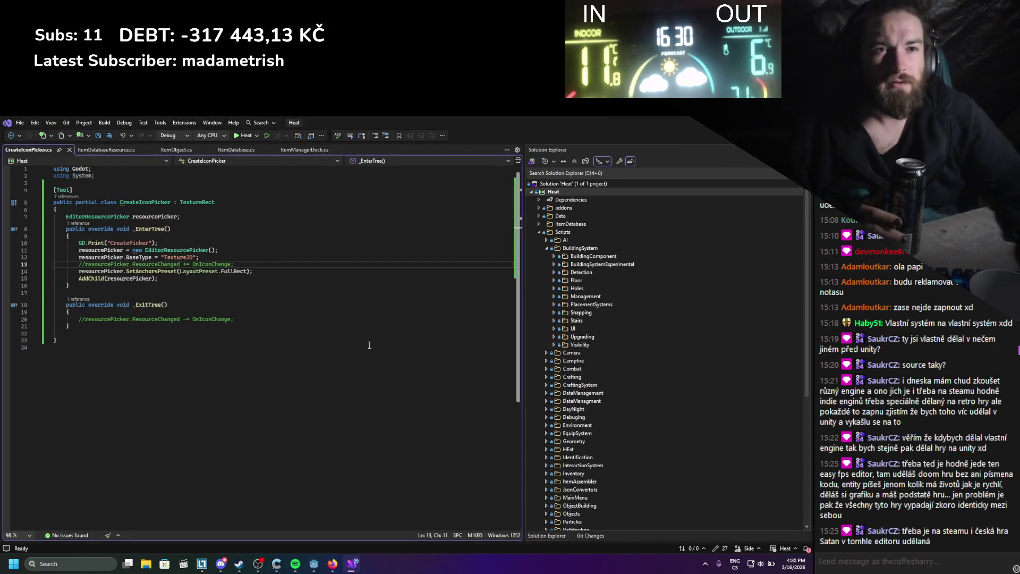
click(332, 563)
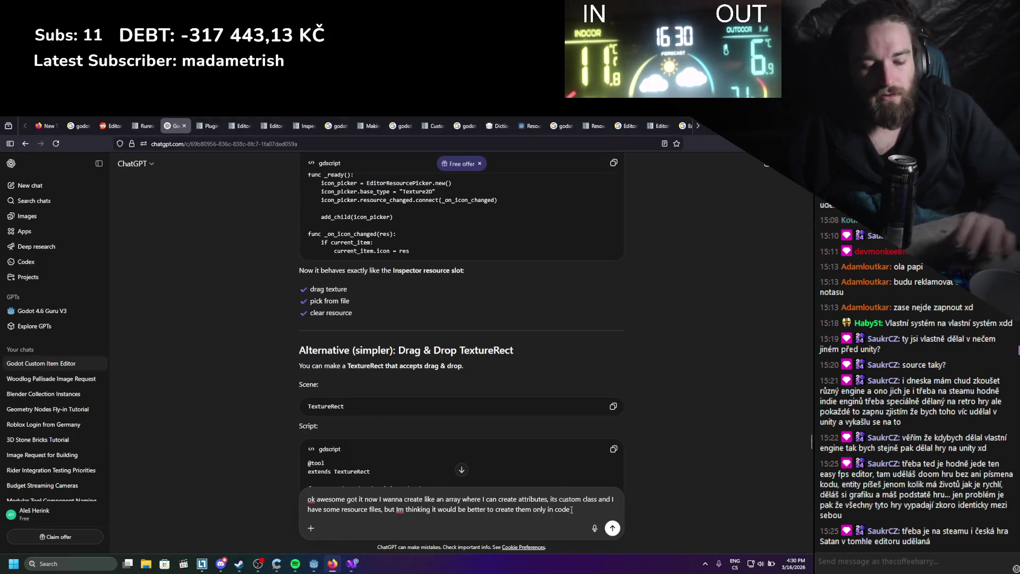
Add a second paragraph asking for a dock button to add new attributes.
key(shift+Return)
key(shift+Return)
text(so )
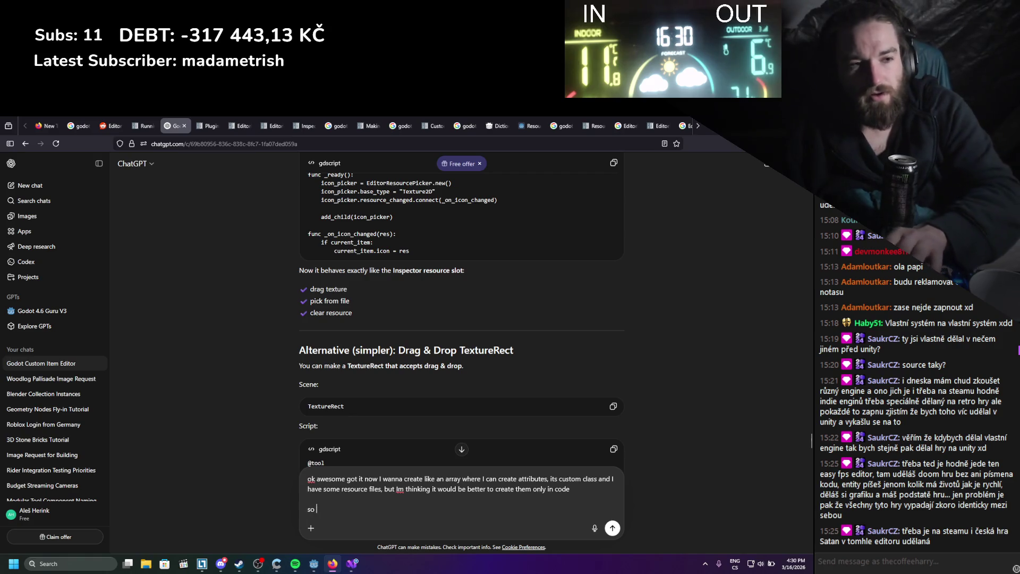
text(it would be)
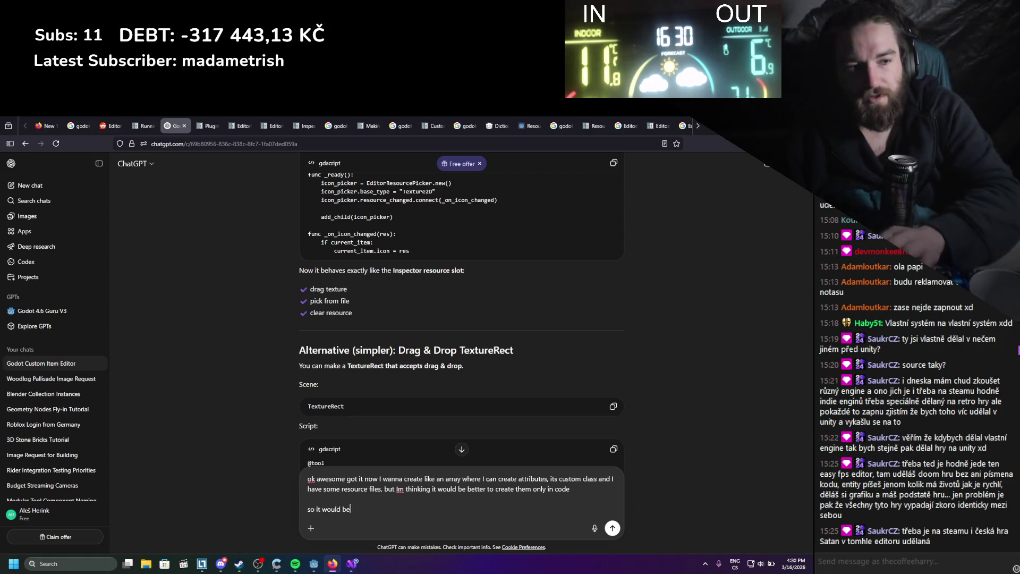
text( nice t)
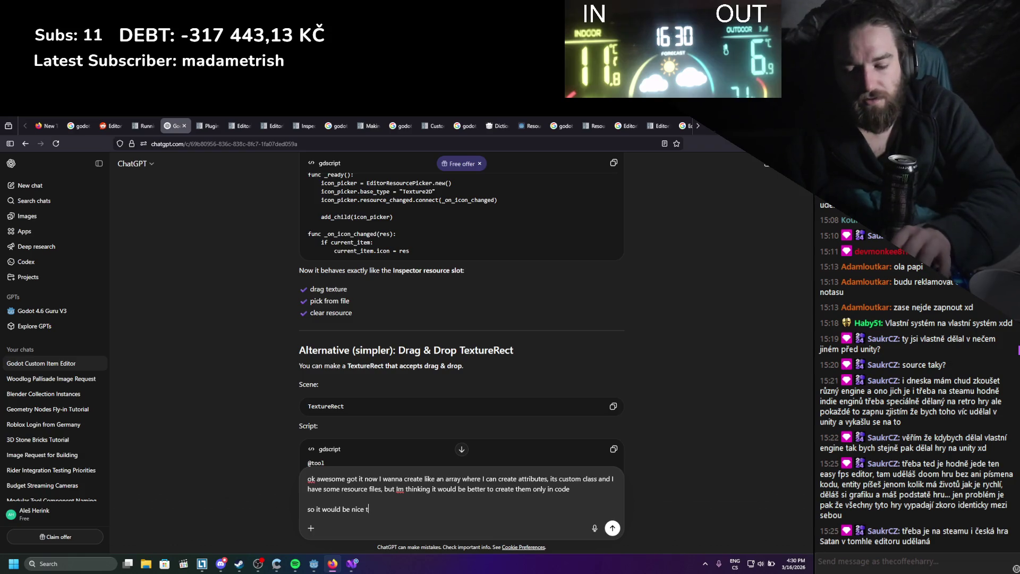
text(o have like a)
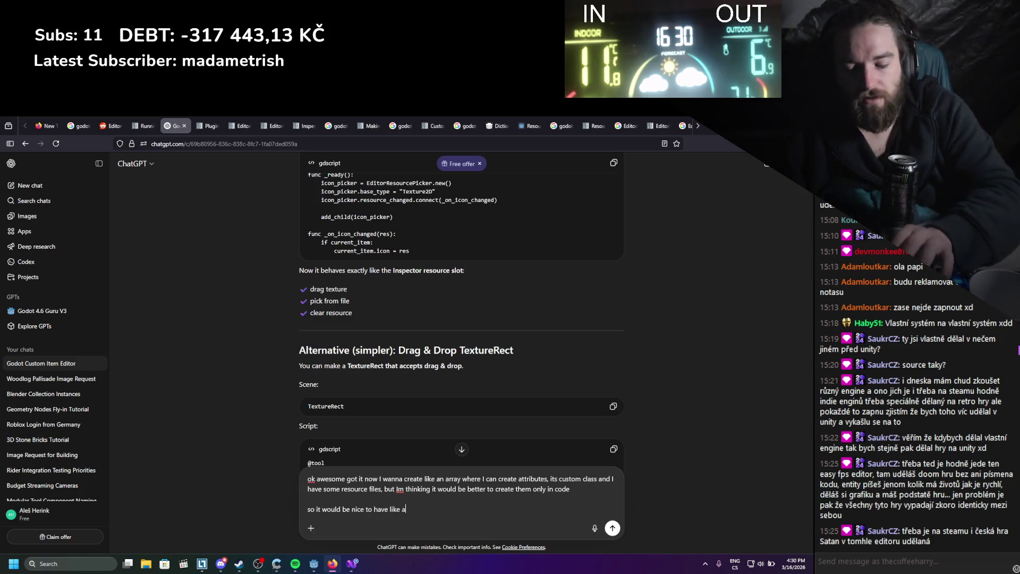
text( button in the)
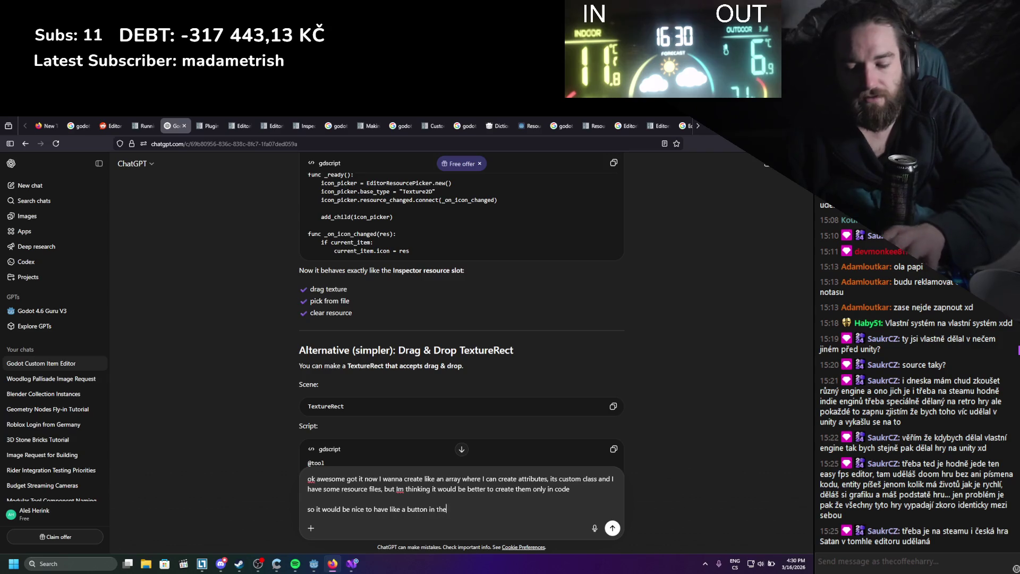
text( dock, which )
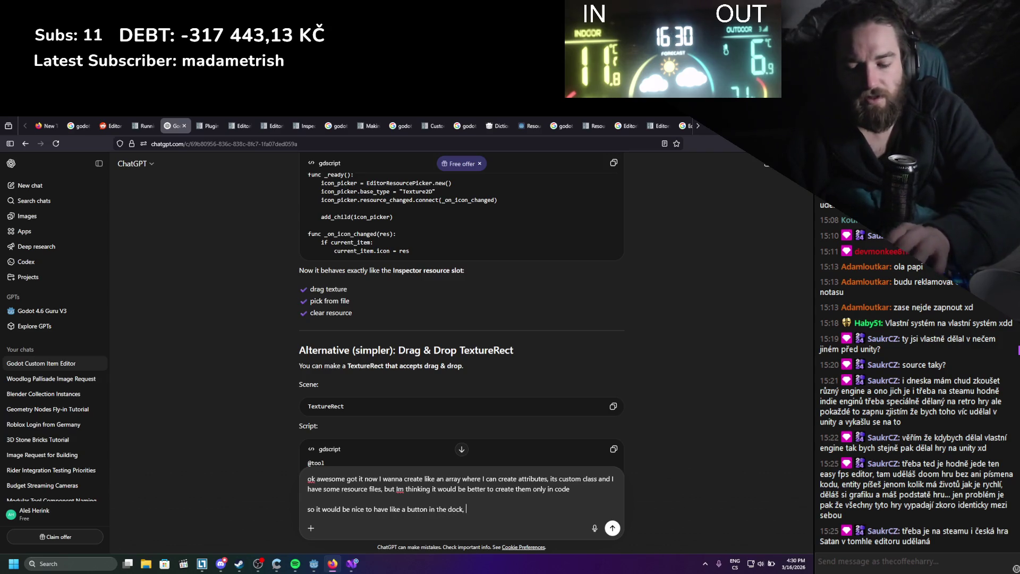
text(would be )
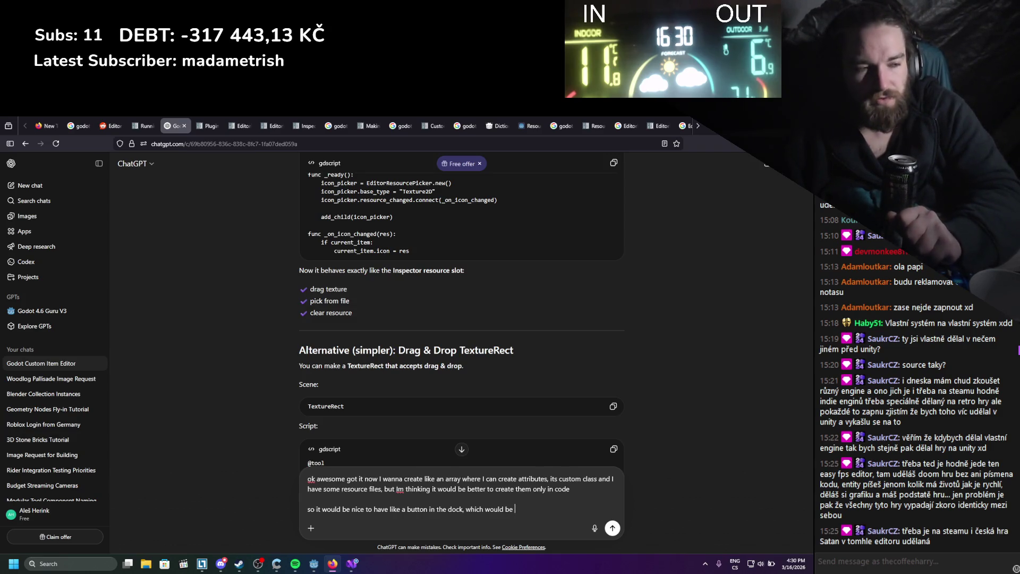
text(add new att)
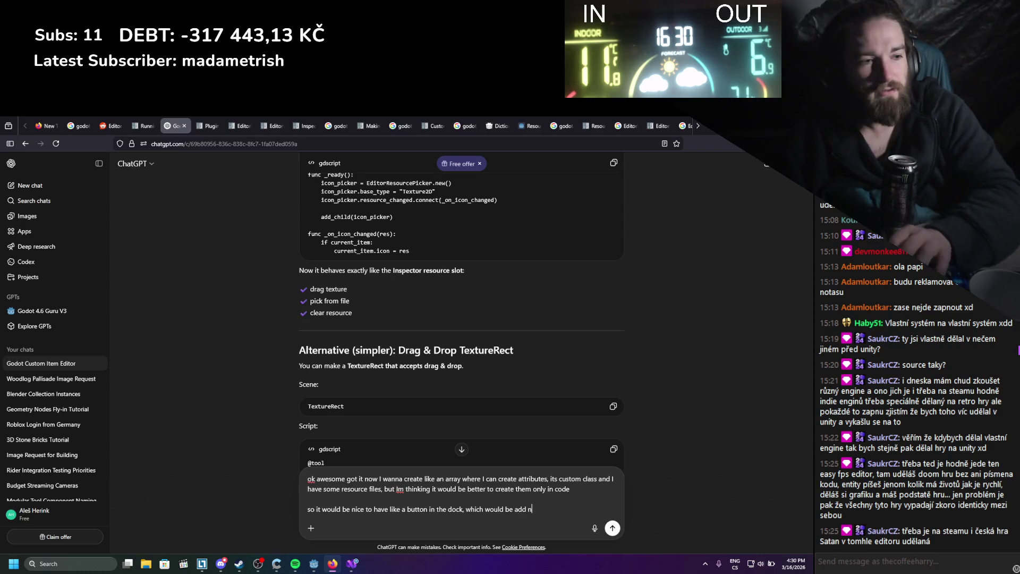
text(ribu)
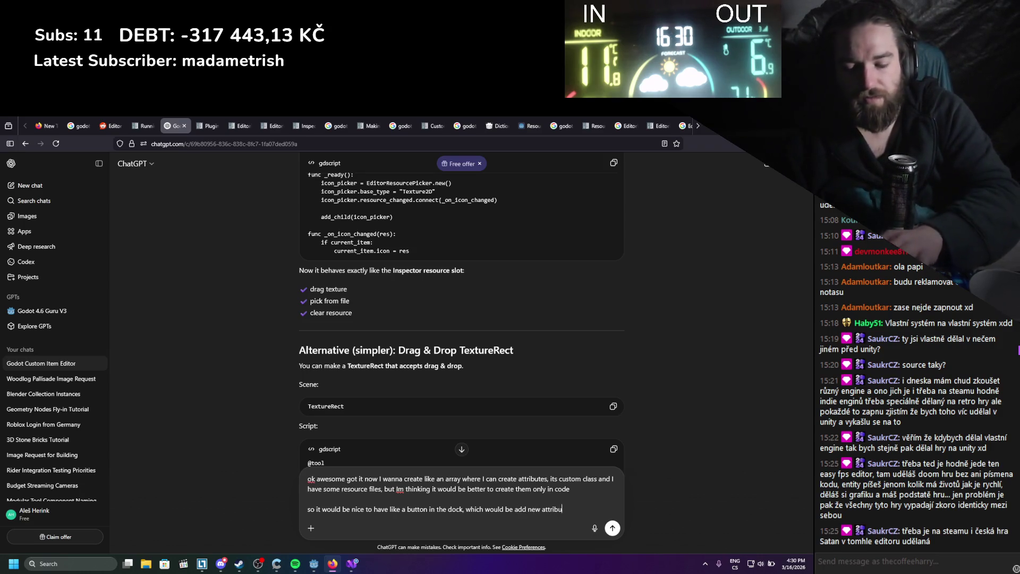
text(te, and )
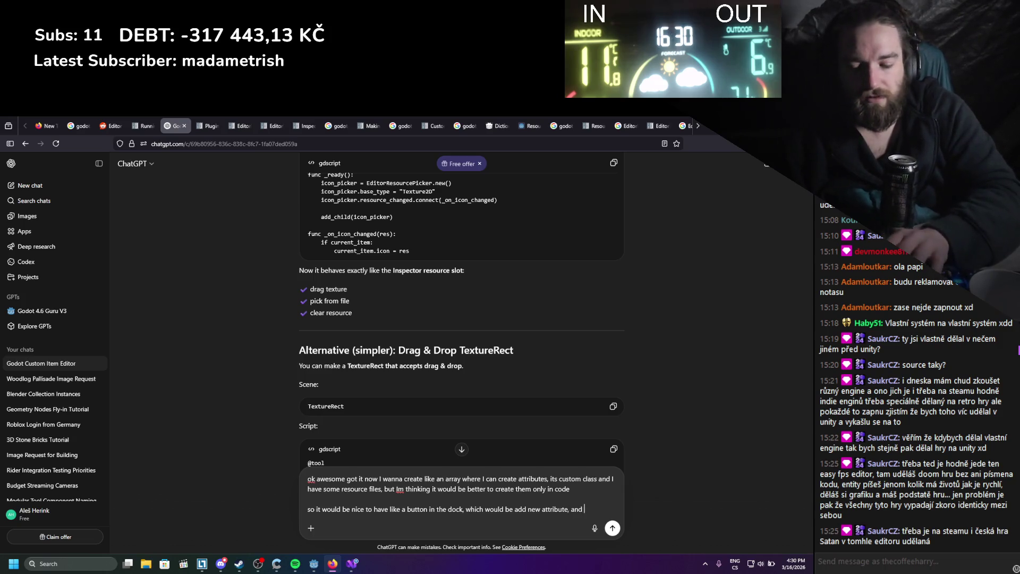
text(it give me opt)
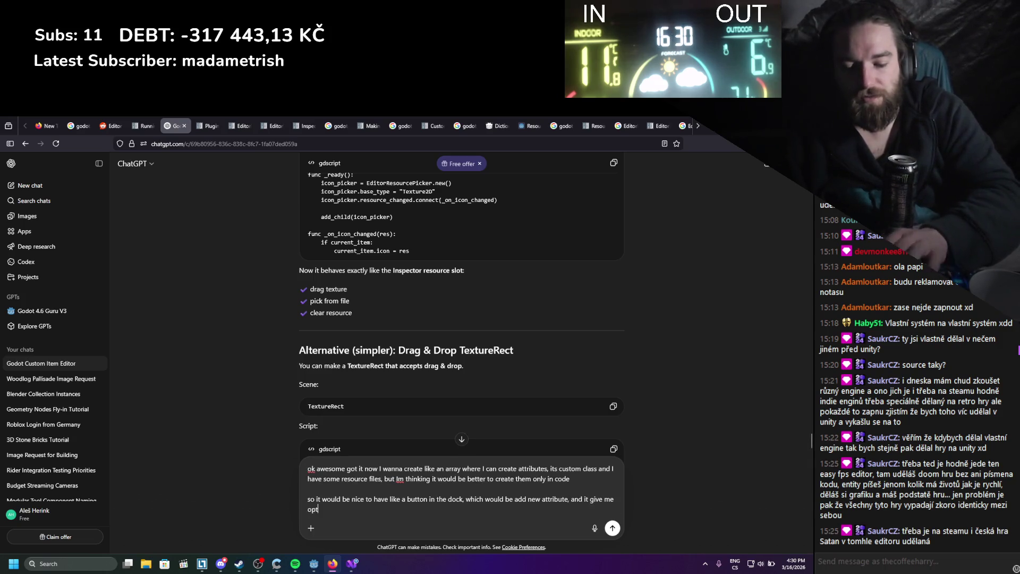
text(ions that )
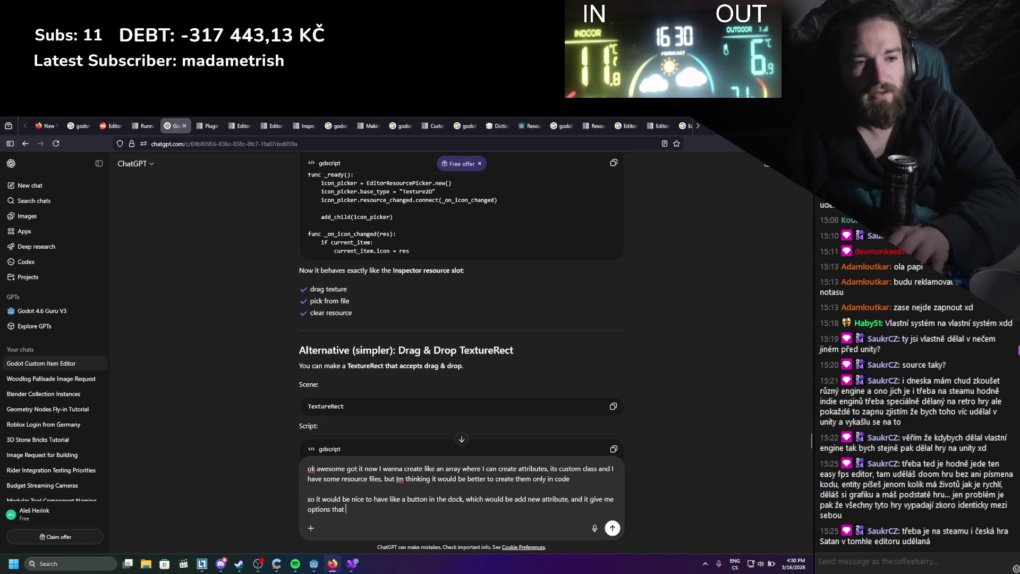
text(I will declar)
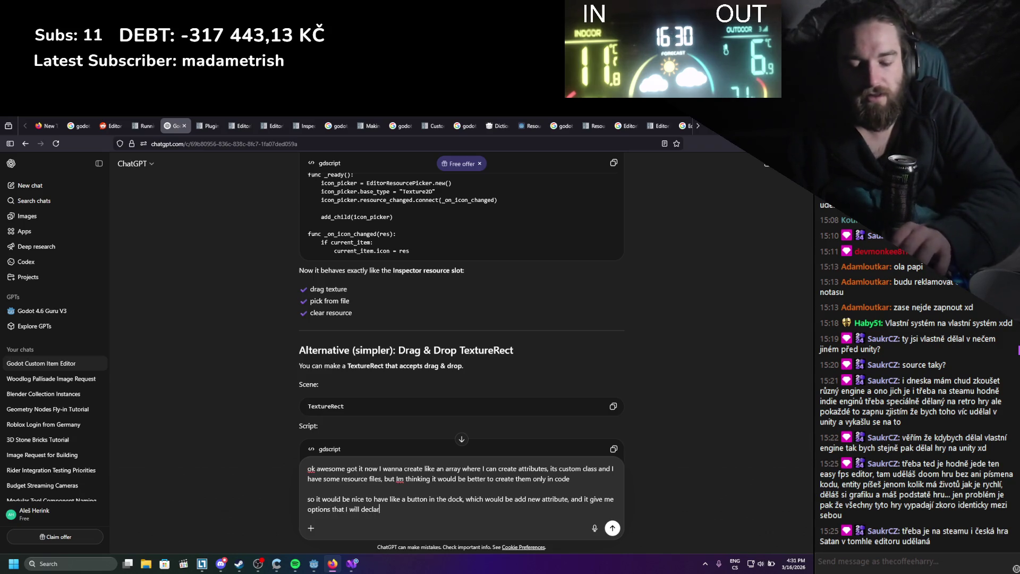
text(e)
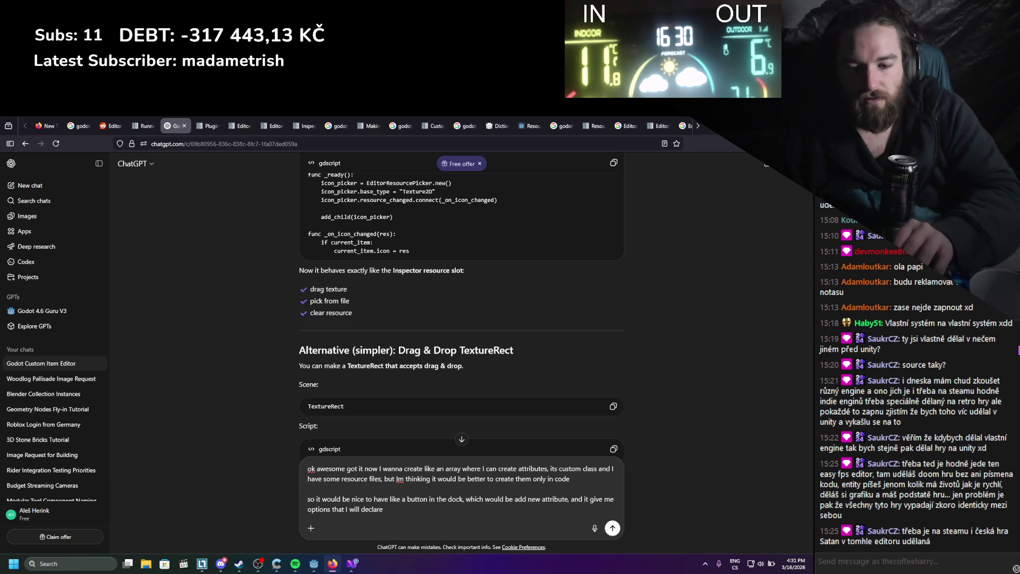
text( for )
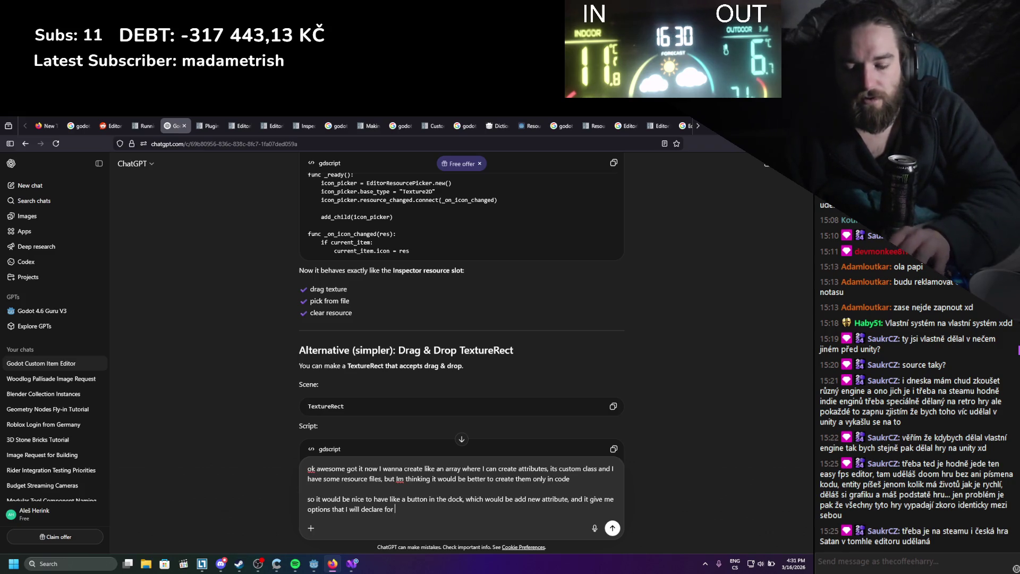
text(multiplle )
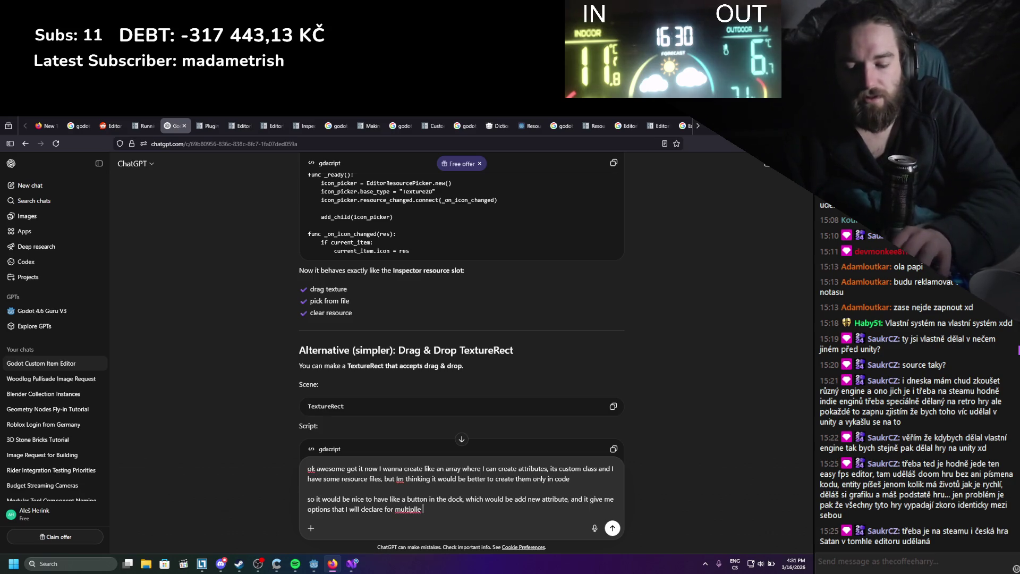
text(different)
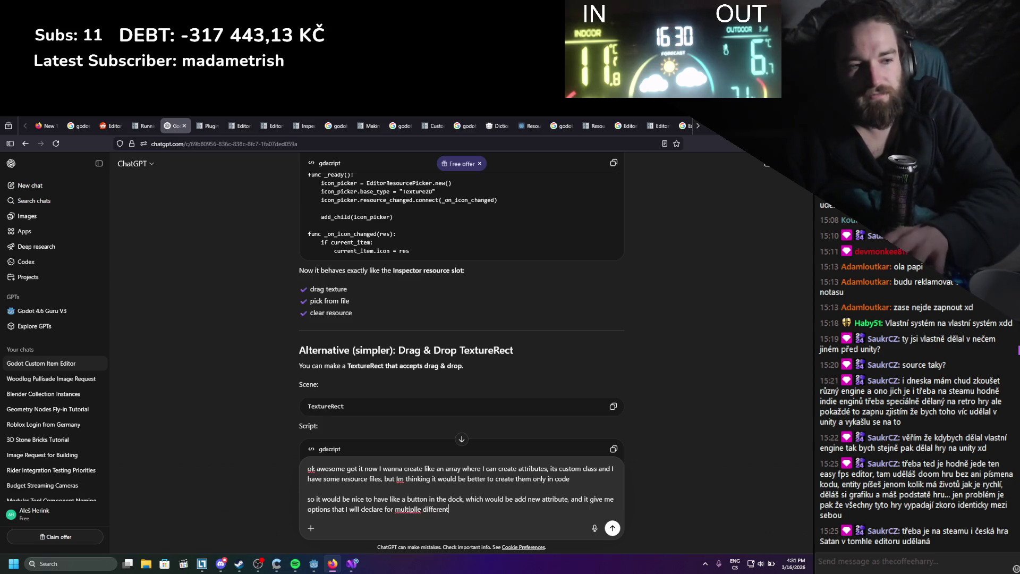
text( attribute ty)
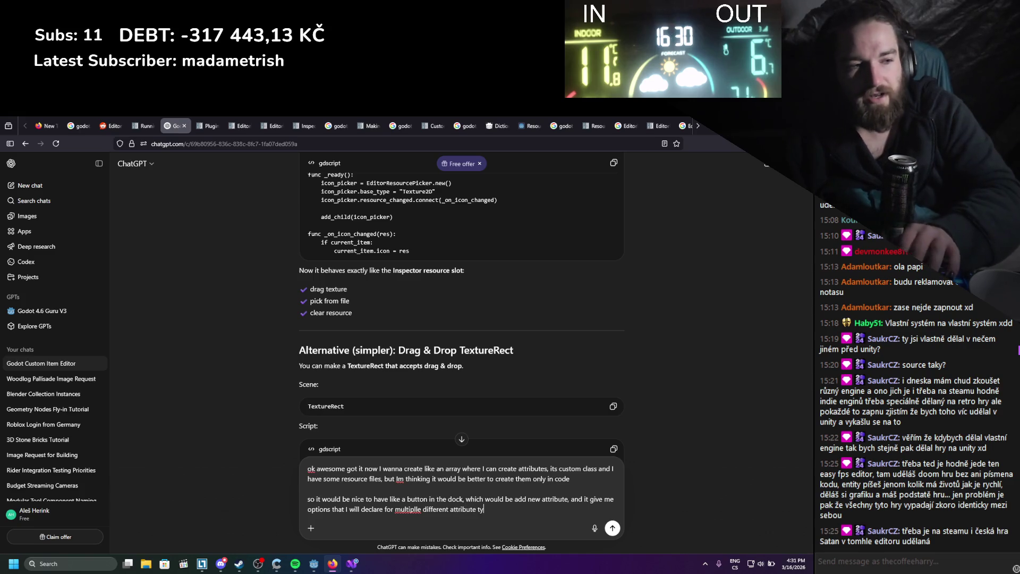
text(pes like )
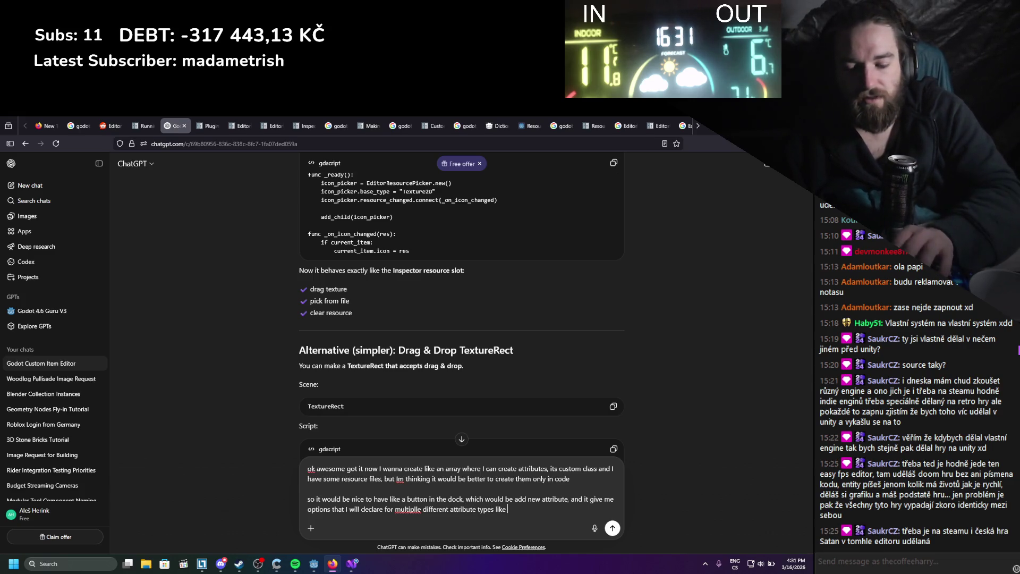
text(we hav estring a)
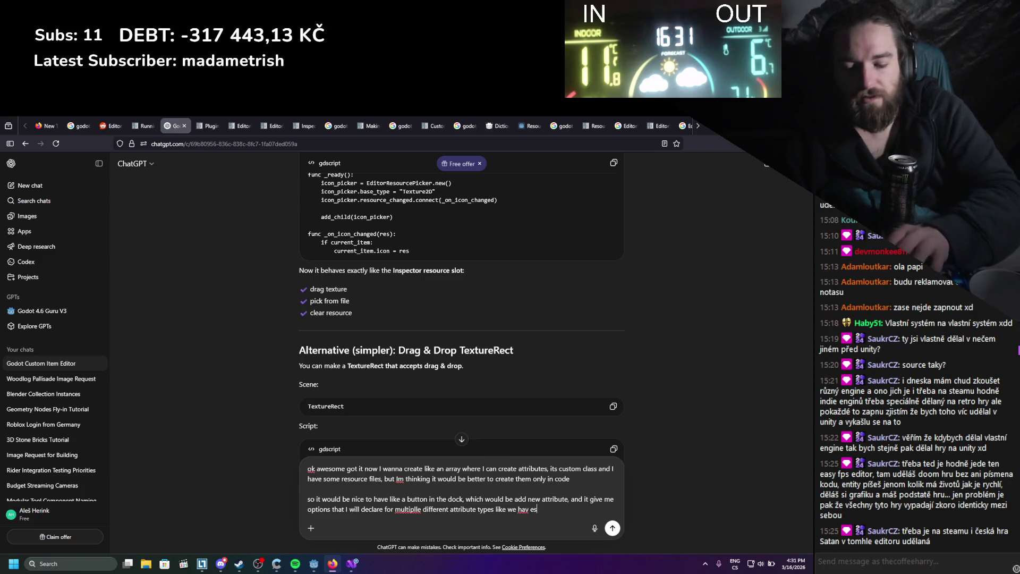
Finish and send the question about string/int attributes listed with editable value fields.
key(BackSpace)
key(BackSpace)
key(BackSpace)
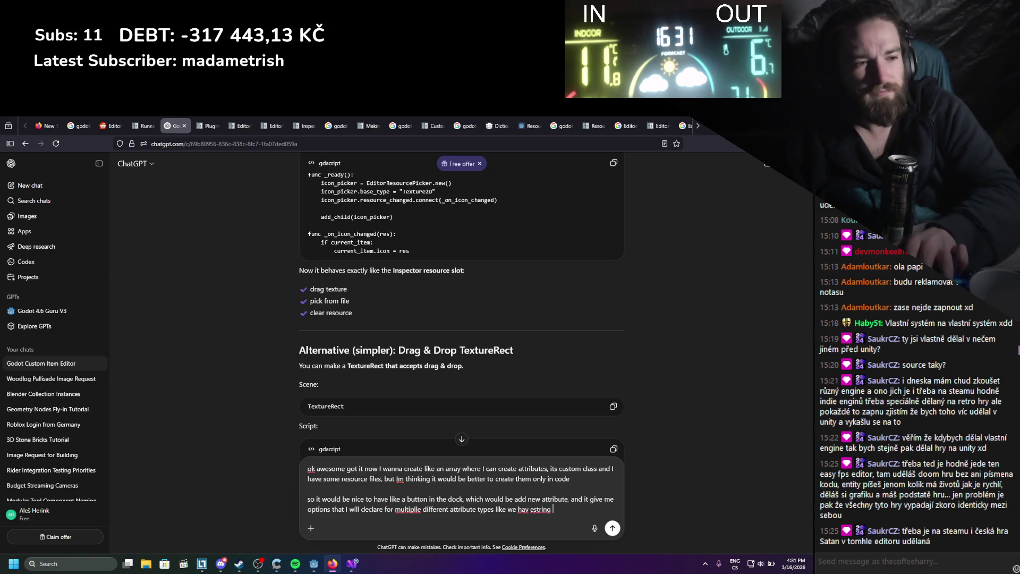
text(e stri)
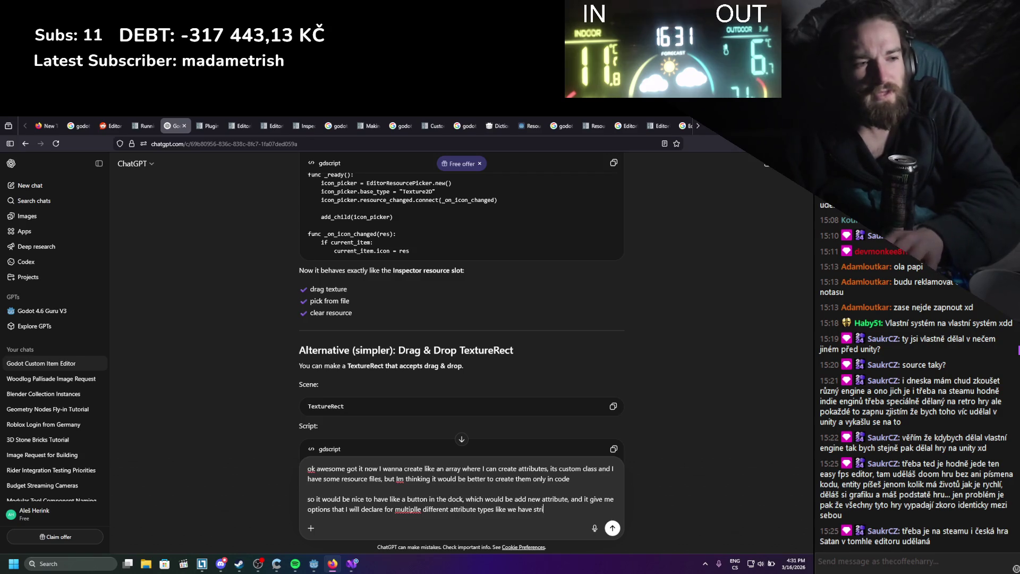
text(ng attribute)
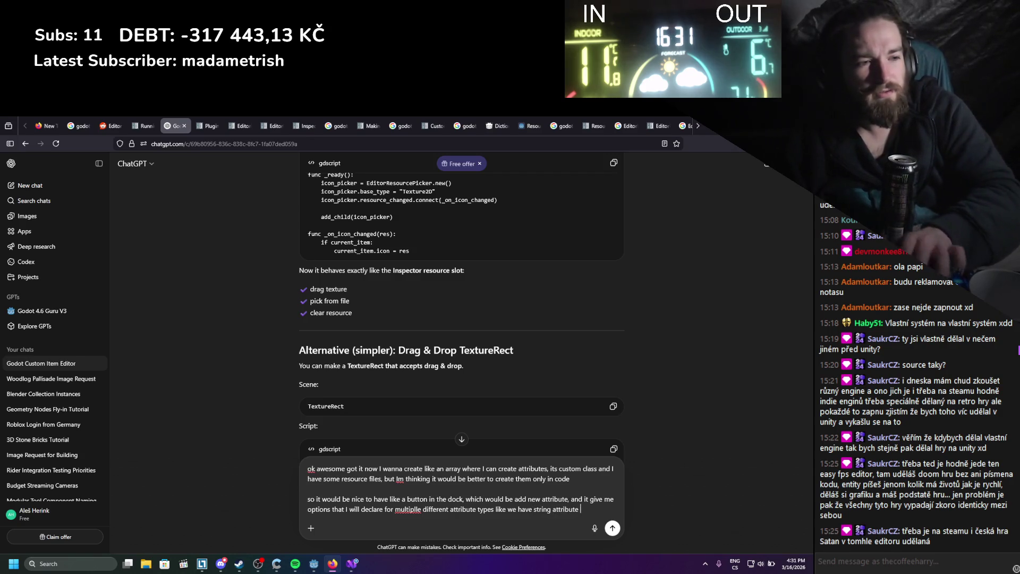
text(, int a)
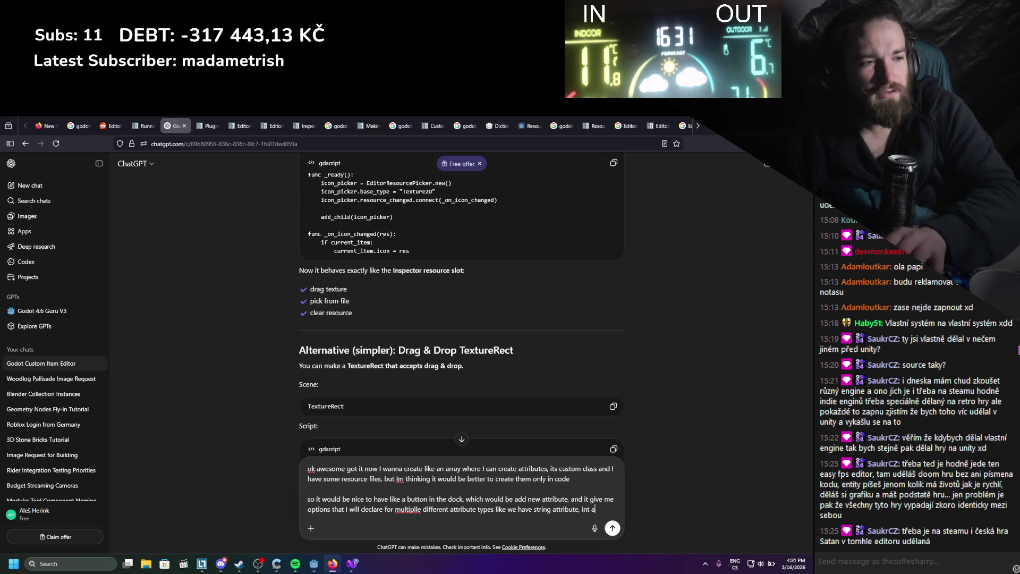
text(ttribute etc)
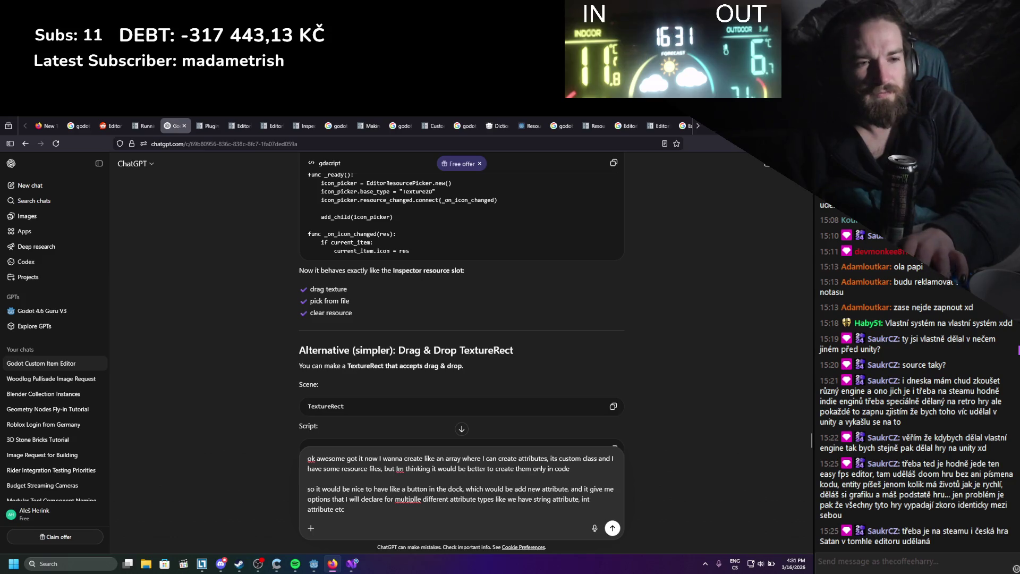
text(, )
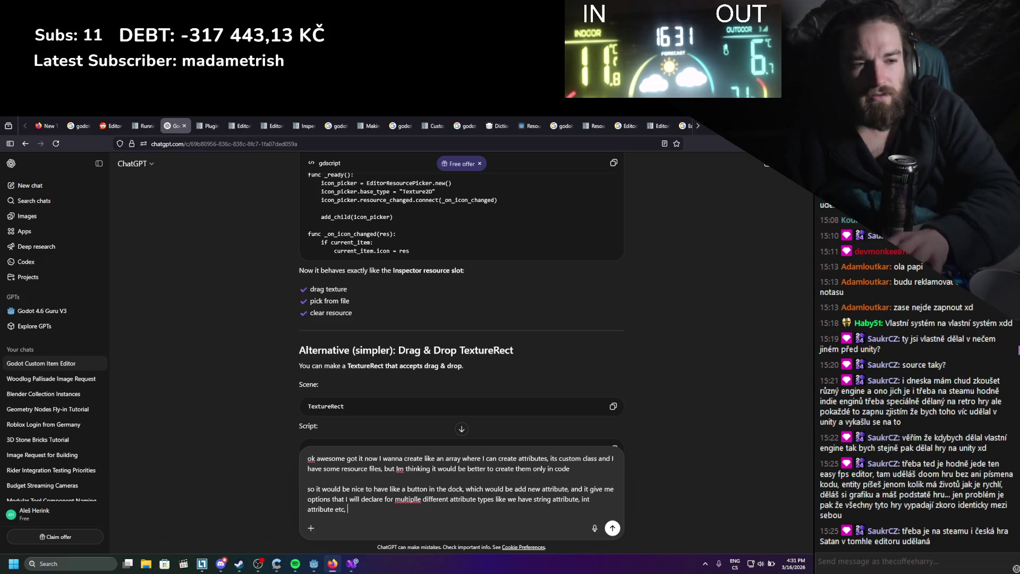
text(that will create )
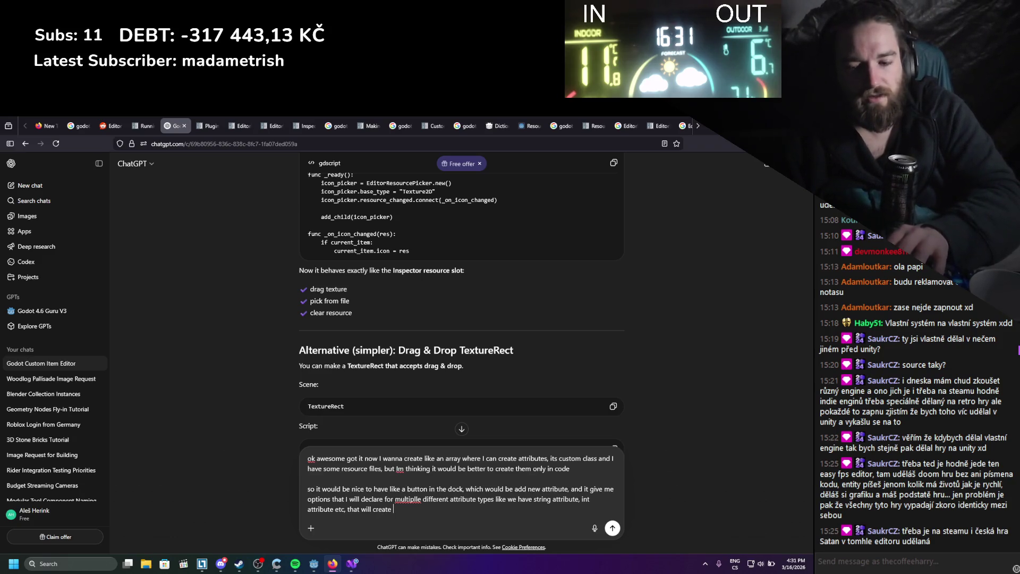
text(element in )
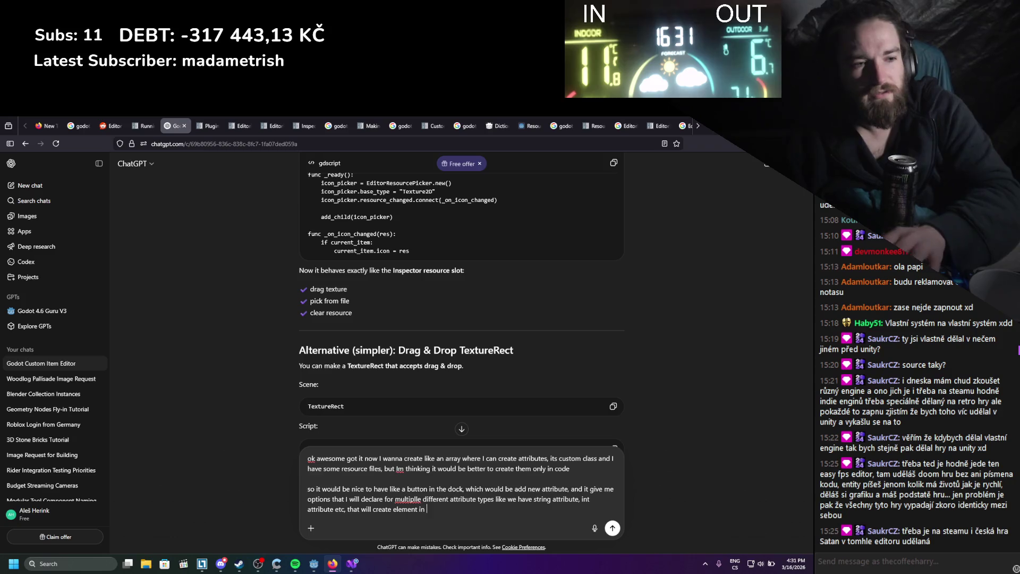
text(the list )
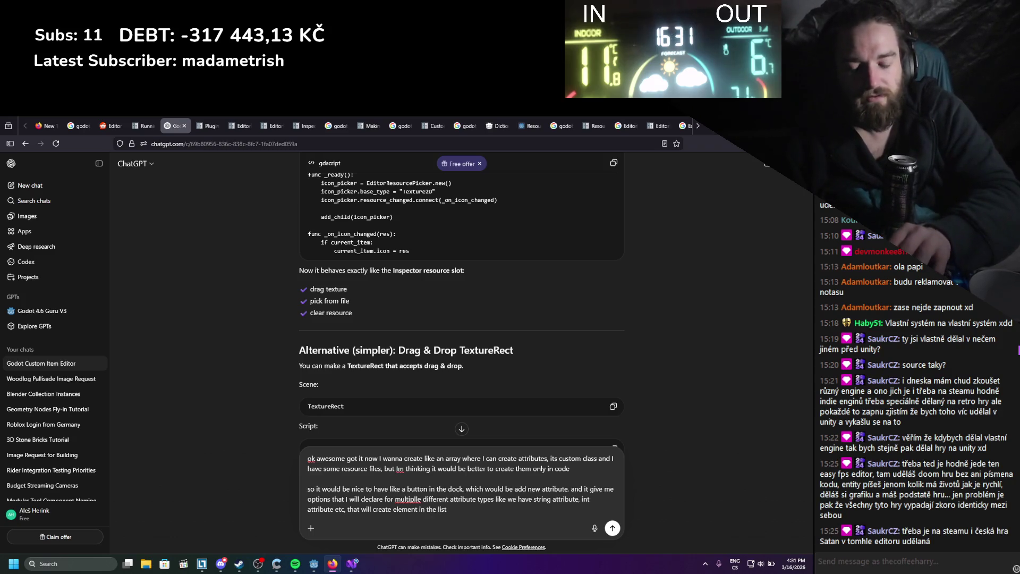
text(and wh)
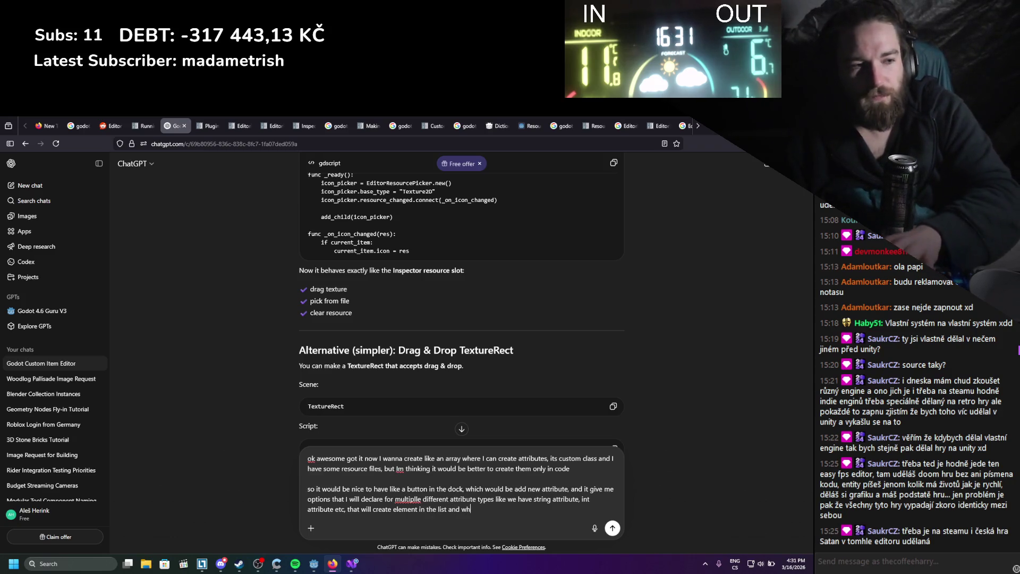
text(en I click)
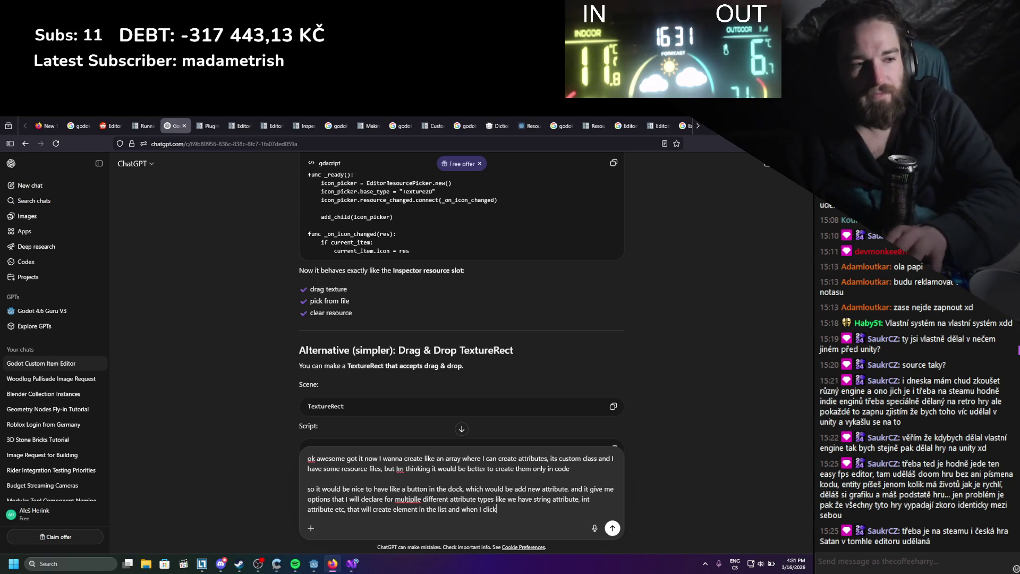
text( on the element i t)
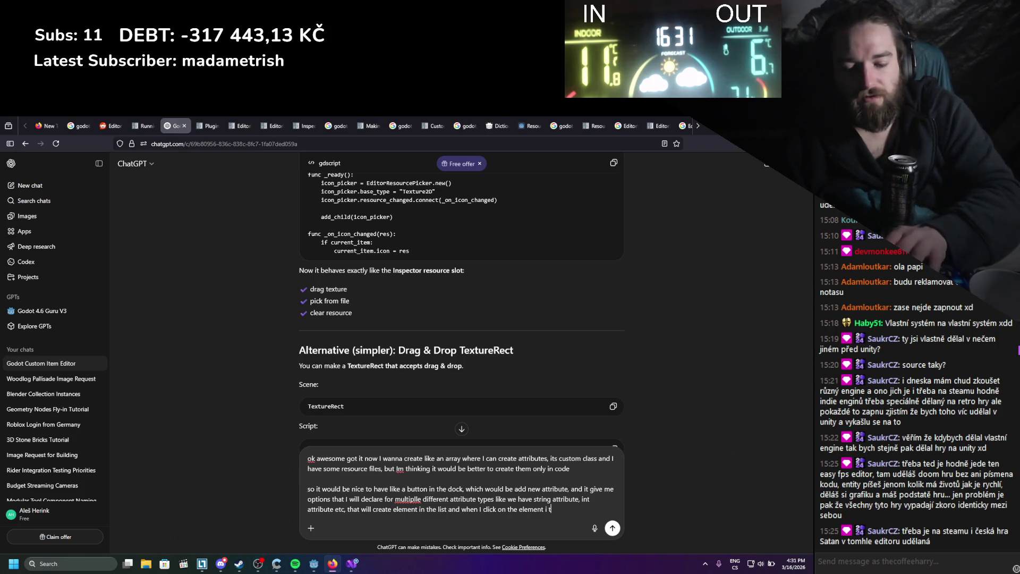
key(BackSpace)
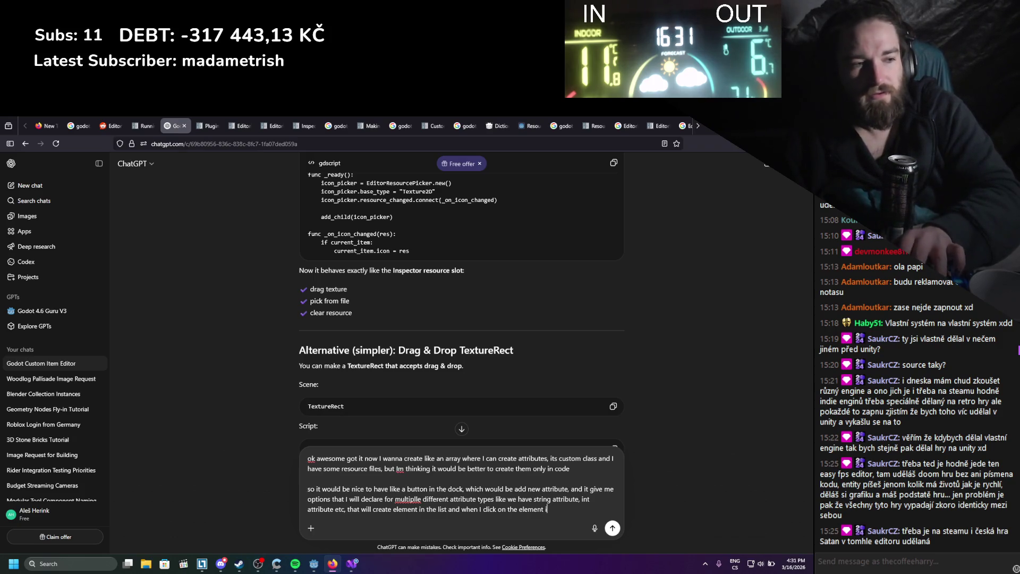
text(t will show)
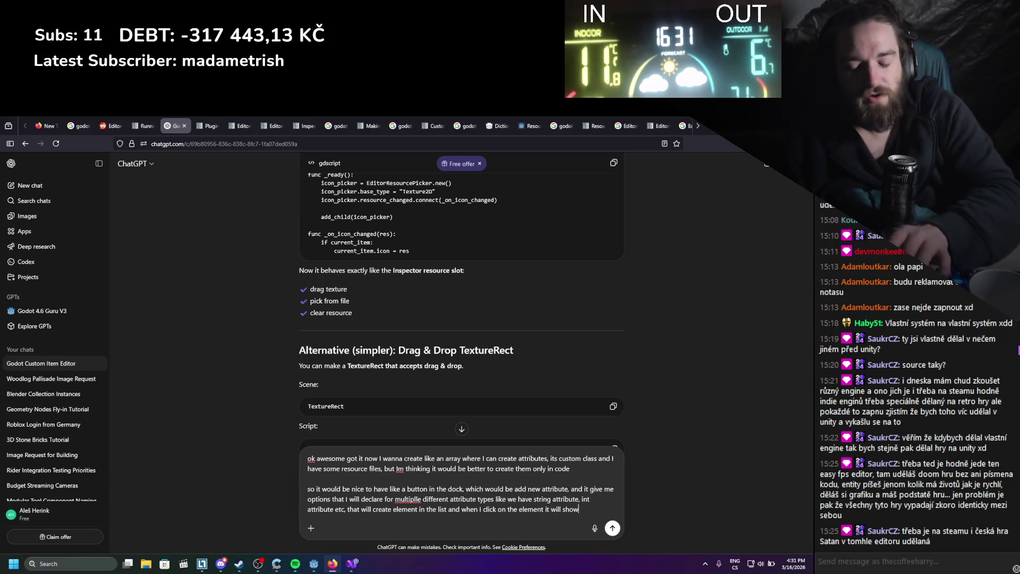
text( value with )
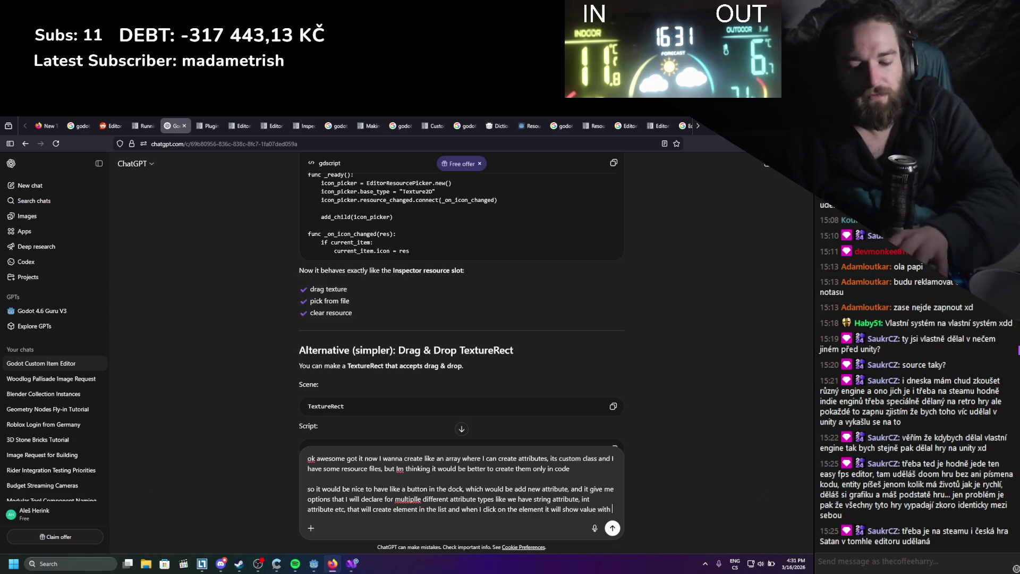
text(field on)
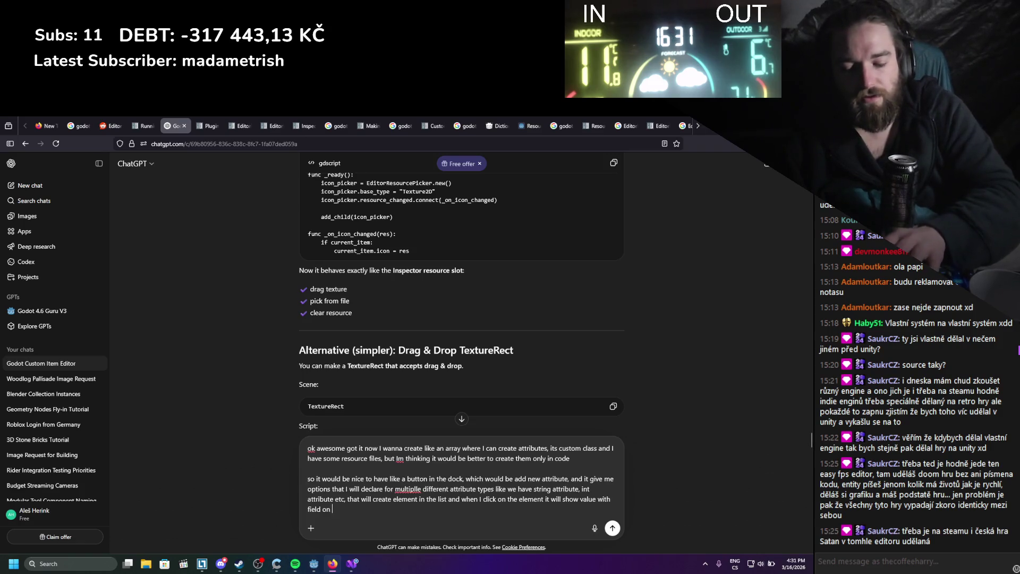
key(BackSpace)
key(BackSpace)
text(next )
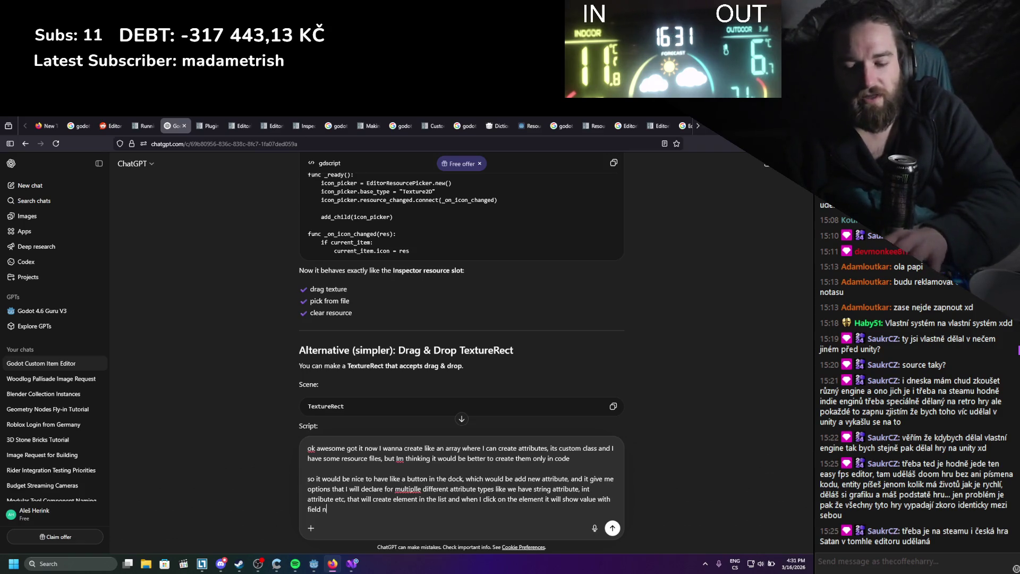
text(to i)
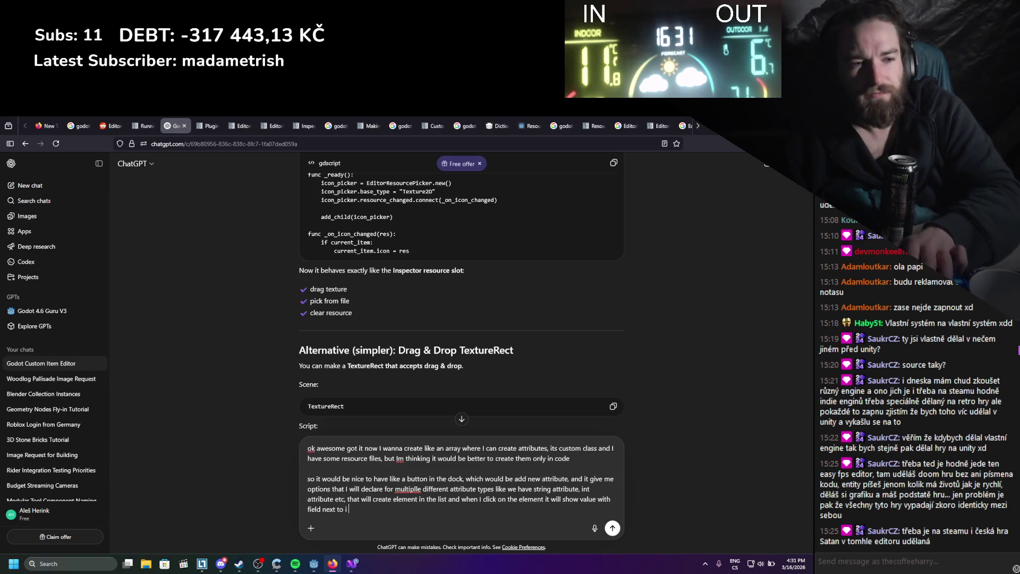
text(t what is t)
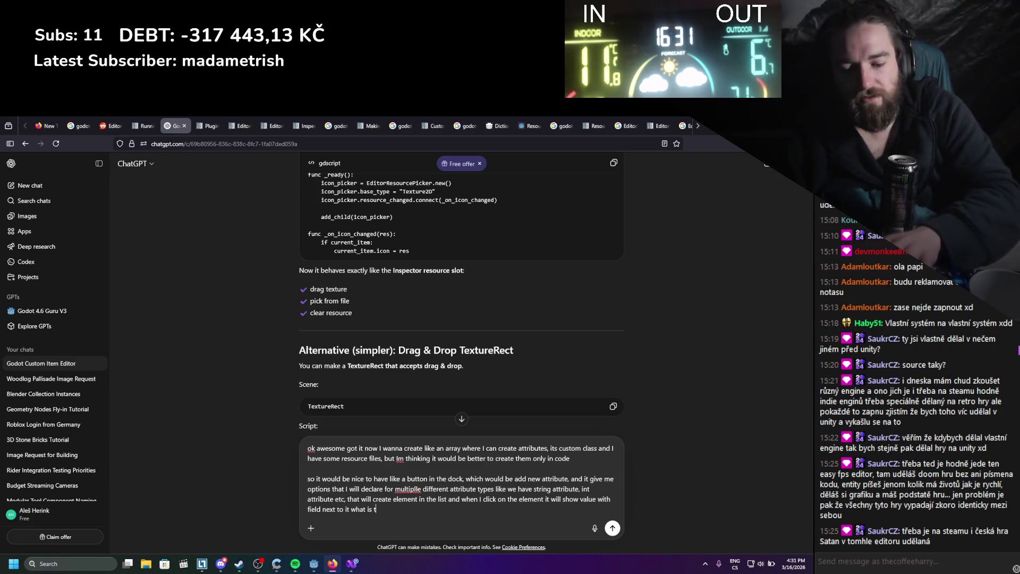
text(he best approach)
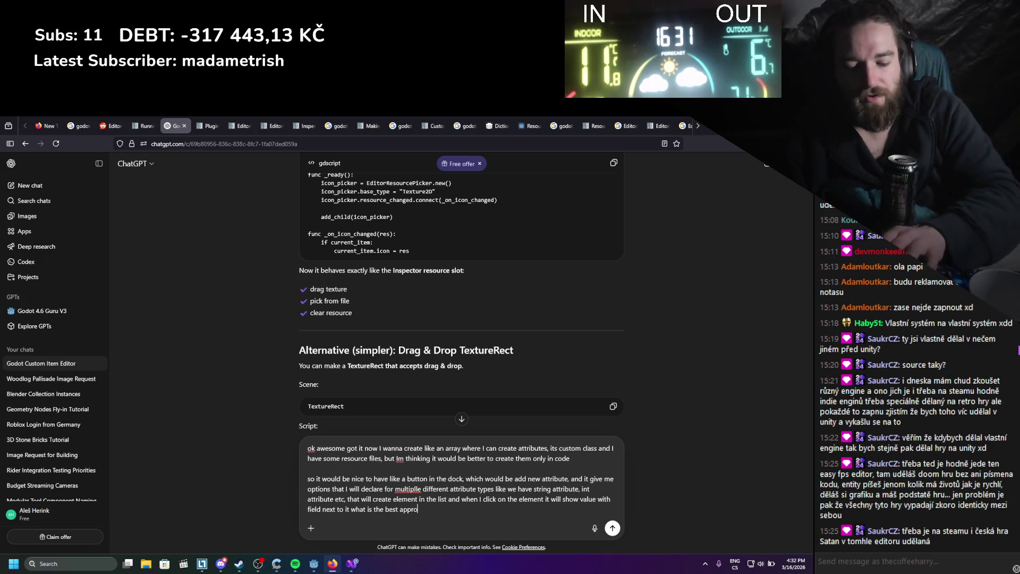
key(Return)
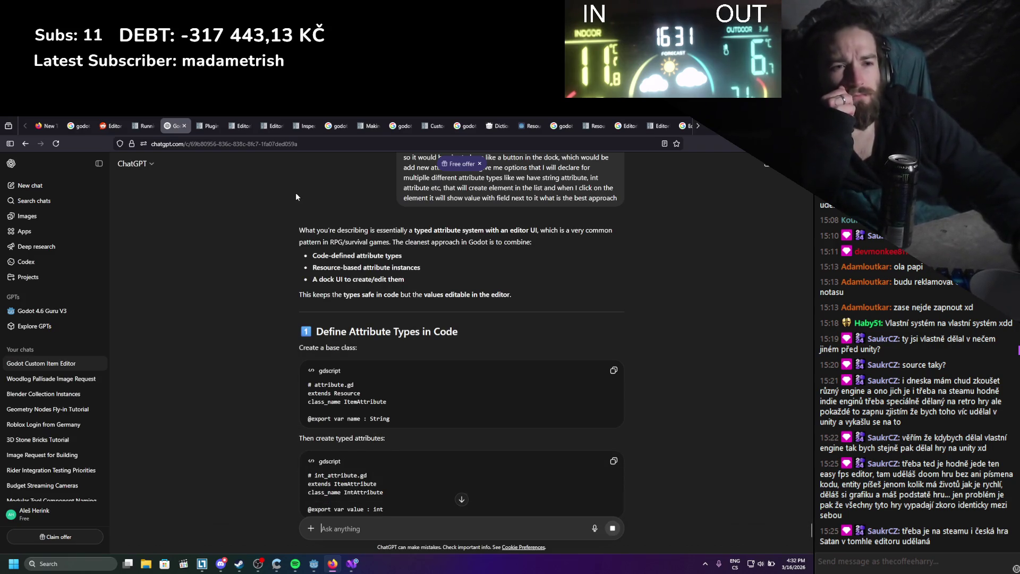
Read ChatGPT's reply down to the popup-menu attribute adder and ItemList attribute list.
scroll(295, 196, down, 2)
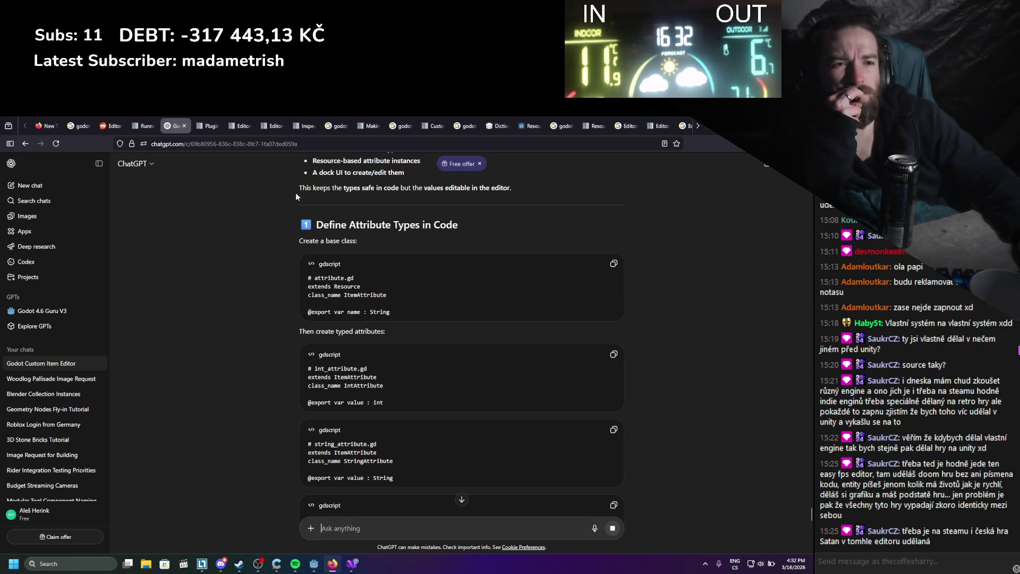
scroll(296, 194, up, 2)
scroll(297, 192, down, 7)
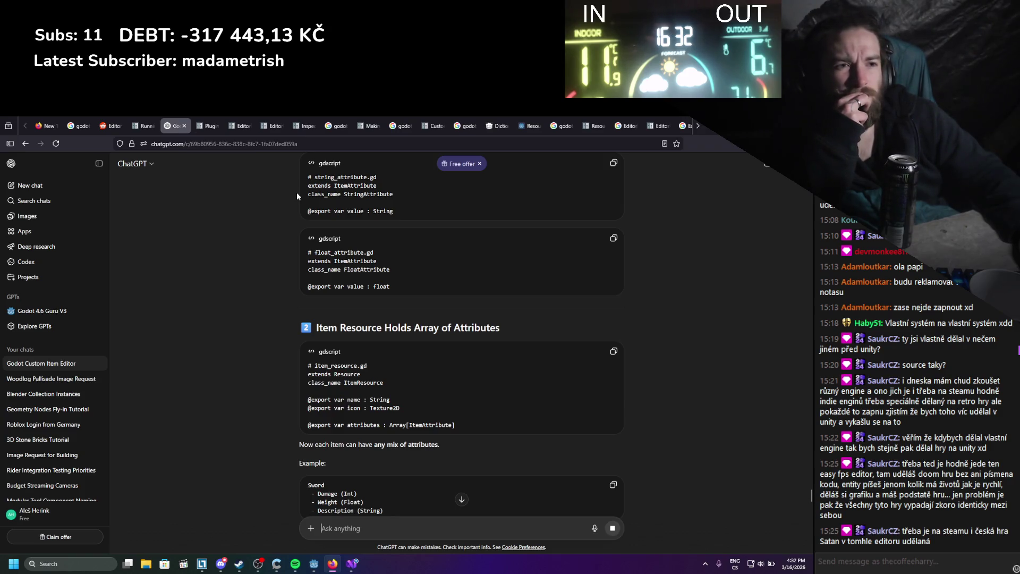
scroll(296, 192, down, 1)
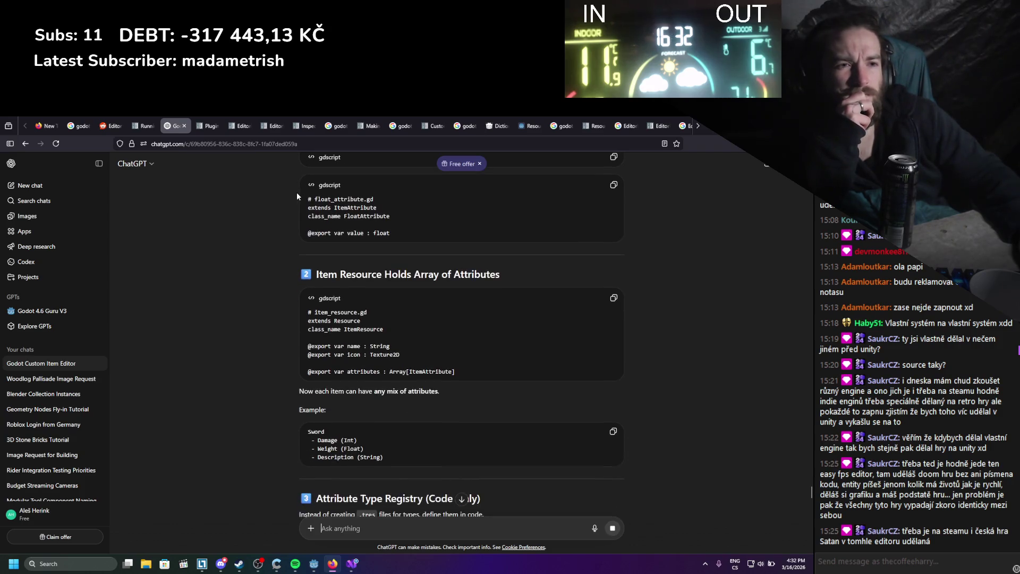
scroll(296, 196, down, 1)
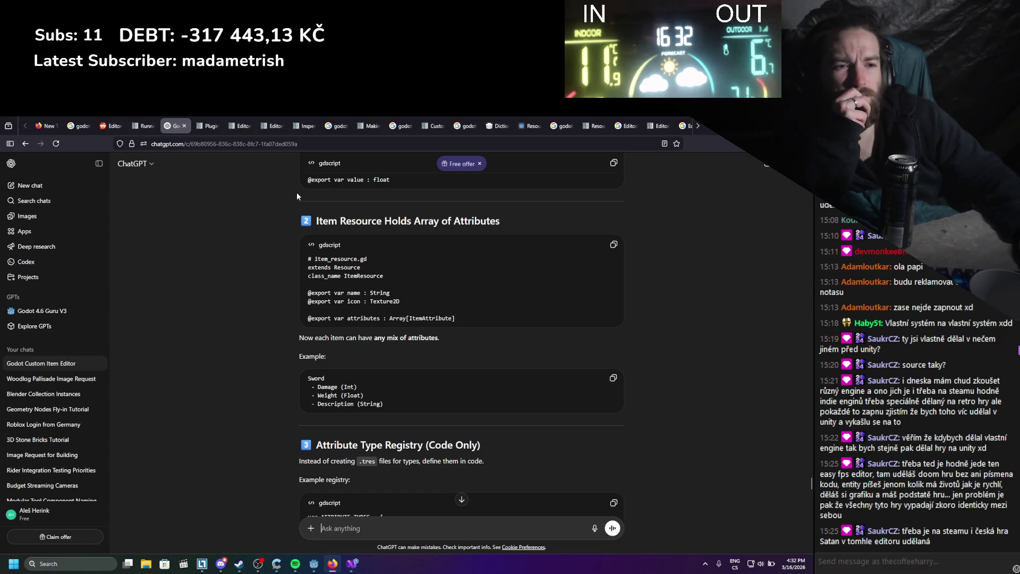
scroll(297, 196, down, 2)
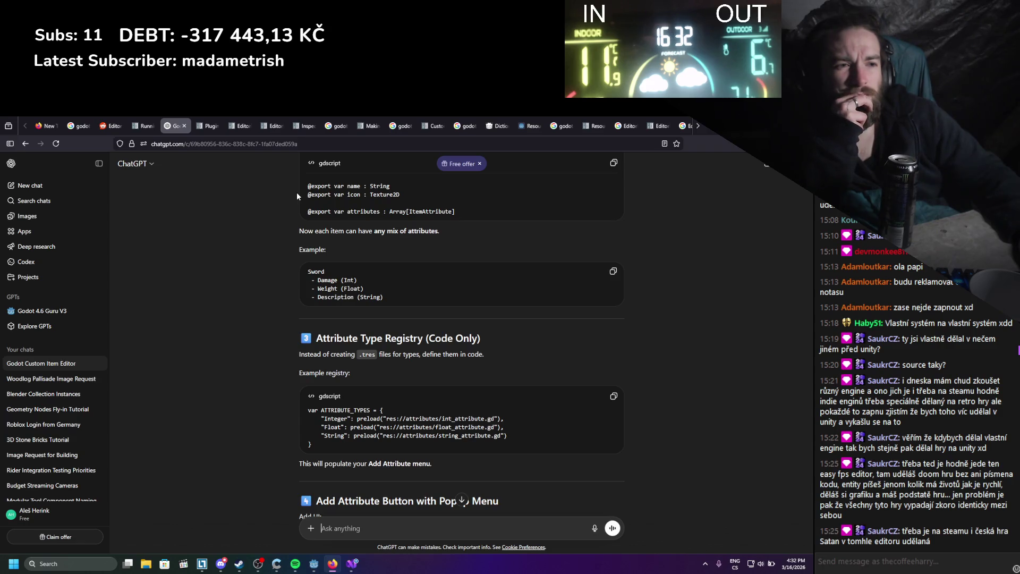
scroll(296, 196, down, 3)
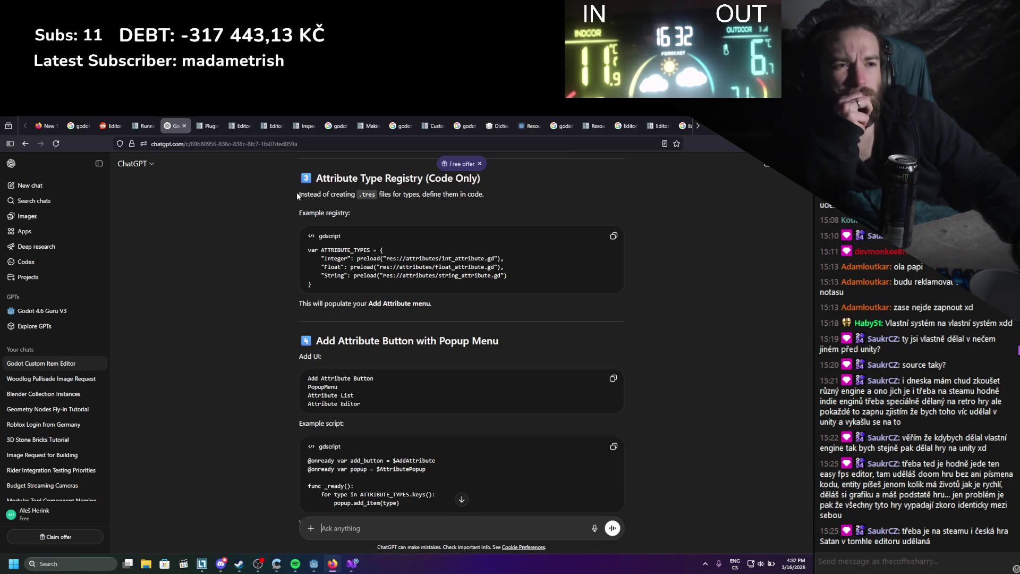
scroll(297, 194, down, 1)
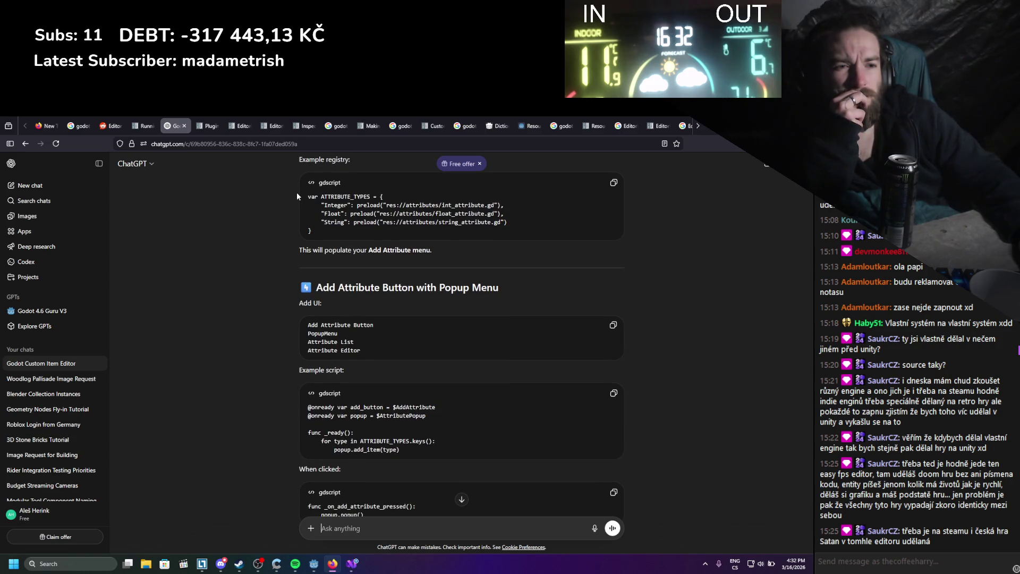
scroll(296, 195, down, 2)
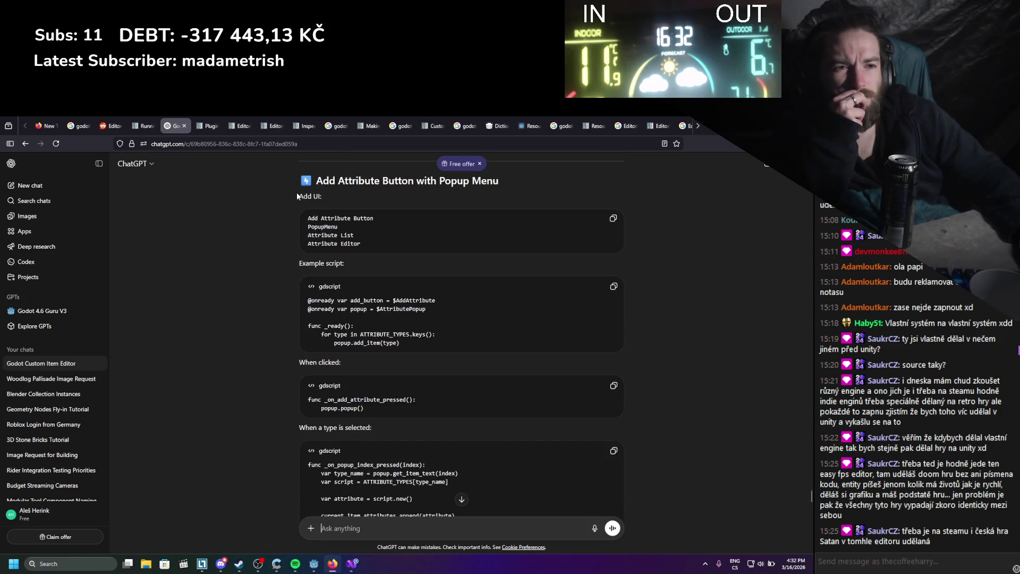
scroll(297, 196, down, 1)
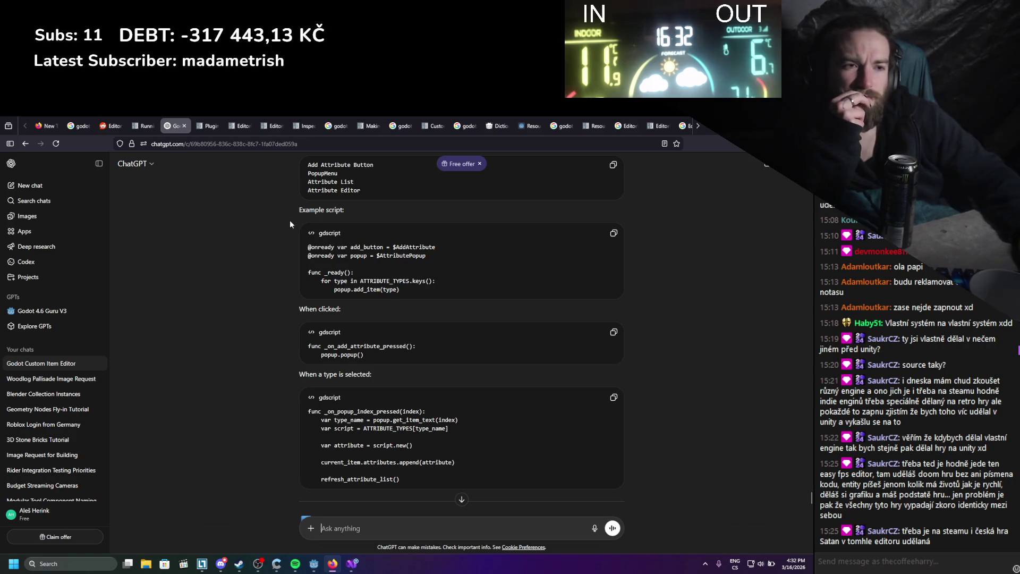
scroll(290, 221, down, 1)
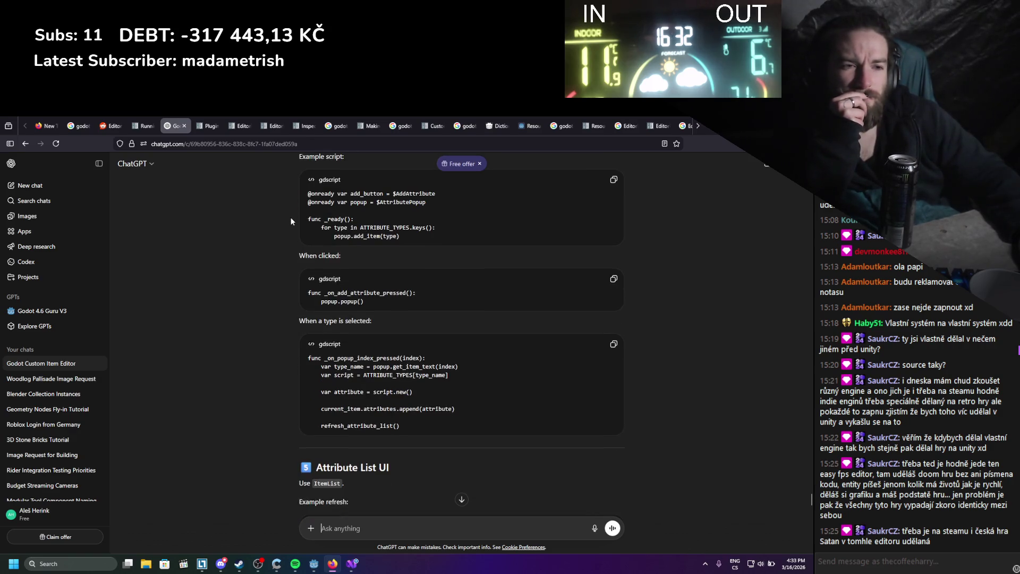
scroll(290, 221, down, 1)
scroll(290, 221, down, 2)
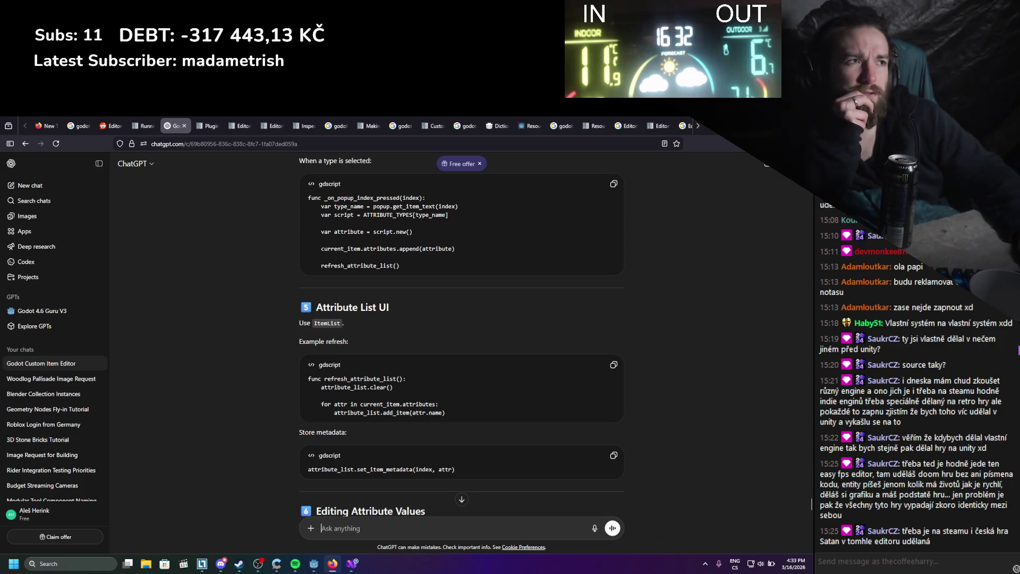
key(alt+Tab)
key(alt+Tab)
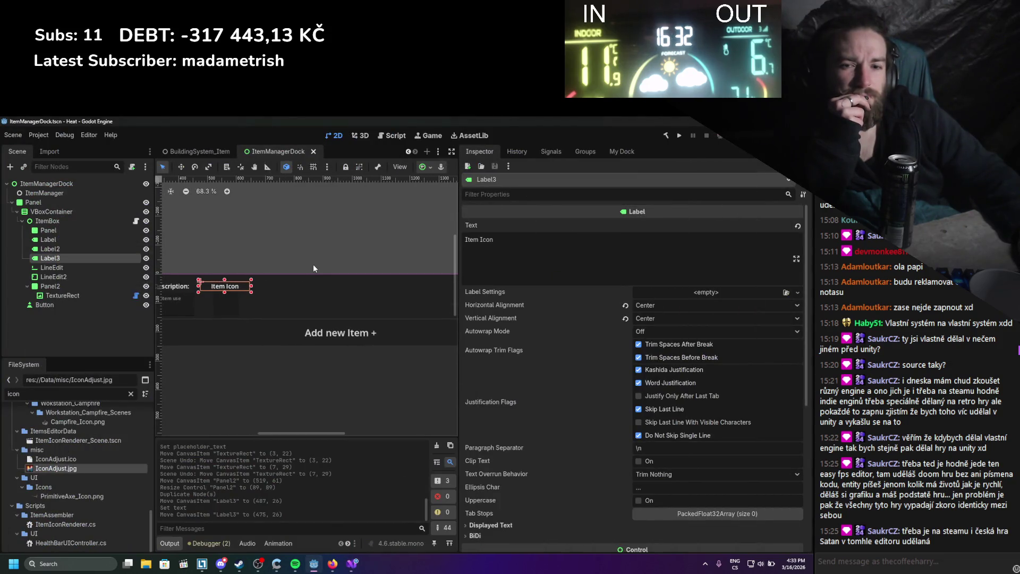
Zoom the canvas to inspect the item row, then select ItemBox to show its Inspector properties.
scroll(313, 264, right, 2)
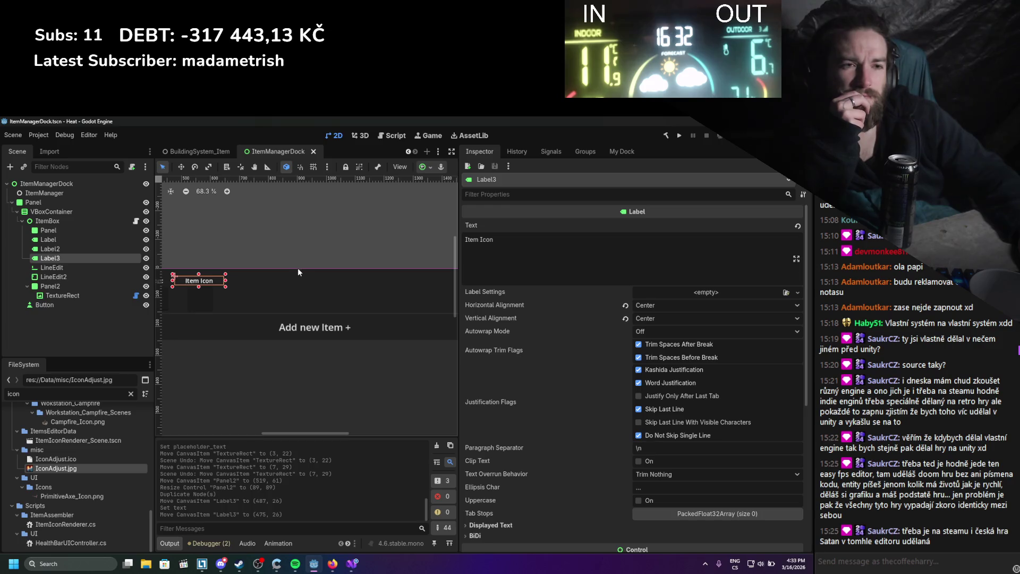
scroll(298, 267, down, 3)
scroll(302, 266, down, 2)
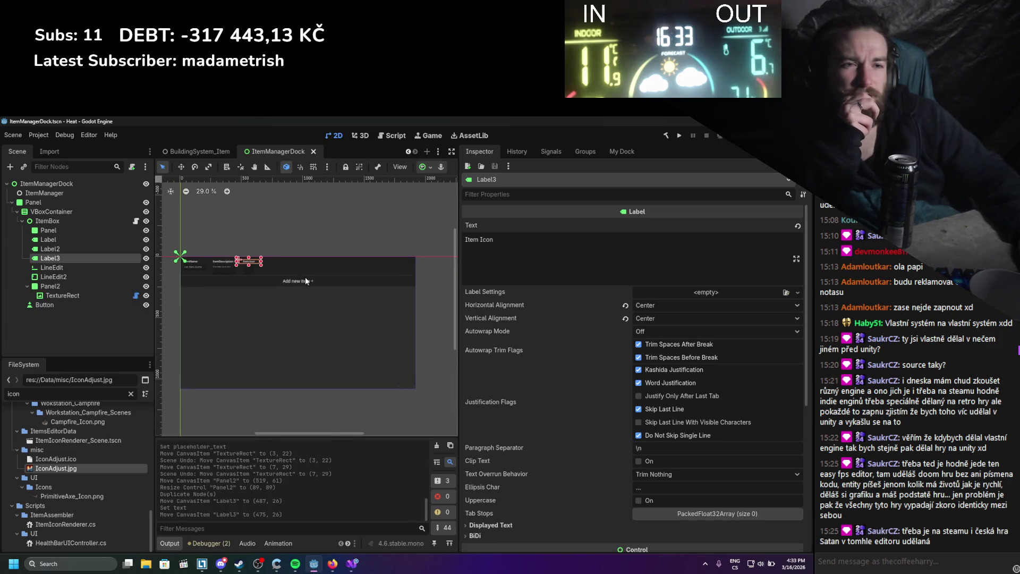
scroll(196, 245, up, 2)
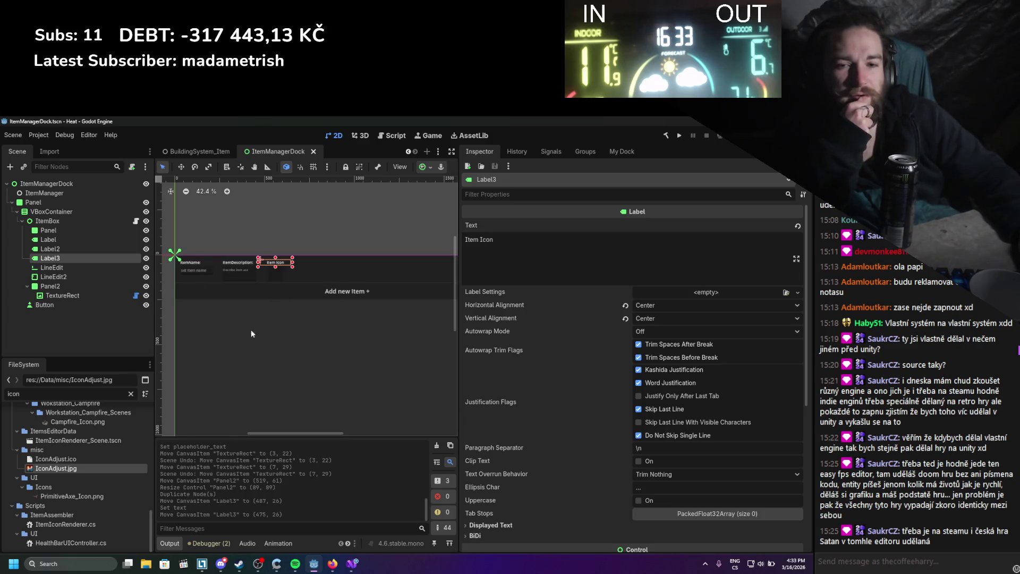
scroll(297, 266, up, 1)
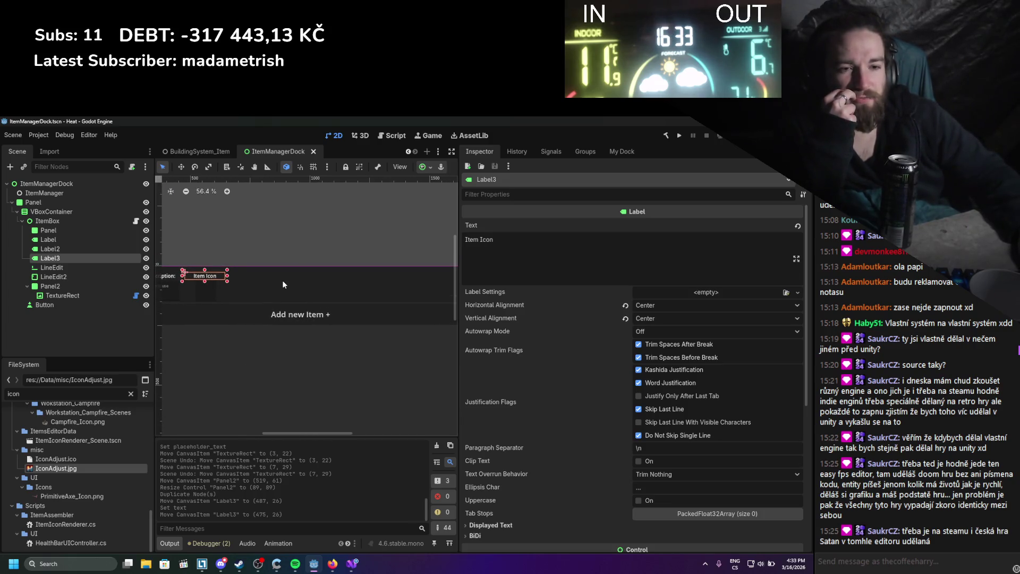
scroll(289, 294, up, 1)
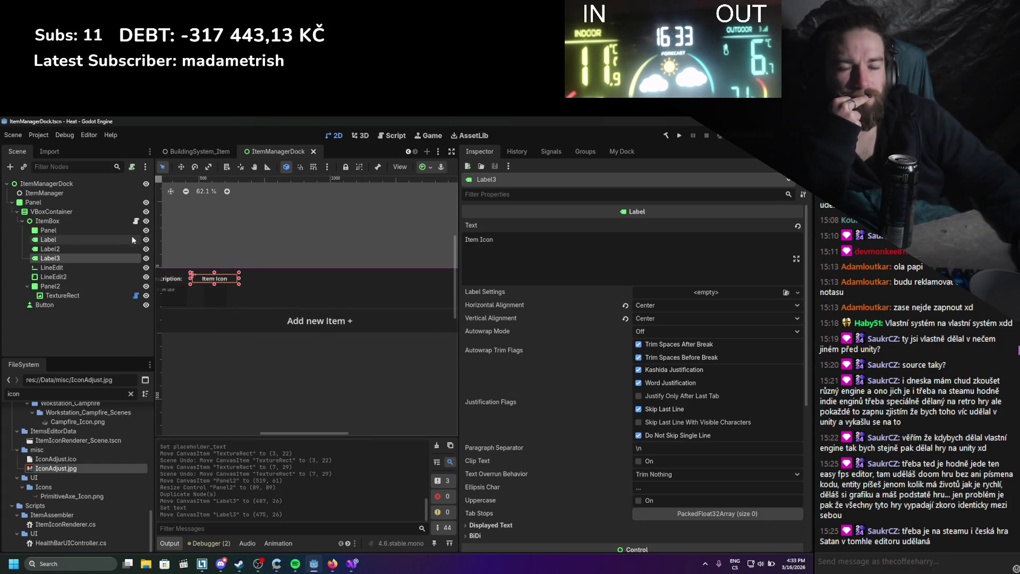
click(79, 221)
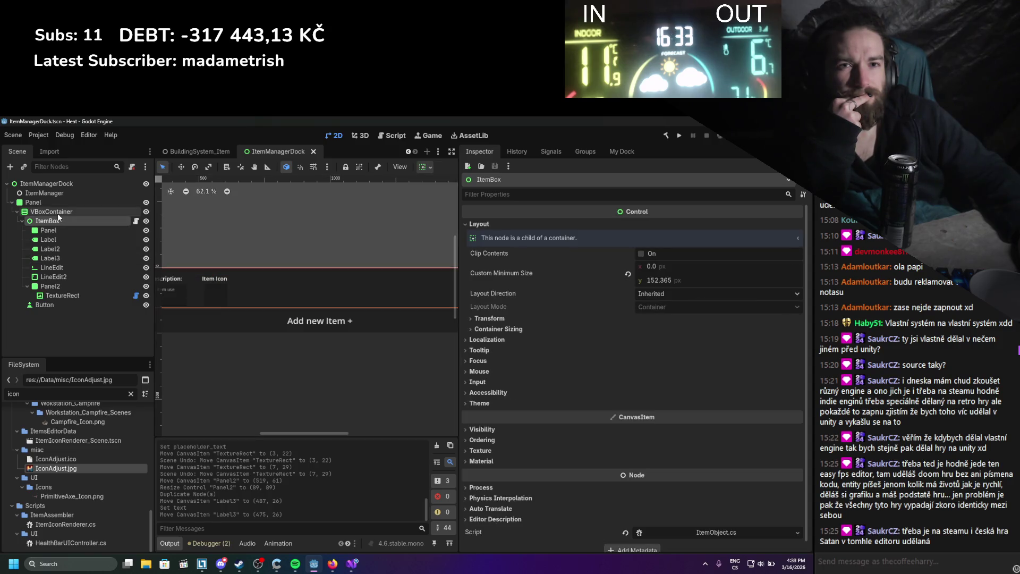
Start adding a child node under ItemBox, trying searches for 'temme' and 'selec'.
right_click(59, 220)
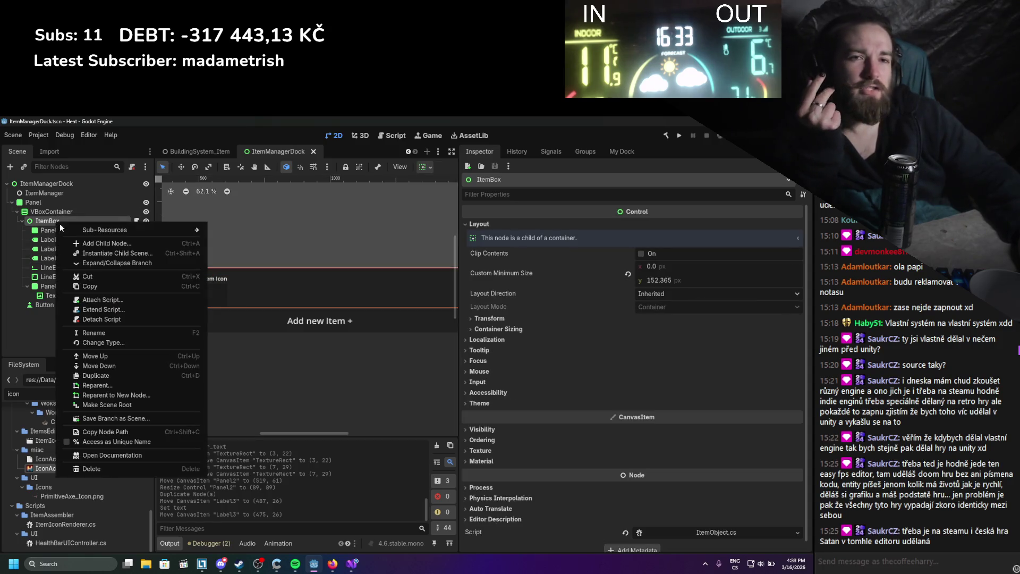
click(152, 242)
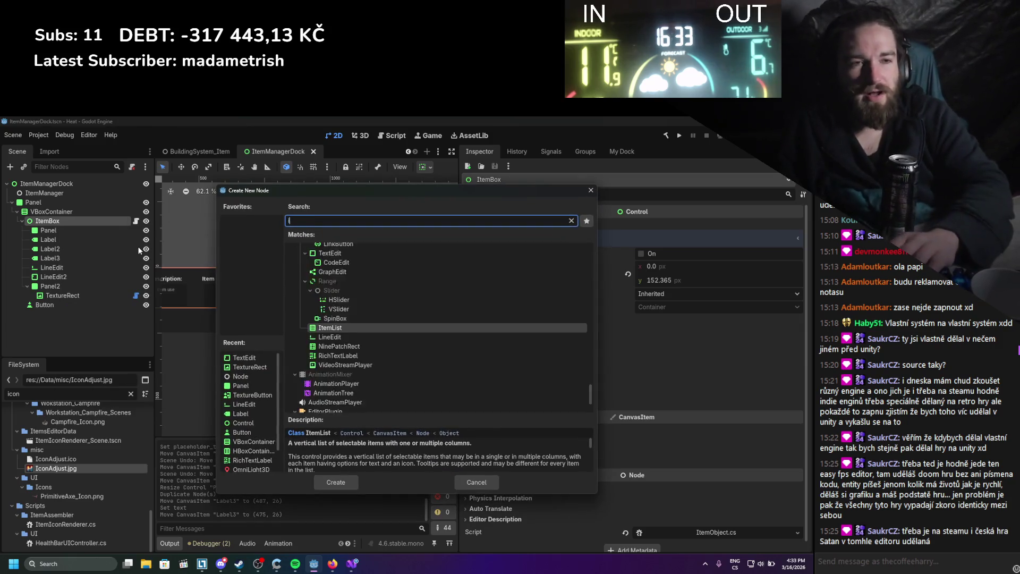
text(temme)
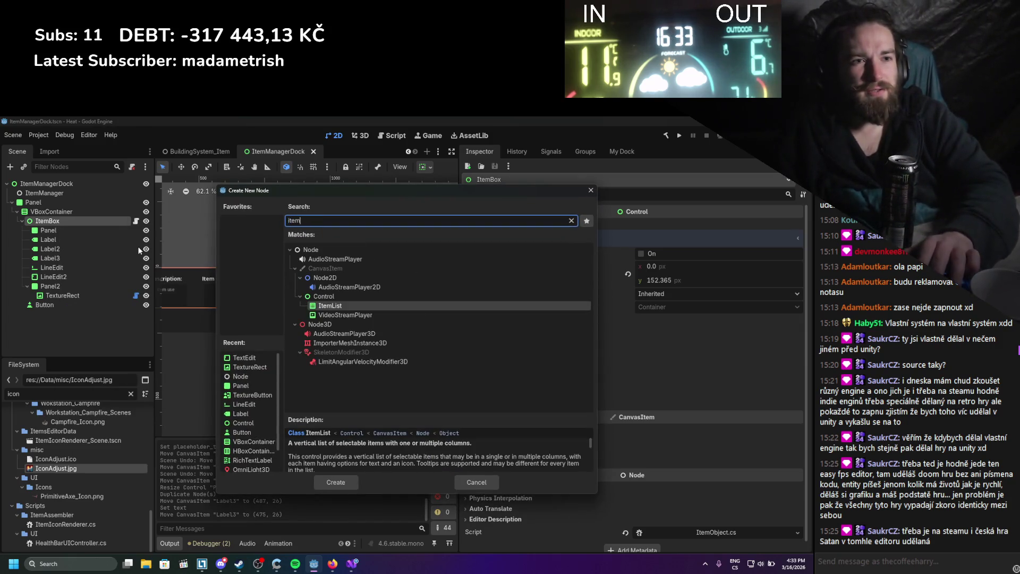
key(BackSpace)
key(BackSpace)
key(BackSpace)
text(selec)
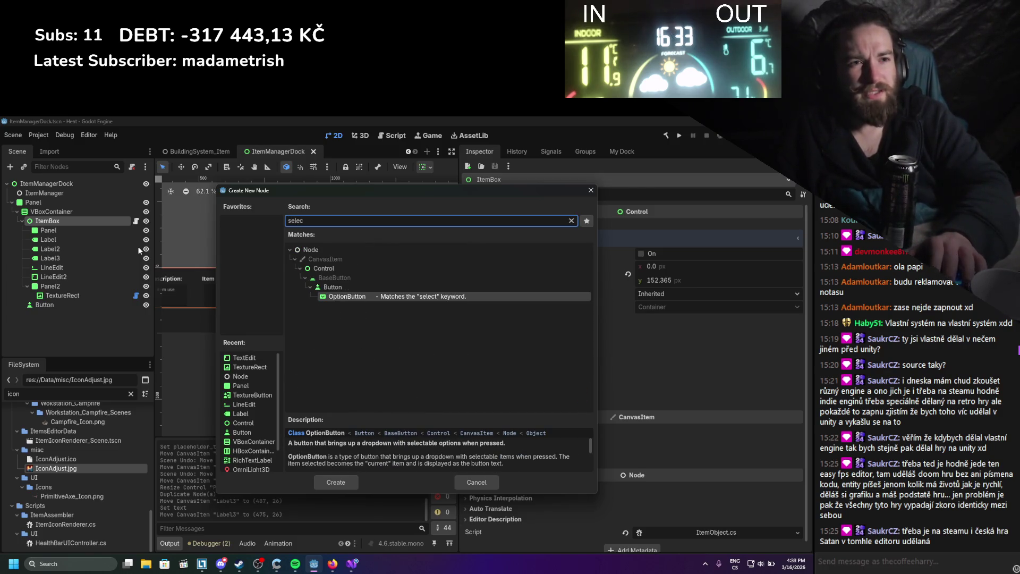
key(BackSpace)
key(BackSpace)
key(BackSpace)
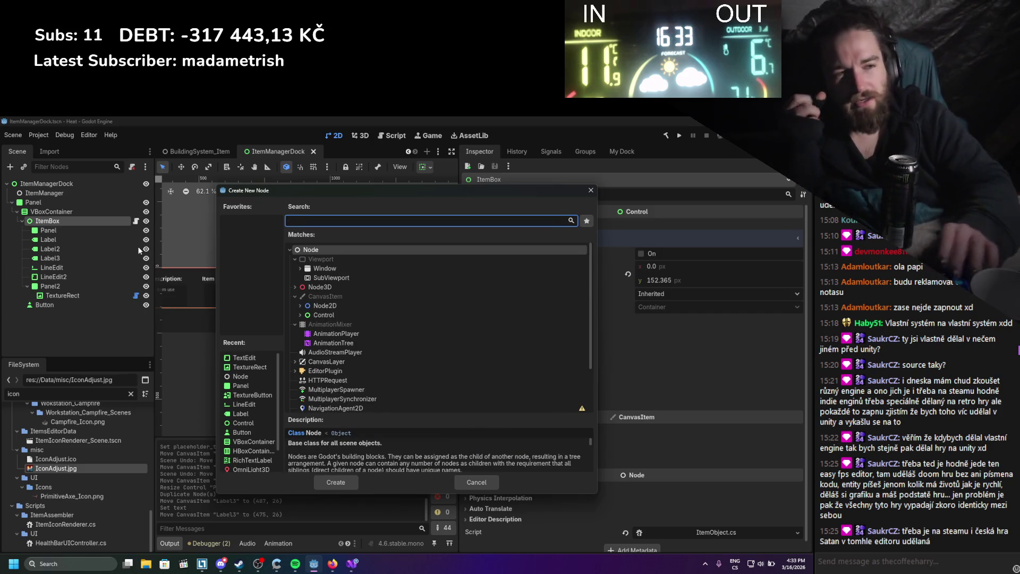
Expand the Control category and browse its node types such as TextEdit and CodeEdit.
click(296, 314)
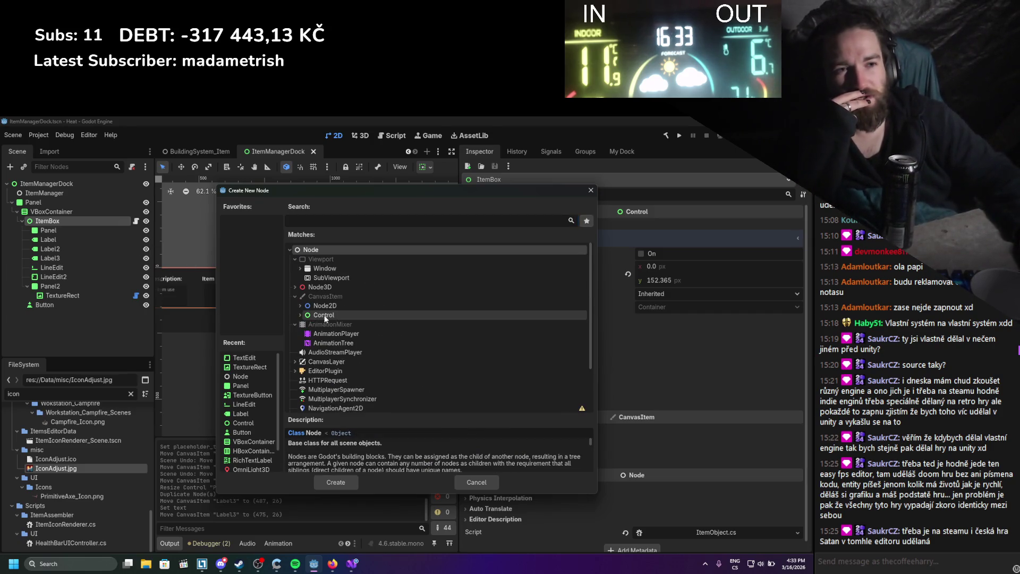
scroll(298, 314, down, 1)
click(300, 294)
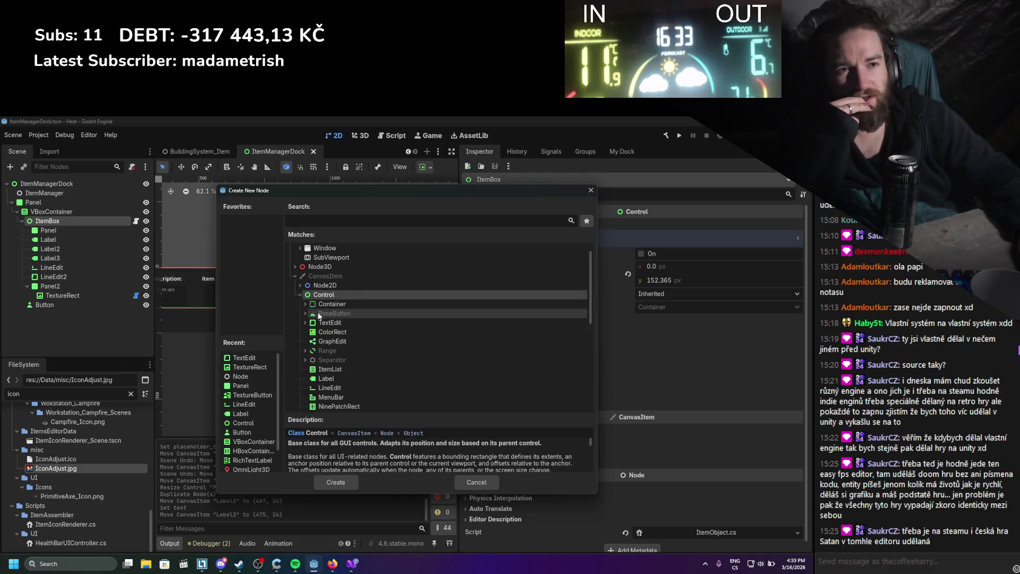
scroll(323, 312, down, 1)
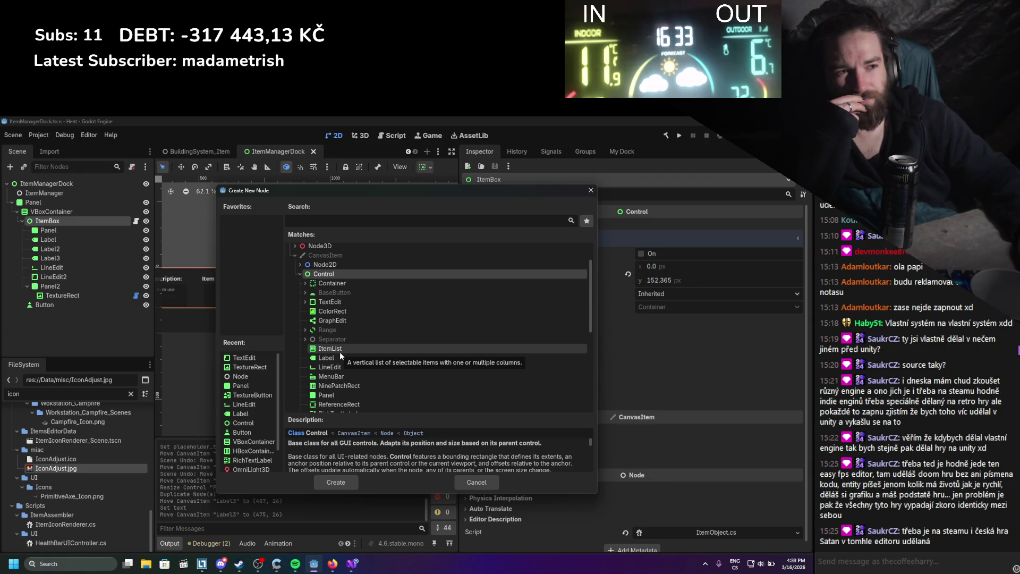
scroll(340, 352, down, 1)
scroll(355, 334, down, 1)
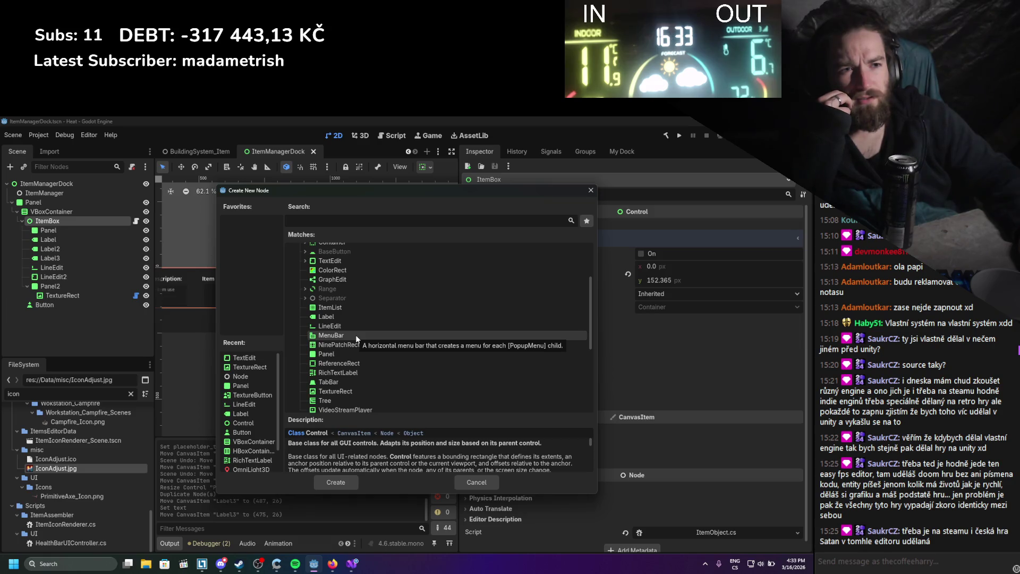
scroll(355, 349, down, 1)
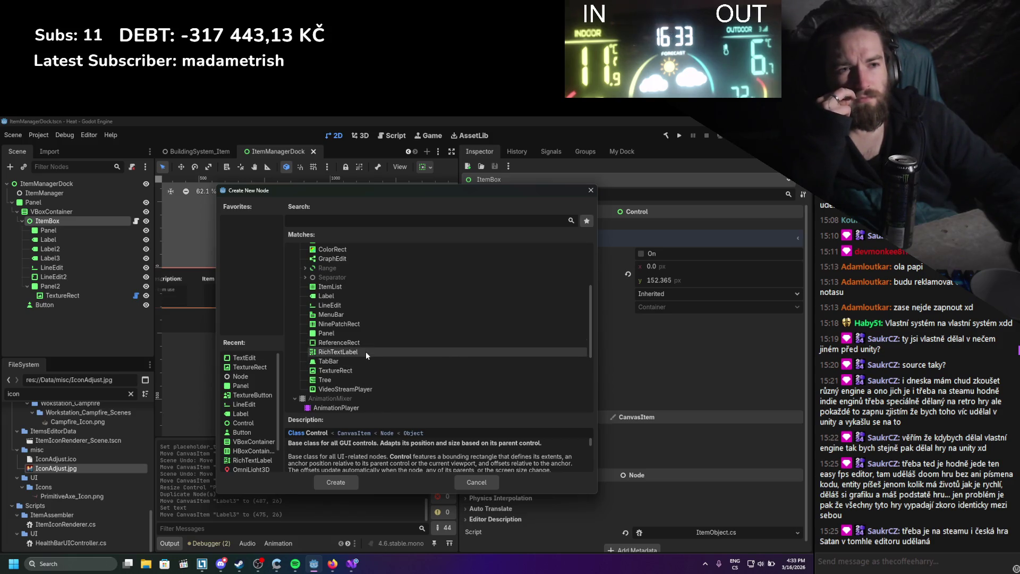
scroll(365, 351, up, 2)
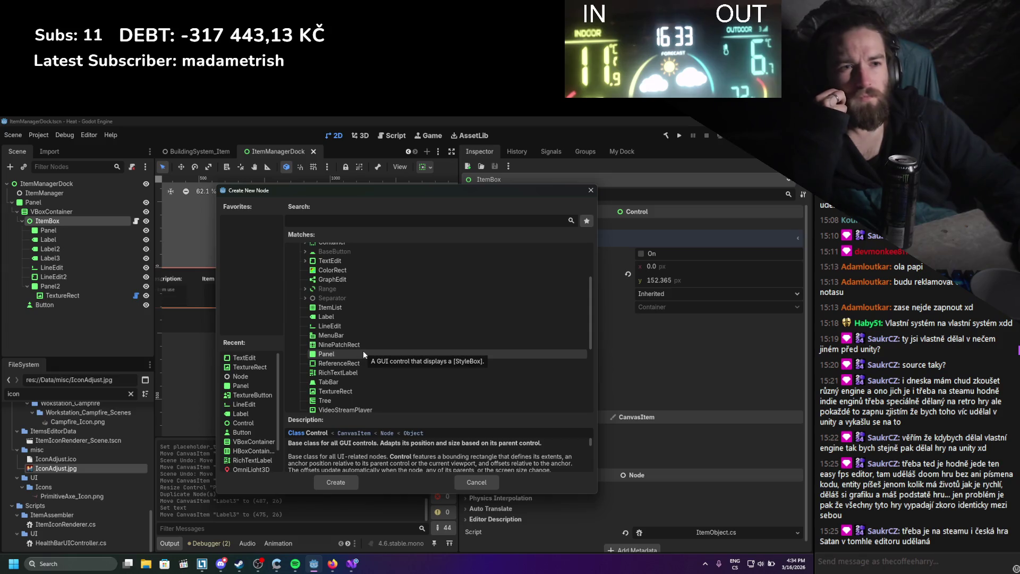
scroll(363, 350, up, 2)
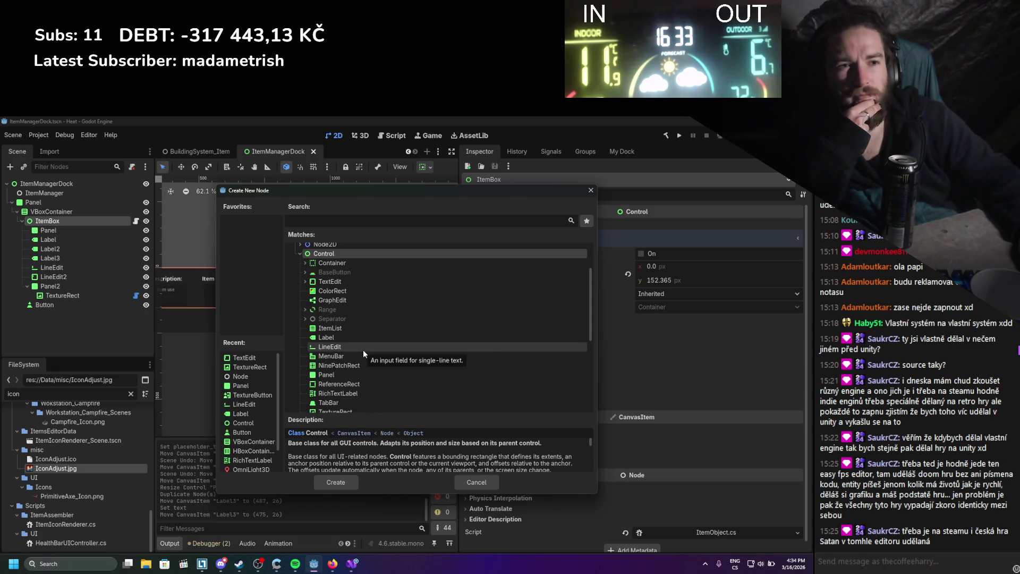
scroll(362, 350, up, 2)
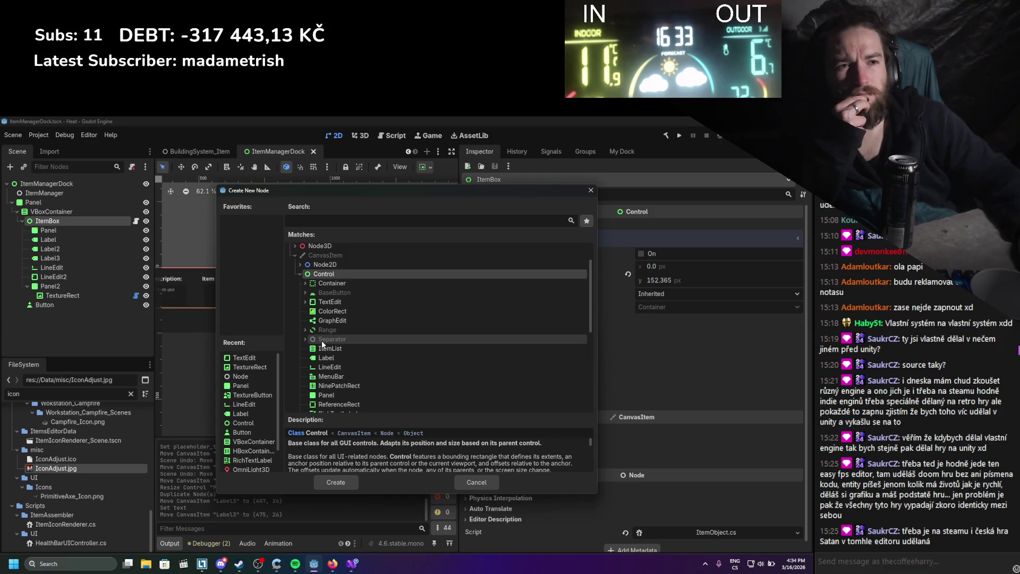
scroll(321, 341, up, 2)
click(305, 322)
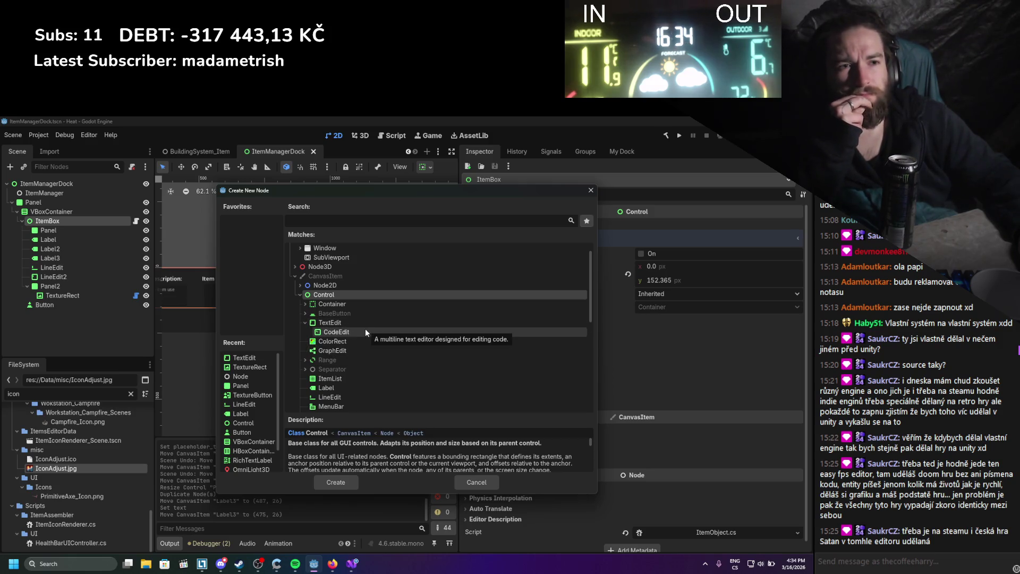
click(305, 322)
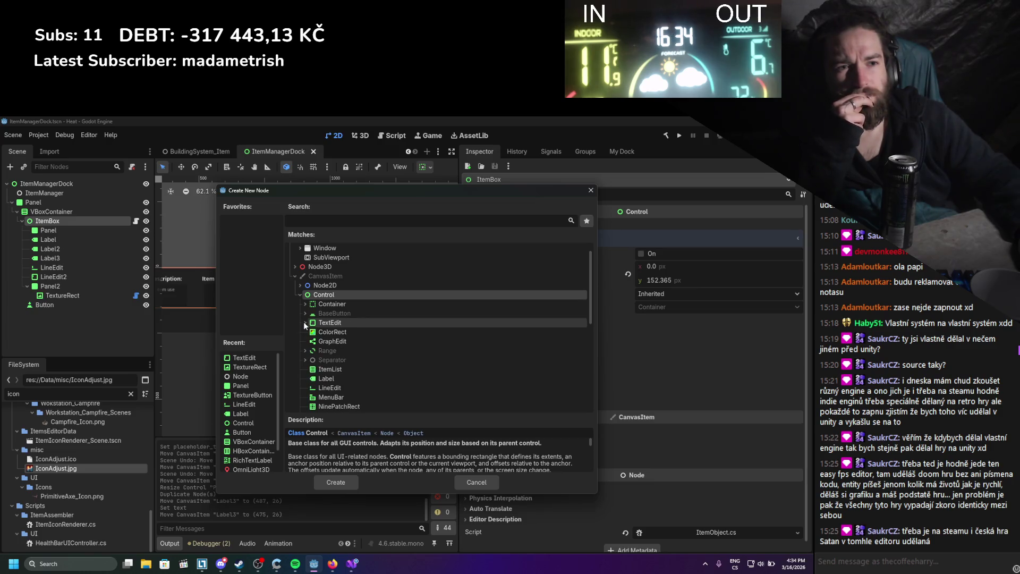
click(305, 313)
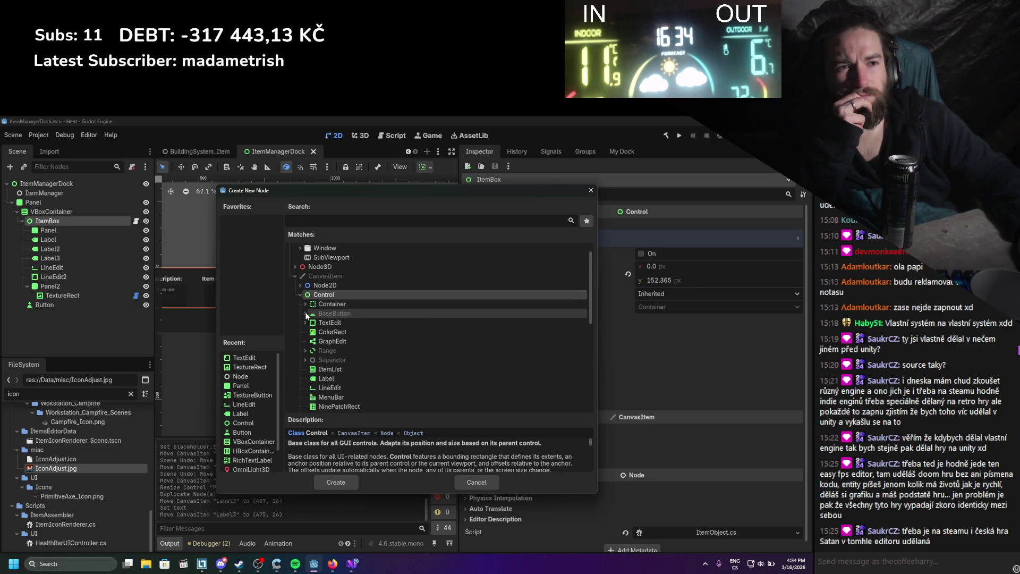
click(305, 313)
click(302, 303)
scroll(380, 327, down, 3)
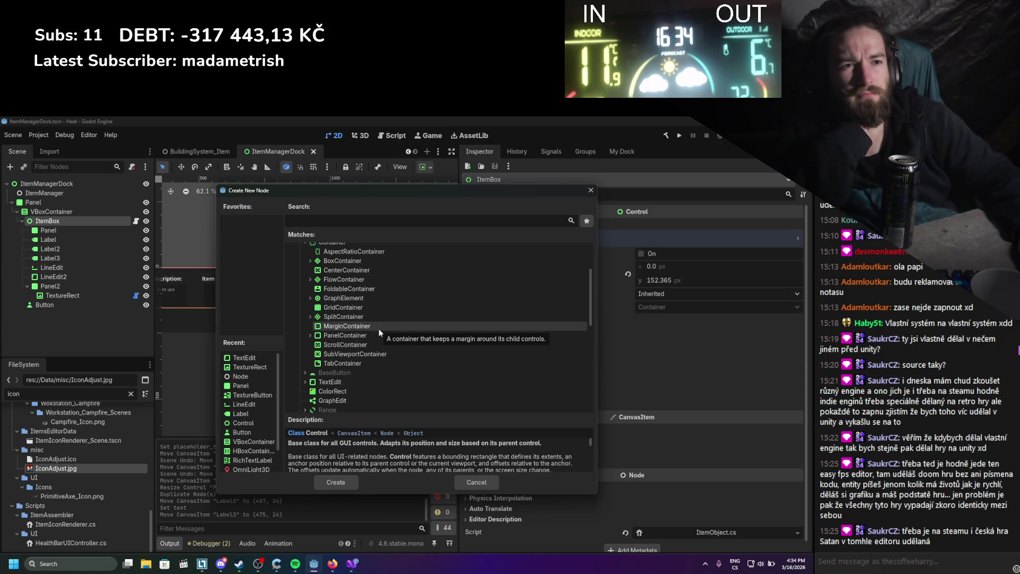
scroll(378, 328, up, 1)
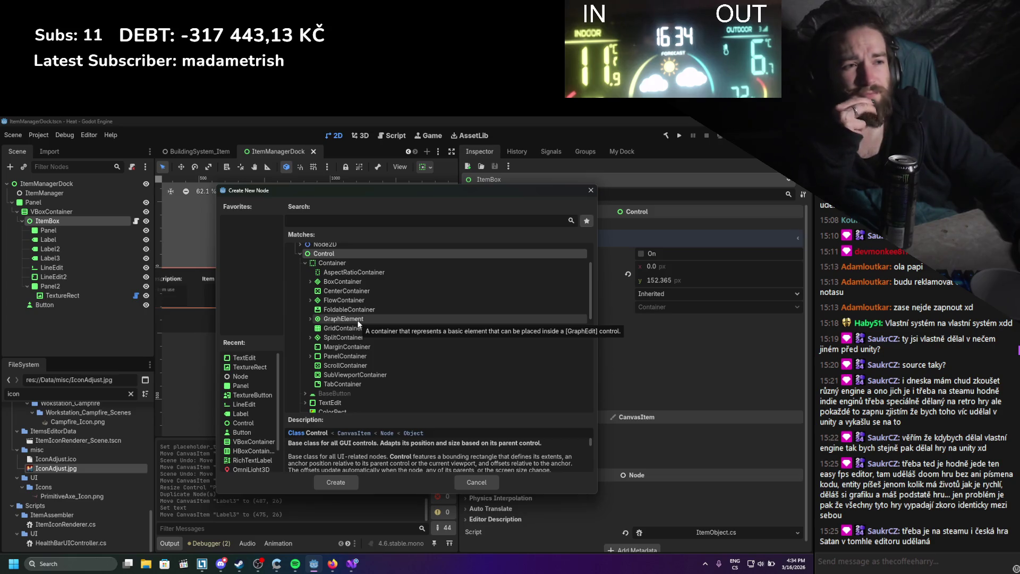
click(310, 355)
click(310, 355)
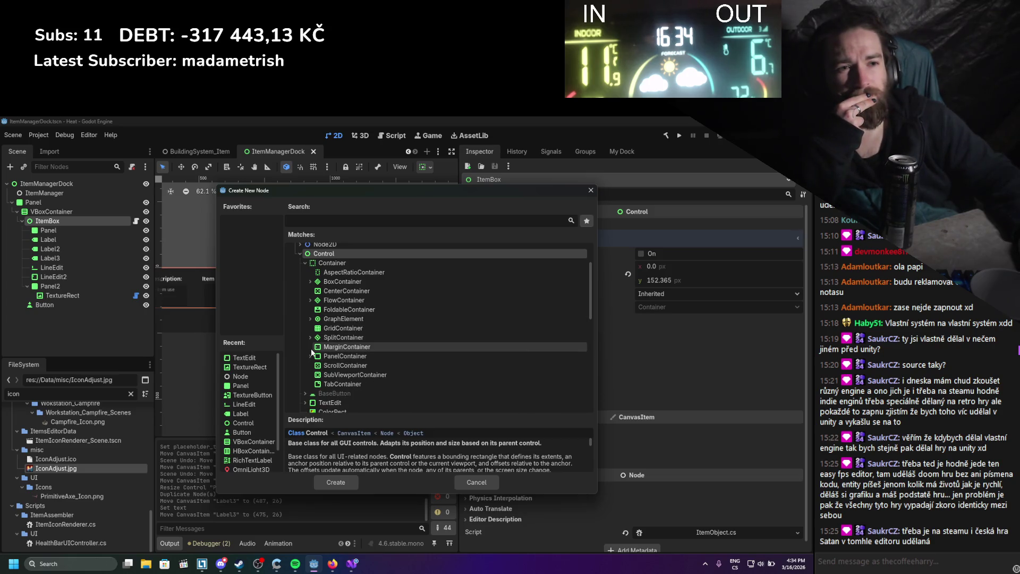
click(309, 319)
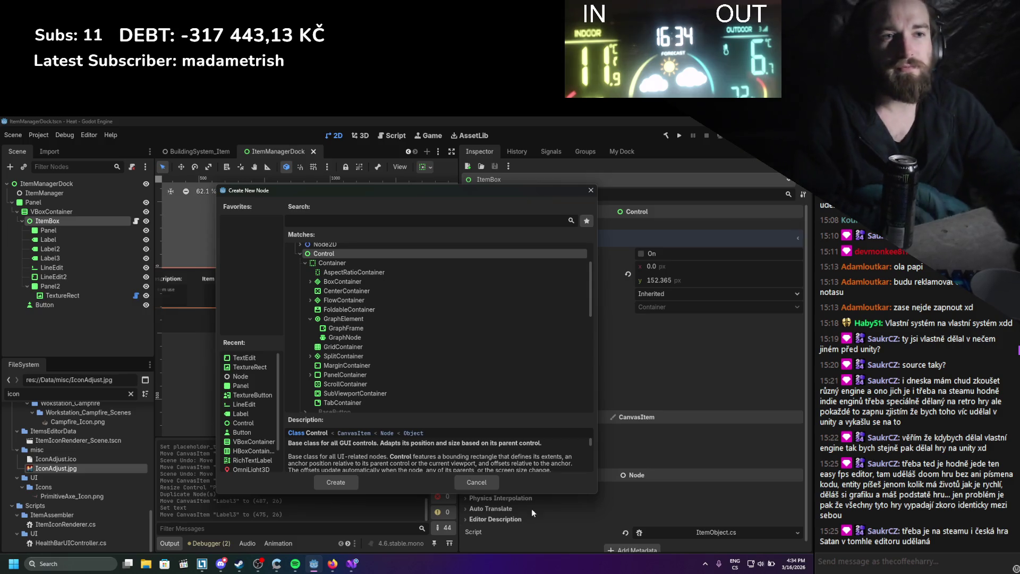
click(310, 318)
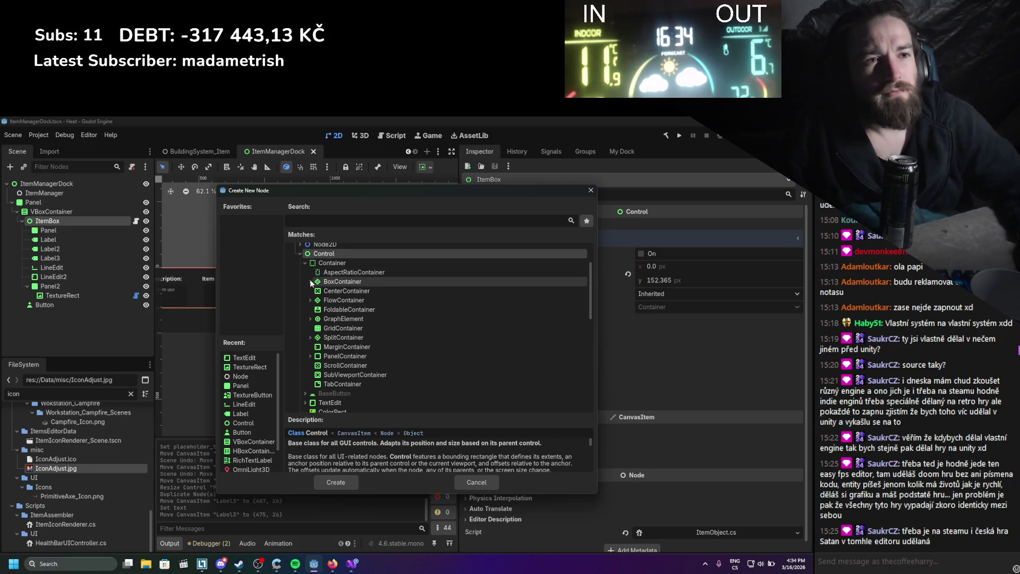
scroll(310, 319, down, 2)
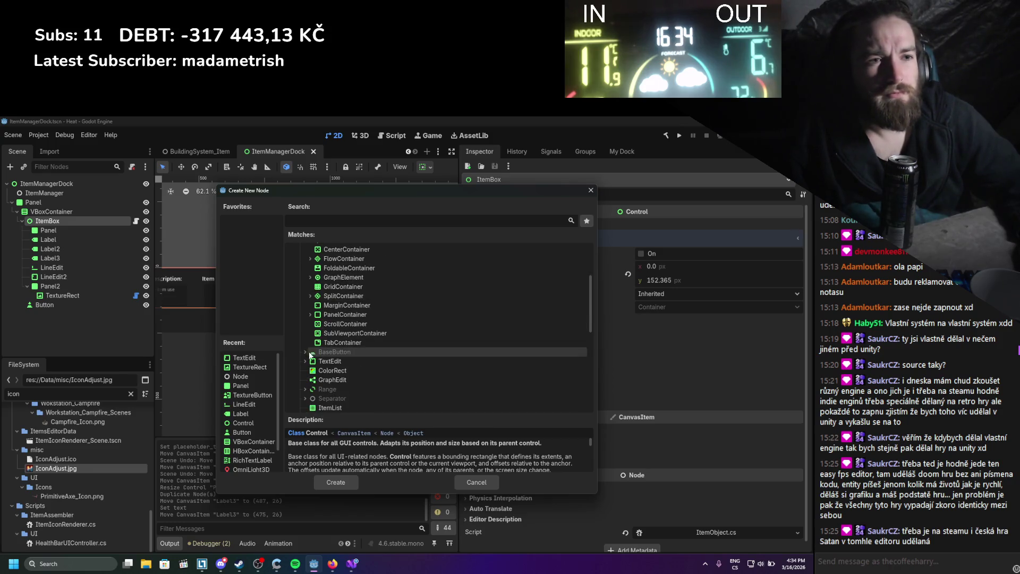
scroll(296, 379, down, 1)
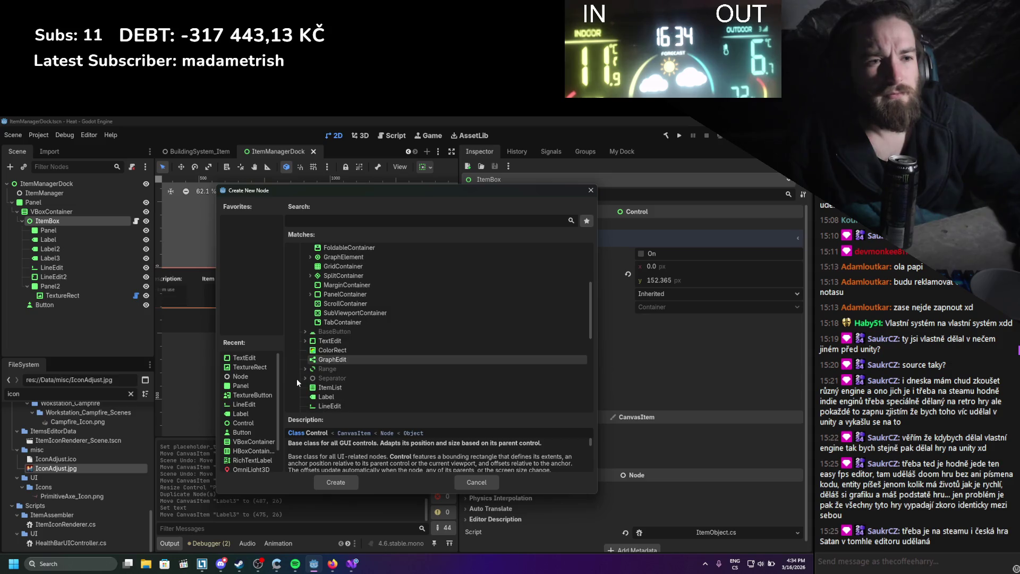
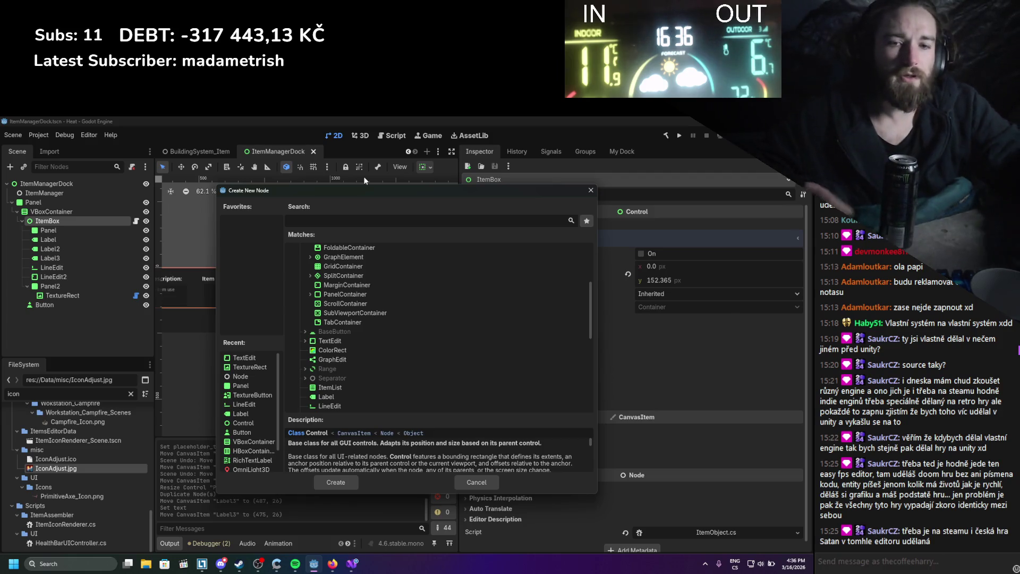
Search 'option' among node types and create an OptionButton under ItemBox.
scroll(397, 280, down, 3)
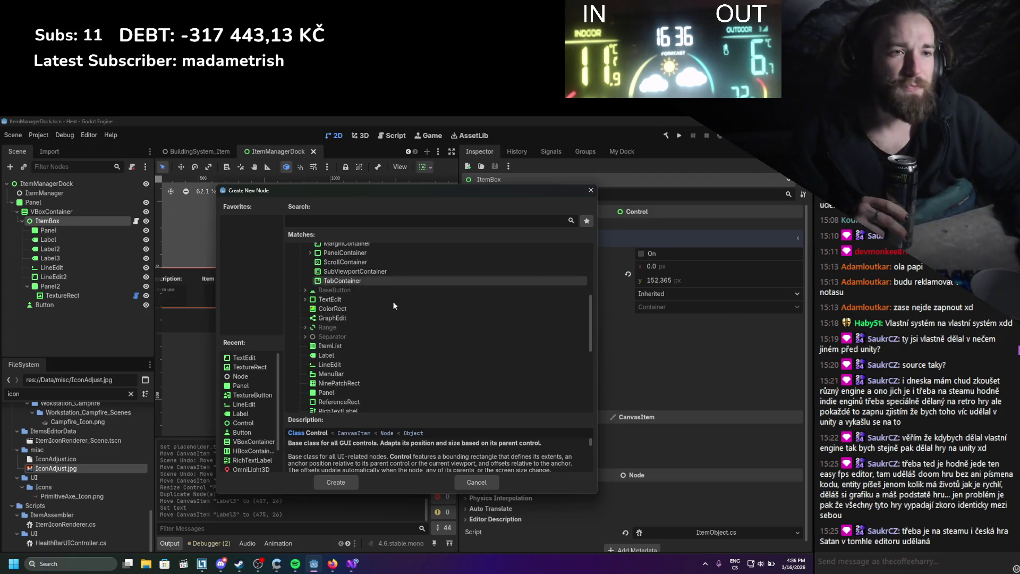
scroll(387, 304, down, 2)
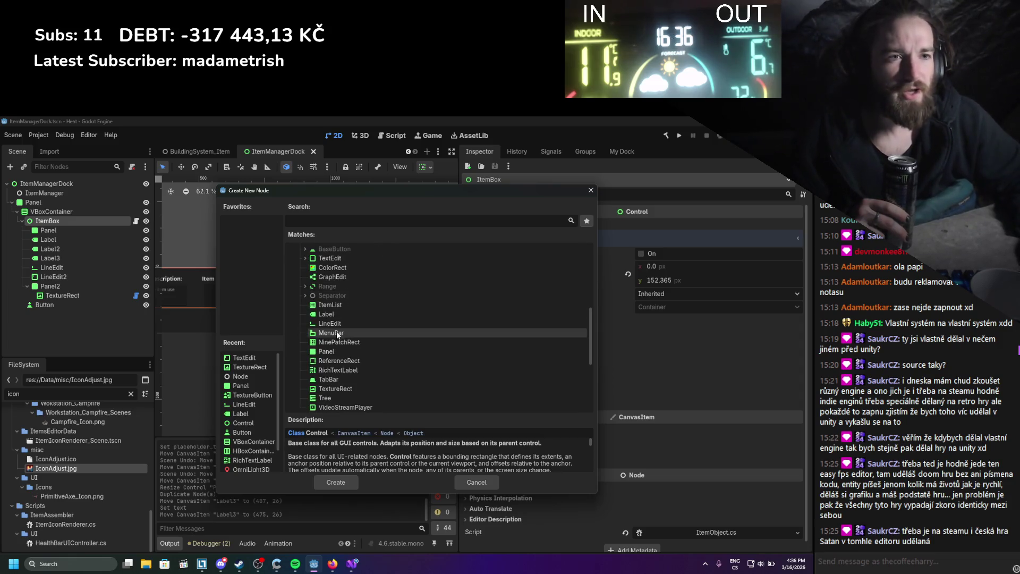
scroll(351, 361, up, 10)
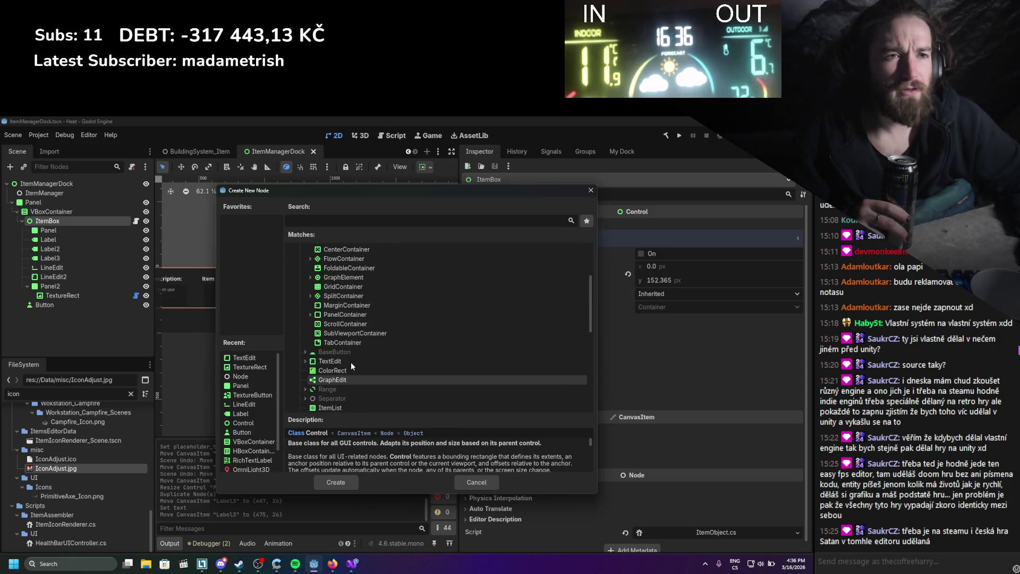
click(341, 220)
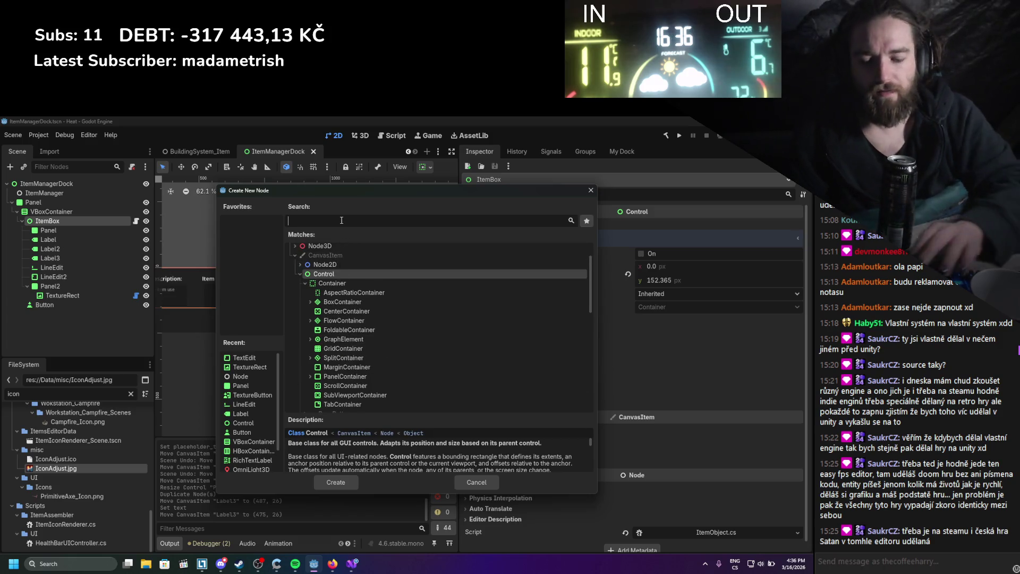
text(option)
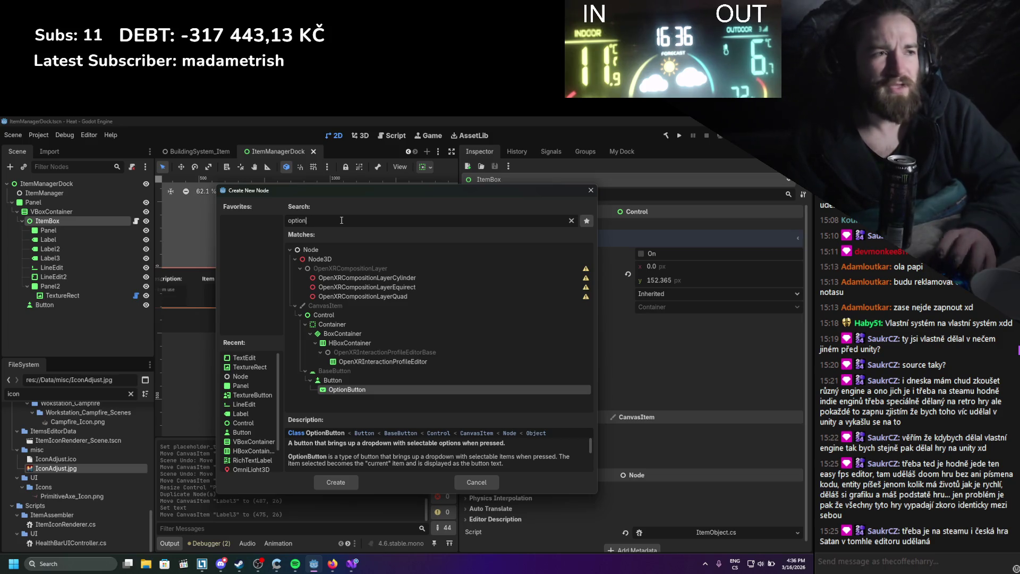
key(Return)
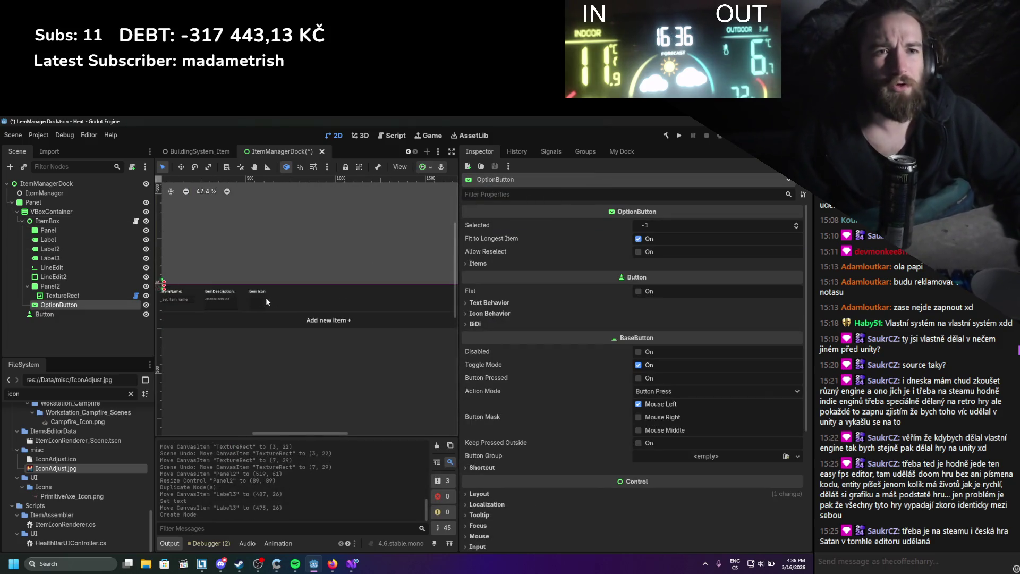
Resize the OptionButton and move it into the Item Icon row.
scroll(357, 285, up, 2)
mouse_move(325, 275)
mouse_down()
mouse_move(422, 289)
mouse_move(435, 279)
mouse_up()
scroll(372, 279, right, 5)
mouse_move(277, 277)
mouse_down()
mouse_move(335, 284)
mouse_move(297, 284)
mouse_up()
Add one item named IntAttribute to the OptionButton's Items and save the scene.
scroll(296, 285, up, 3)
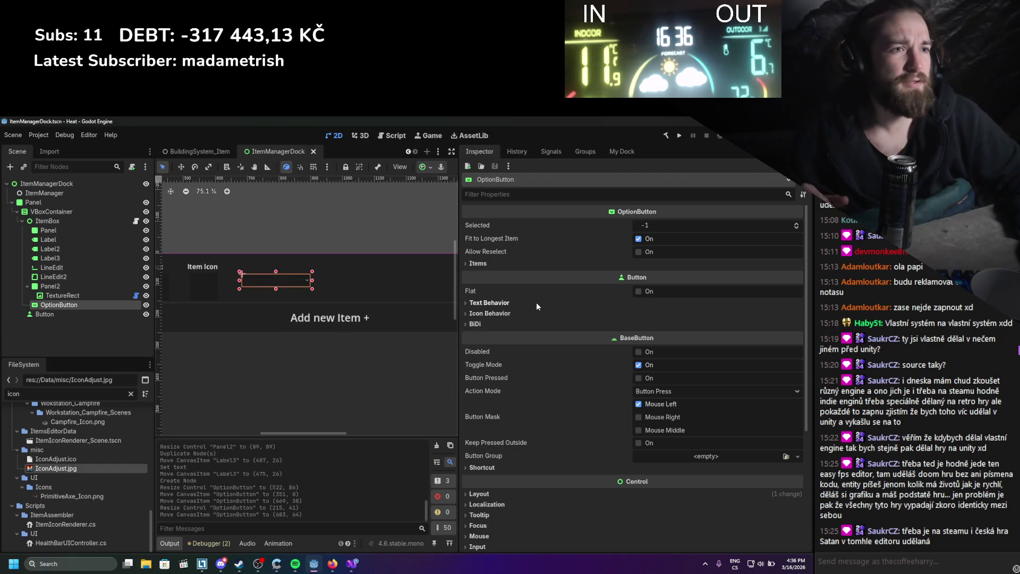
click(536, 261)
click(651, 276)
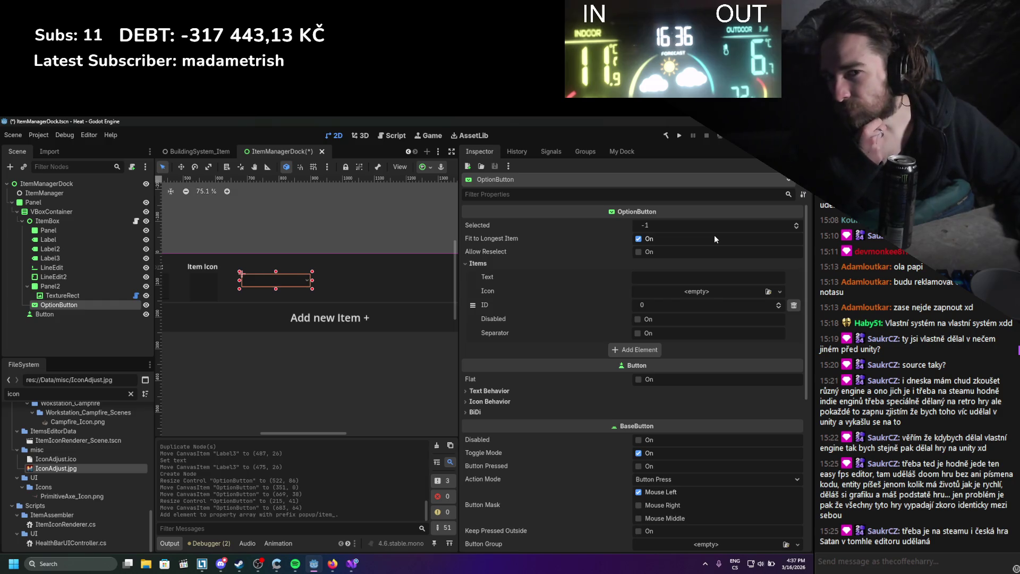
click(691, 281)
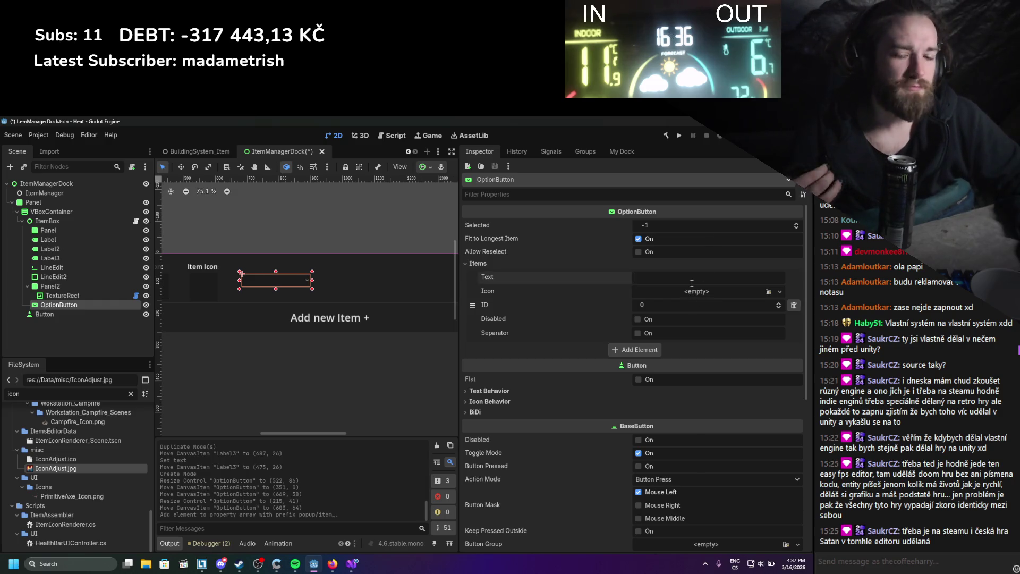
text(Int)
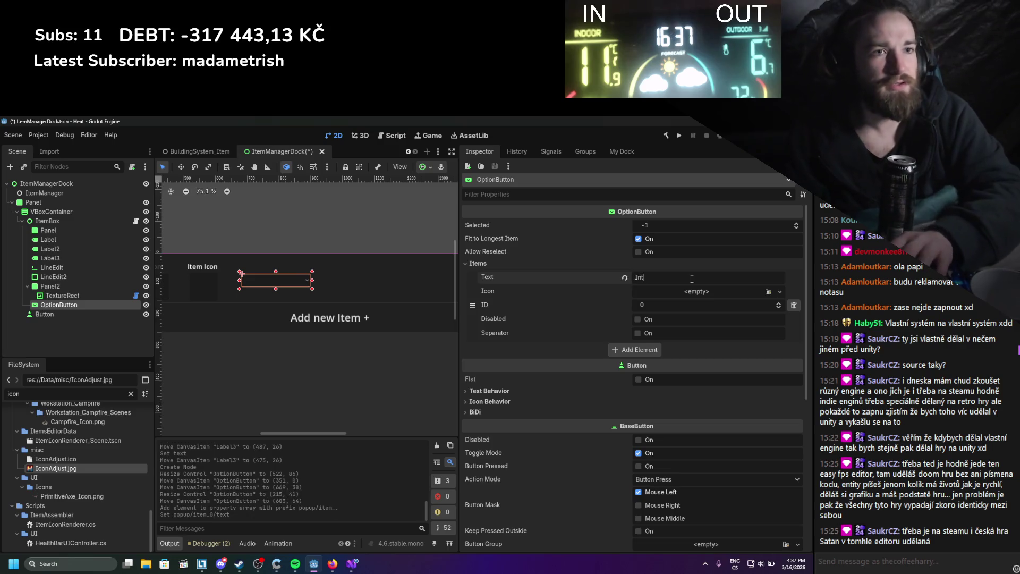
text(Attribute)
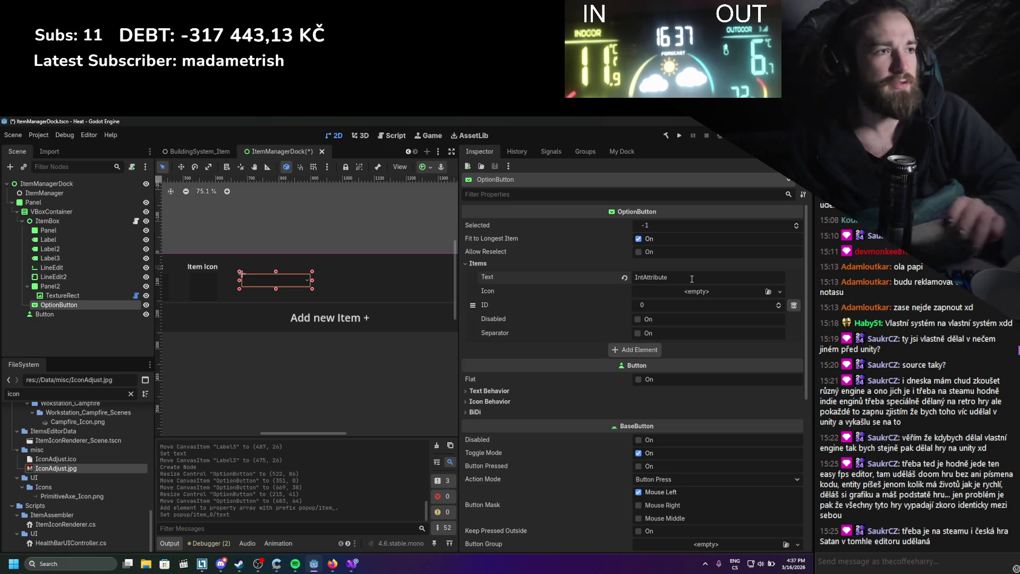
key(ctrl+s)
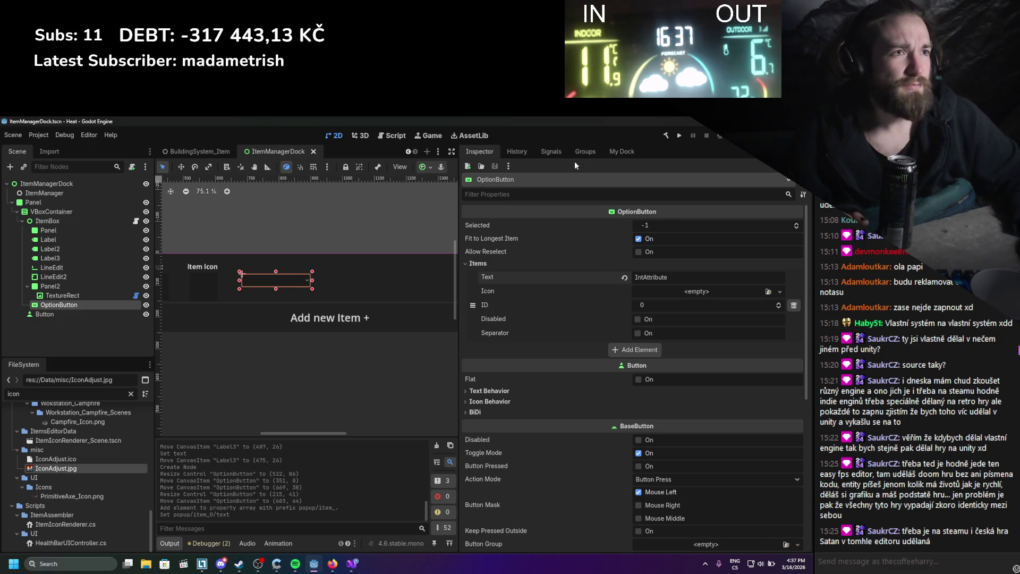
Check the OptionButton's signals, then nudge it up and left to (952, 49).
click(548, 153)
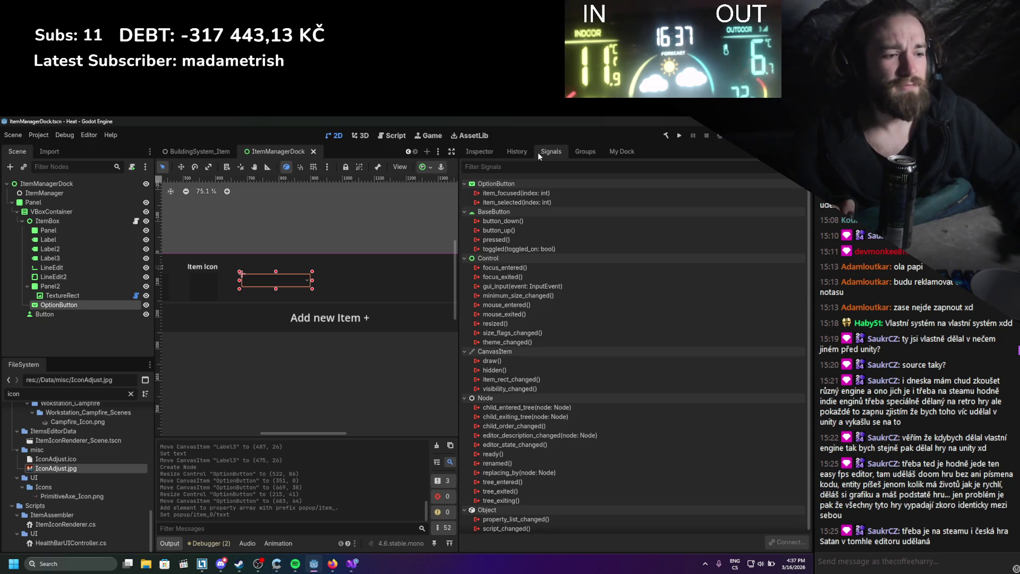
click(487, 152)
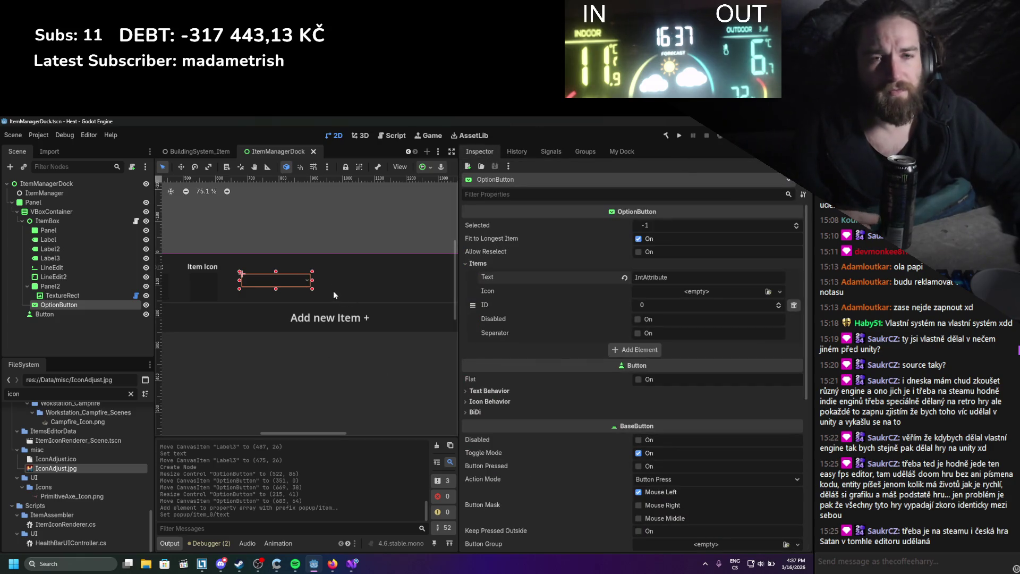
mouse_move(290, 286)
mouse_down()
mouse_move(285, 277)
mouse_move(374, 275)
mouse_up()
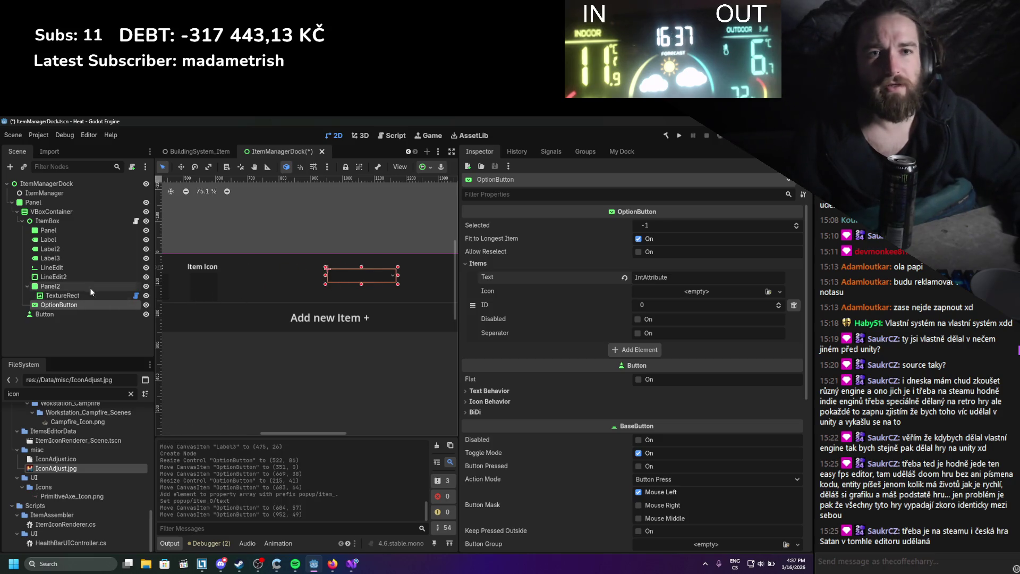
Add a new Button as a child node of ItemBox.
click(48, 219)
right_click(48, 220)
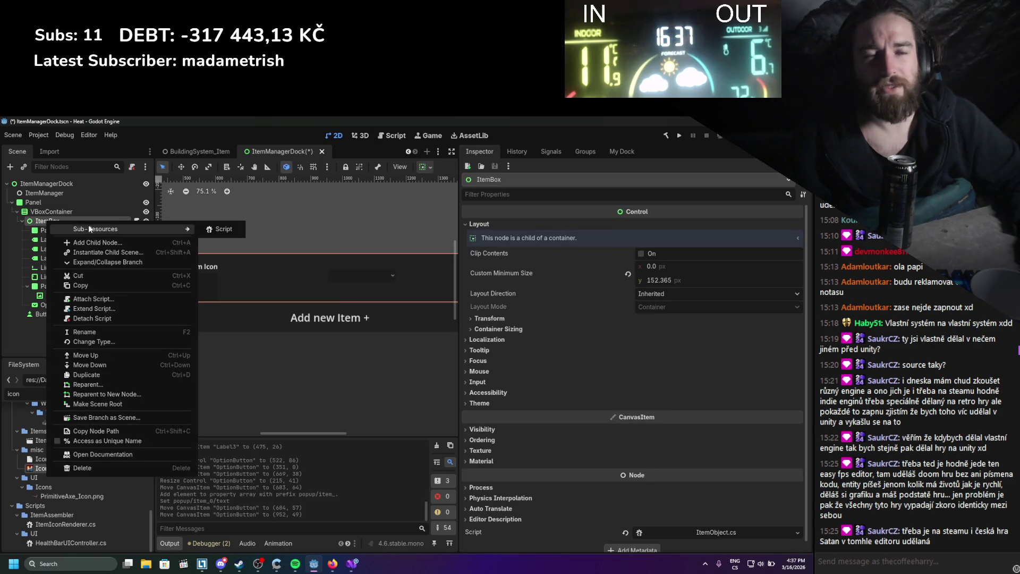
click(127, 243)
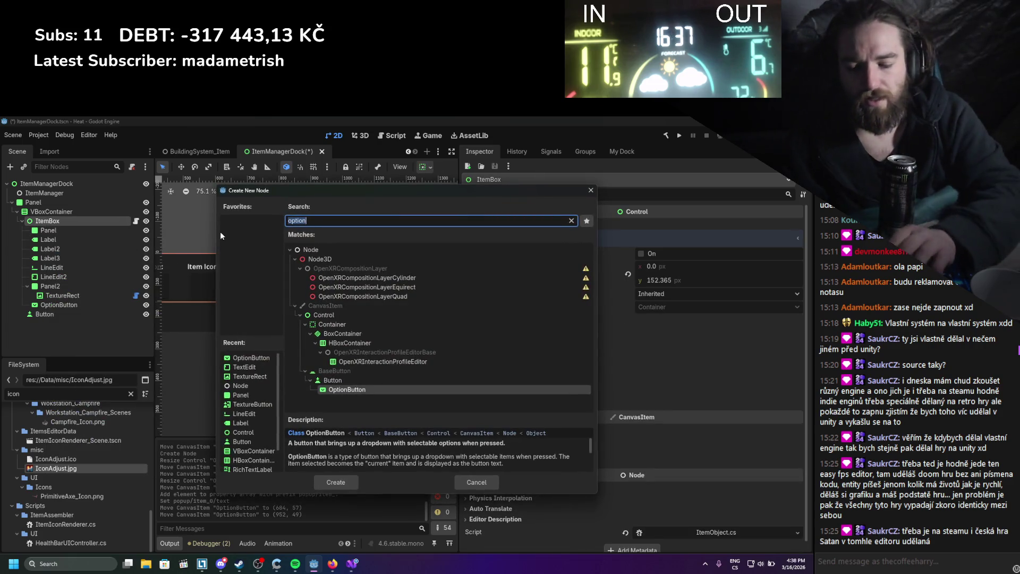
text(Button)
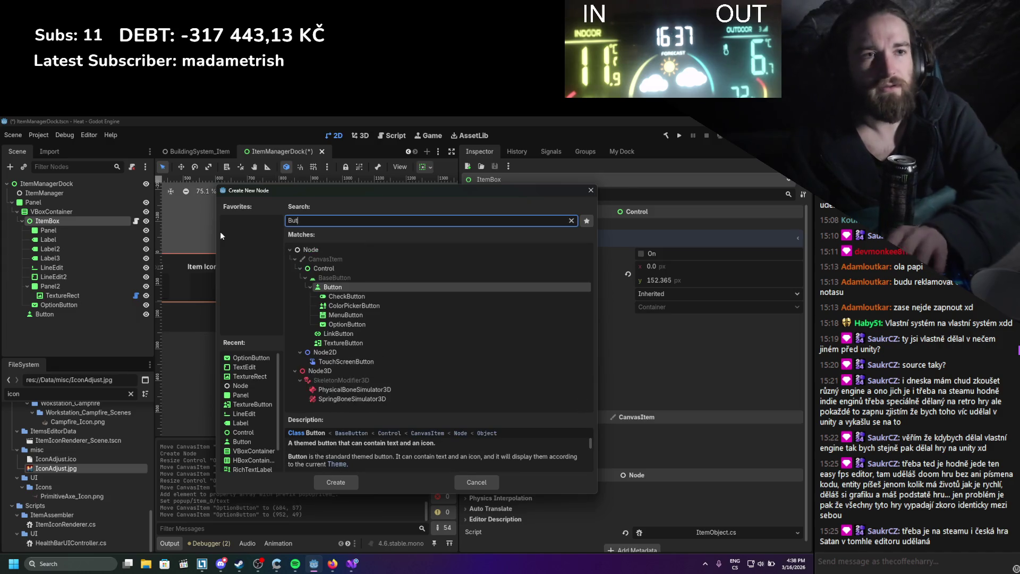
key(Return)
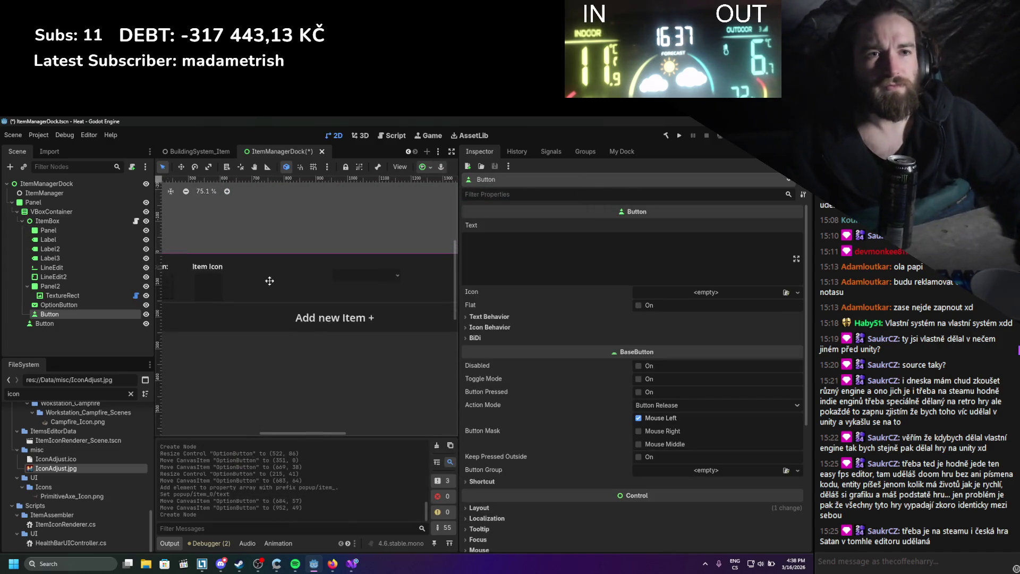
Resize the Button to (203, 33) and set its text to 'Create new Attribute'.
scroll(269, 275, down, 1)
scroll(291, 274, left, 5)
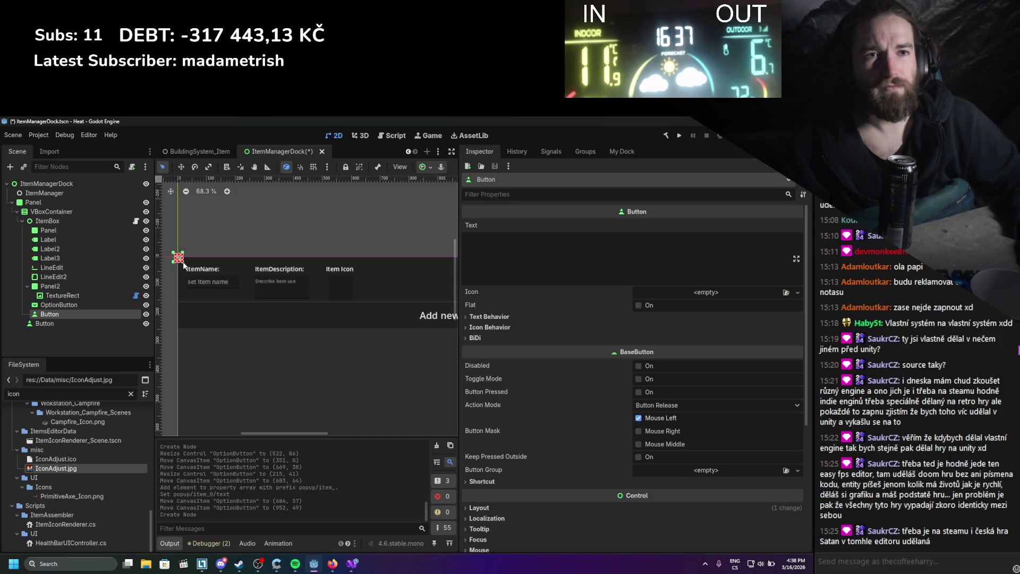
drag(183, 262, 419, 286)
scroll(309, 283, right, 3)
click(549, 249)
text(Create)
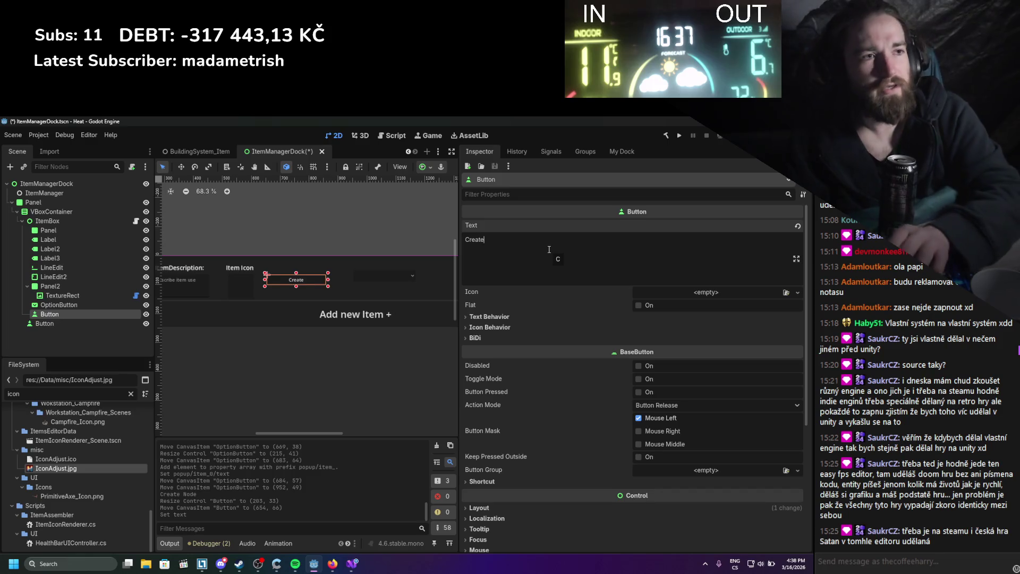
text( new Attribute)
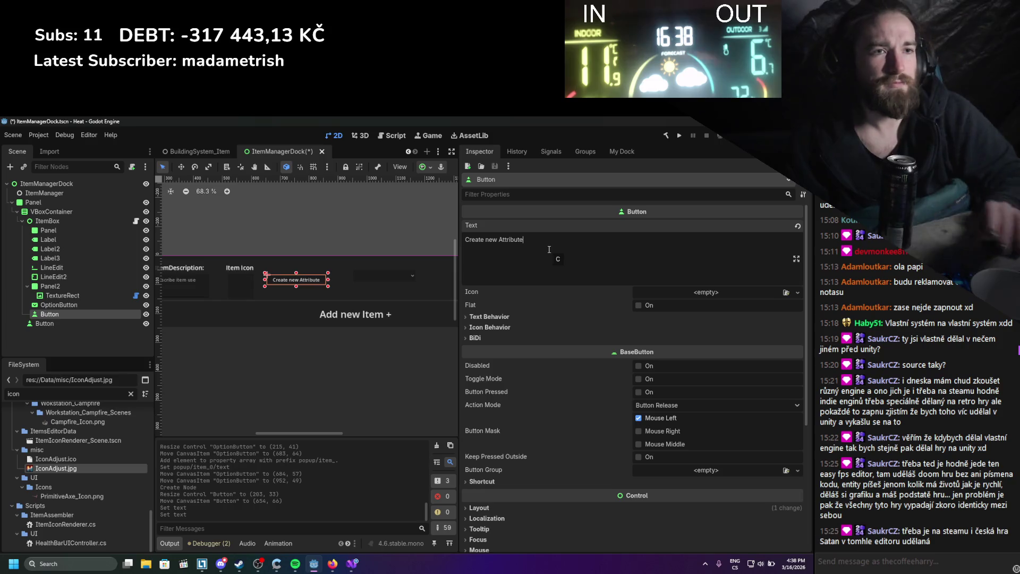
scroll(384, 250, up, 5)
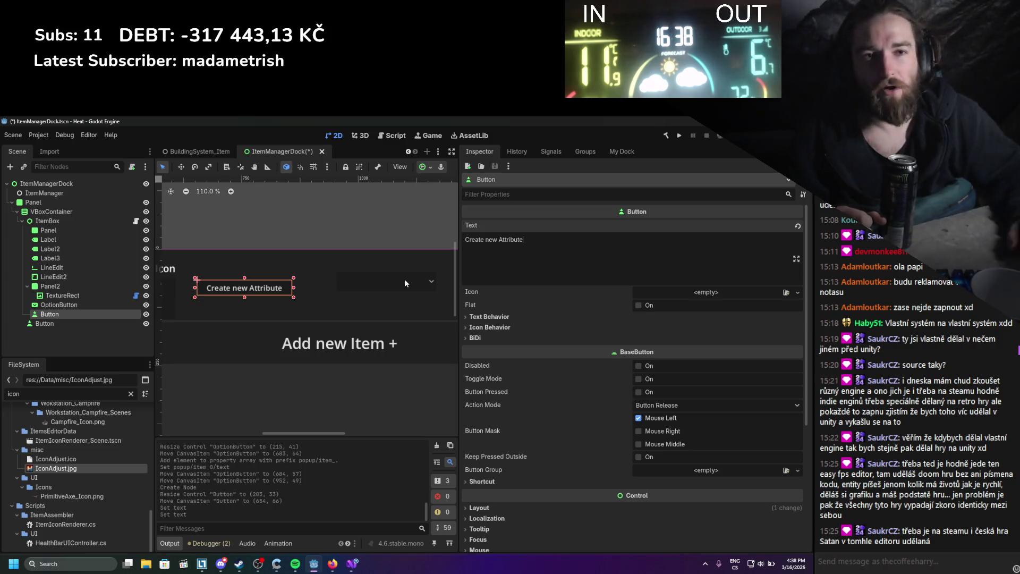
Drag the OptionButton left to (879, 62), beside the Create new Attribute button.
click(66, 307)
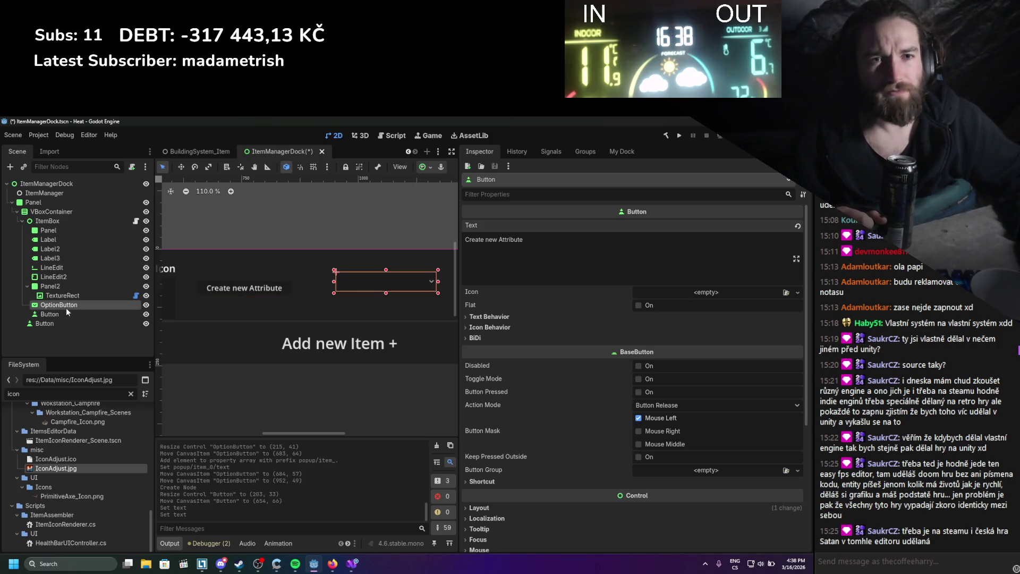
mouse_move(407, 282)
mouse_down()
mouse_move(273, 287)
mouse_move(385, 287)
mouse_move(375, 287)
mouse_up()
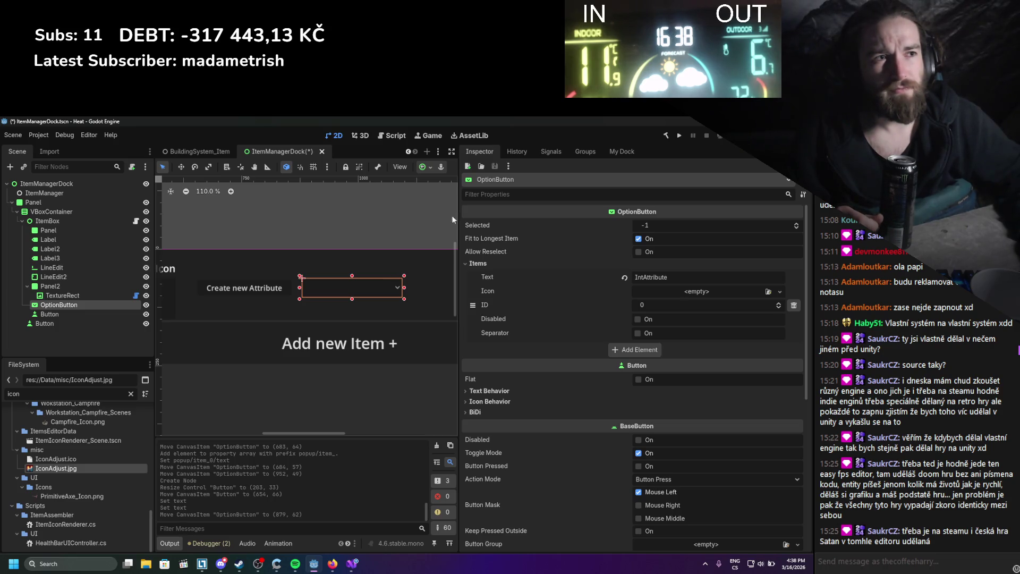
click(553, 152)
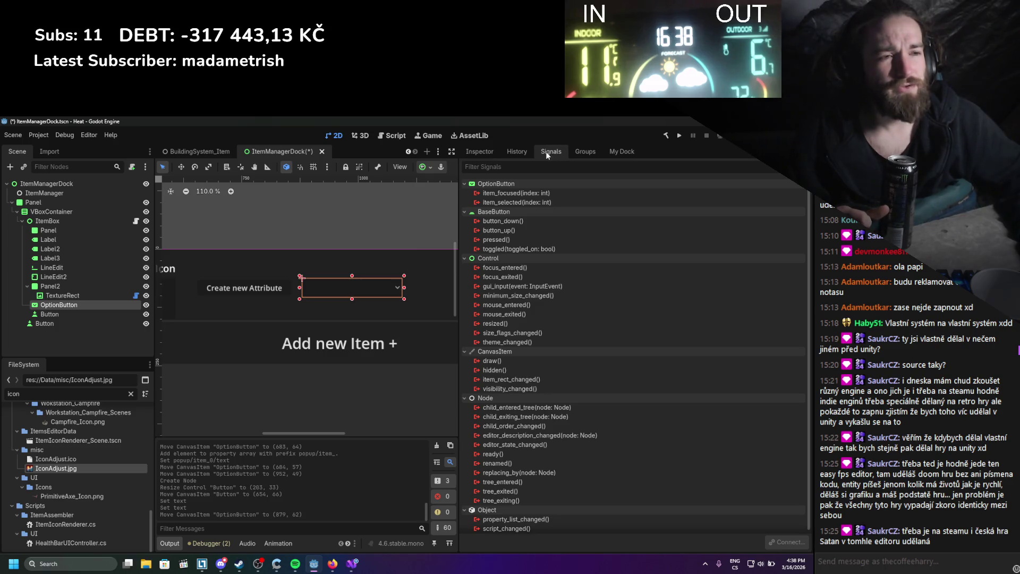
click(481, 152)
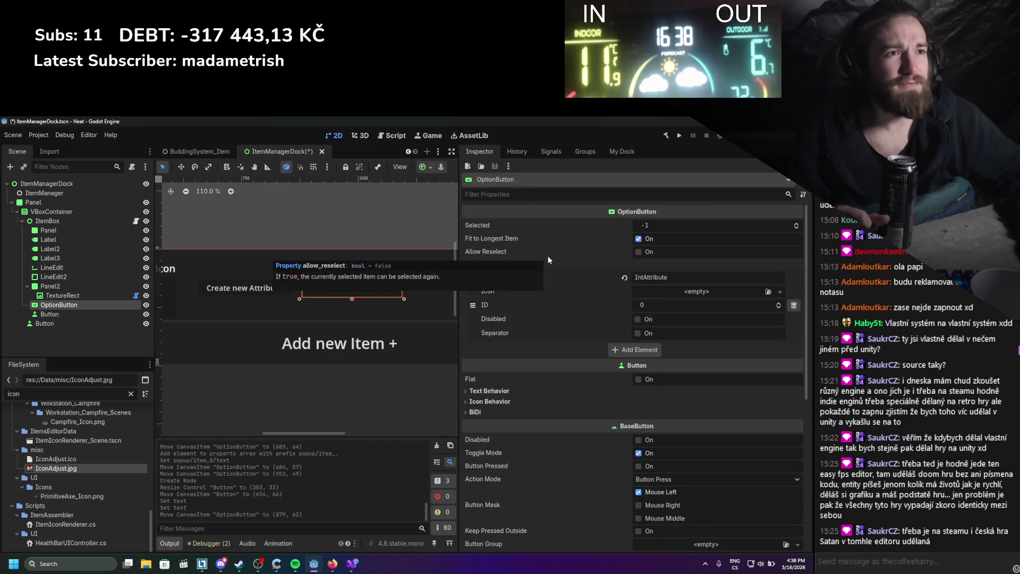
scroll(553, 379, down, 5)
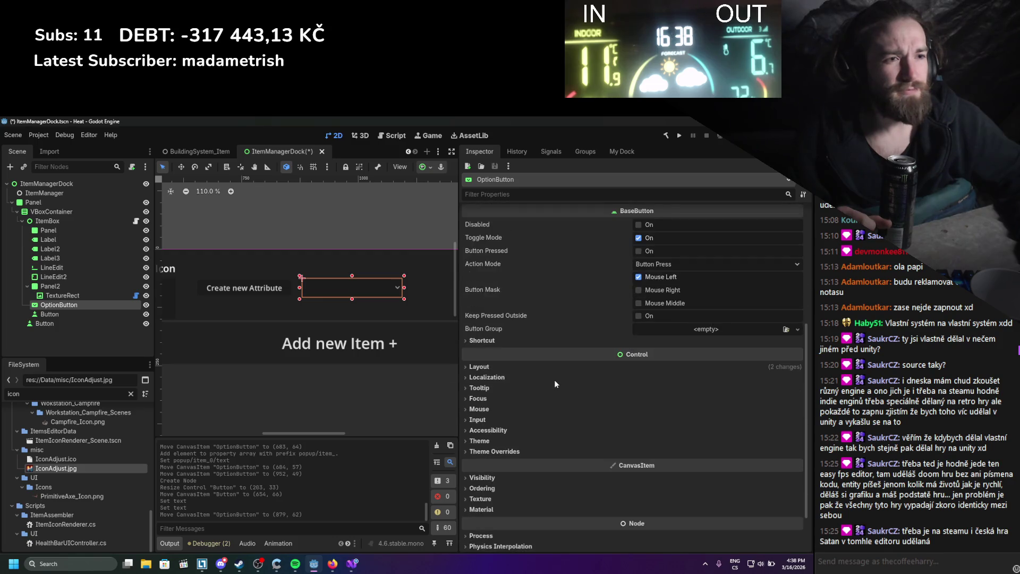
scroll(554, 379, up, 5)
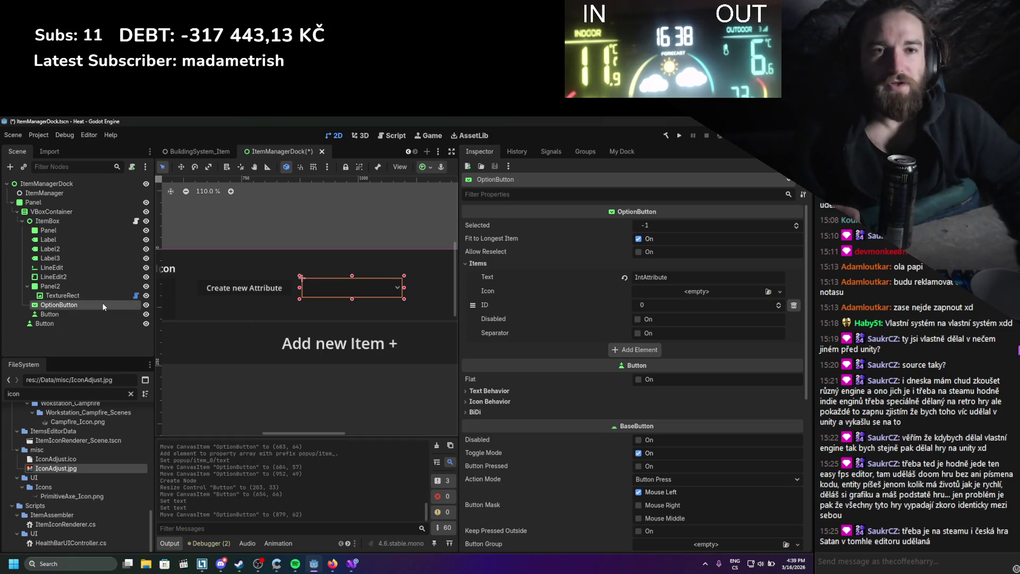
scroll(136, 406, up, 10)
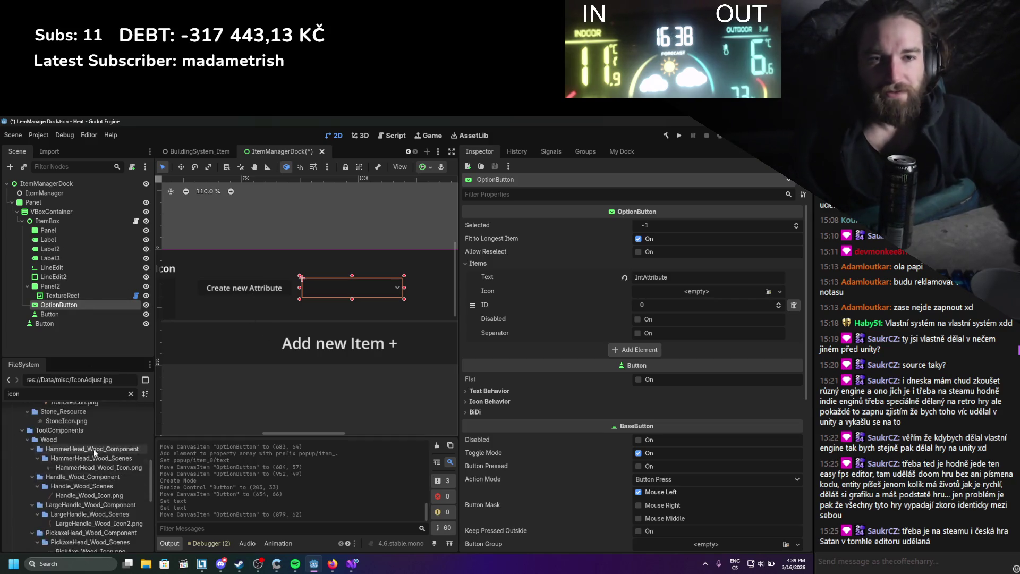
Set up a new C# script CreateAttributeOptionButton.cs in res://addons/ItemManager/.
click(131, 394)
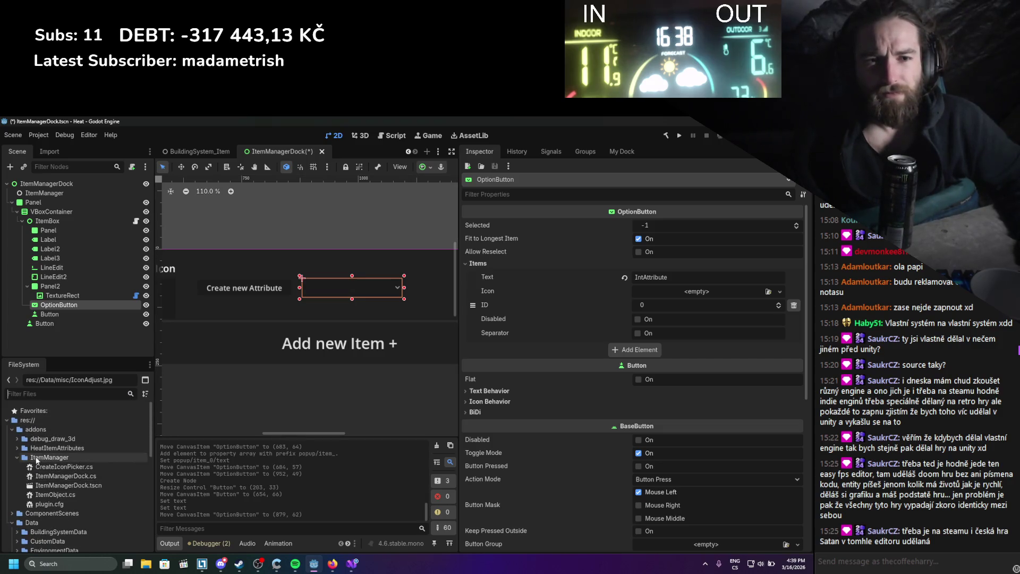
right_click(37, 456)
mouse_move(81, 404)
click(198, 422)
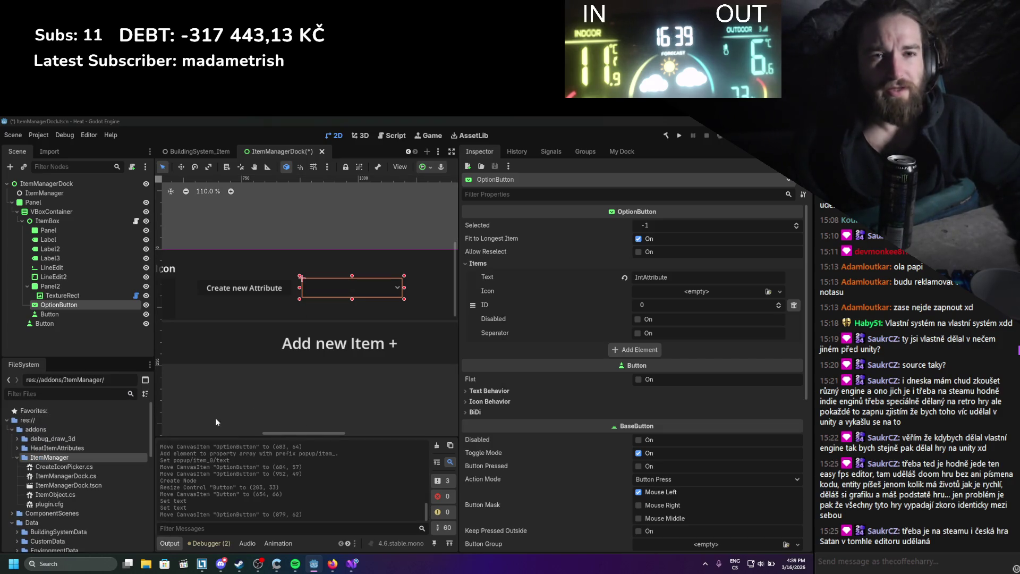
text(Create.cs)
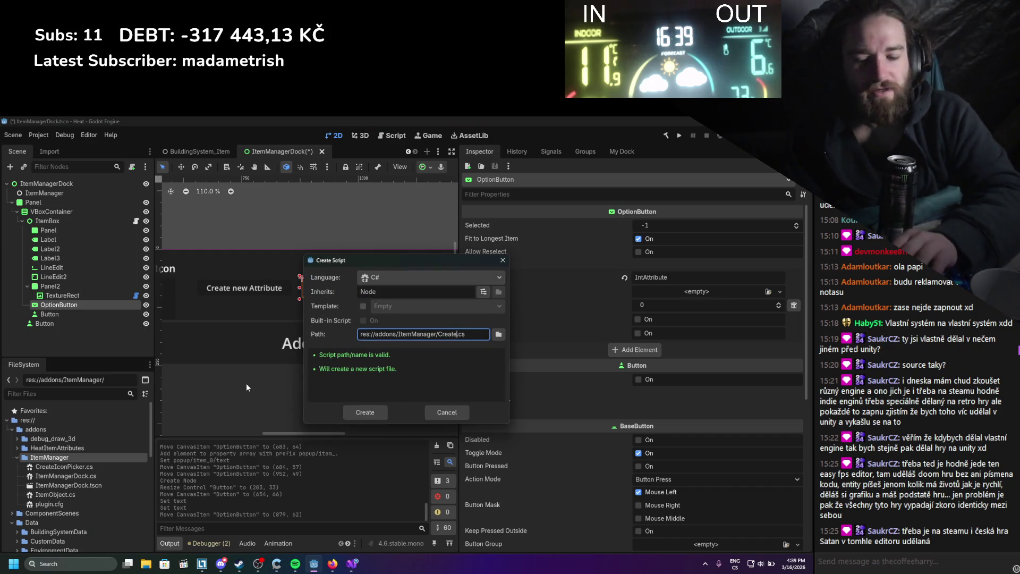
text(Attribute)
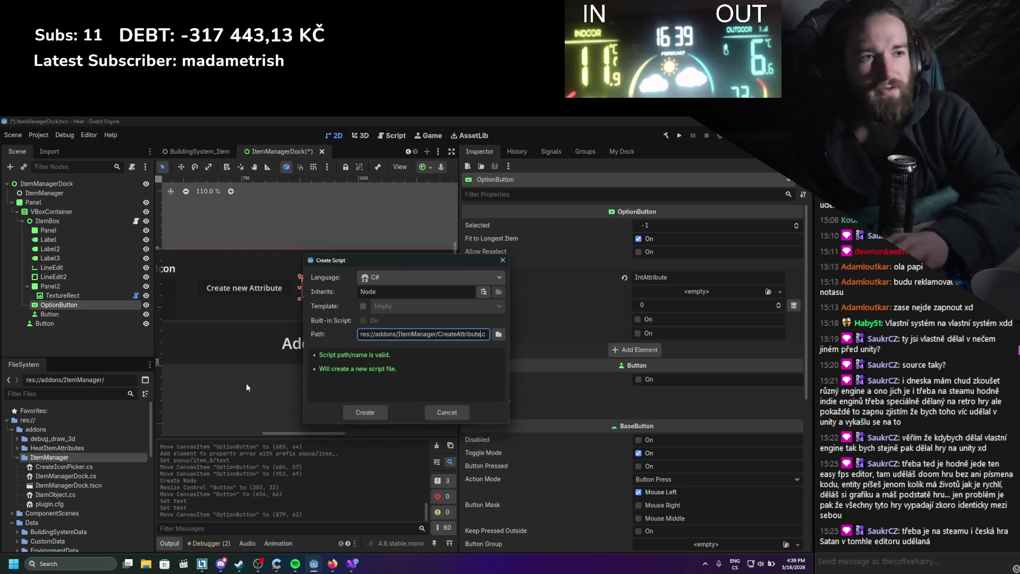
text(Opti)
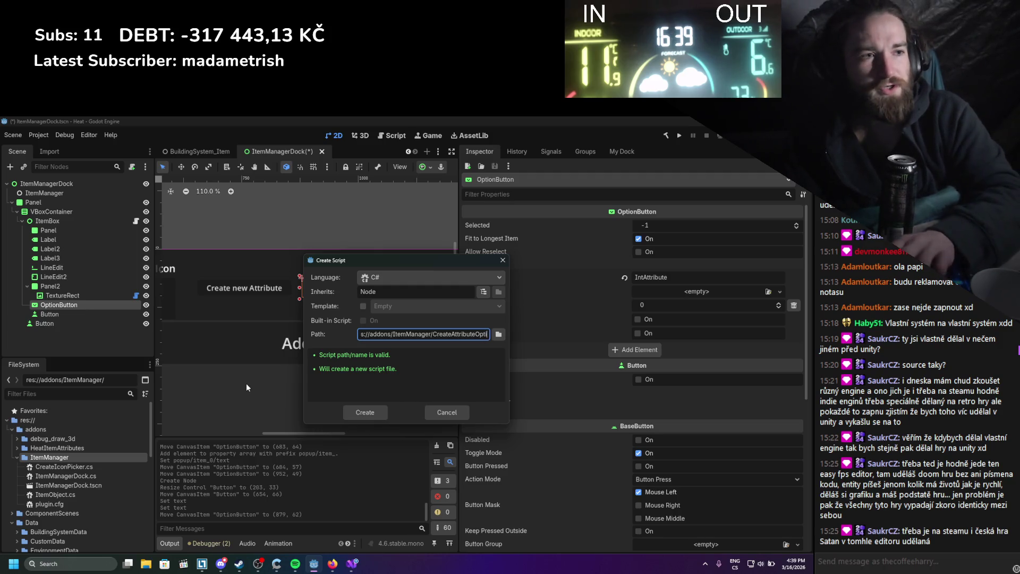
text(onButton)
Create the script, change its base class from Node to OptionButton, and save it.
key(Return)
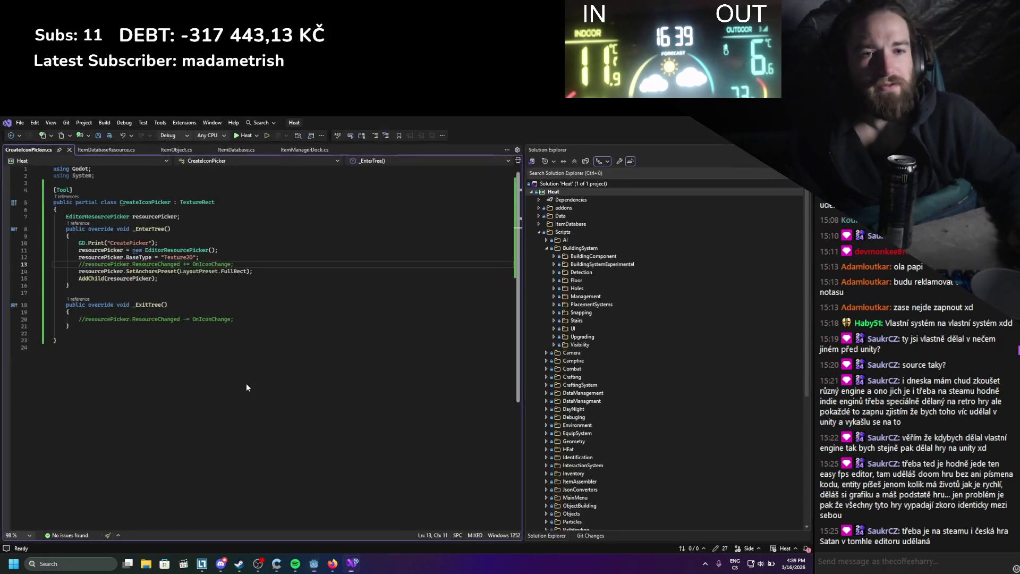
double_click(217, 192)
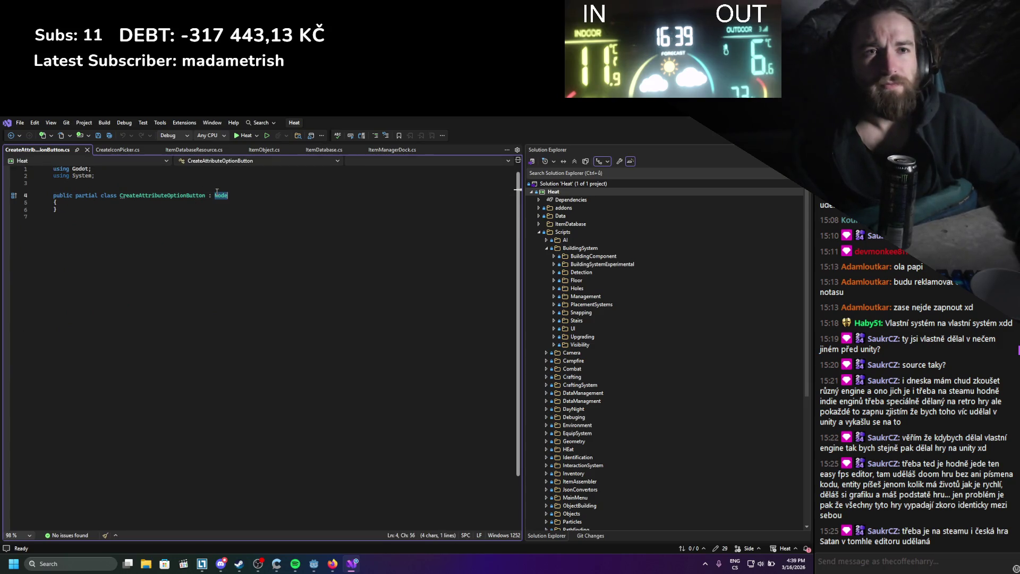
text(OptionB)
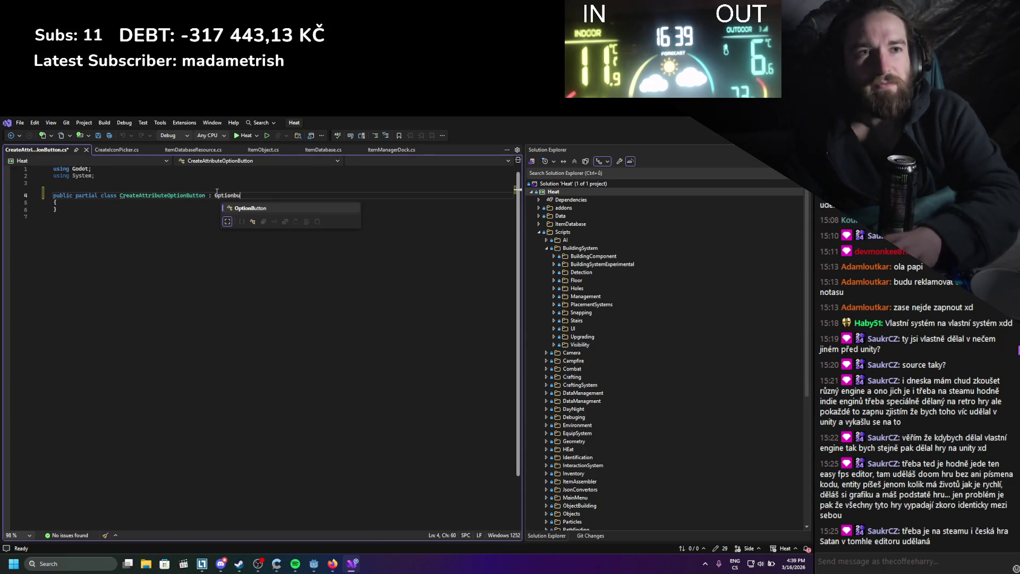
key(Tab)
key(ctrl+s)
click(195, 211)
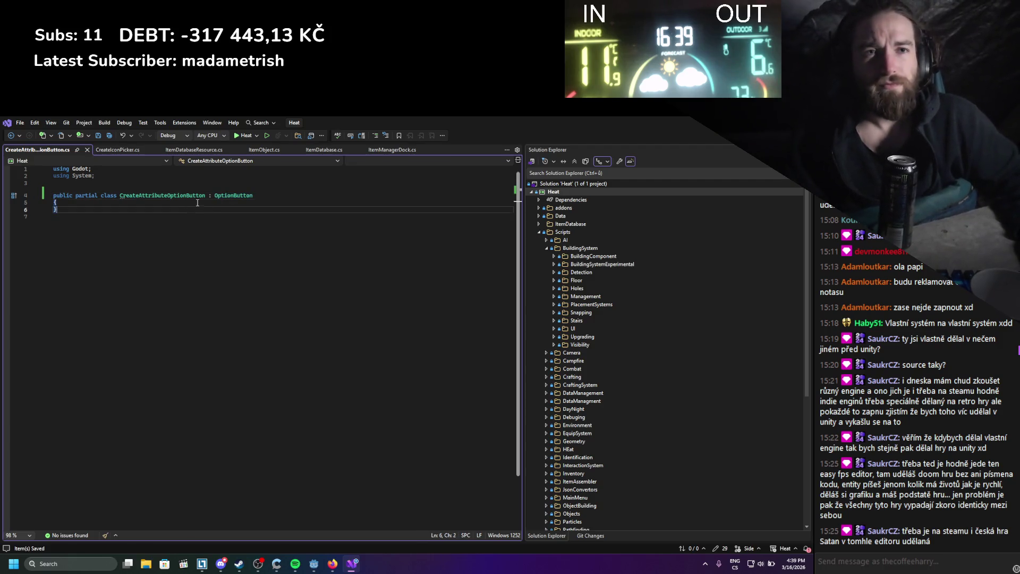
key(ctrl+Return)
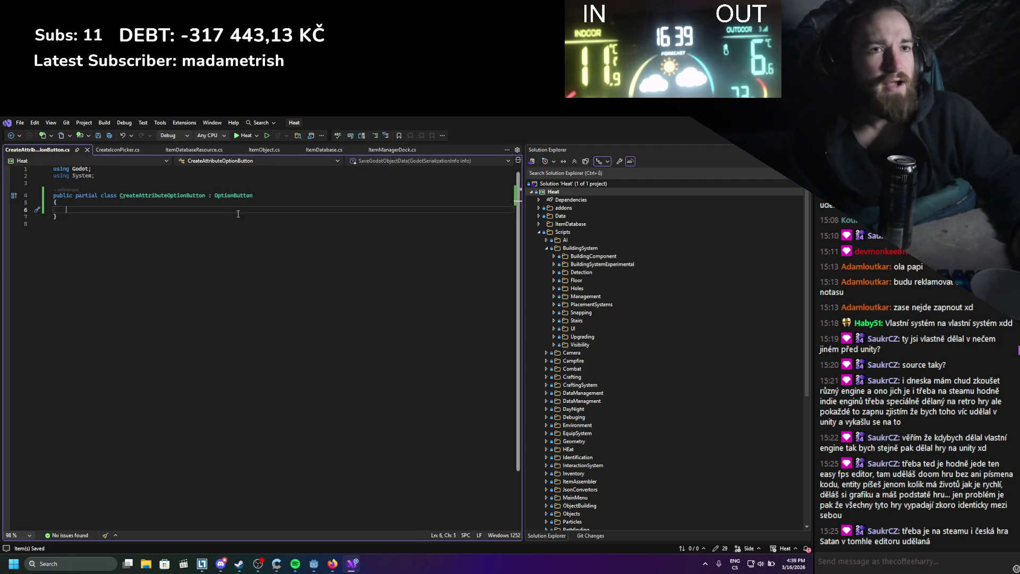
key(alt+Tab)
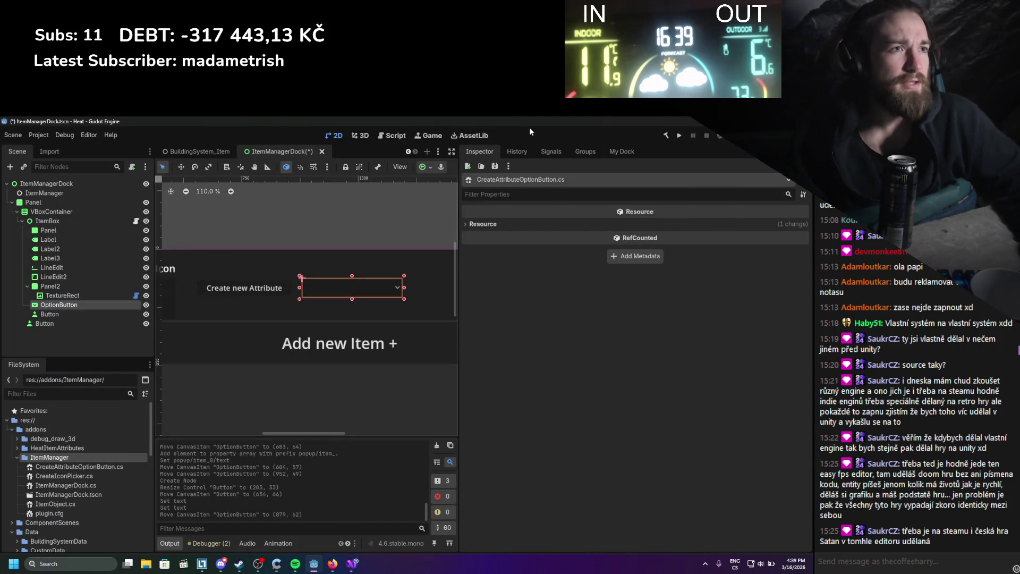
Browse the dock tabs and list the OptionButton node's signals, including item_selected.
click(550, 151)
click(517, 151)
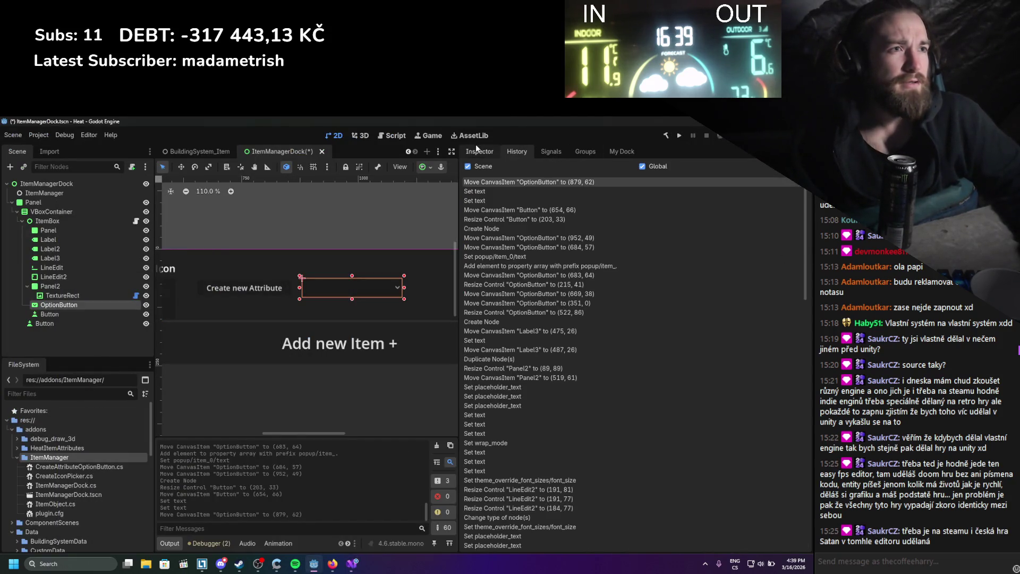
click(584, 151)
click(618, 151)
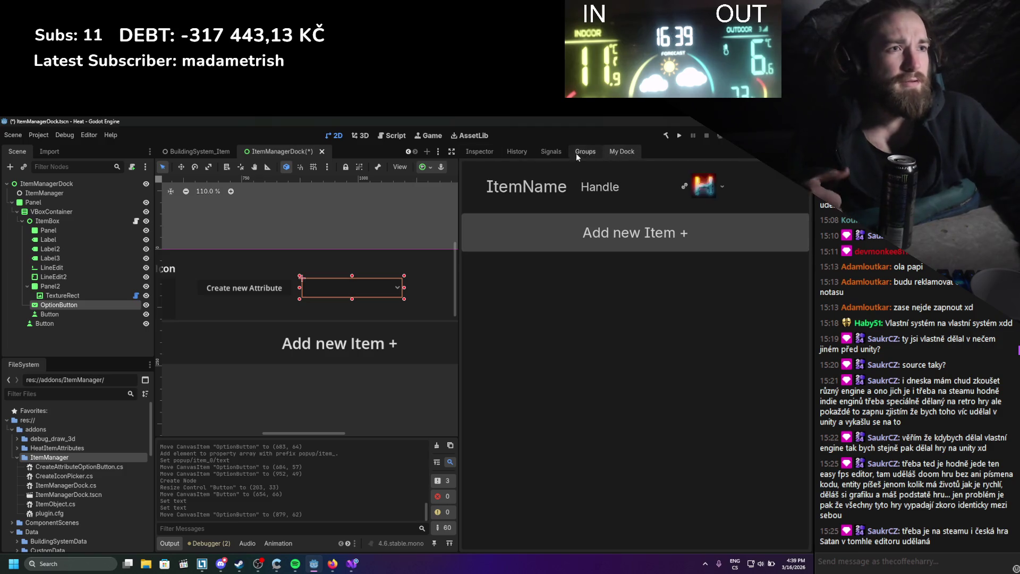
click(474, 152)
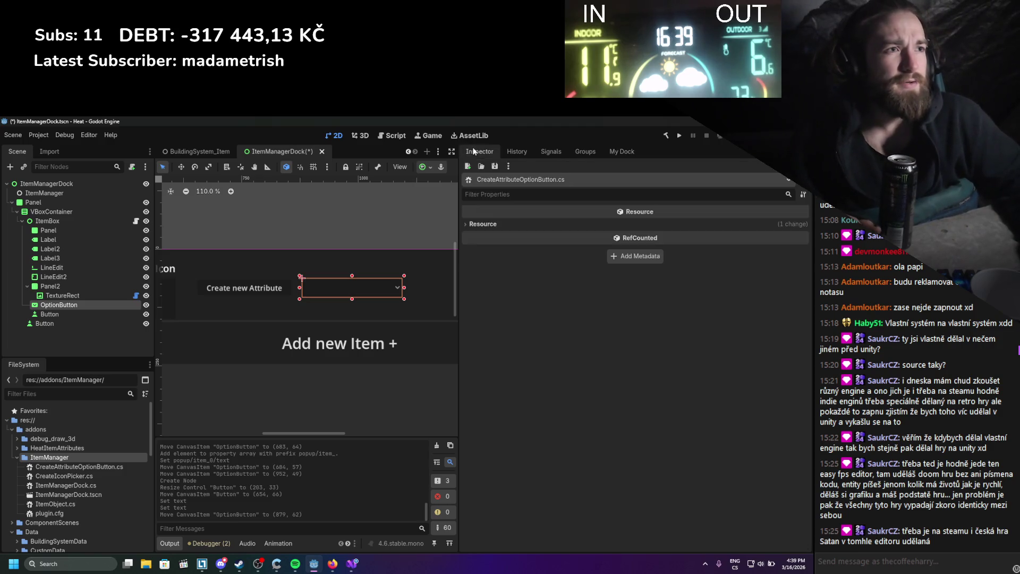
click(550, 152)
click(77, 303)
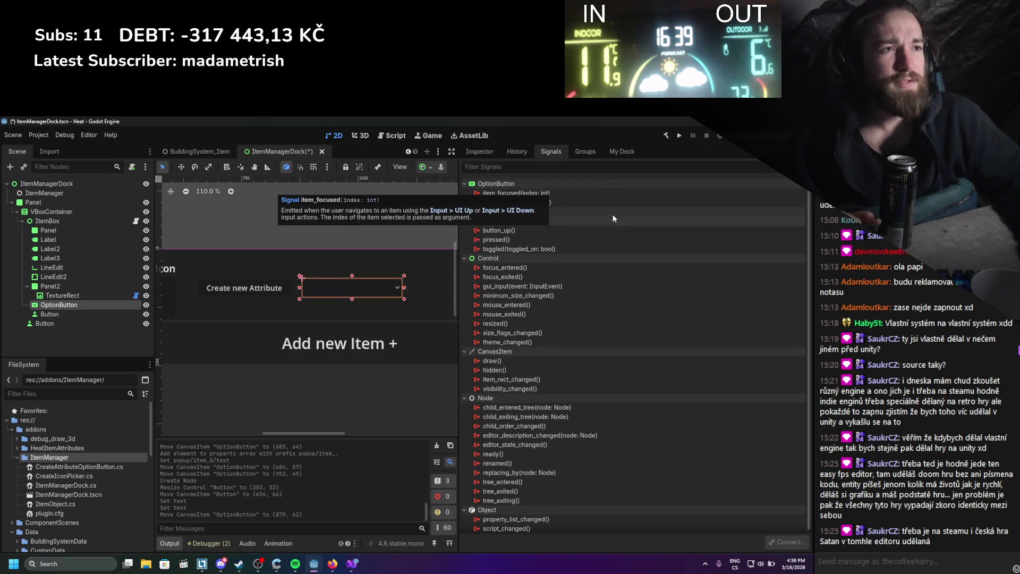
mouse_move(577, 202)
click(352, 563)
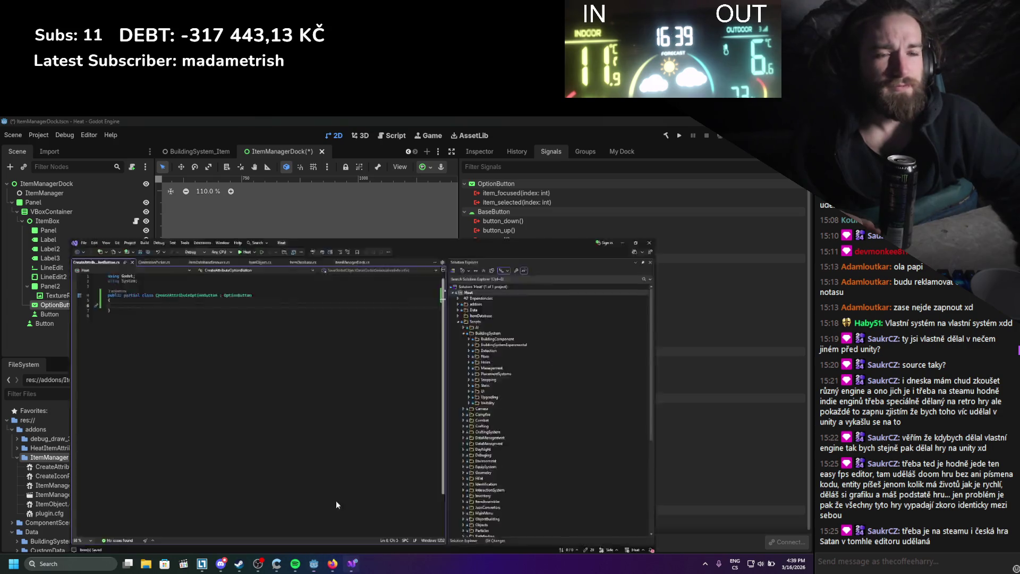
text(IFormatProvide)
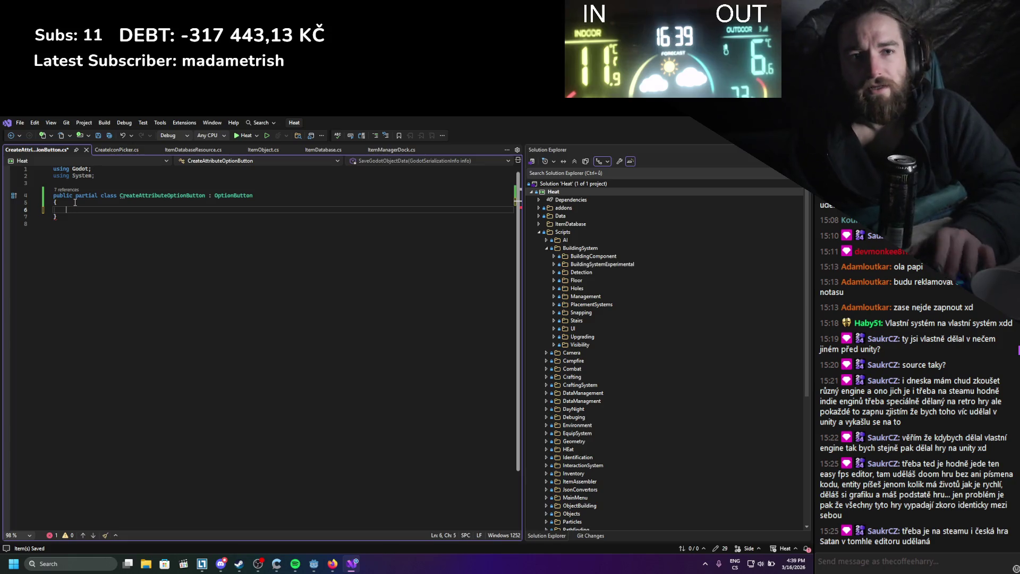
text(r)
Add an empty public void OptionSelected(int index) method with a blank line above it.
key(BackSpace)
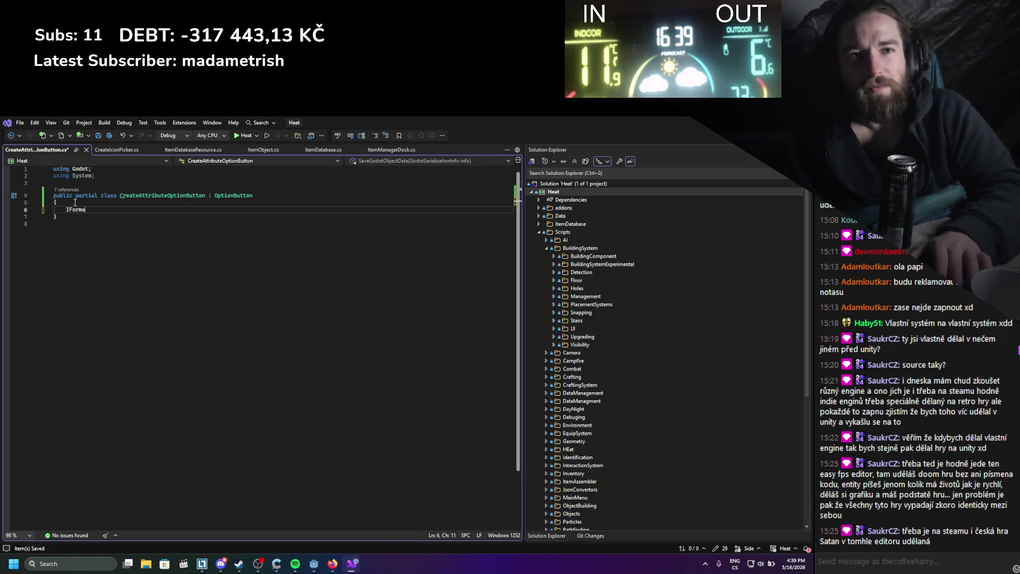
text(public void)
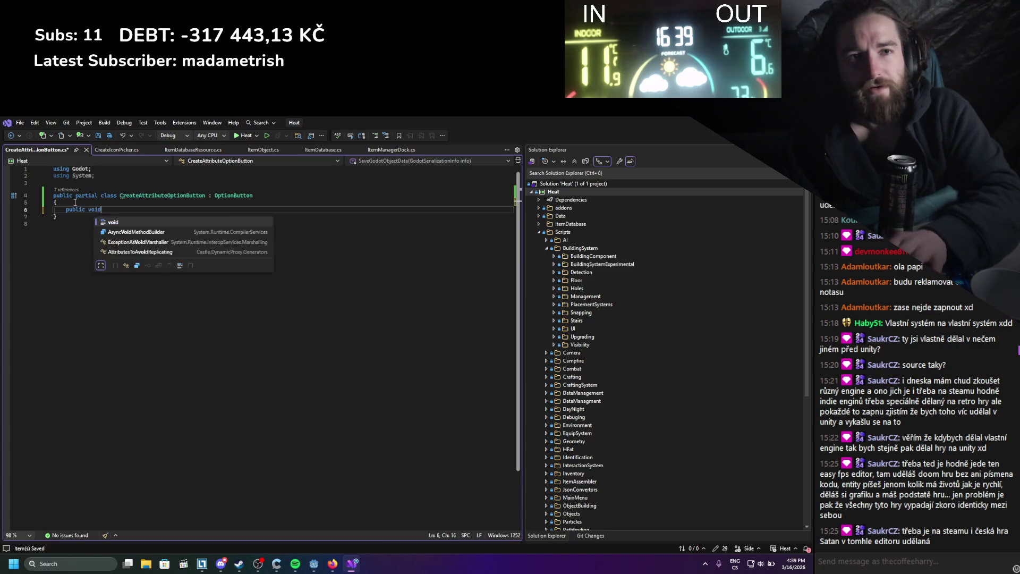
text( OptionSe)
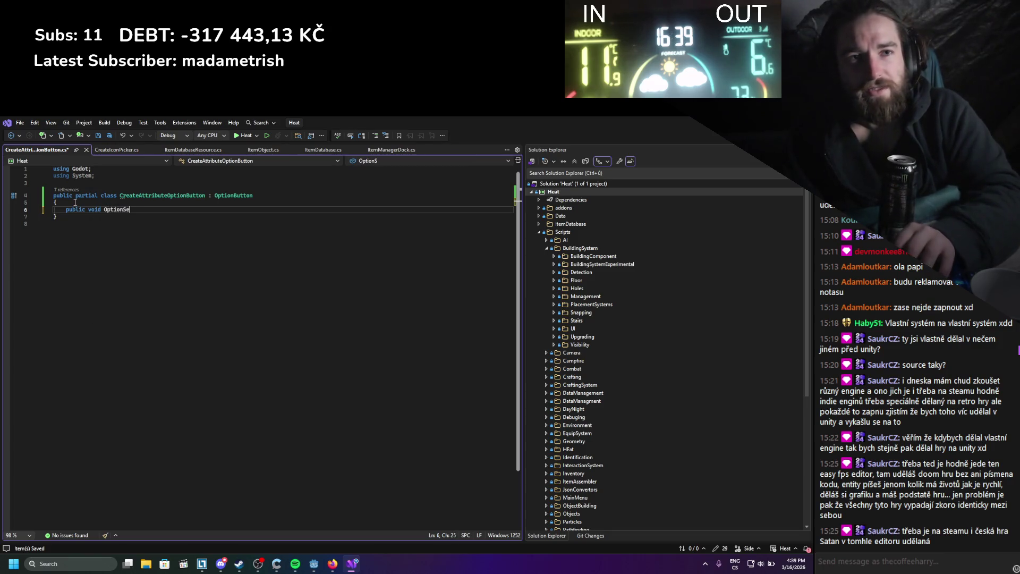
text(lected()
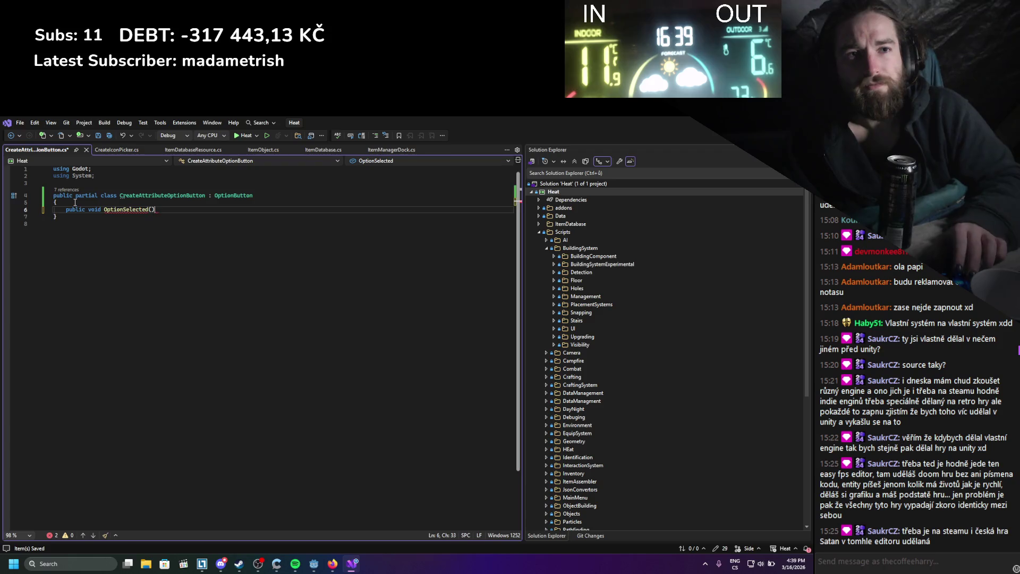
key(Return)
text({)
key(Return)
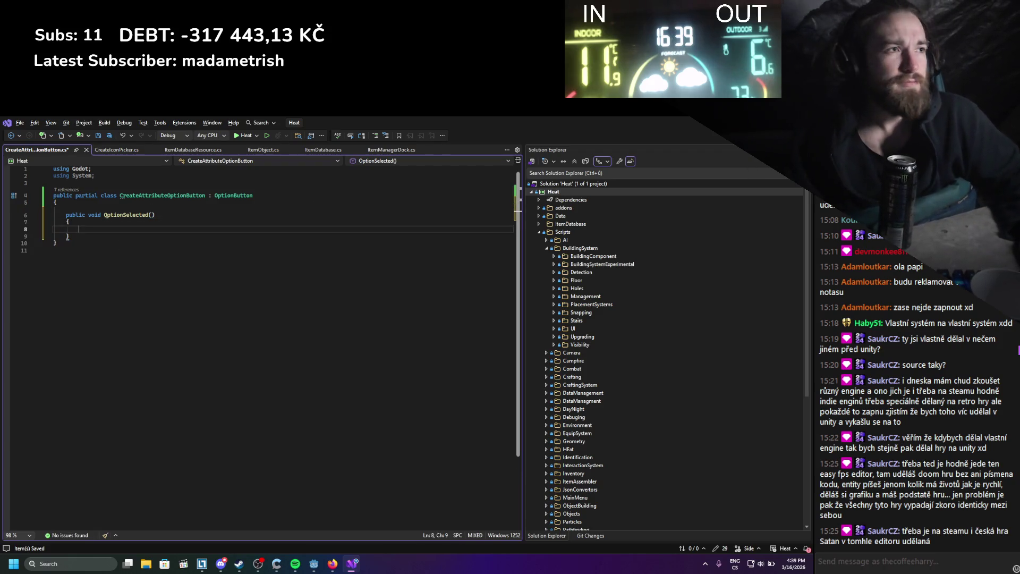
key(alt+Tab)
key(alt+Tab)
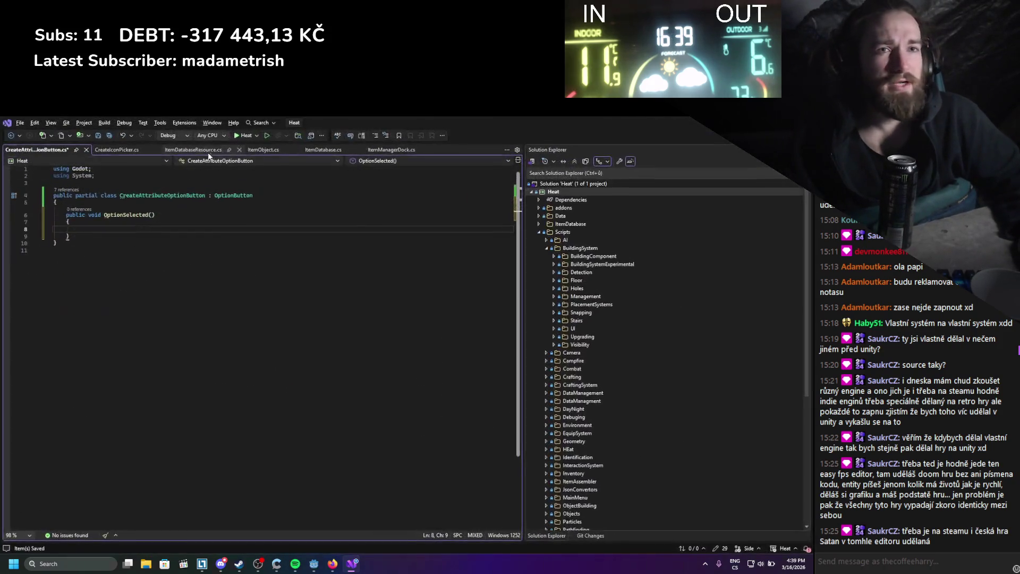
click(154, 216)
text(int index)
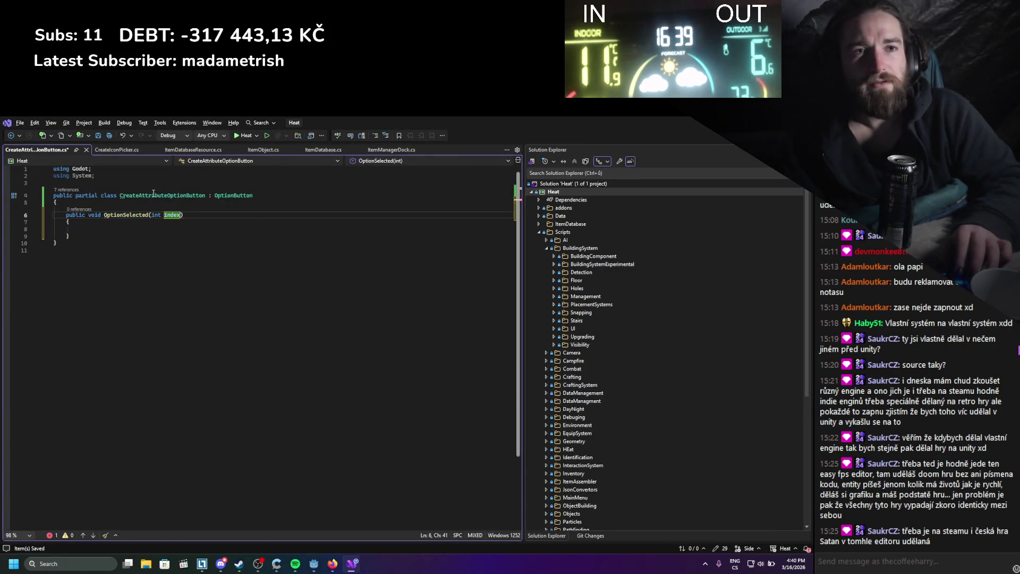
key(Up)
key(Return)
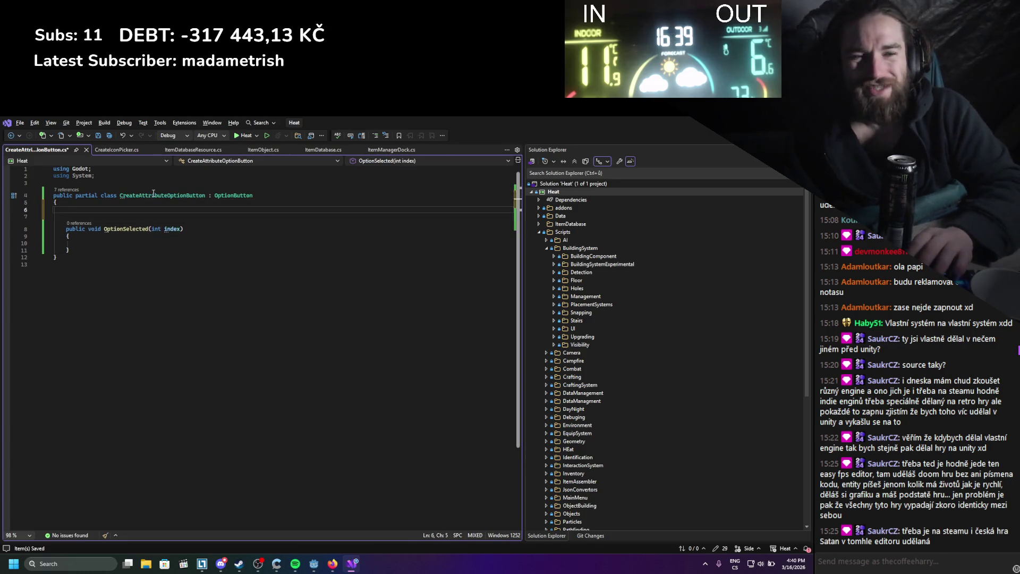
Declare an [Export] private Resource[] attributesBaseResource field.
text(Export])
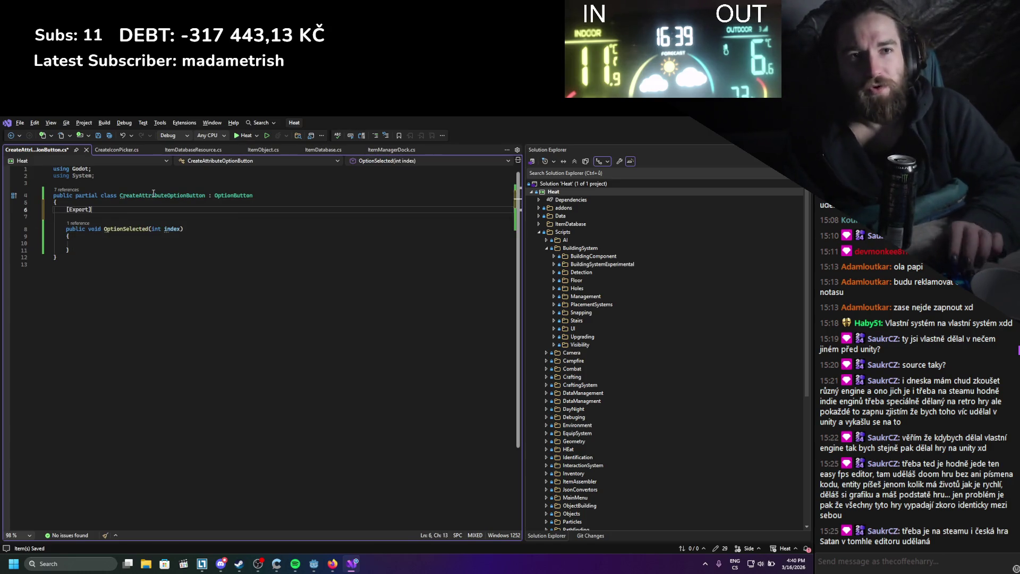
key(Return)
text(private )
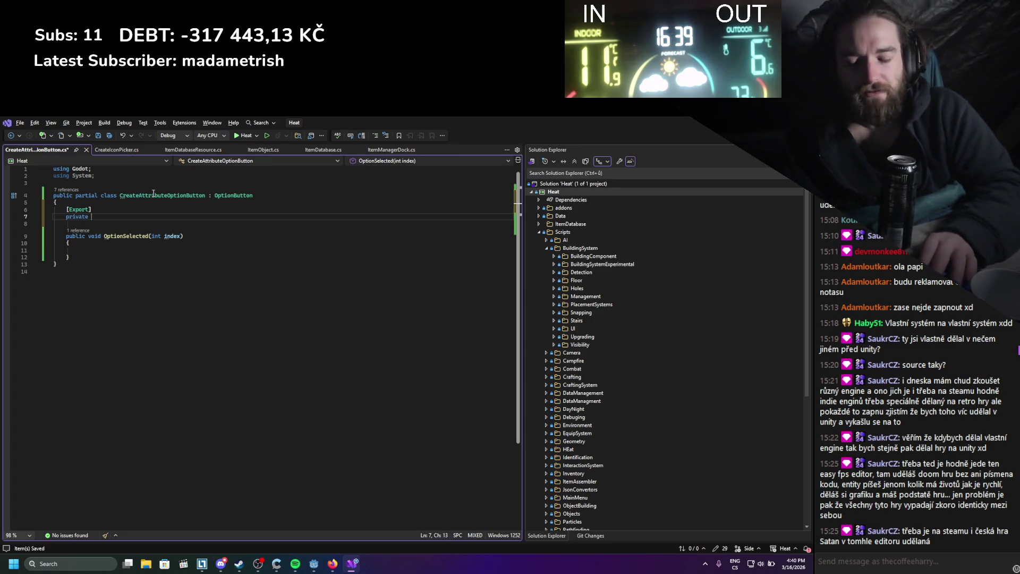
text(Resource)
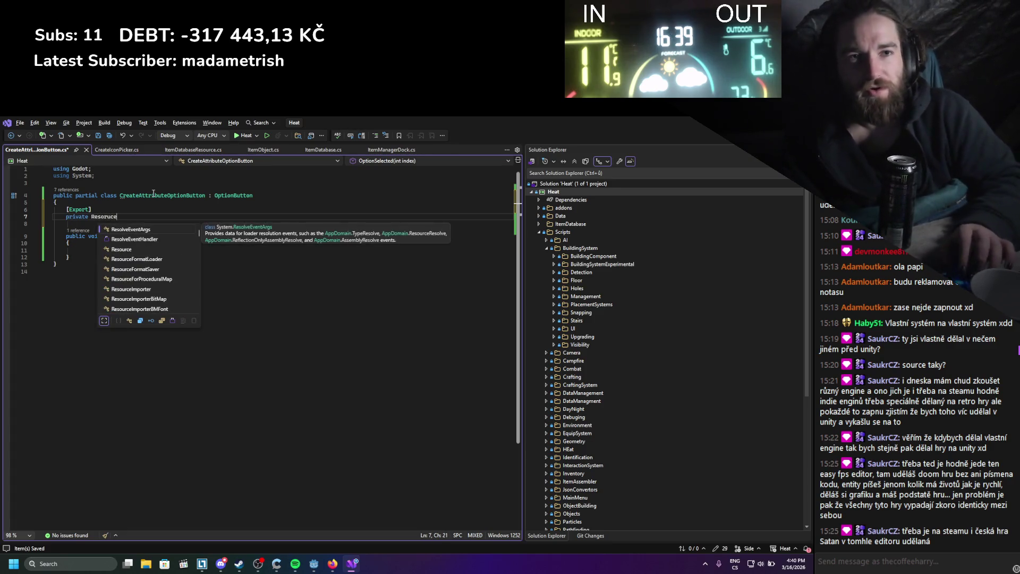
key(Down)
key(Down)
key(space)
text( a)
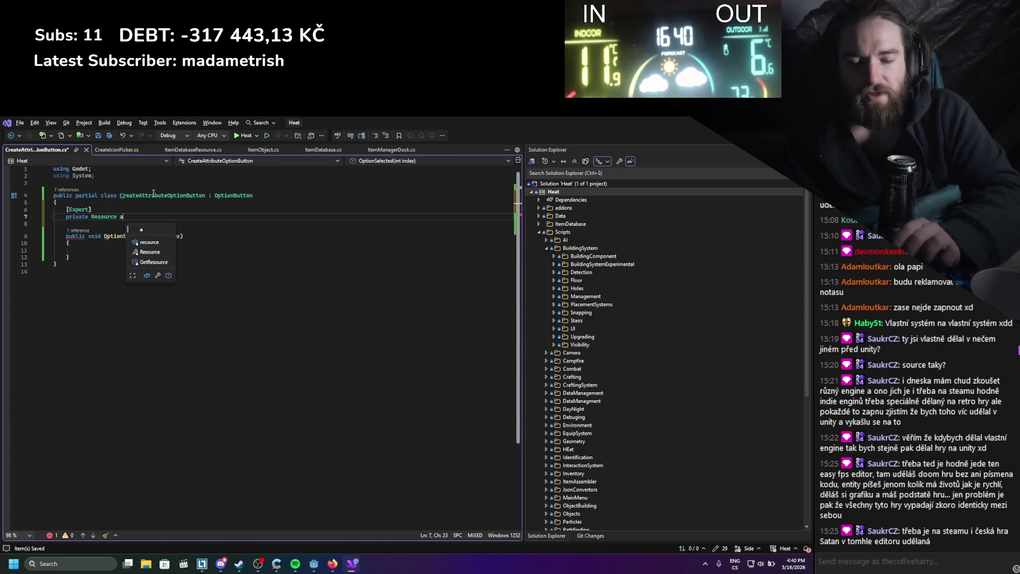
text(ttribute)
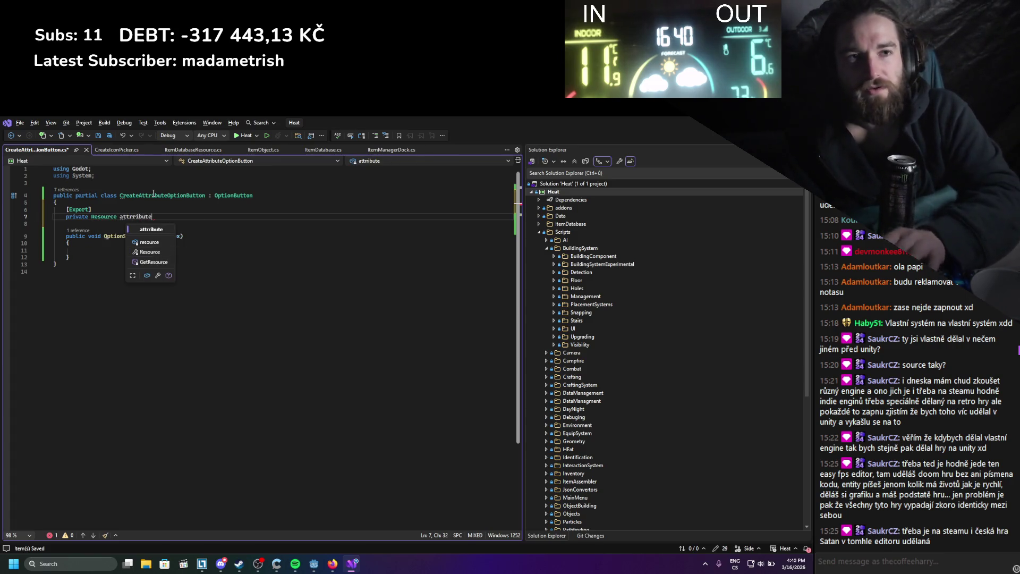
text(sBaseResource)
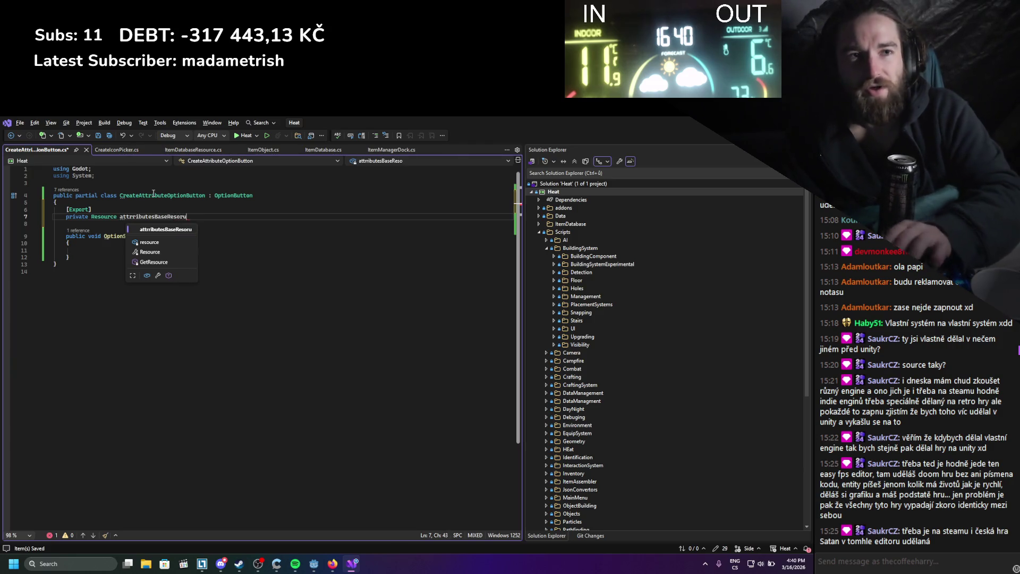
text(;)
key(ctrl+s)
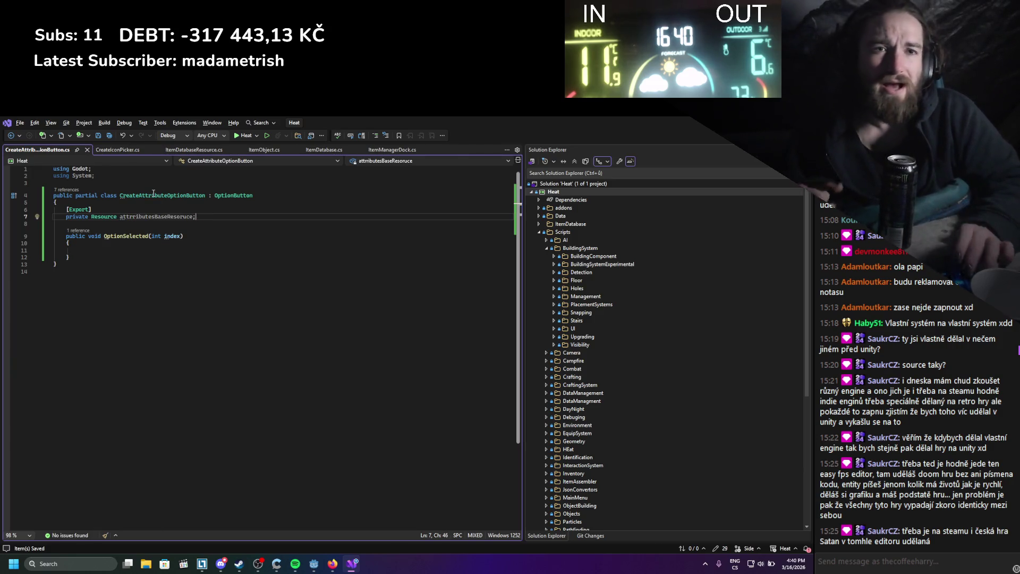
key(Down)
key(Down)
key(Down)
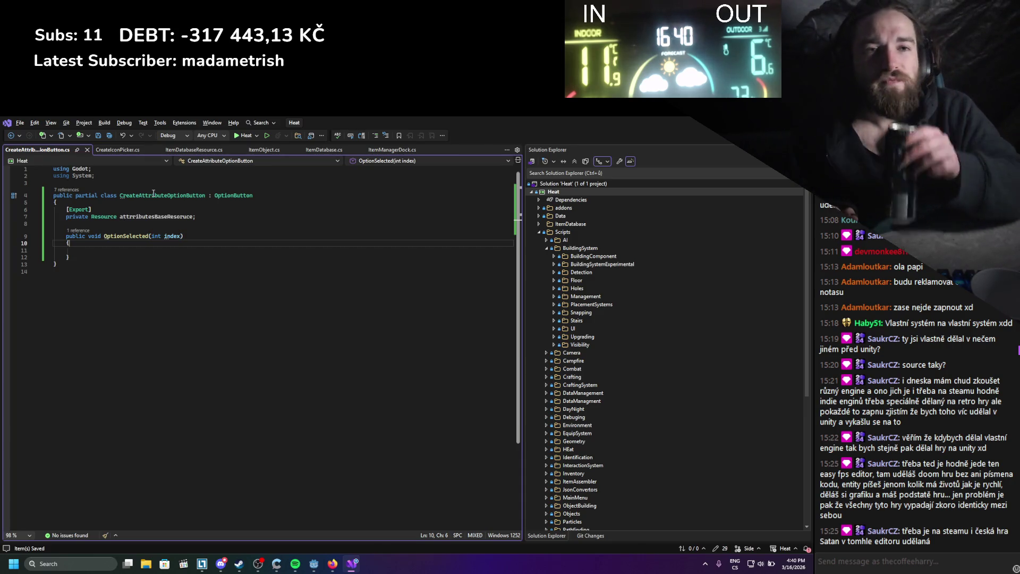
key(Up)
key(Up)
key(Up)
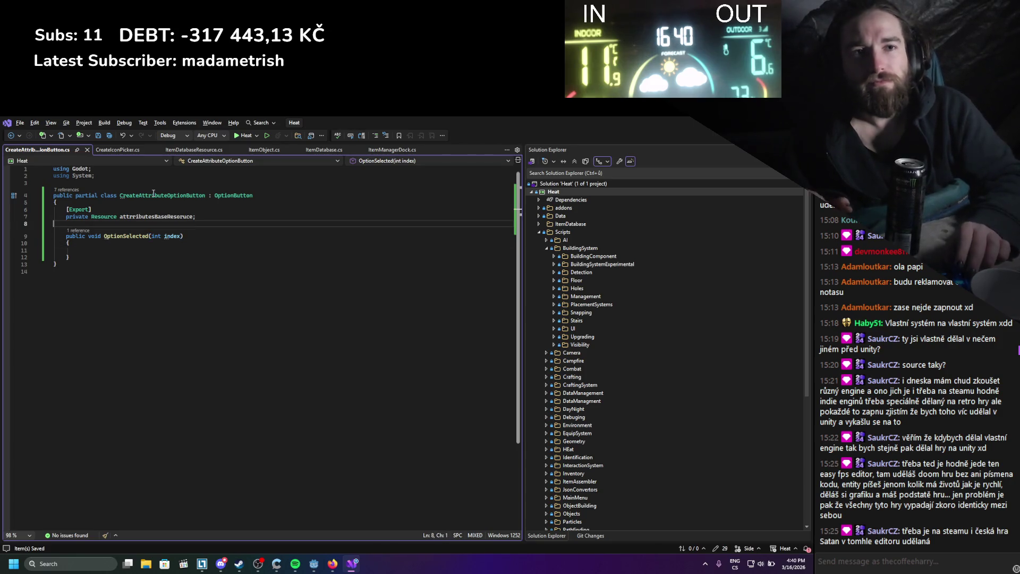
key(Right)
key(Right)
key(Right)
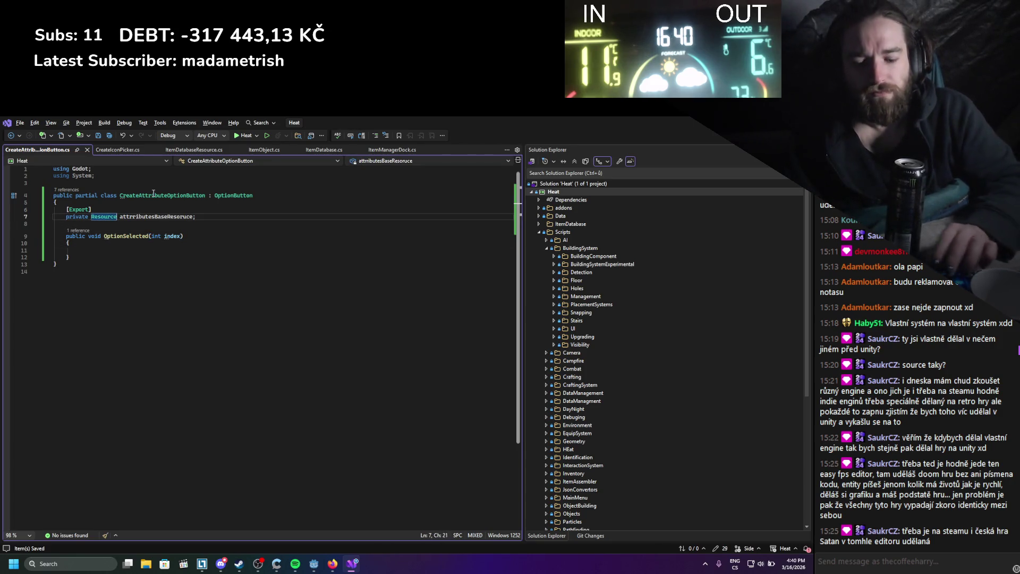
text([])
Make OptionSelected call GD.Print("Create new attribute: " + index) and save the script.
key(Down)
key(Down)
key(Down)
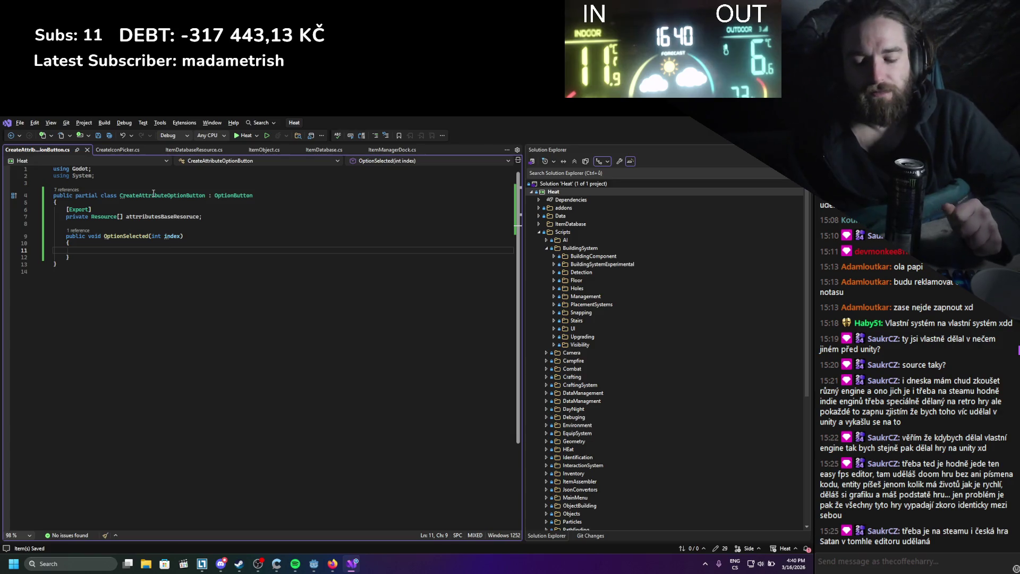
text(gd.Print();)
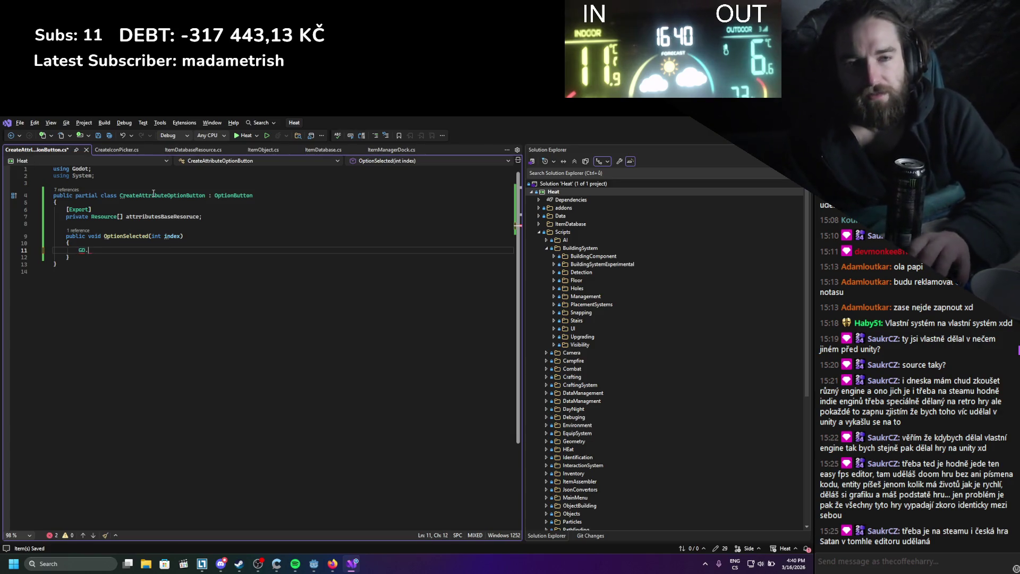
key(Left)
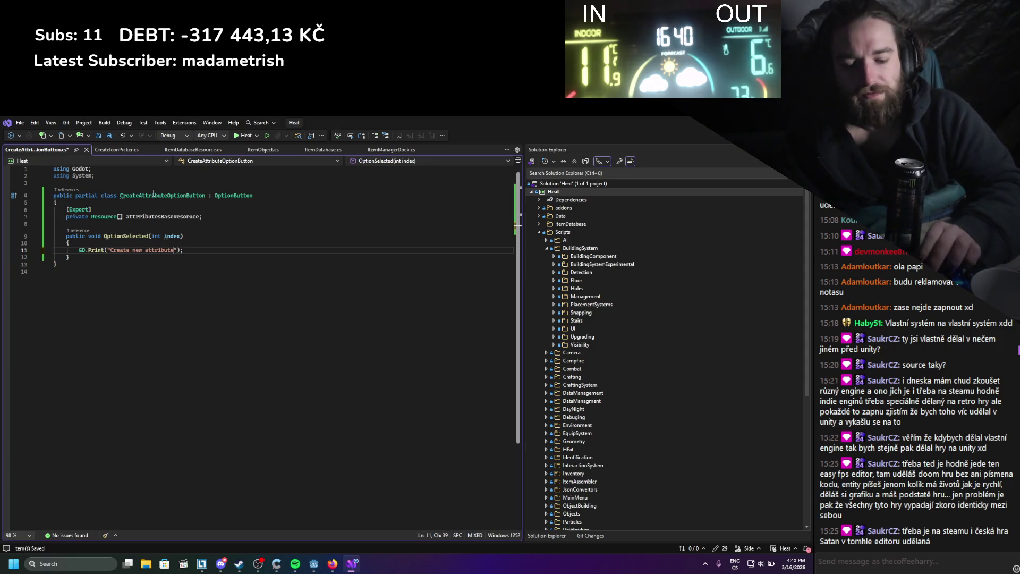
text(+ index)
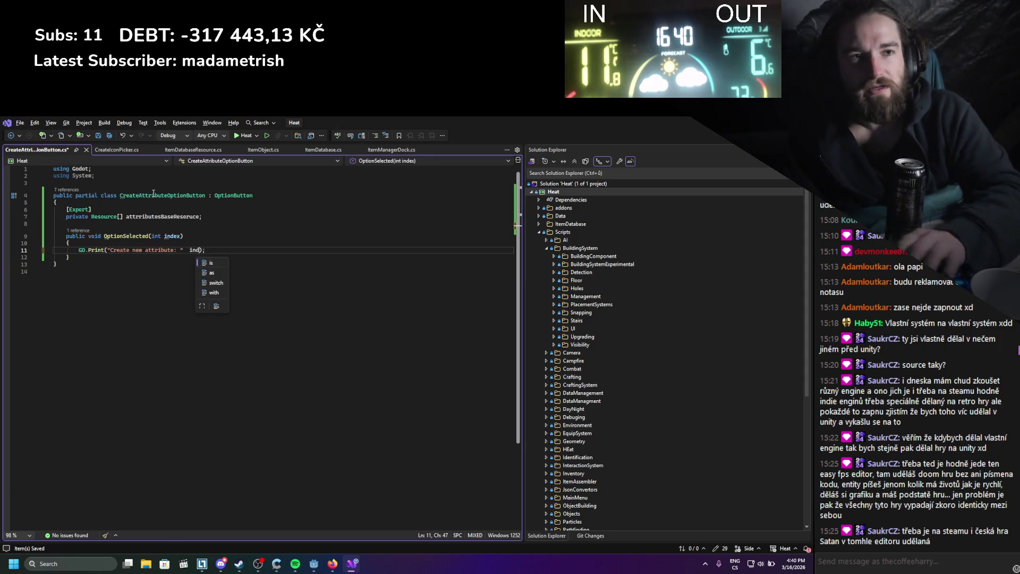
key(Left)
key(Left)
key(Left)
text(+)
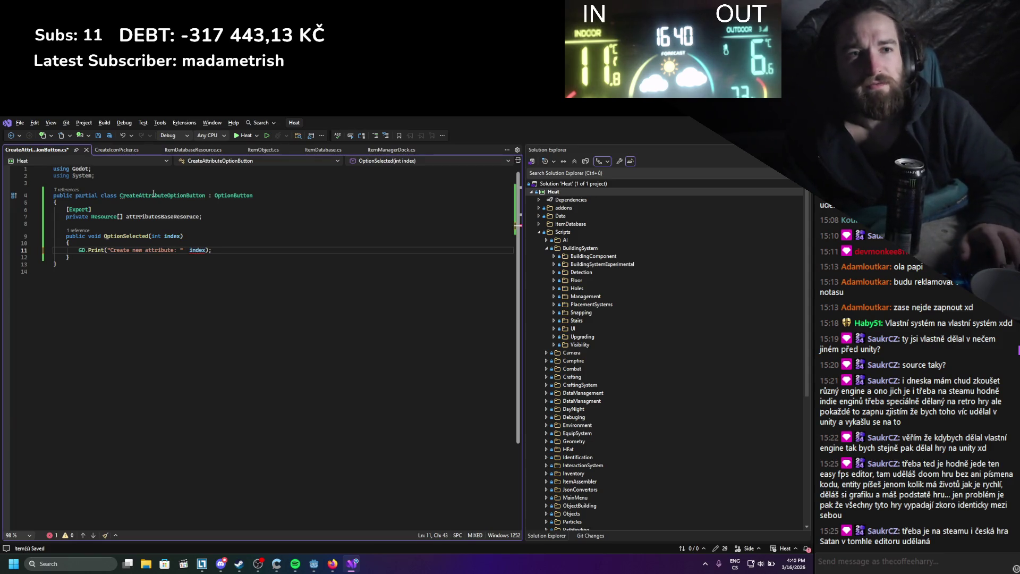
key(ctrl+s)
click(208, 337)
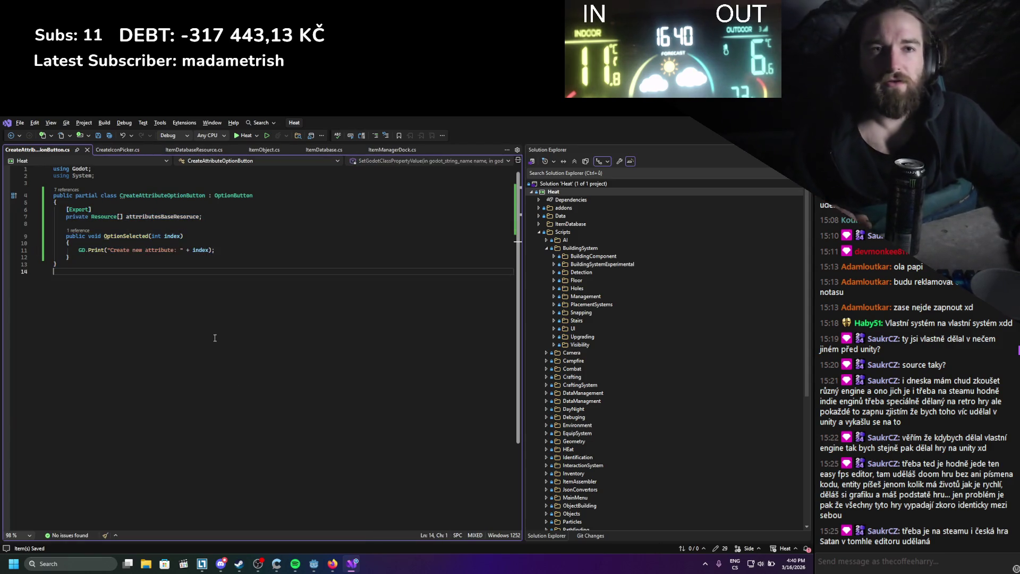
double_click(716, 130)
key(alt+Tab)
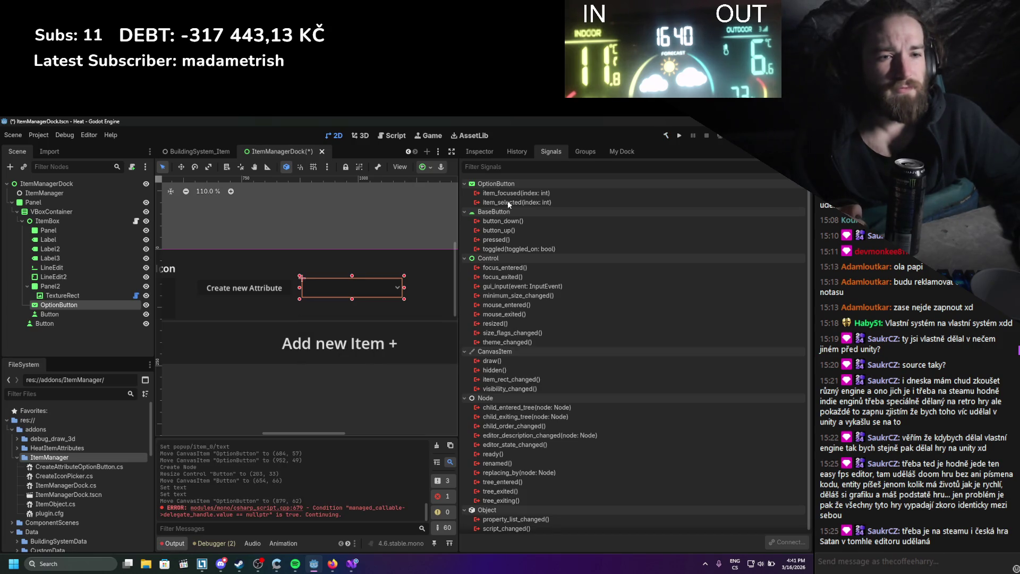
Attach CreateAttributeOptionButton.cs to the OptionButton node, rebuild the .NET project, and clear Output.
double_click(508, 202)
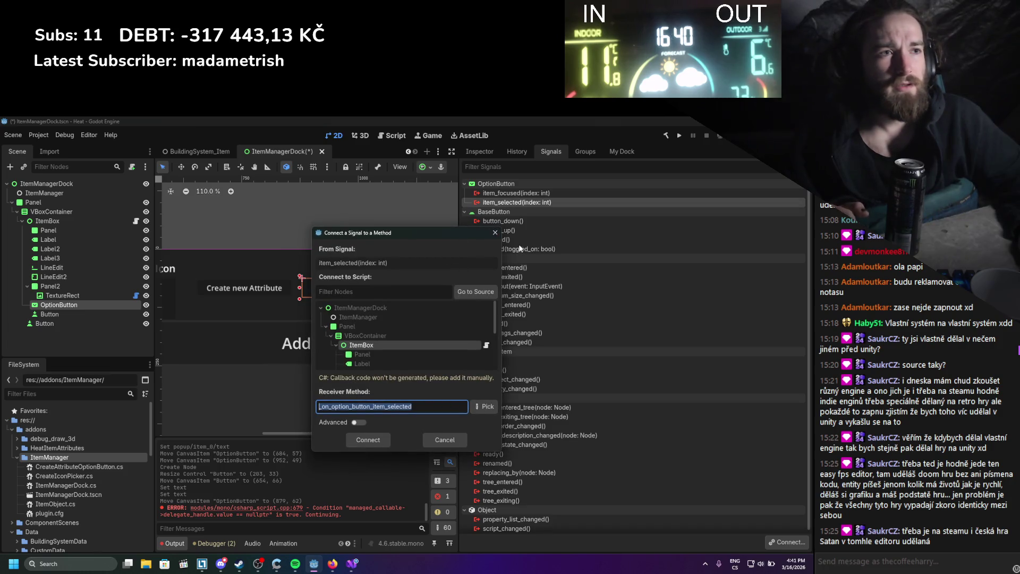
click(495, 233)
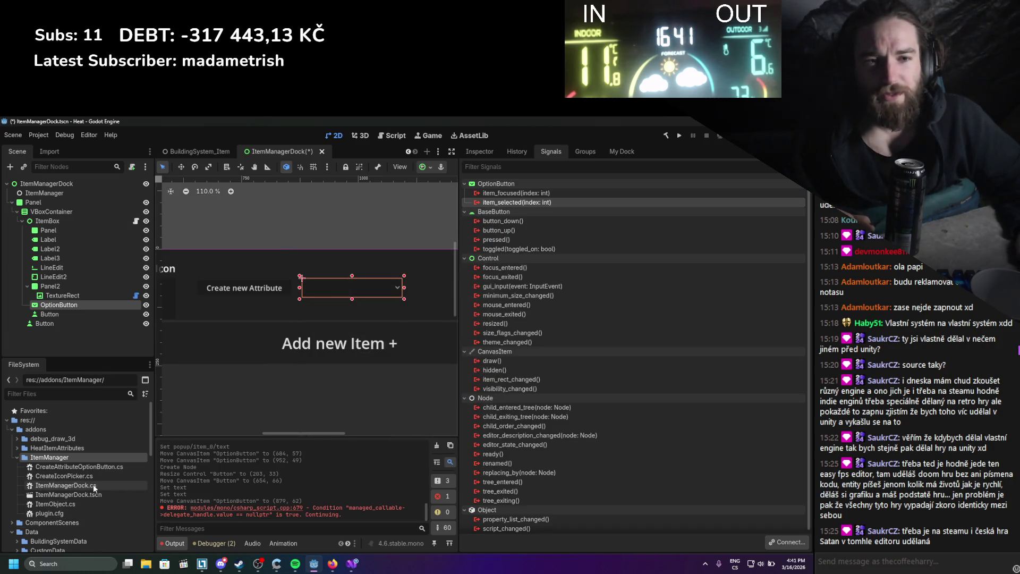
drag(91, 467, 55, 304)
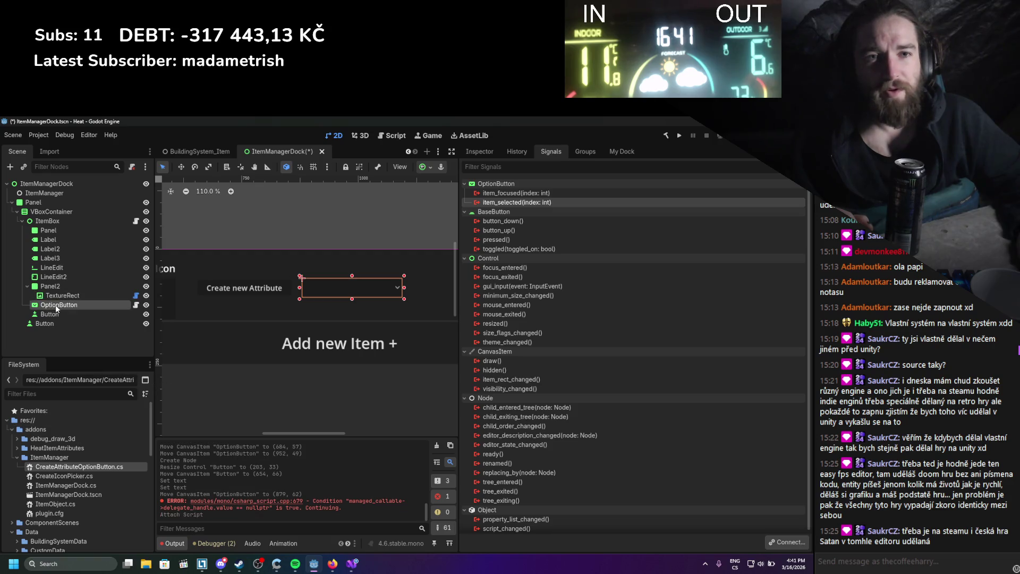
click(667, 136)
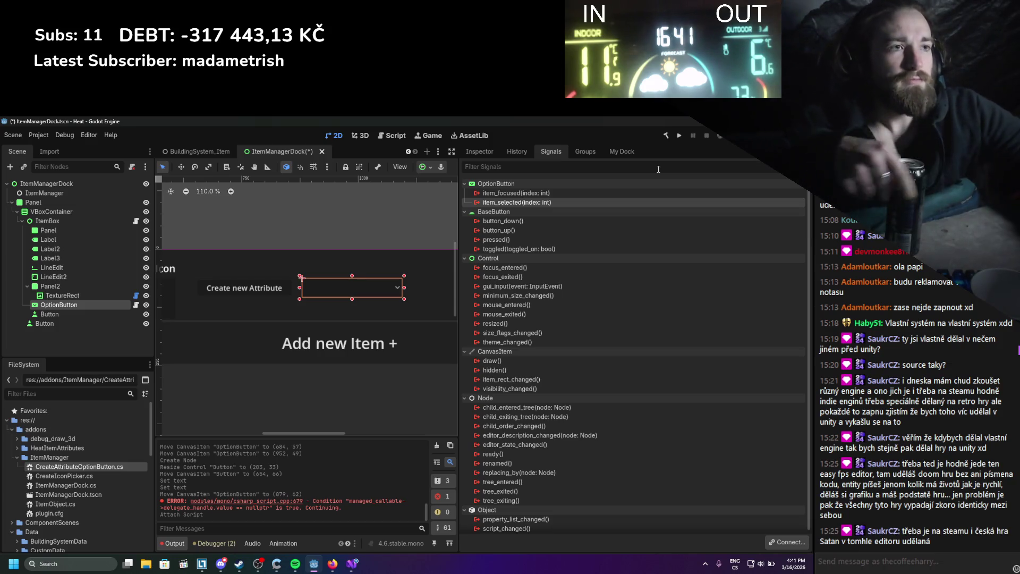
click(437, 445)
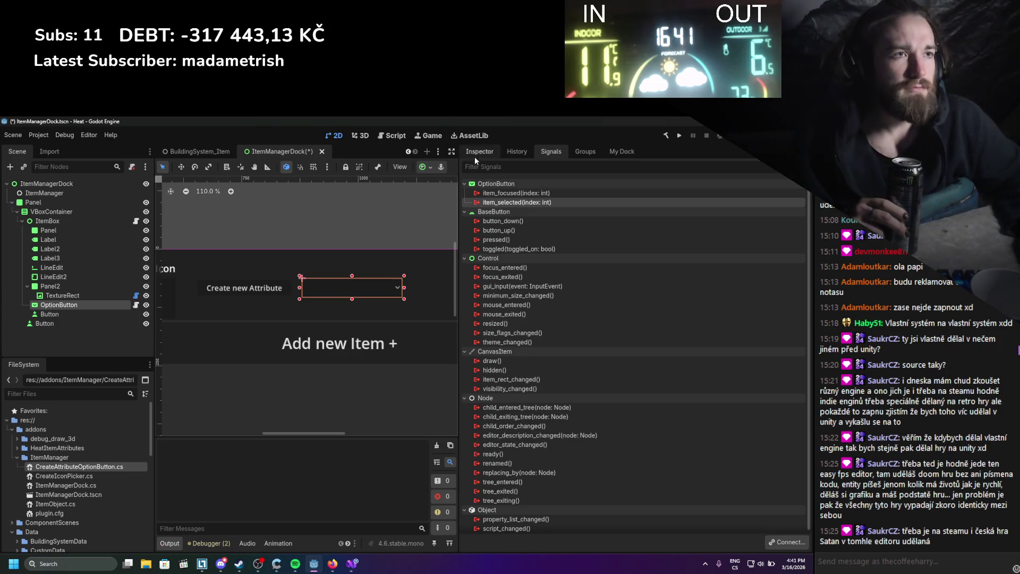
Add one empty element to the OptionButton's Attributes Base Resource array, then show My Dock.
click(476, 153)
click(734, 230)
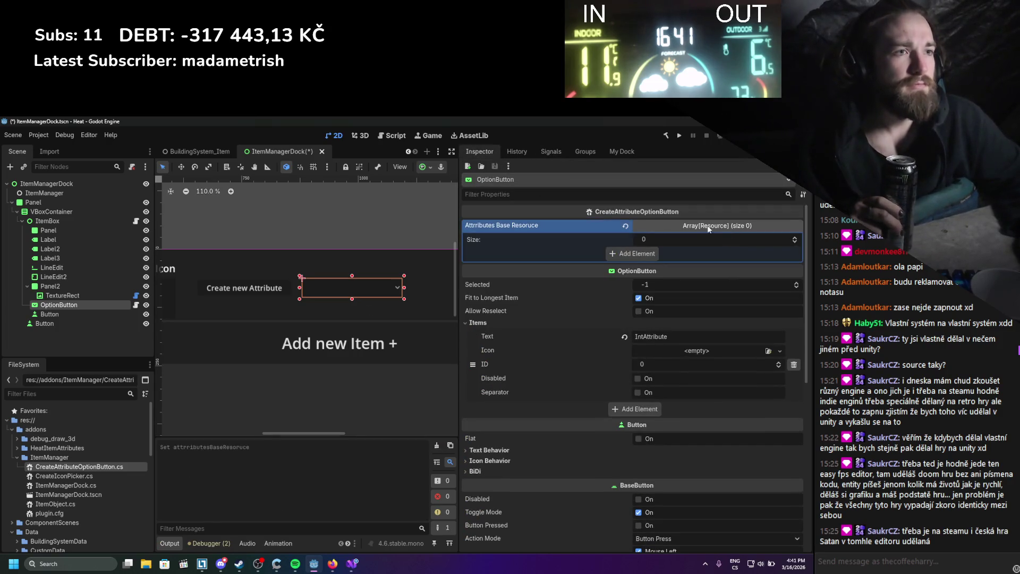
click(644, 251)
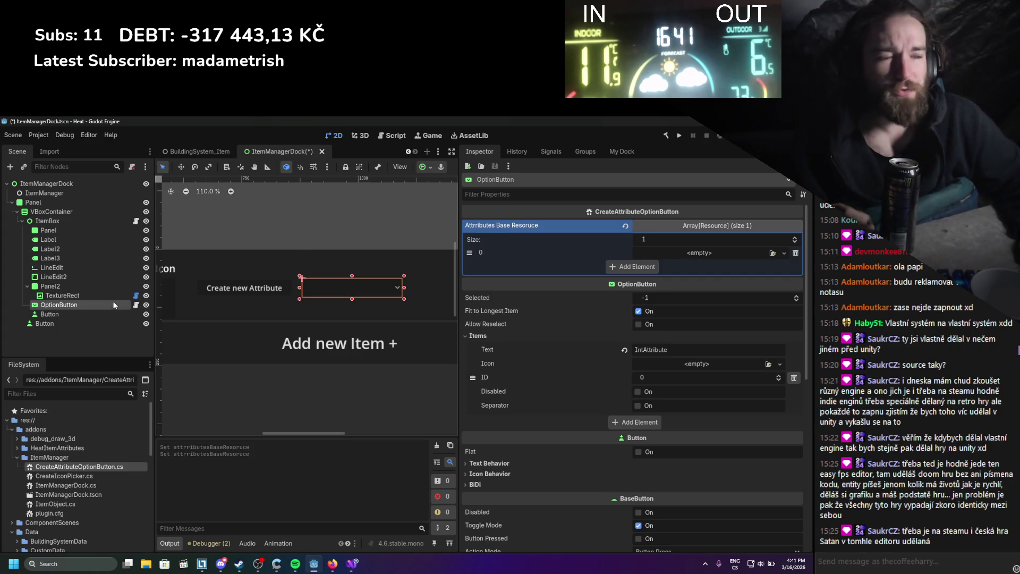
click(613, 153)
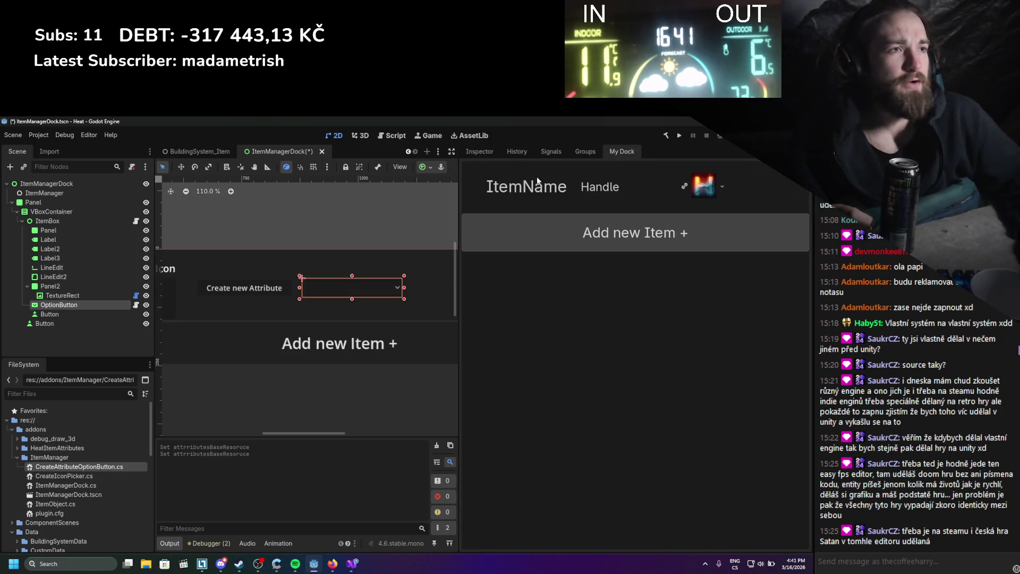
Return to the OptionButton's properties and save the scene so the plugin reloads.
click(478, 156)
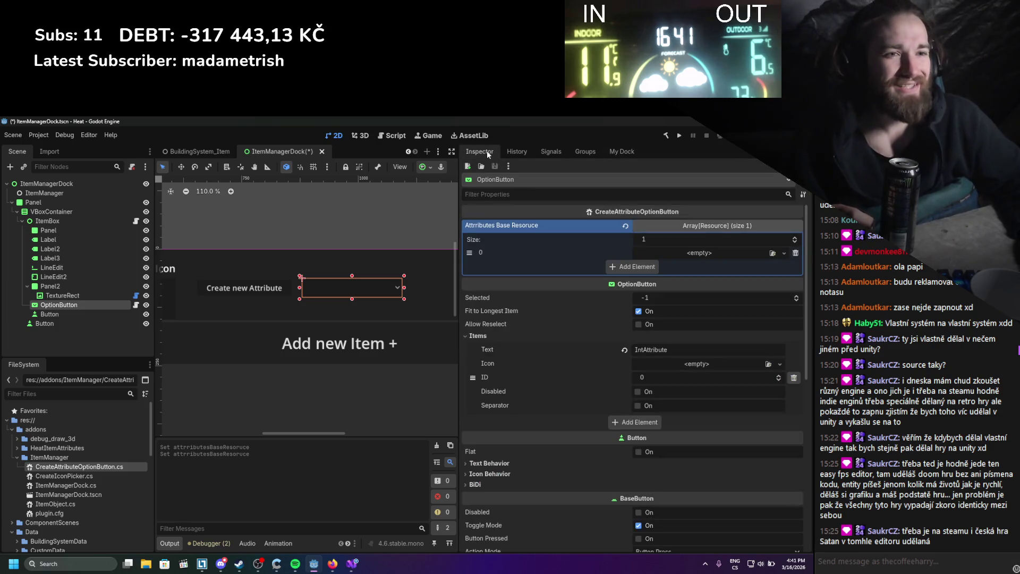
scroll(312, 311, down, 4)
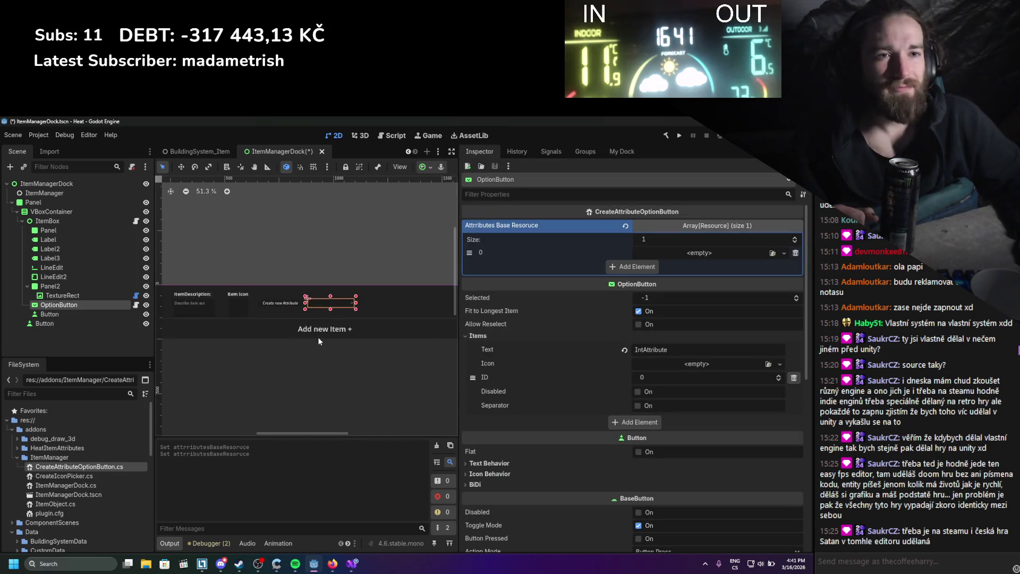
scroll(318, 338, down, 2)
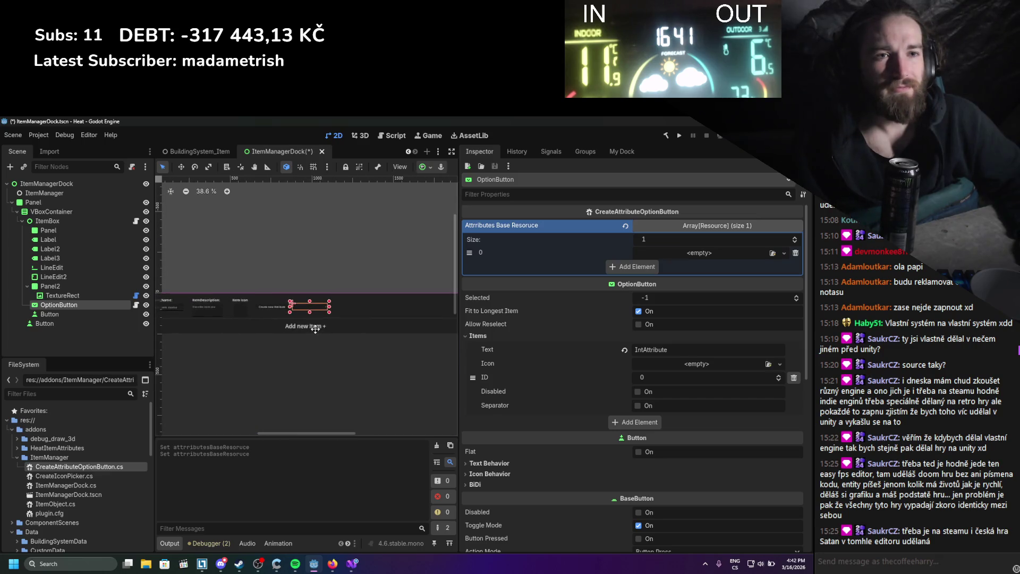
key(ctrl+s)
Pick IntAttribute in My Dock's attribute list, then narrow the dock area.
click(765, 196)
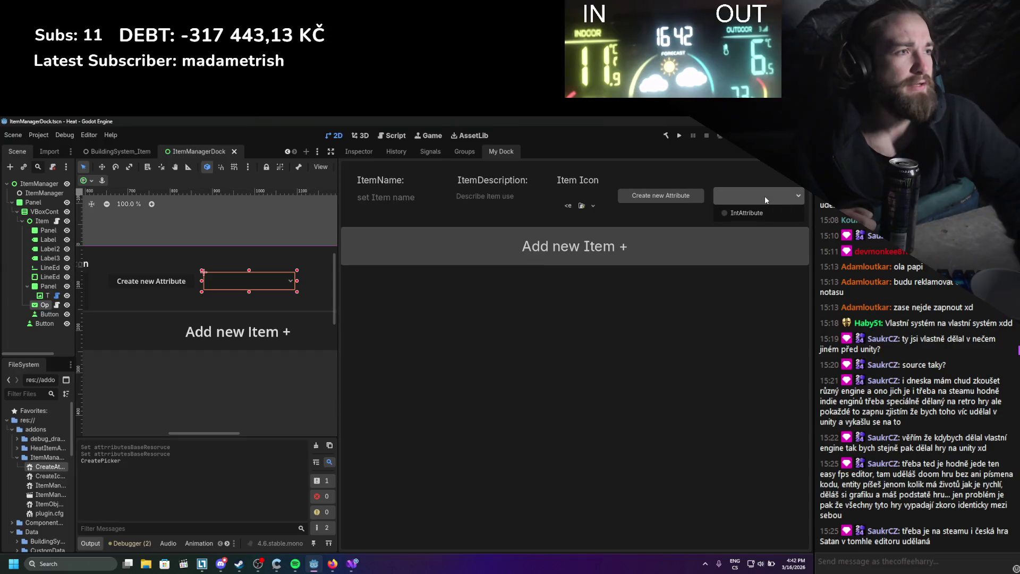
click(750, 212)
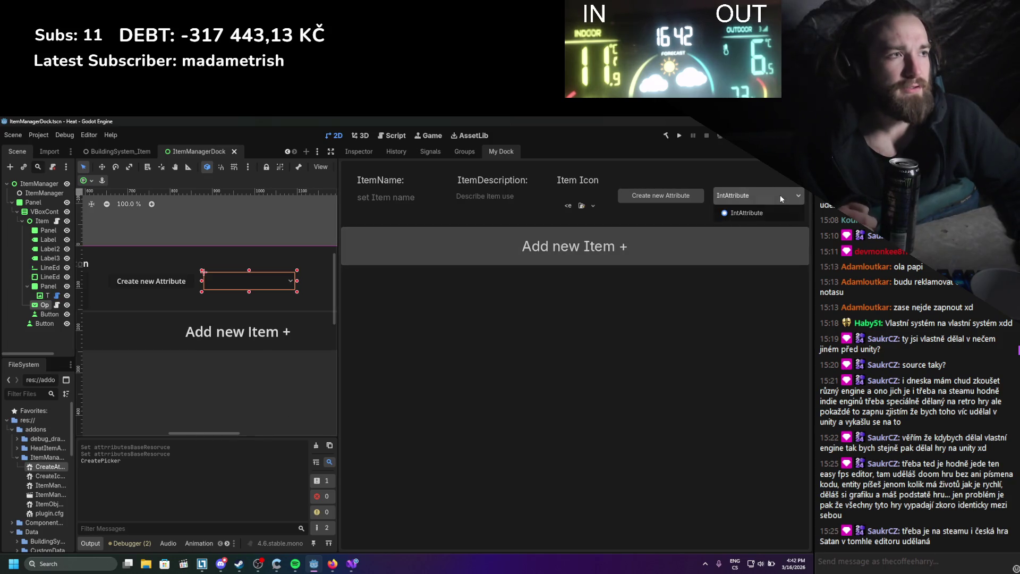
click(739, 196)
click(743, 215)
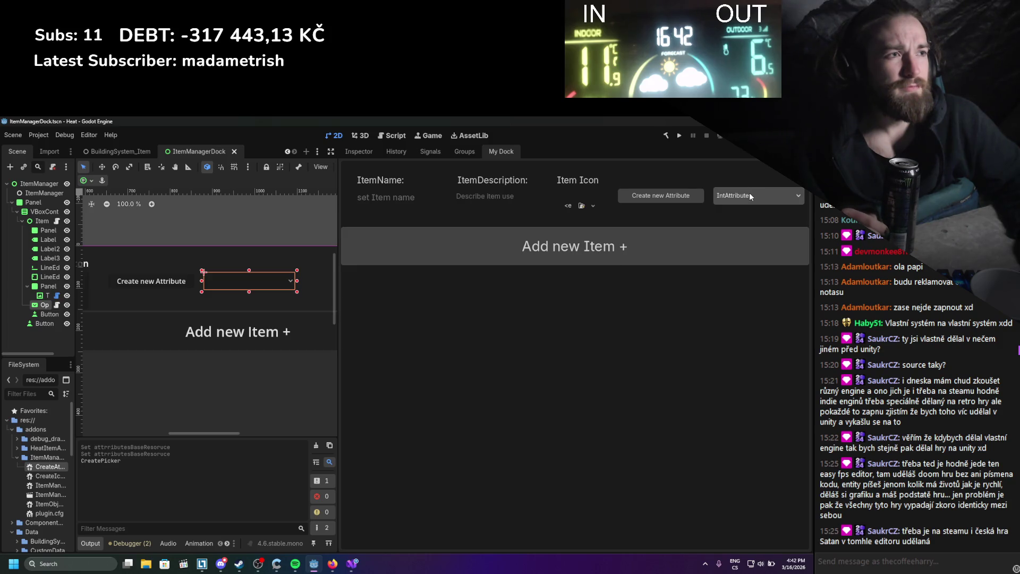
click(749, 192)
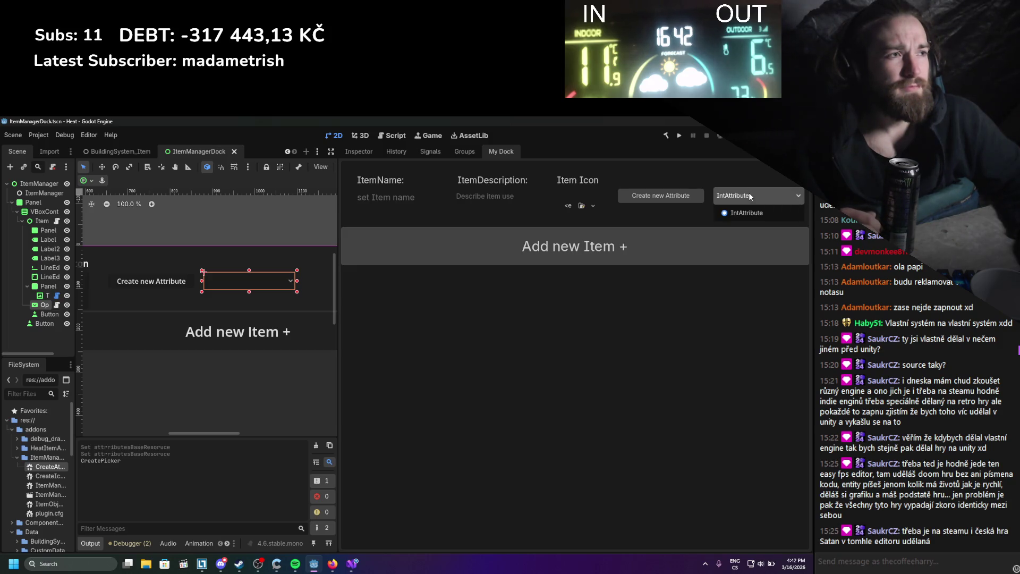
click(748, 192)
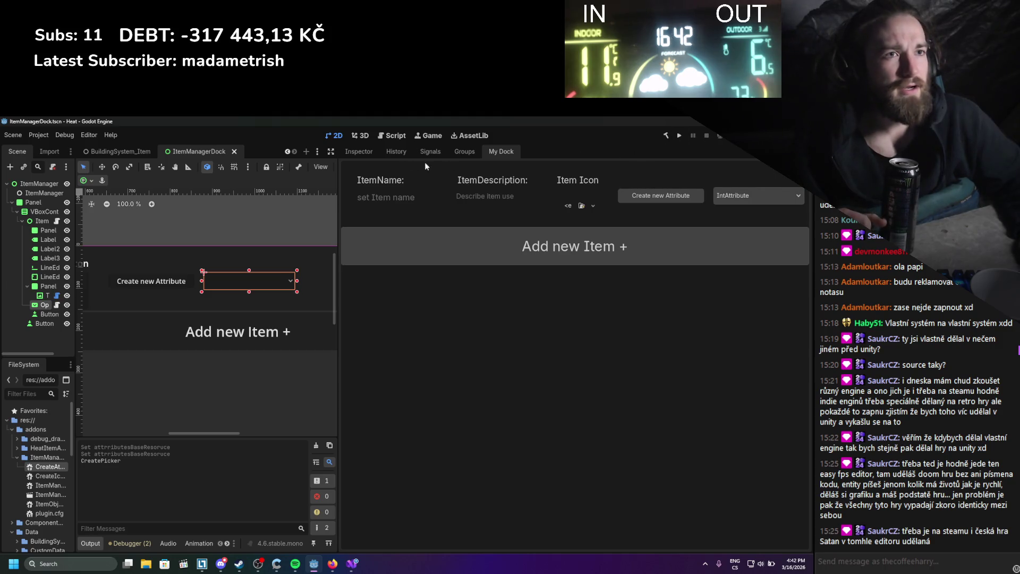
drag(343, 205, 534, 202)
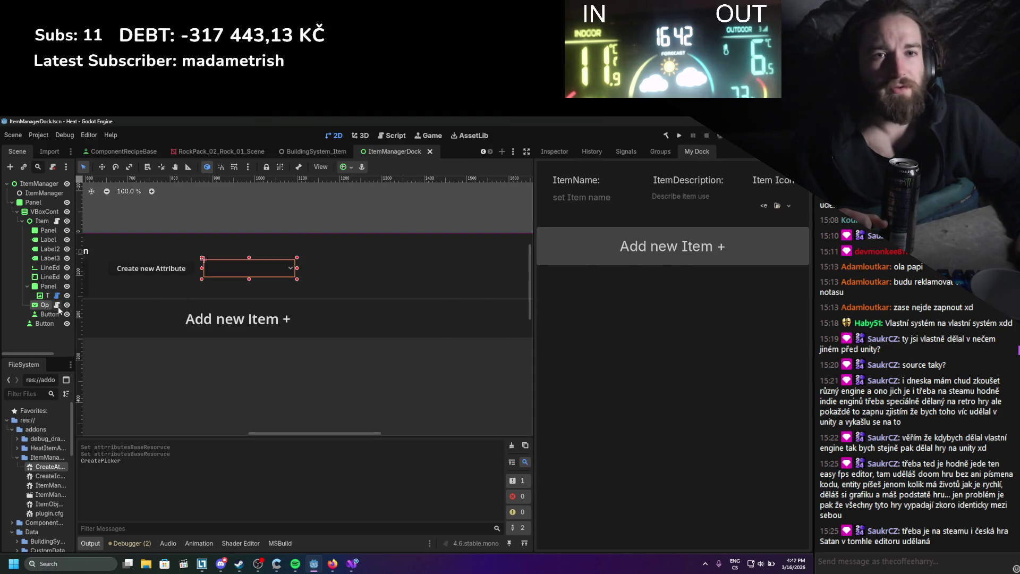
Connect the OptionButton's item_selected signal to the OptionSelected method.
click(622, 152)
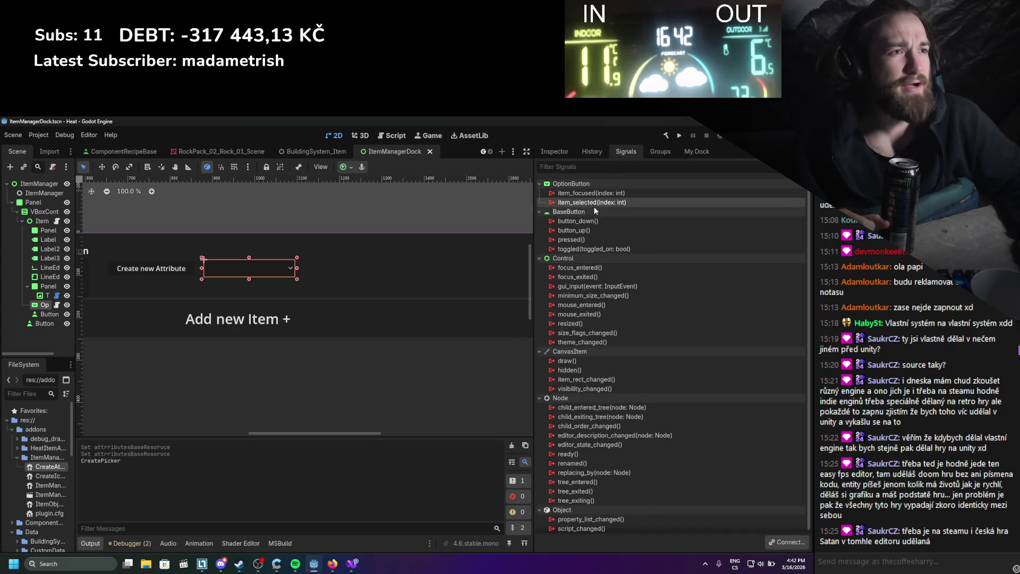
double_click(592, 202)
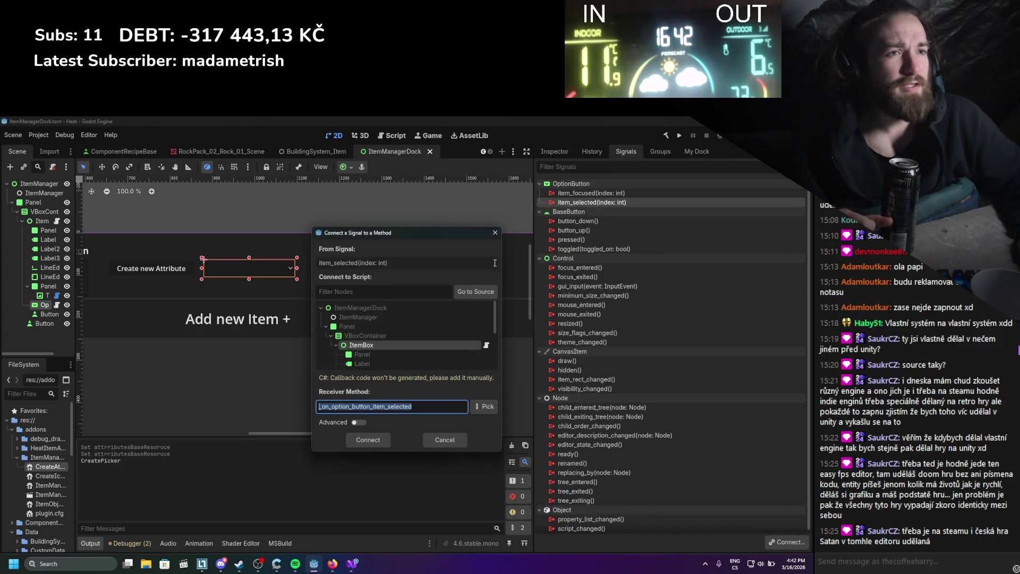
click(485, 406)
click(409, 255)
click(405, 461)
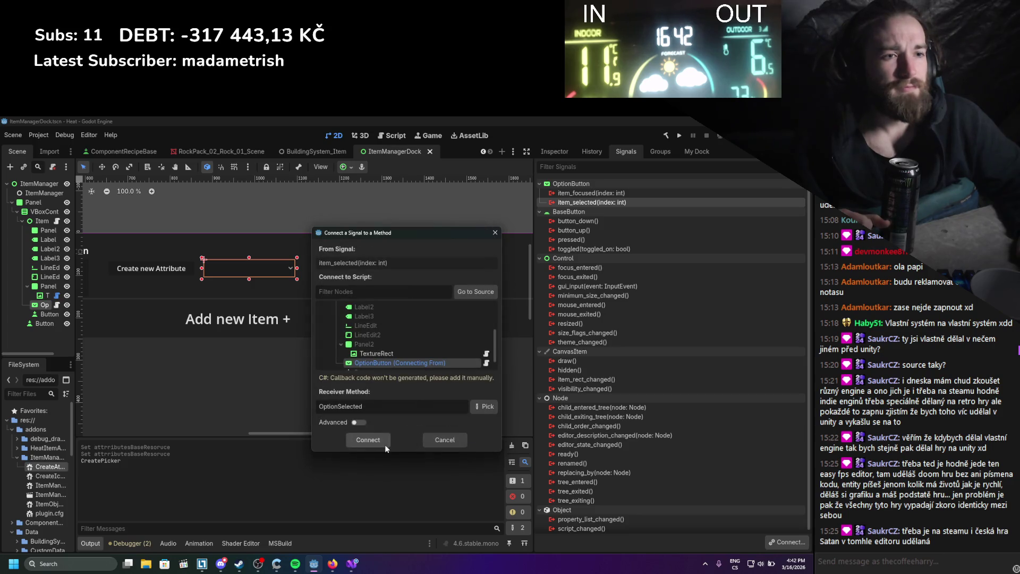
click(385, 444)
Save the scene and toggle the ItemManager plugin off and on in Project Settings.
key(ctrl+s)
click(39, 135)
click(49, 147)
click(198, 251)
click(198, 252)
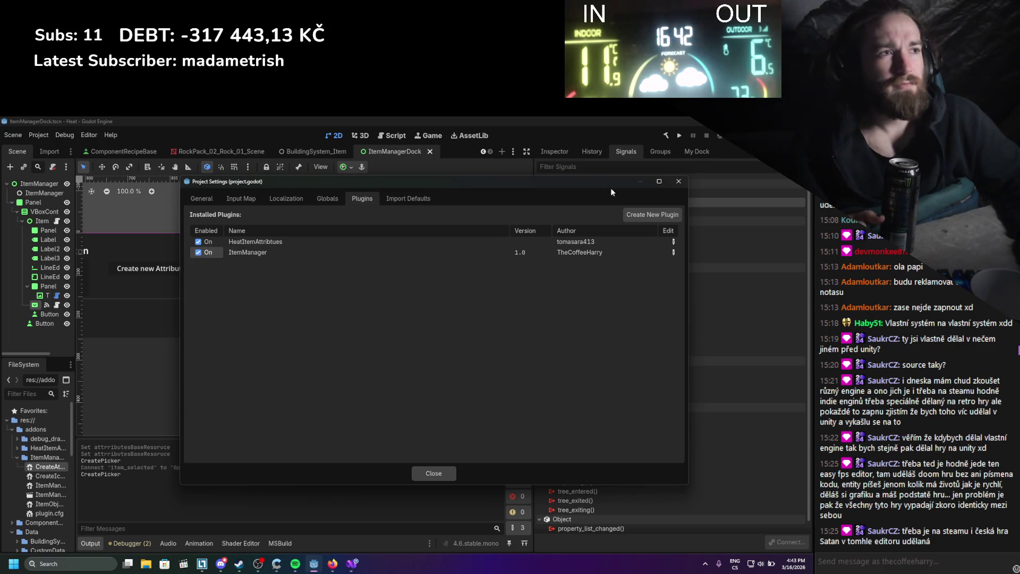
click(679, 183)
Widen My Dock and choose IntAttribute in its attribute dropdown.
drag(532, 211, 373, 211)
click(756, 199)
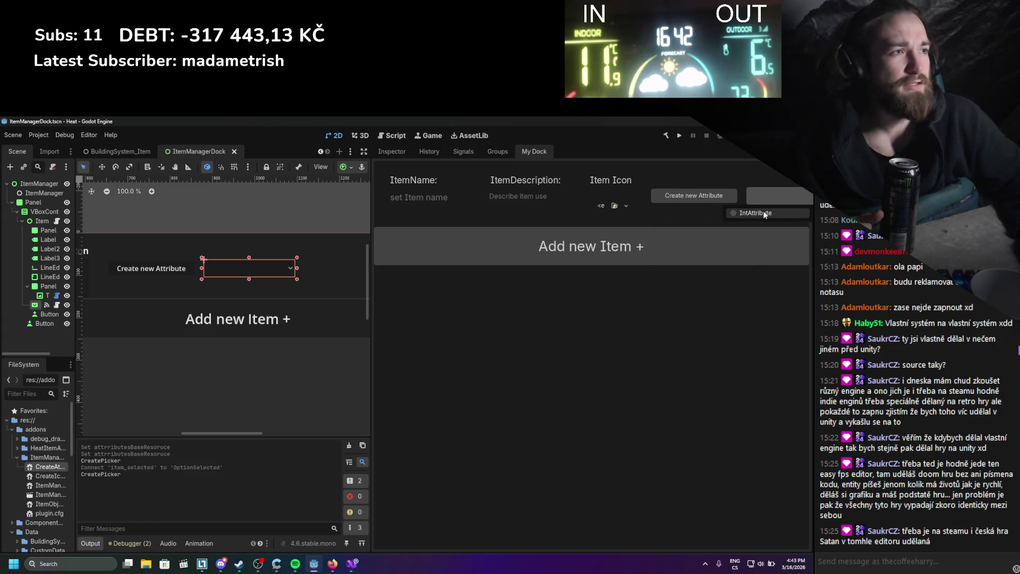
click(763, 211)
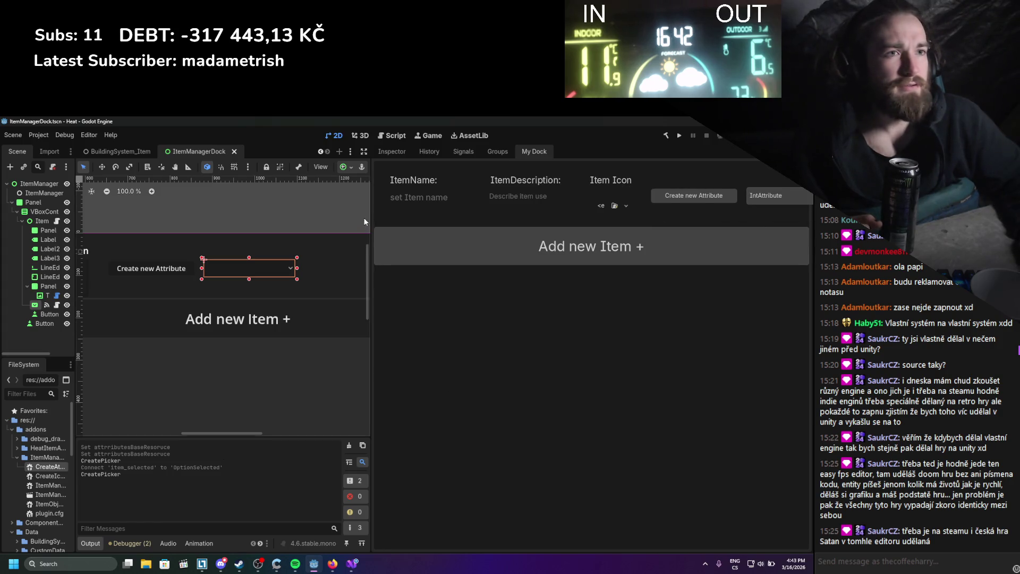
drag(371, 214, 339, 214)
click(762, 198)
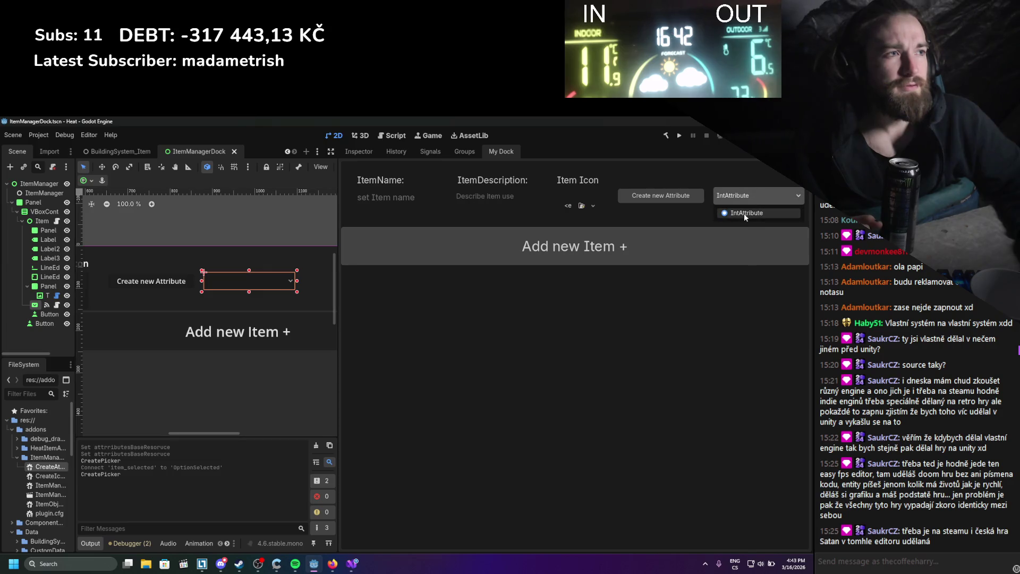
click(744, 212)
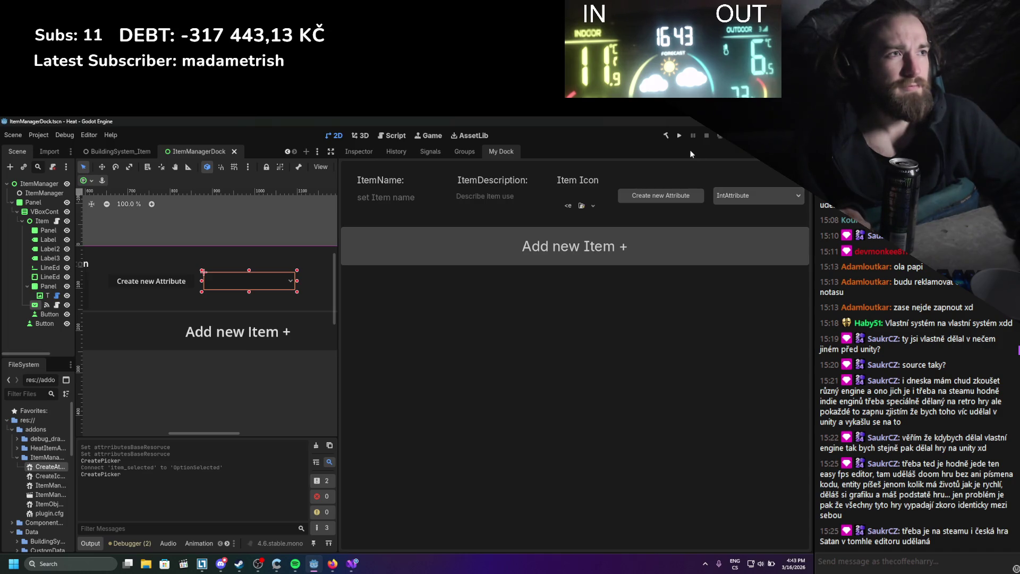
click(728, 198)
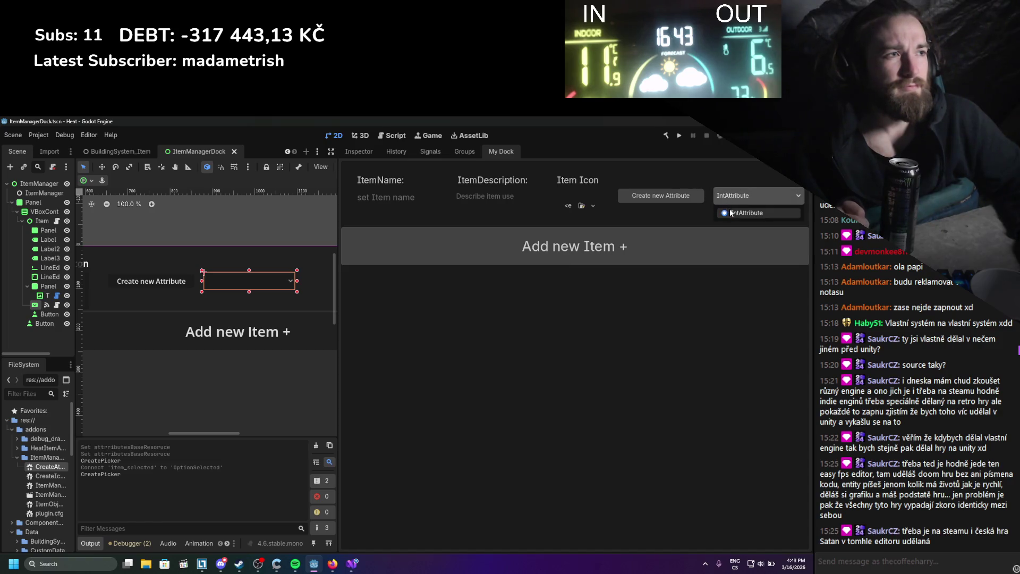
click(728, 210)
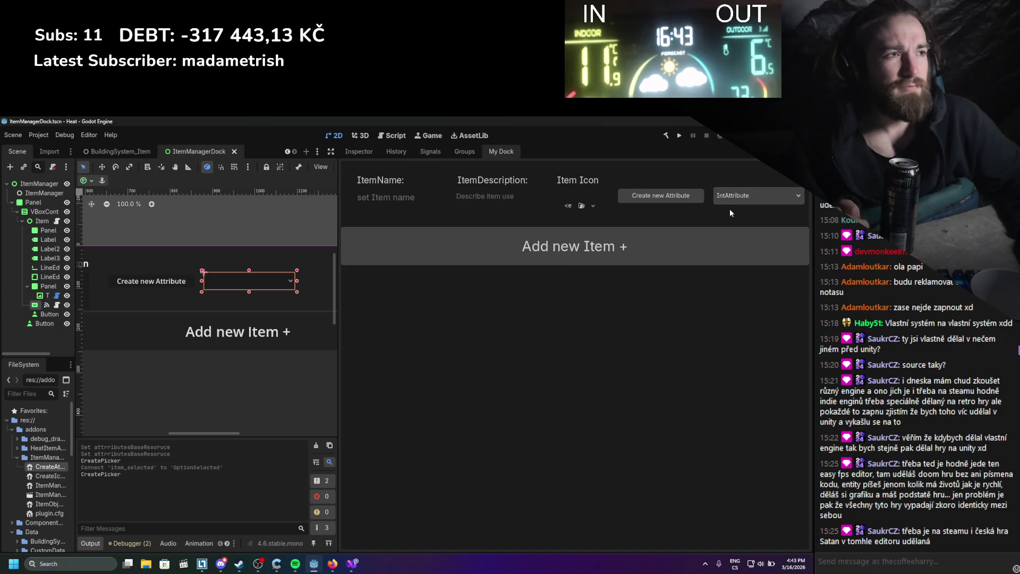
Glance at the script, resize the panels, rebuild the .NET project, and close My Dock.
click(350, 566)
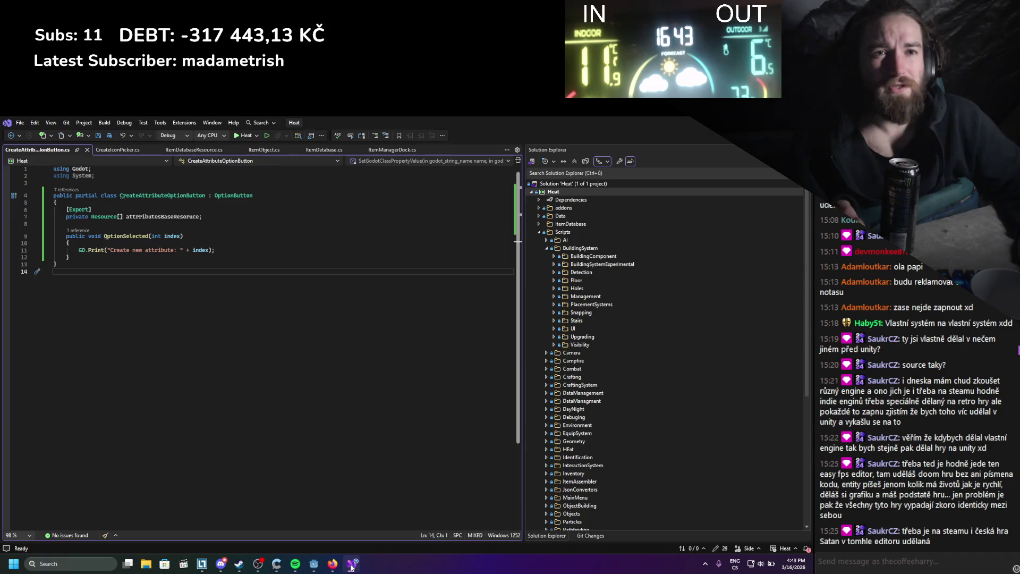
click(351, 566)
drag(338, 289, 394, 279)
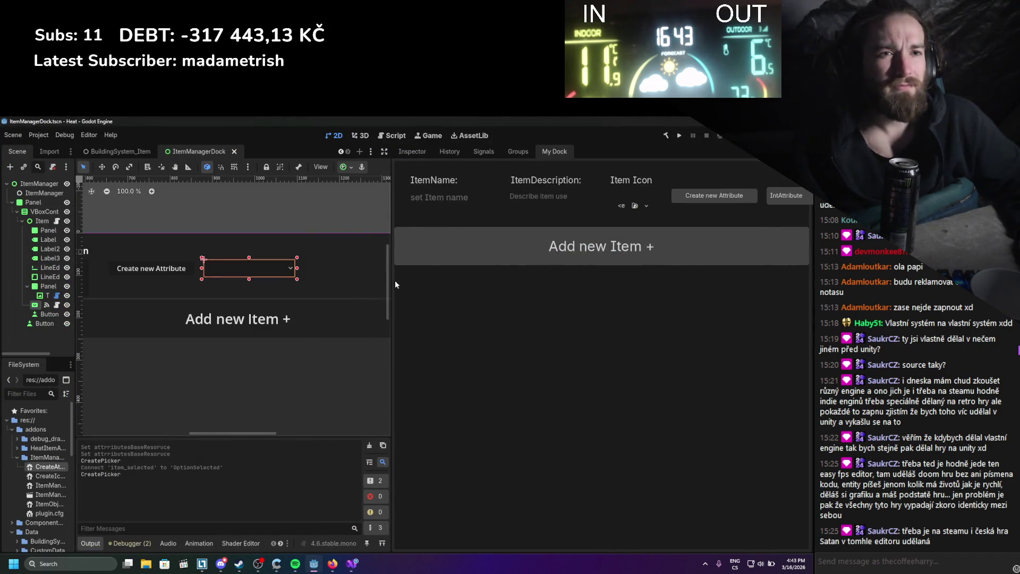
drag(75, 299, 170, 299)
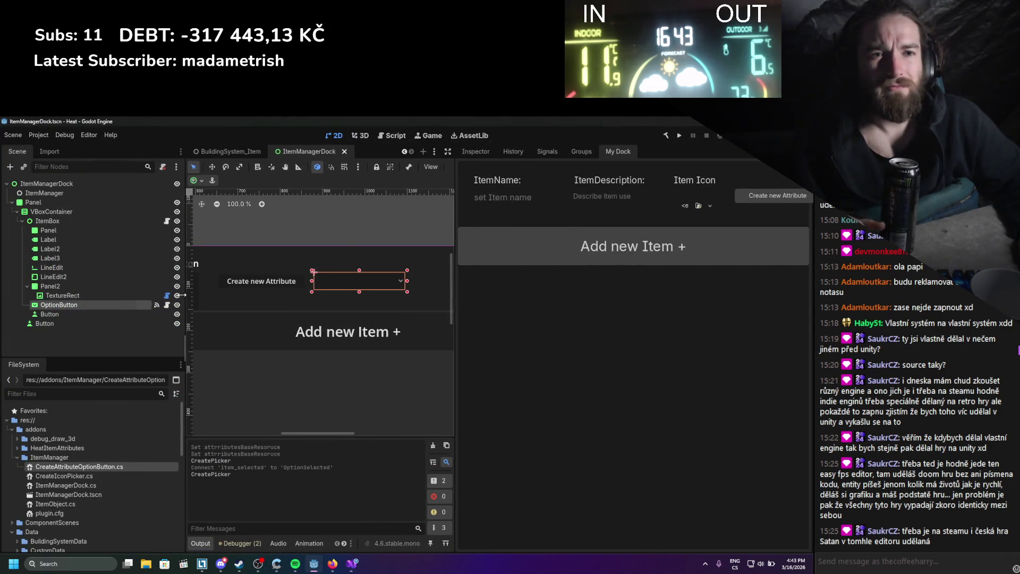
click(665, 137)
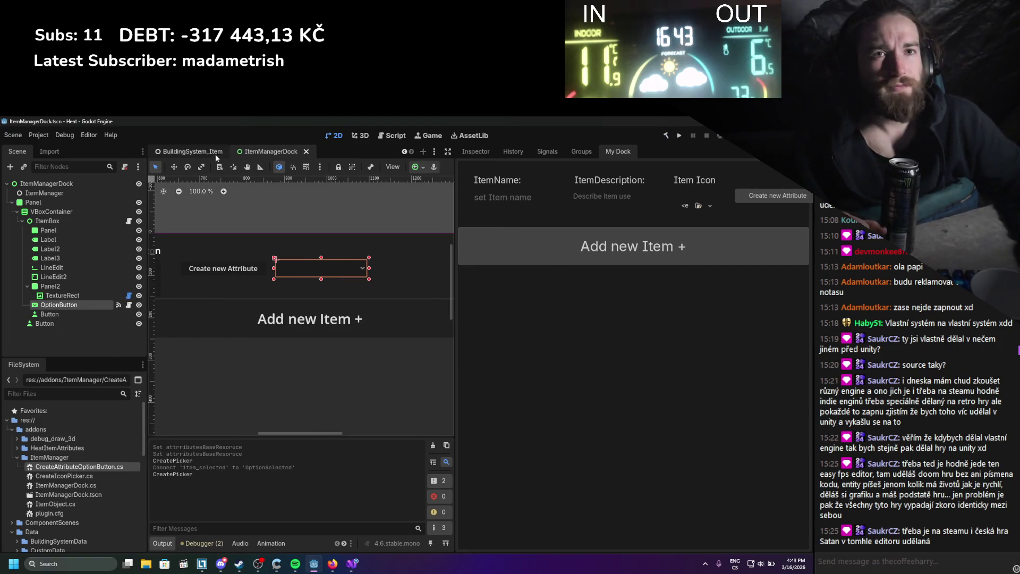
right_click(633, 151)
click(658, 217)
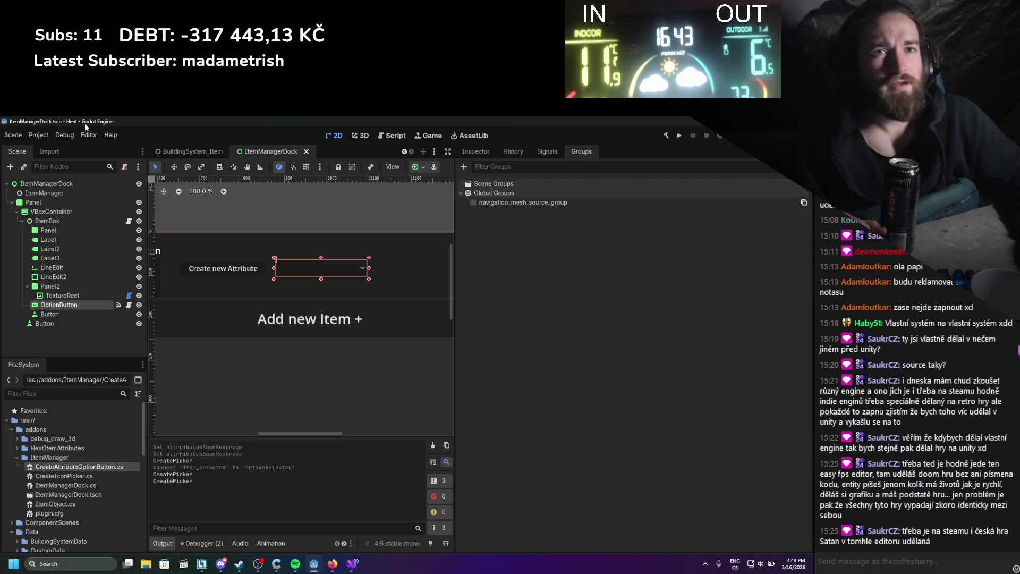
Re-enable the ItemManager plugin in Project Settings' plugin list.
click(37, 136)
click(53, 151)
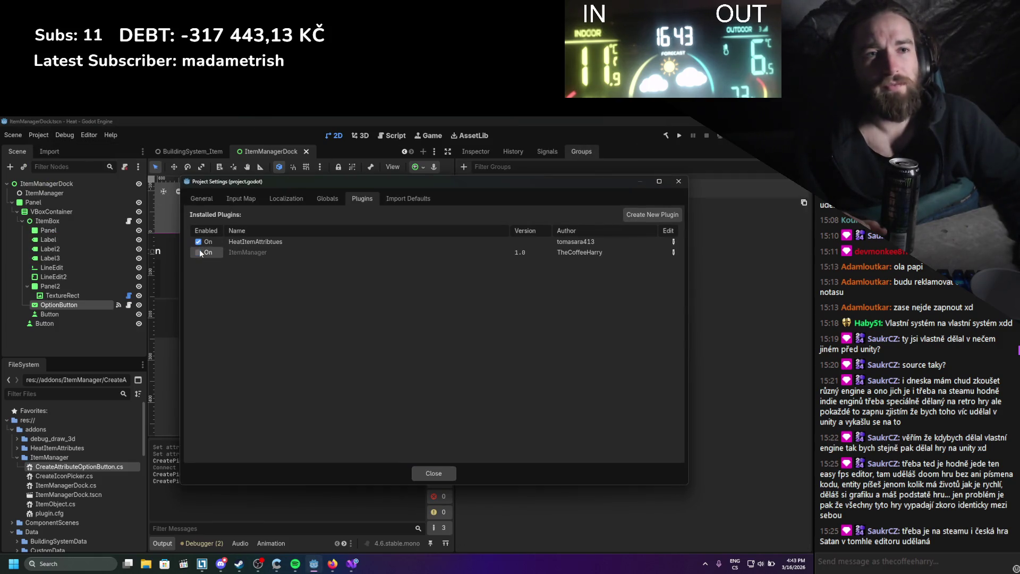
click(434, 473)
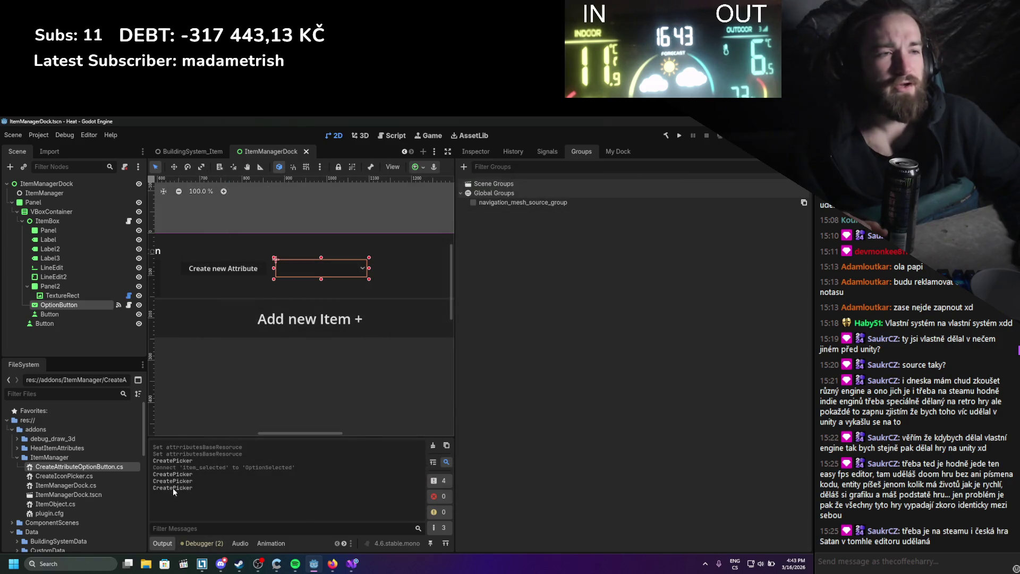
Reopen My Dock, choose IntAttribute in its dropdown, and view the OptionButton's signals.
click(617, 152)
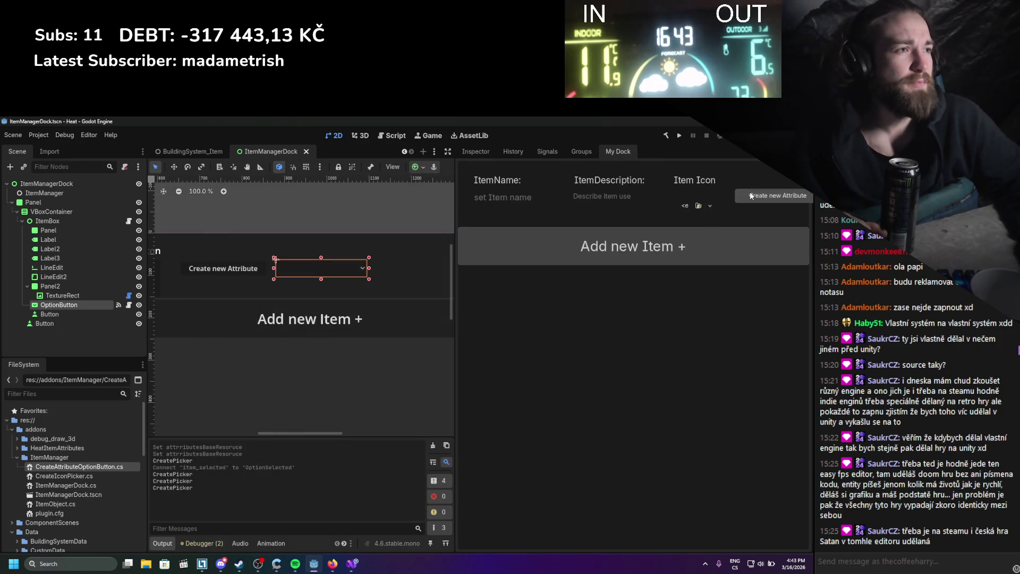
scroll(364, 246, up, 10)
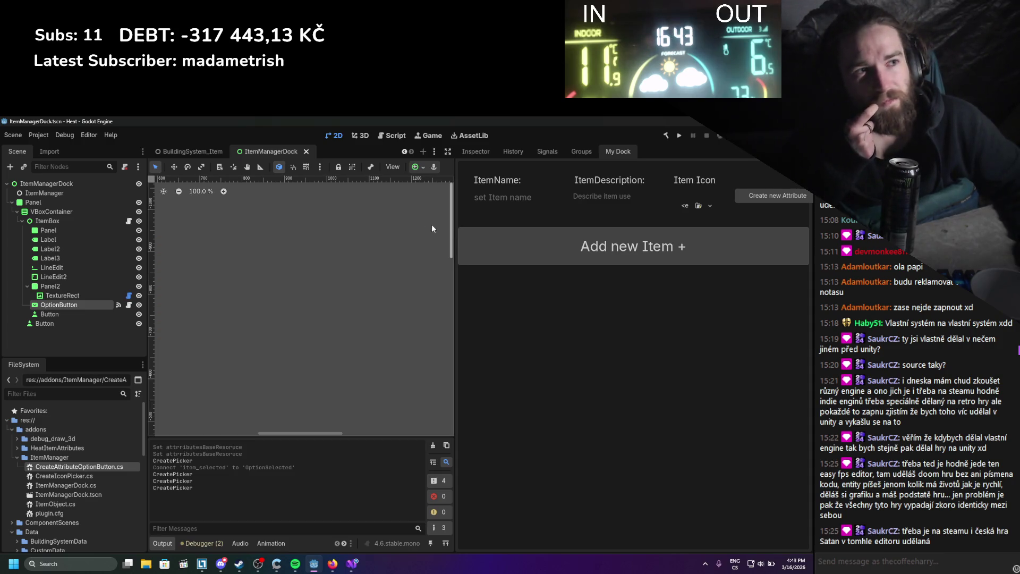
drag(454, 220, 338, 219)
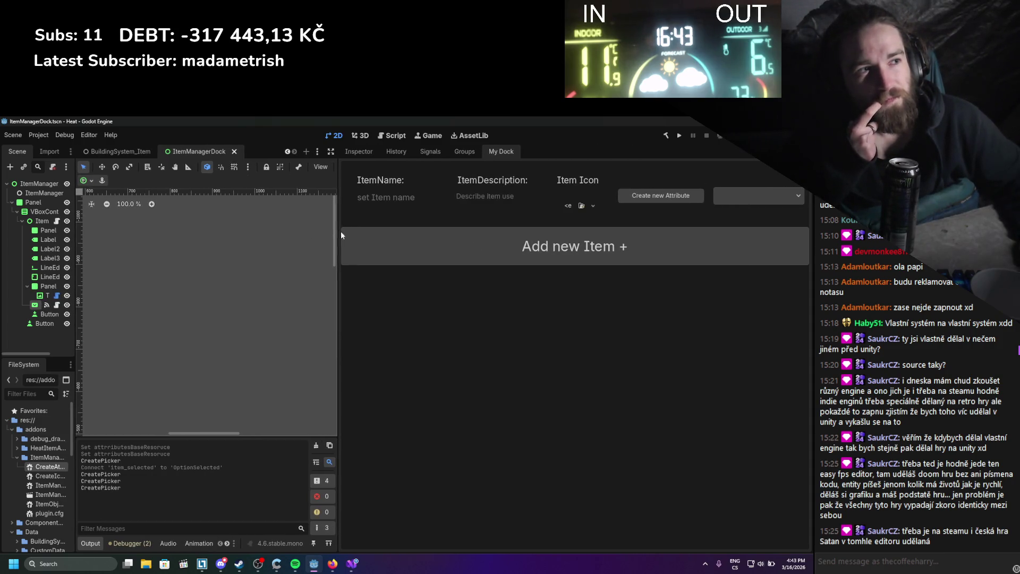
click(776, 194)
click(746, 214)
click(748, 202)
click(745, 213)
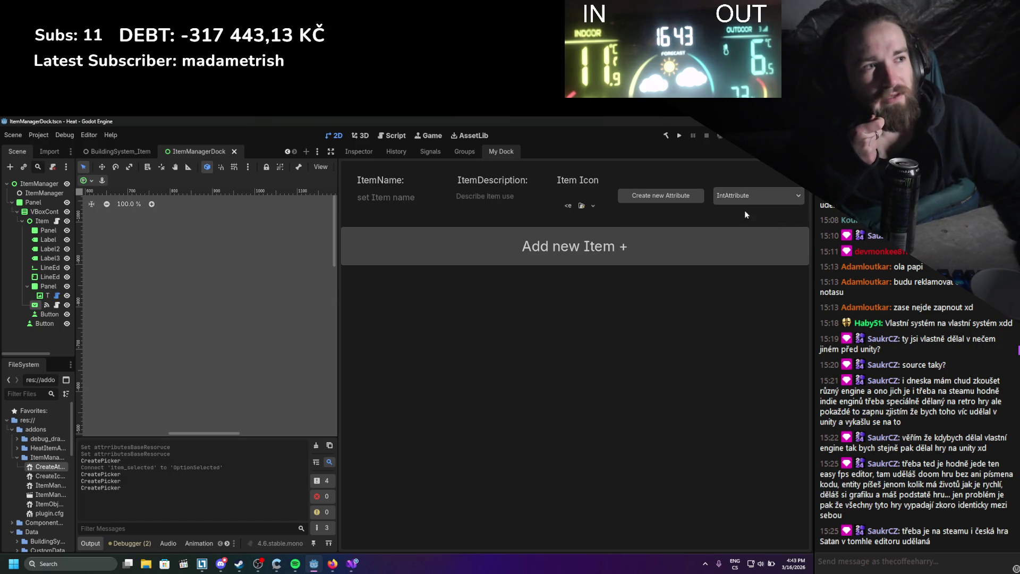
click(425, 153)
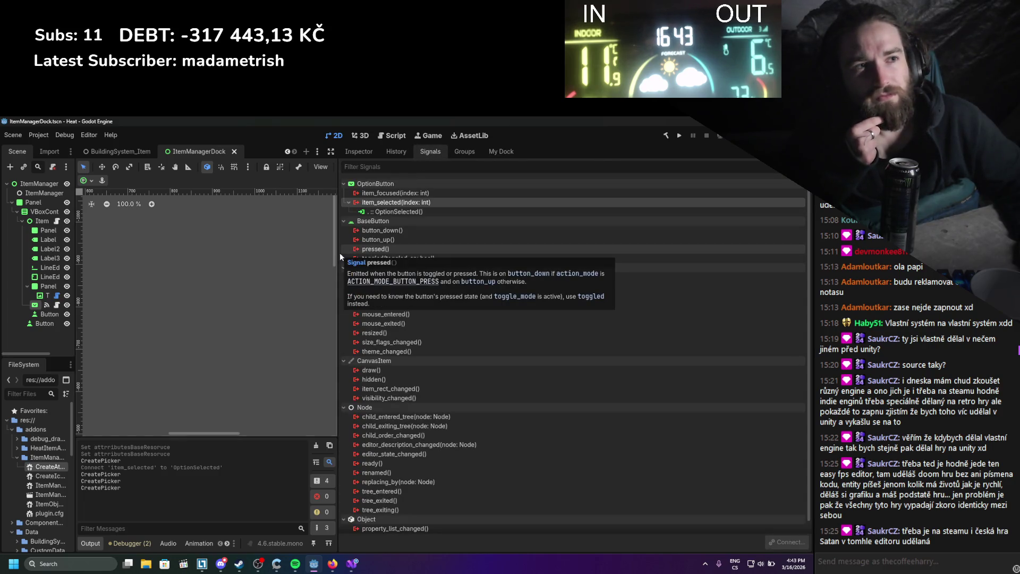
click(351, 566)
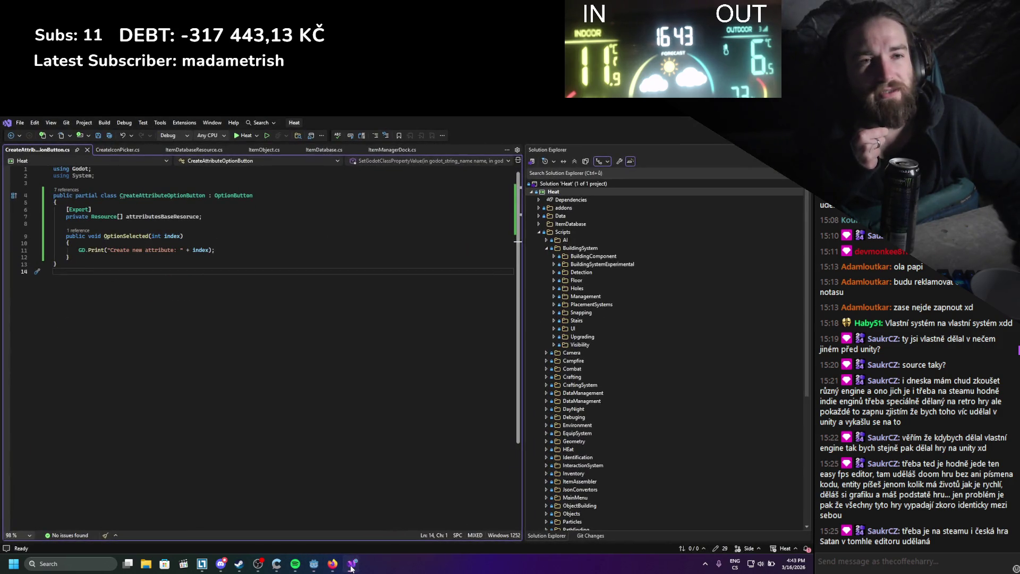
click(350, 566)
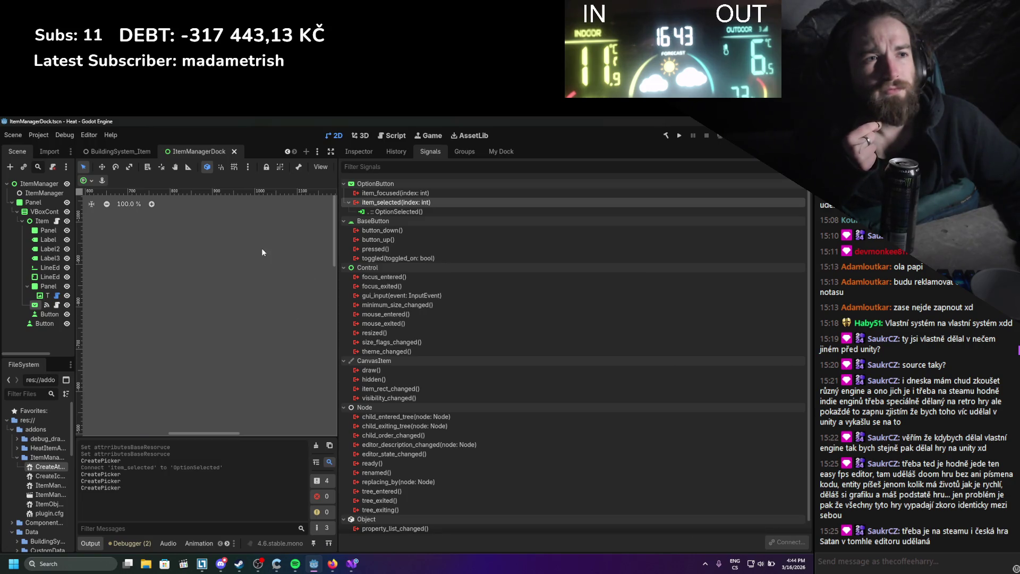
drag(75, 277, 141, 276)
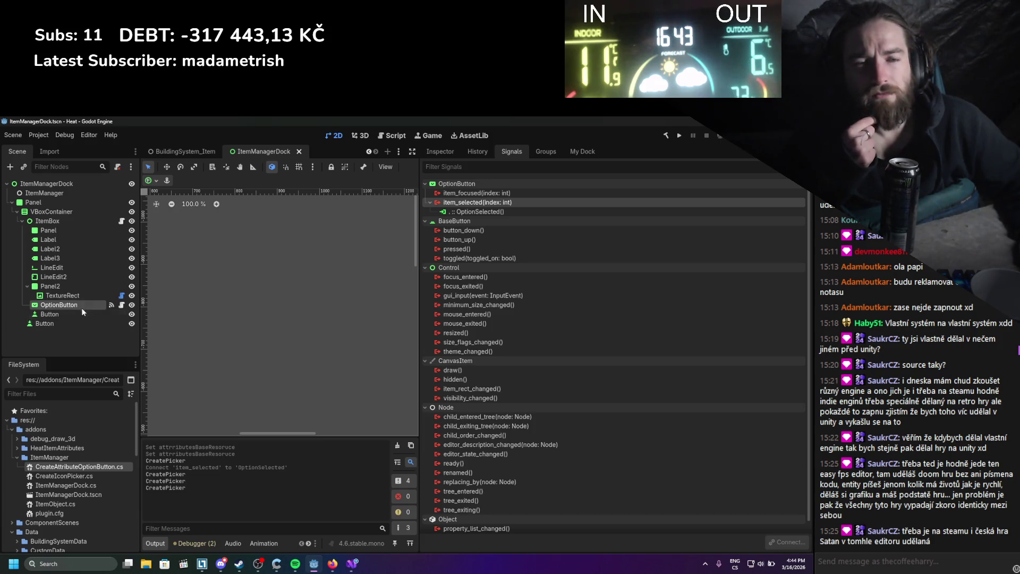
click(451, 152)
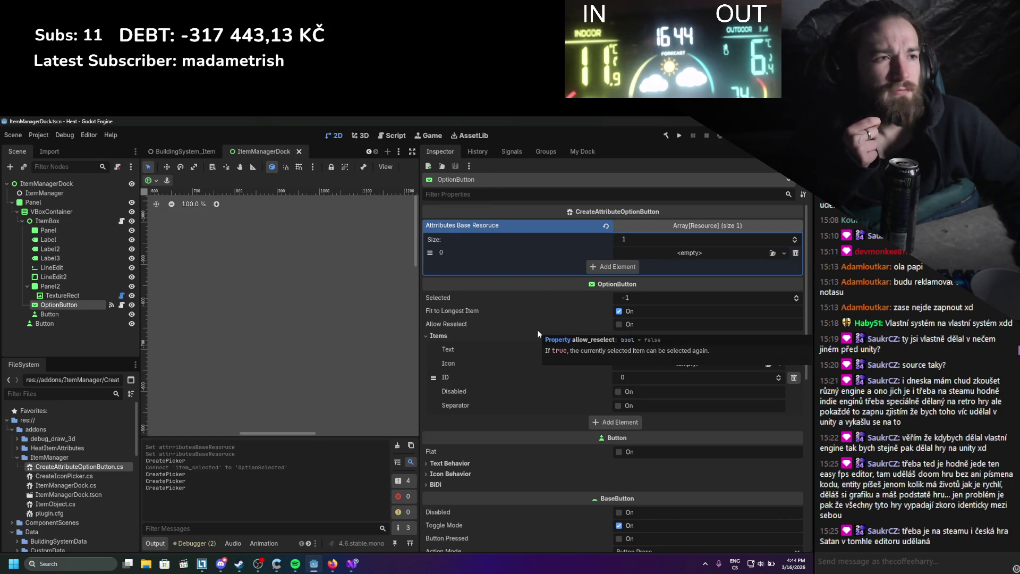
scroll(538, 334, down, 2)
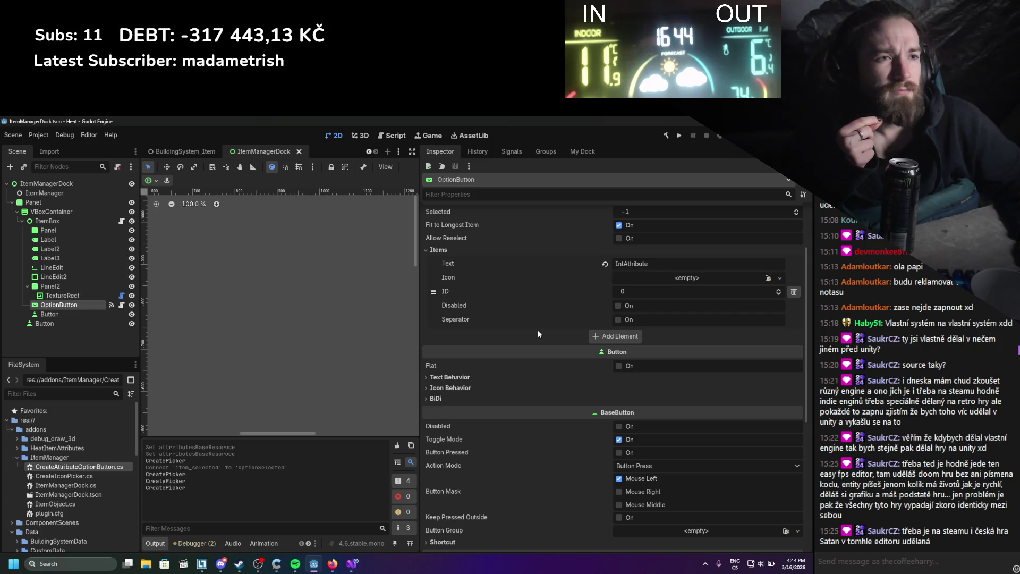
scroll(537, 329, down, 1)
scroll(537, 329, down, 1)
click(483, 290)
click(483, 292)
scroll(484, 317, down, 4)
scroll(483, 317, up, 8)
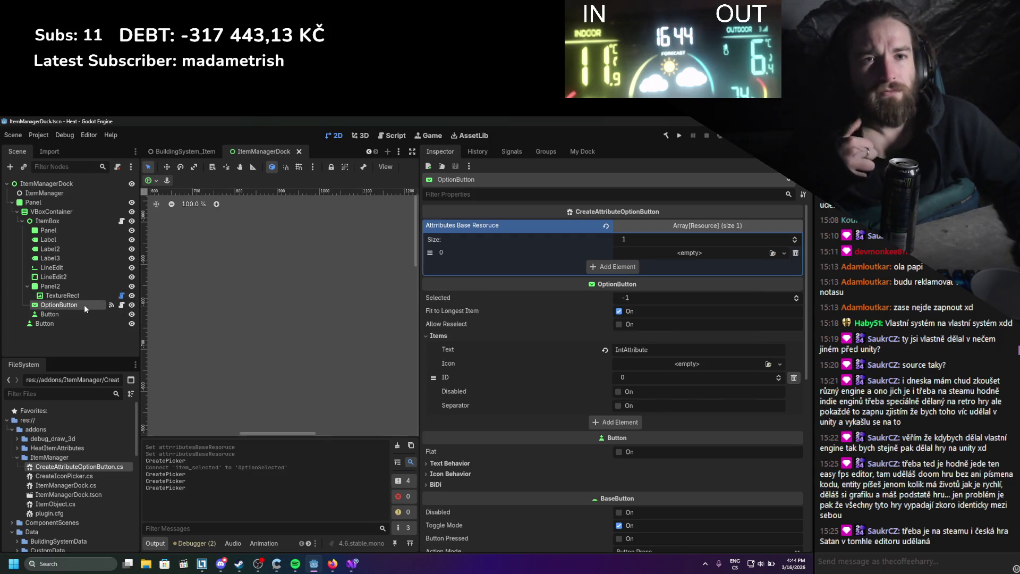
click(500, 152)
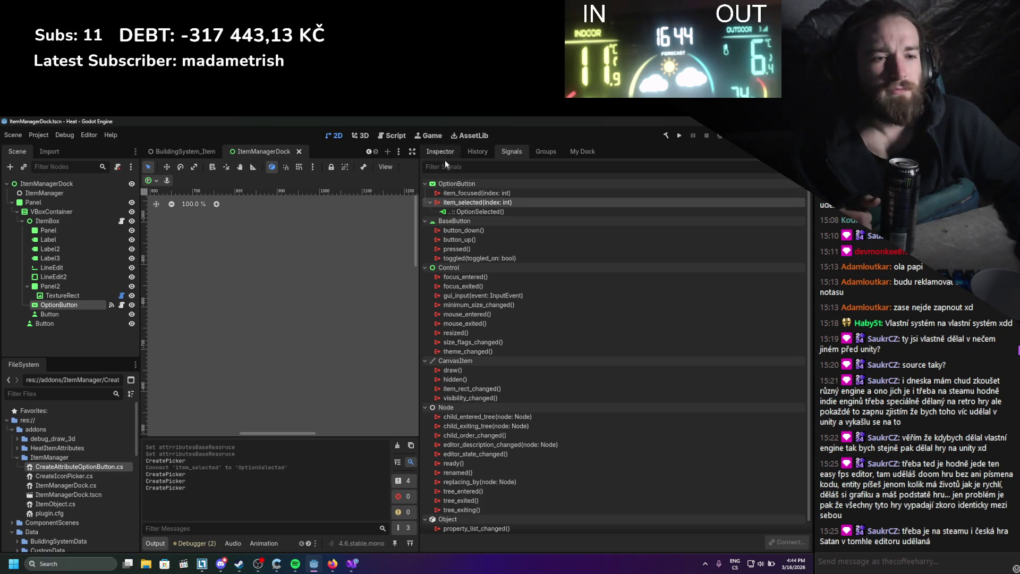
click(351, 563)
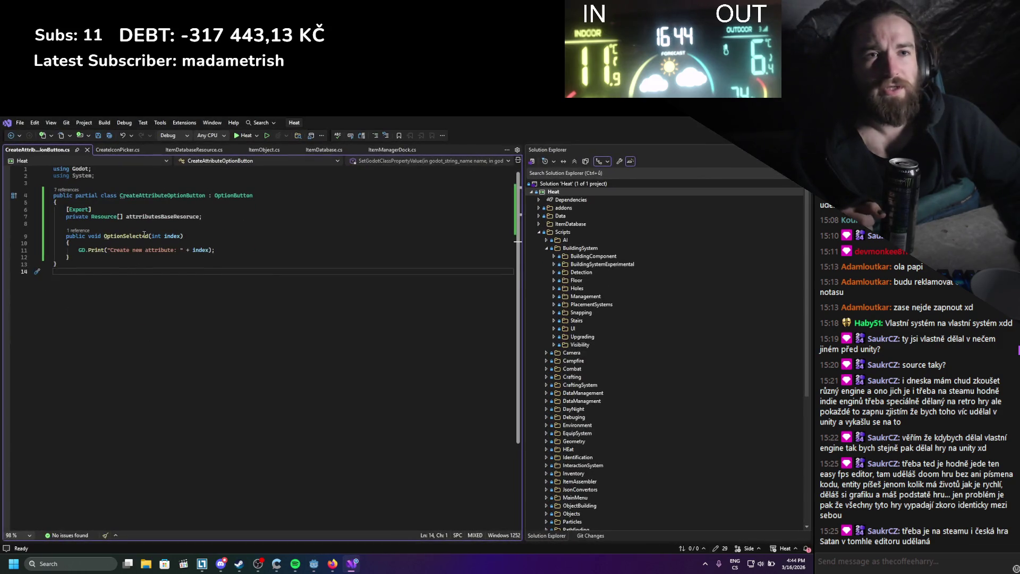
Add an empty public override void _EnterTree() method to the script and save it.
click(144, 225)
key(Return)
key(Return)
text(override enter)
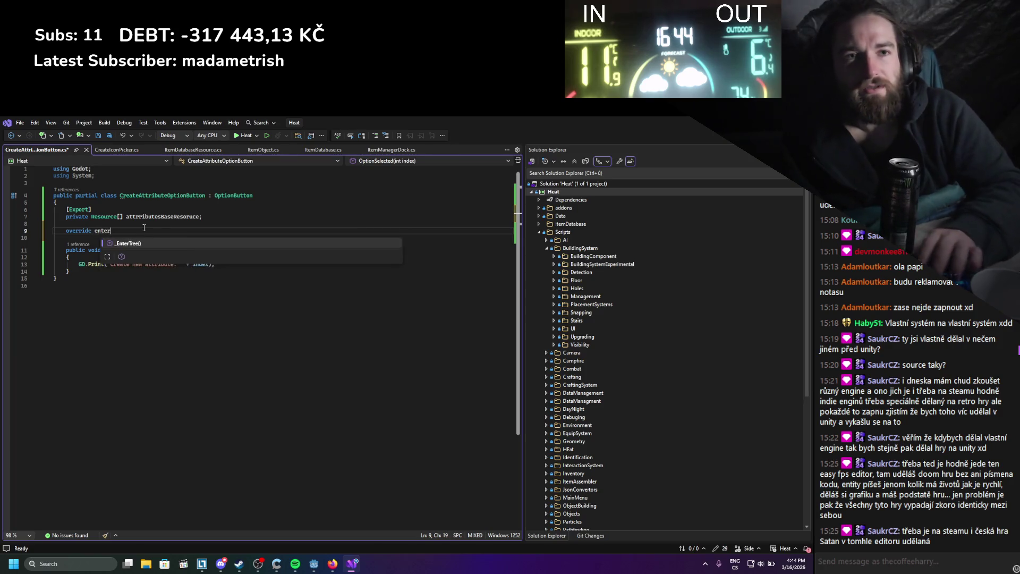
key(Tab)
key(ctrl+s)
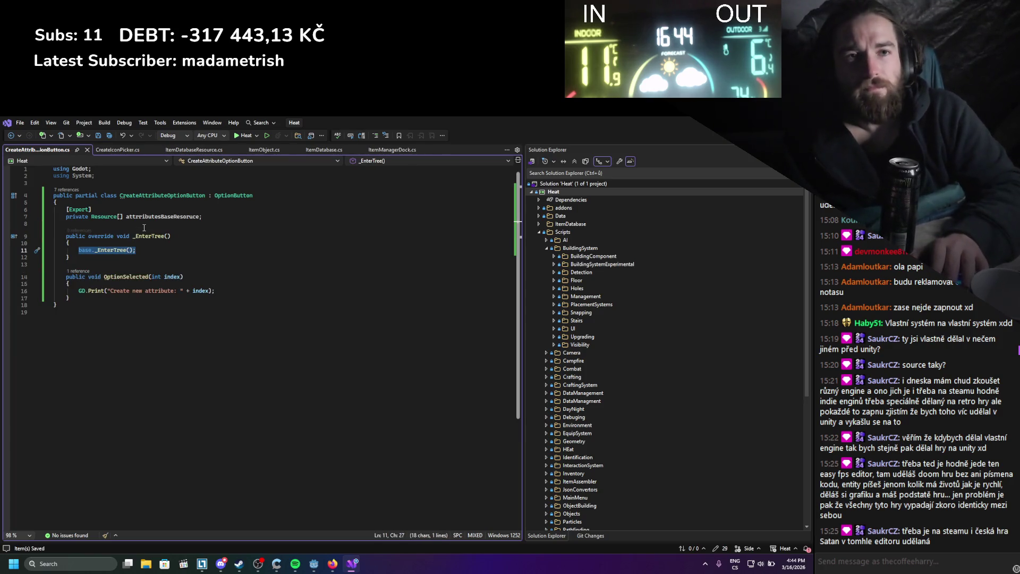
text(opútio)
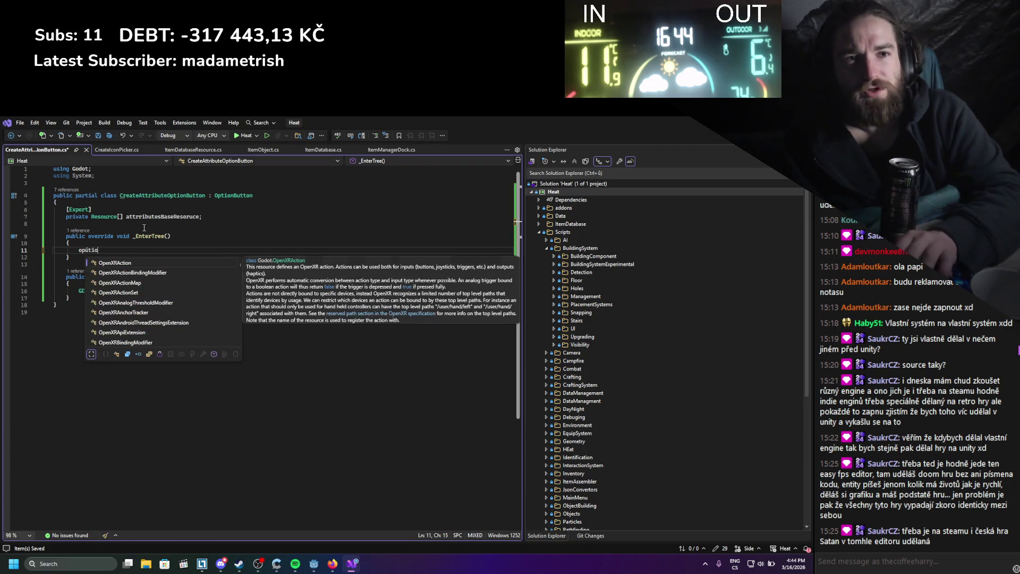
key(BackSpace)
key(BackSpace)
key(BackSpace)
text(ptionSelected)
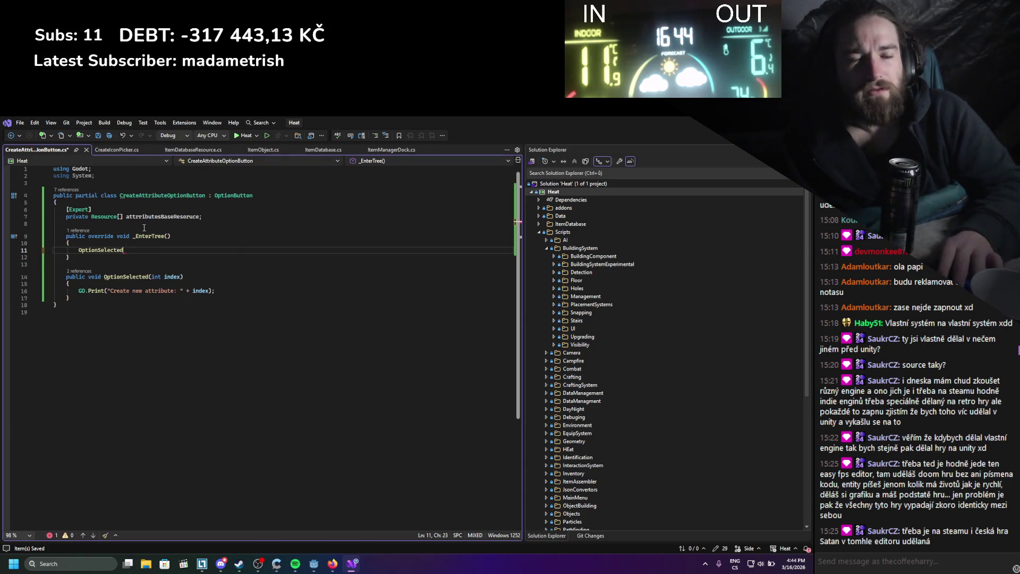
key(BackSpace)
key(BackSpace)
key(BackSpace)
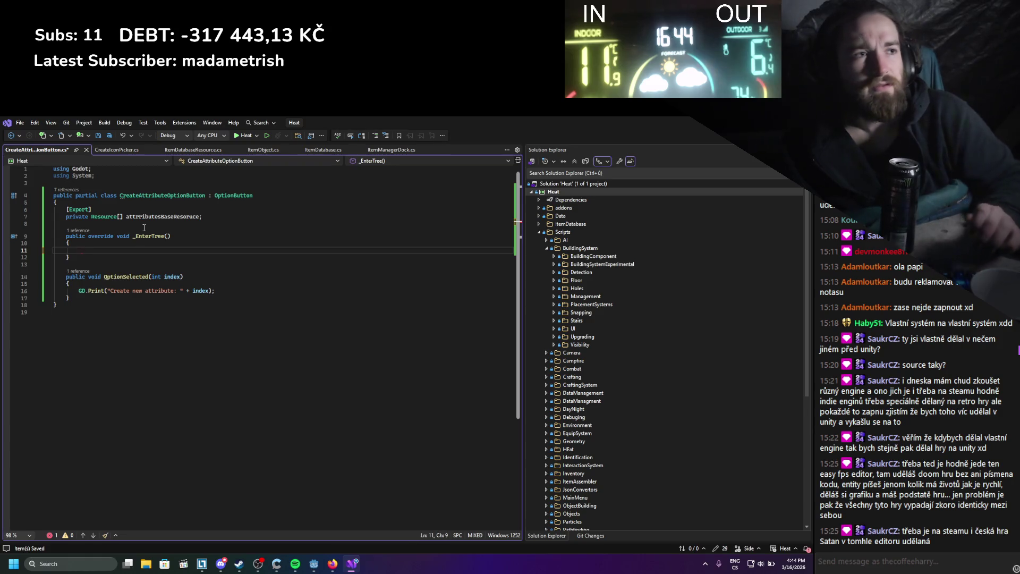
In Godot, disconnect item_selected from OptionSelected and save the scene.
key(alt+Tab)
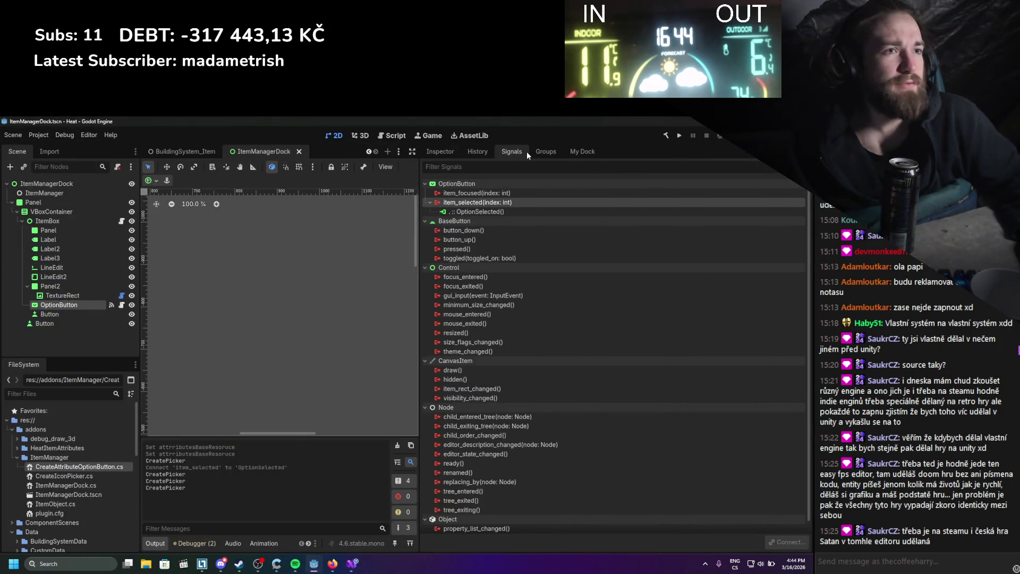
right_click(542, 211)
click(563, 242)
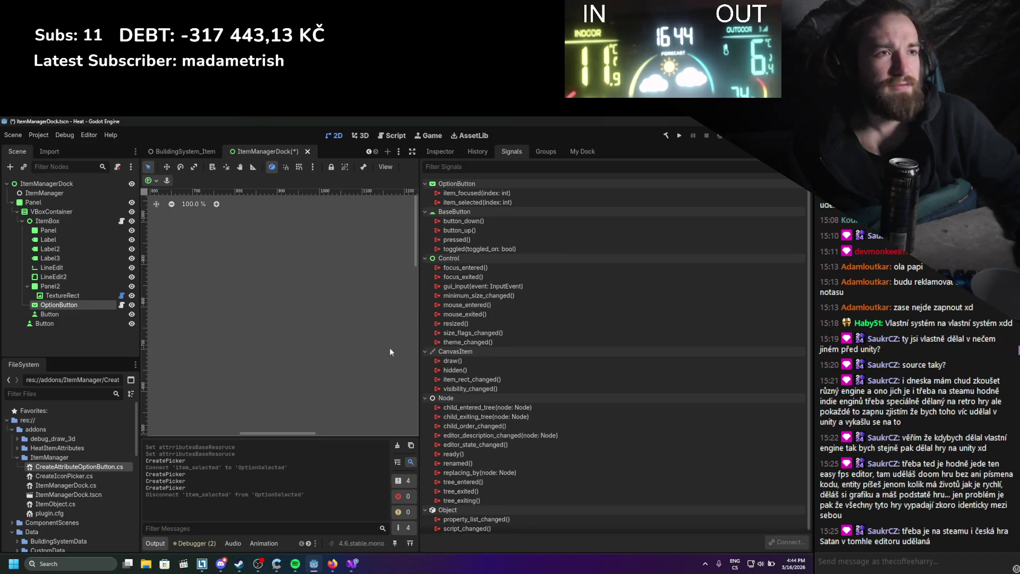
key(ctrl+s)
click(357, 564)
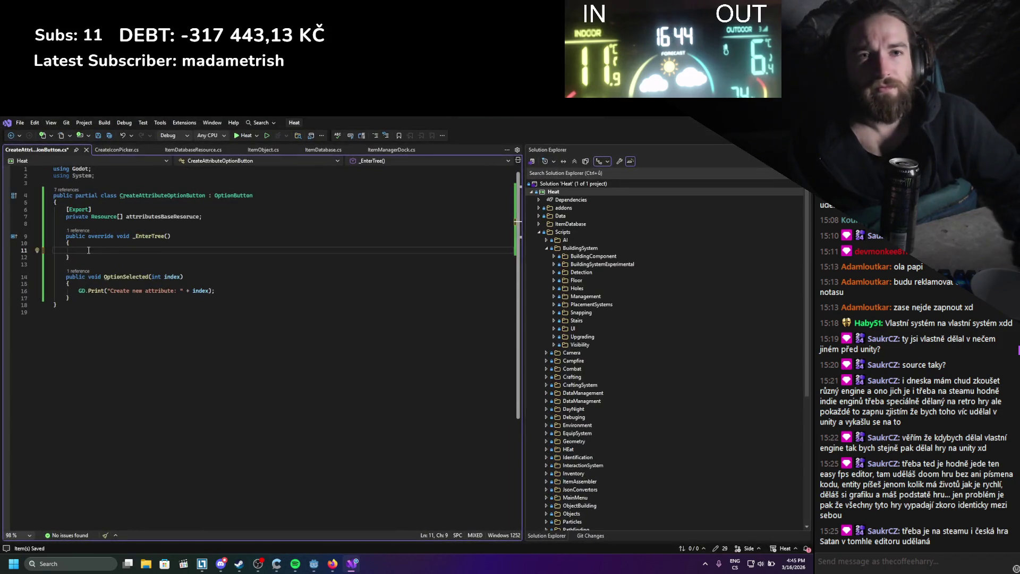
Write 'ItemSelected += OptionSelected;' inside _EnterTree with correct casing and save.
text(item)
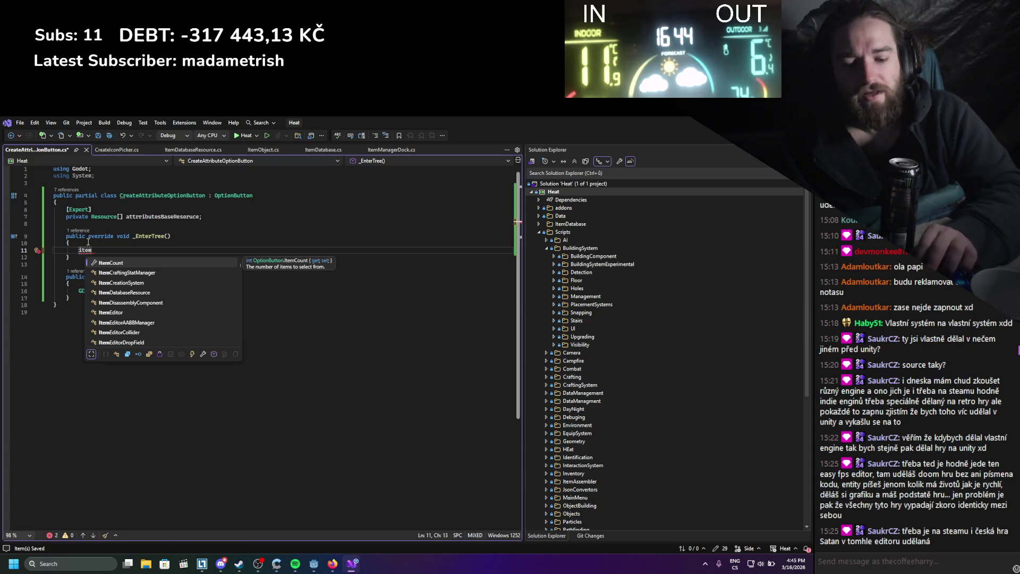
text(Selected +)
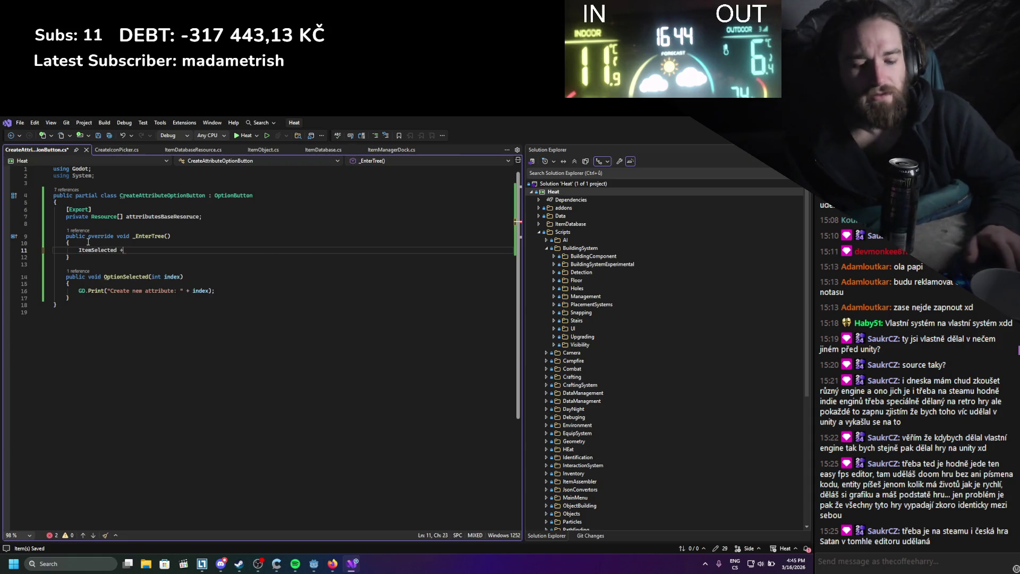
text(= opt)
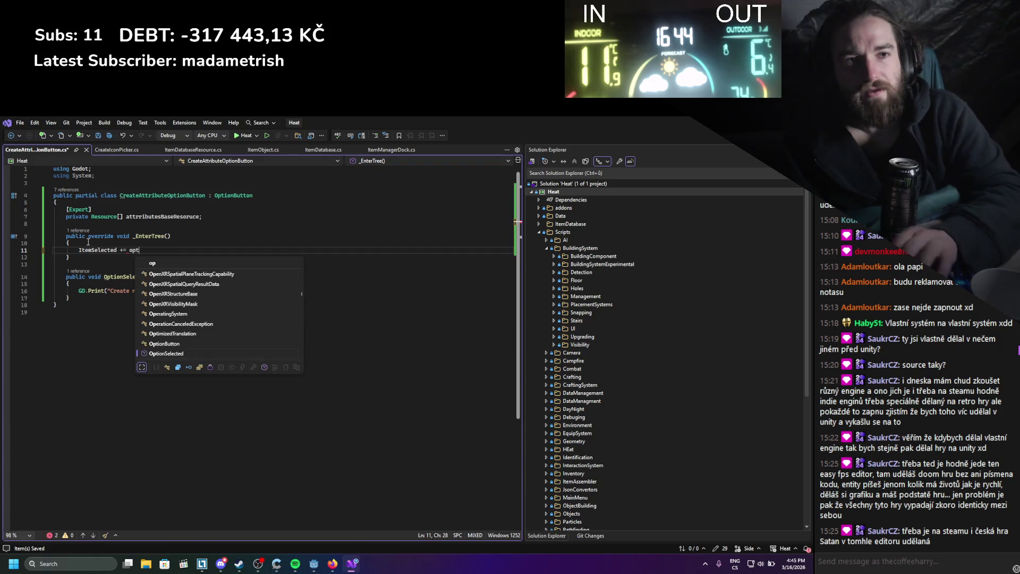
key(Tab)
text(;)
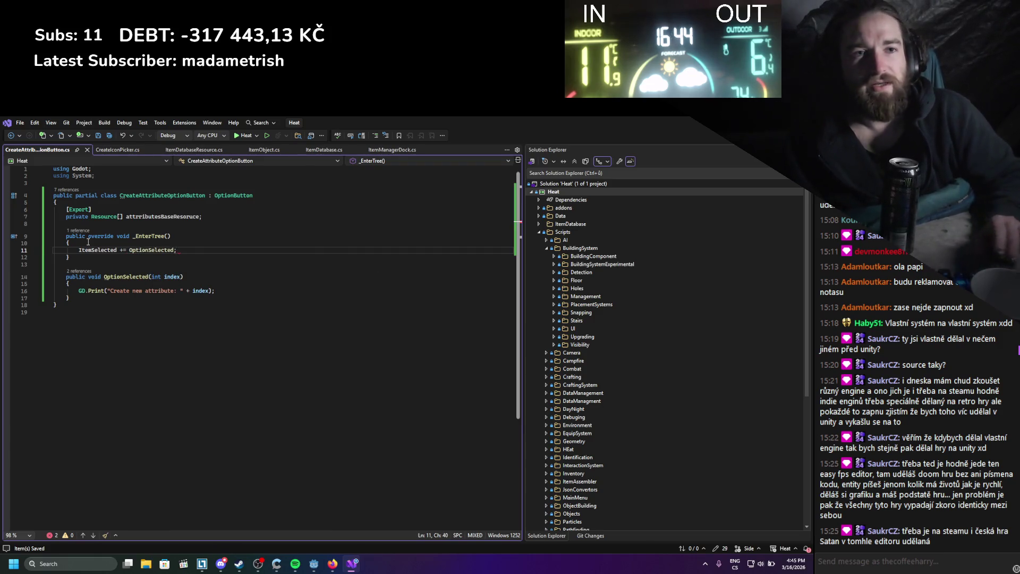
mouse_move(146, 255)
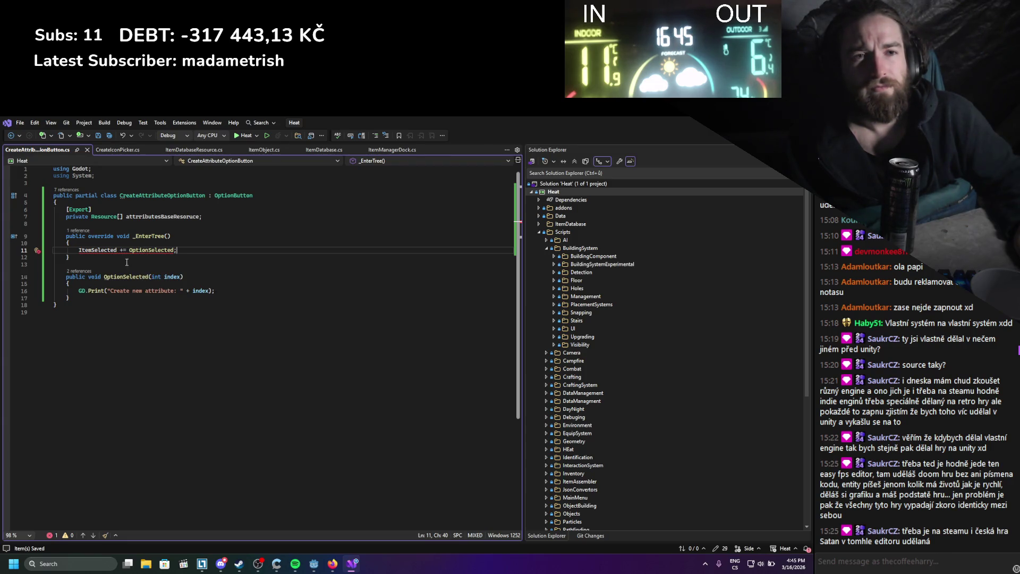
mouse_move(115, 250)
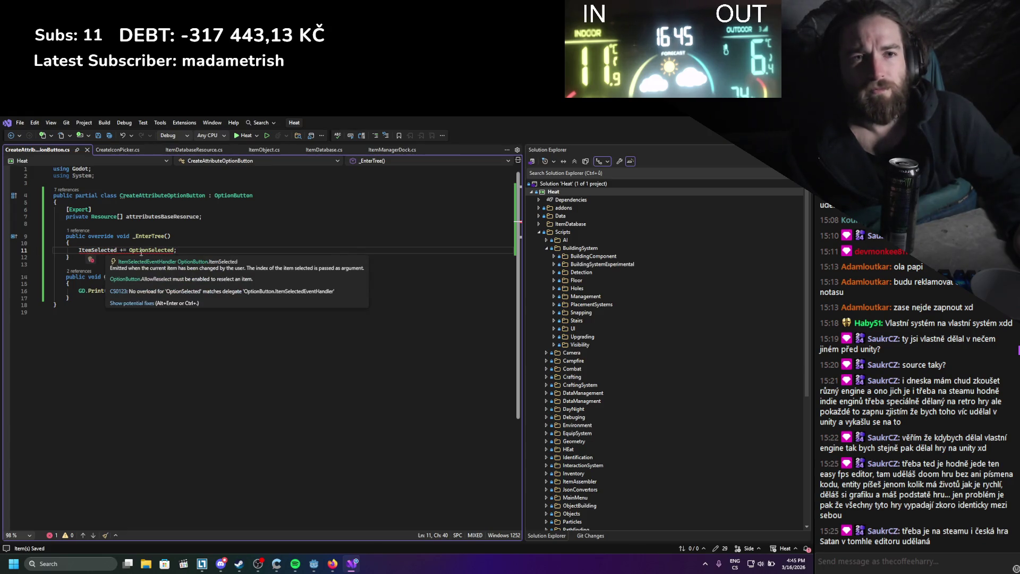
double_click(93, 249)
text(itemSele)
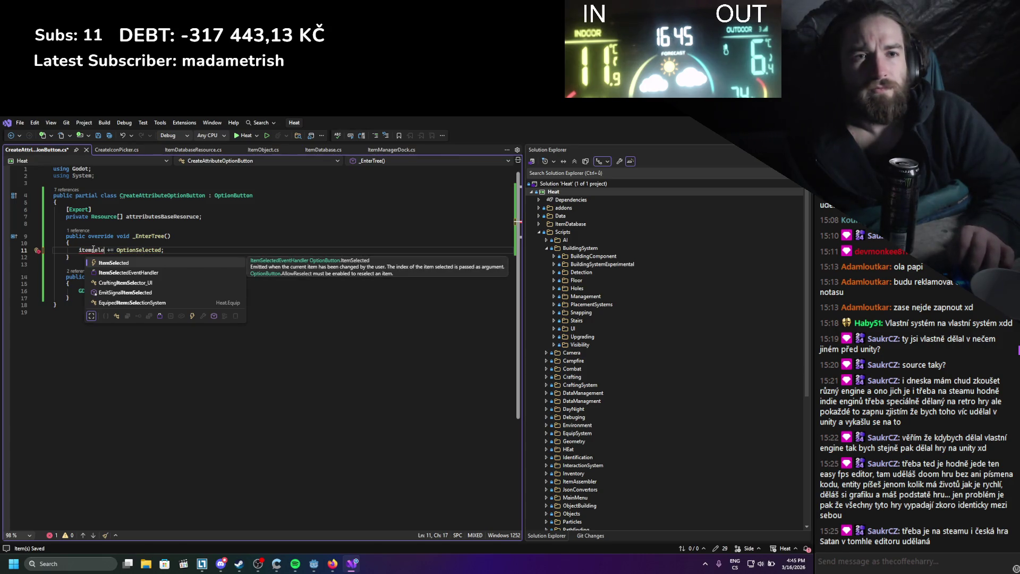
key(Tab)
key(ctrl+s)
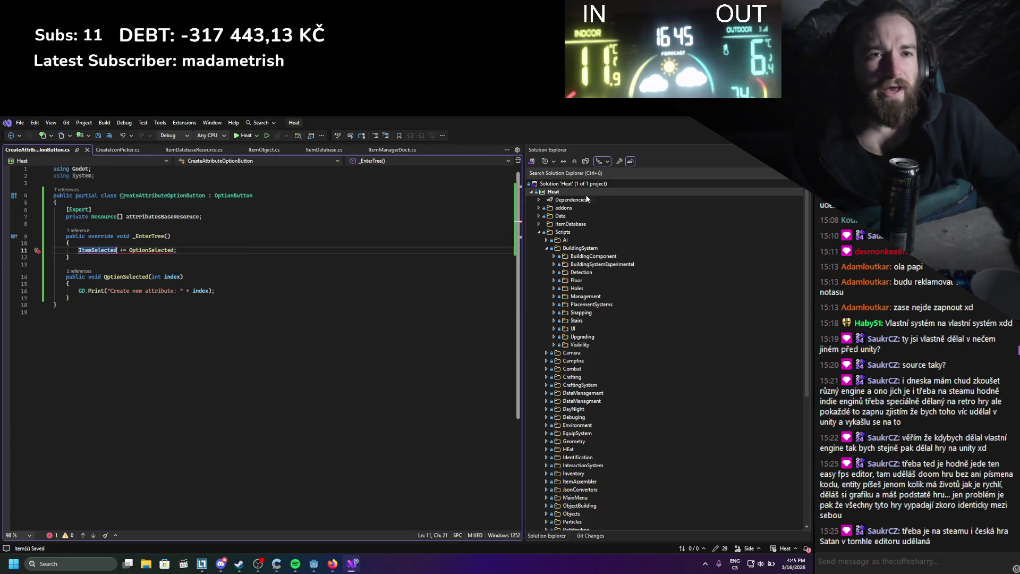
click(339, 256)
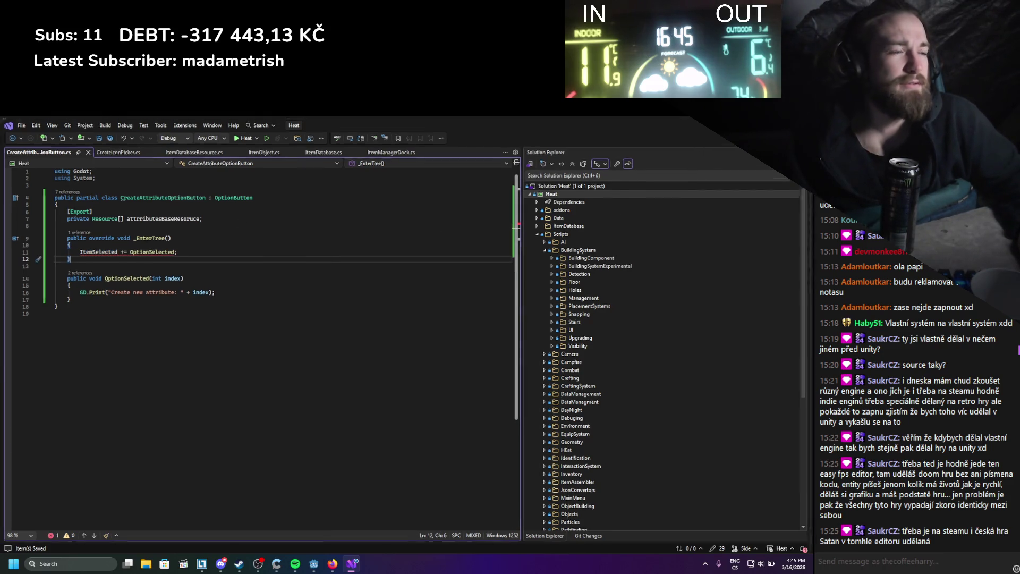
key(alt+Tab)
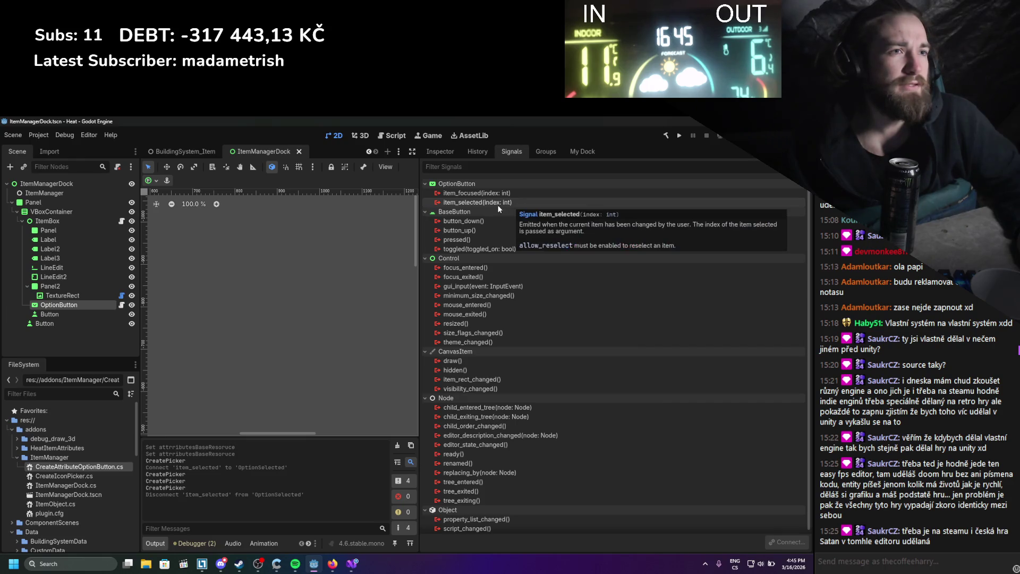
Restore the OptionSelected handler's 'int index' parameter and save the script.
click(351, 563)
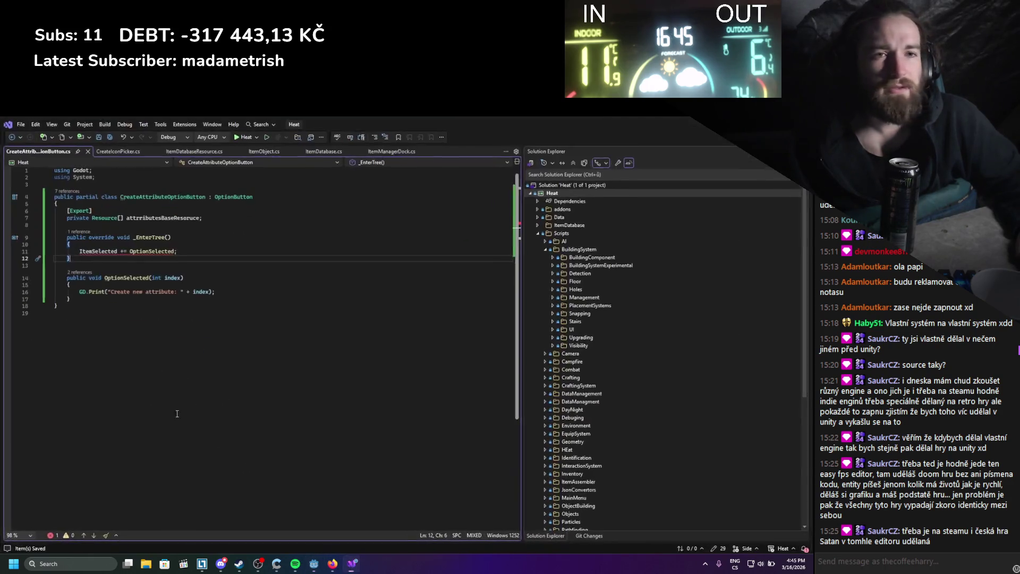
click(181, 291)
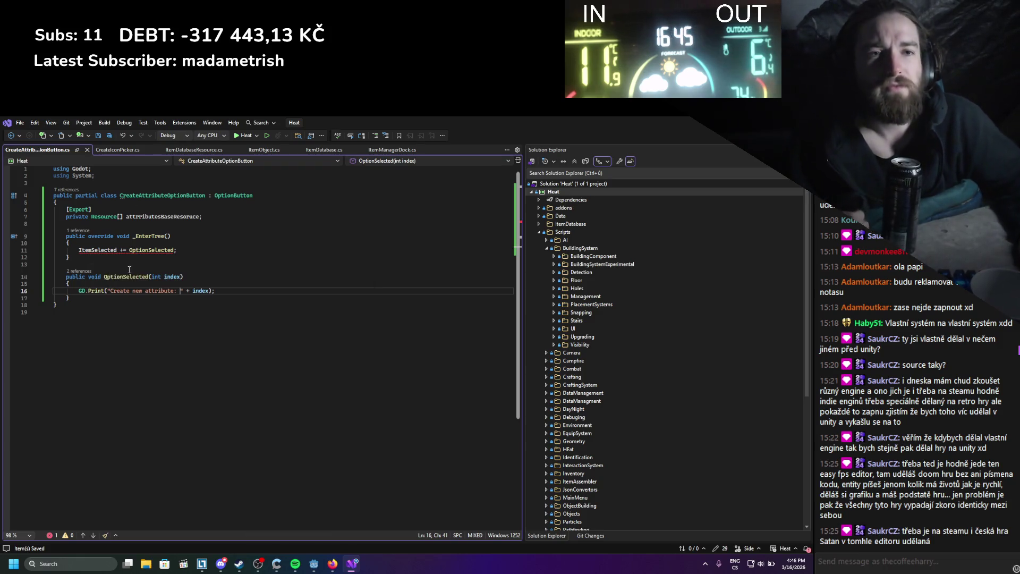
click(173, 276)
key(Delete)
key(Delete)
text(e)
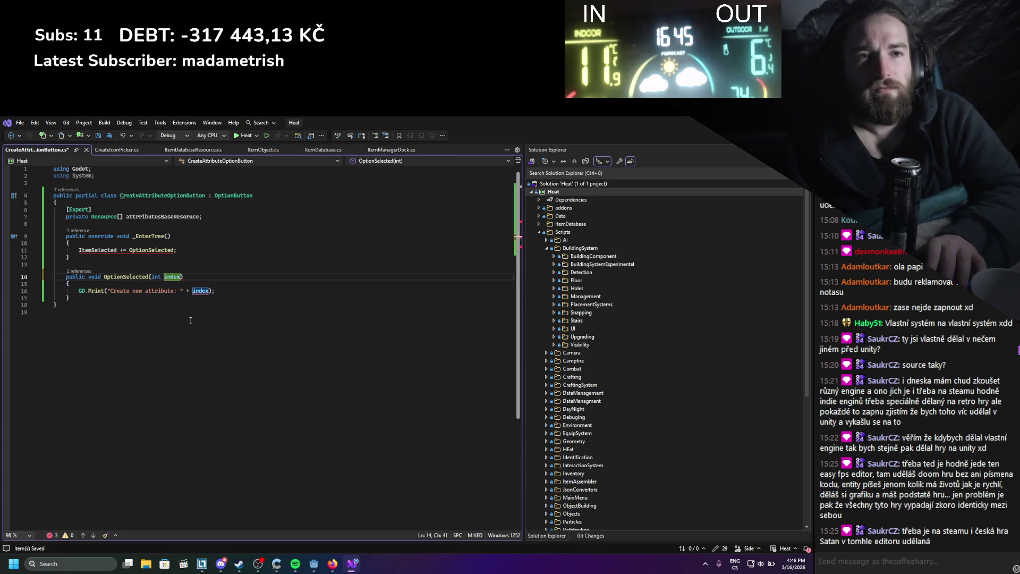
key(BackSpace)
key(BackSpace)
key(BackSpace)
key(BackSpace)
key(BackSpace)
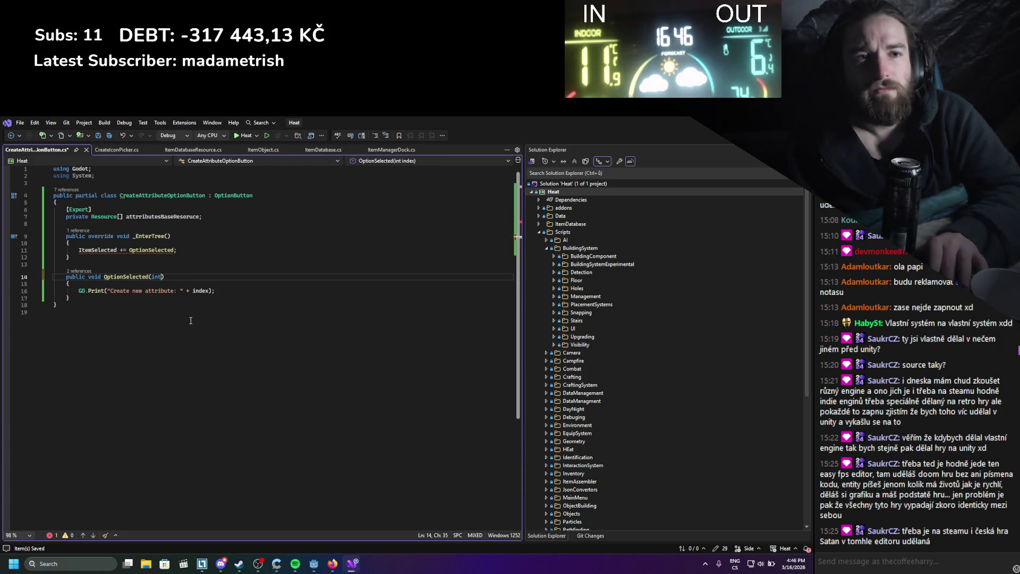
key(ctrl+s)
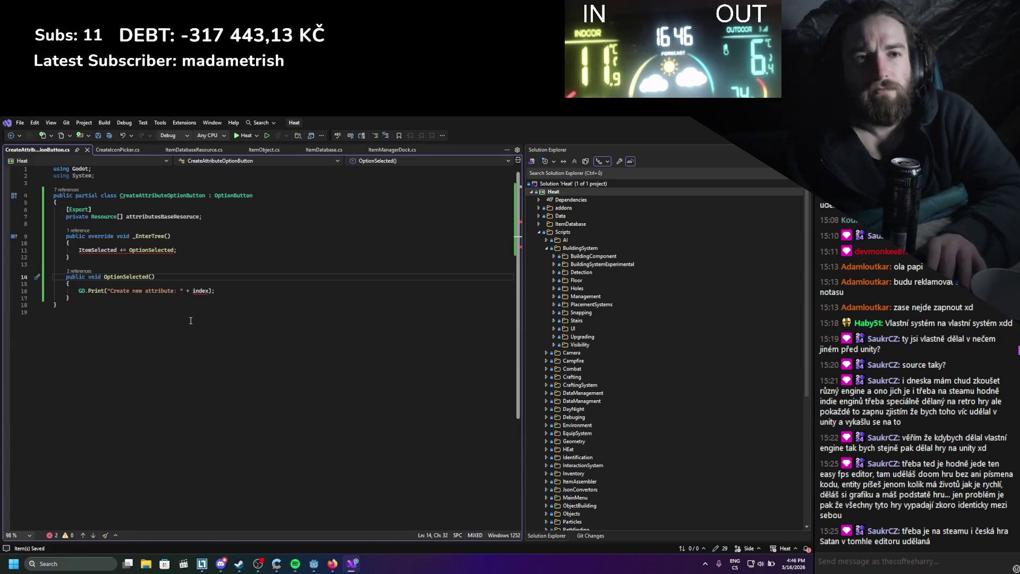
text(int )
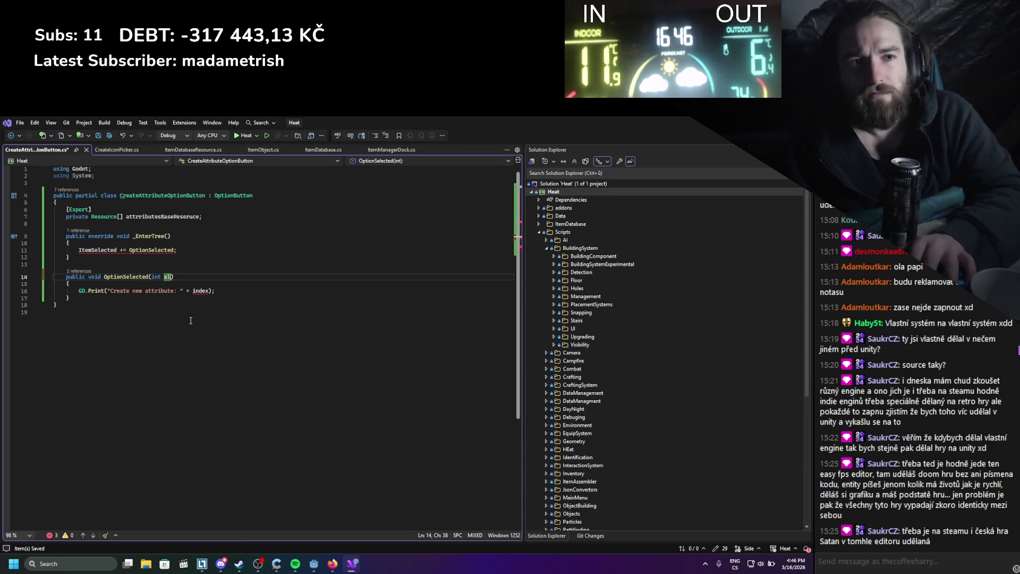
text(index)
key(ctrl+s)
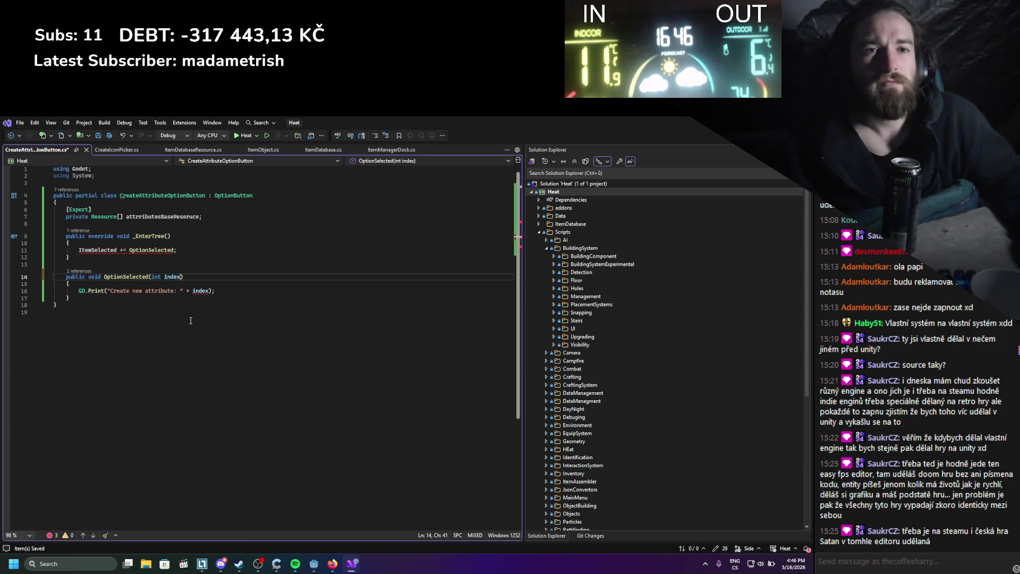
Select OptionSelected in the subscription, then switch over to the browser.
click(185, 309)
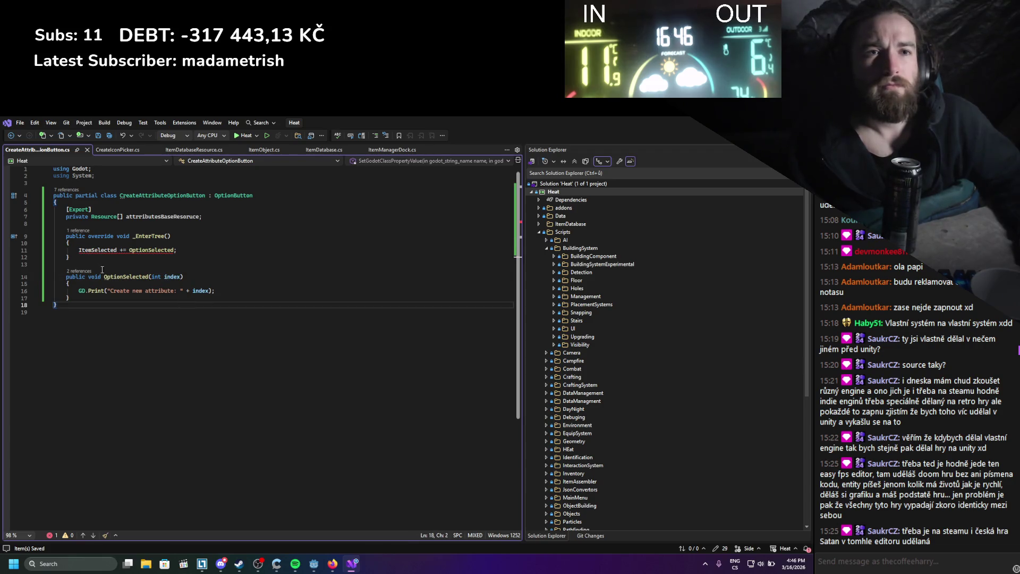
double_click(156, 250)
key(alt+Tab)
click(333, 563)
Search Google for 'godot item selected option button' and open the OptionButton docs in a new tab.
click(686, 126)
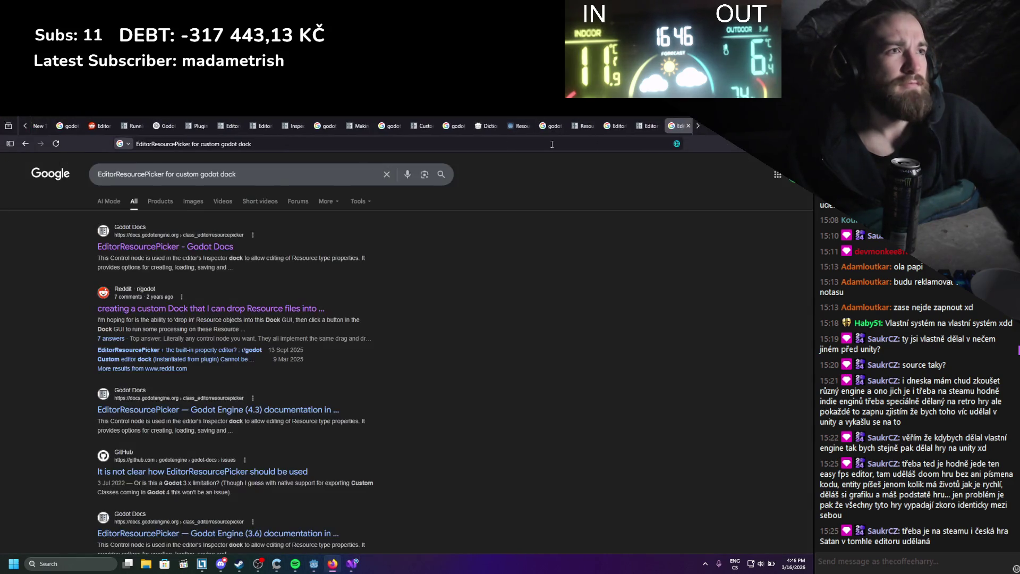
click(171, 172)
text(godo)
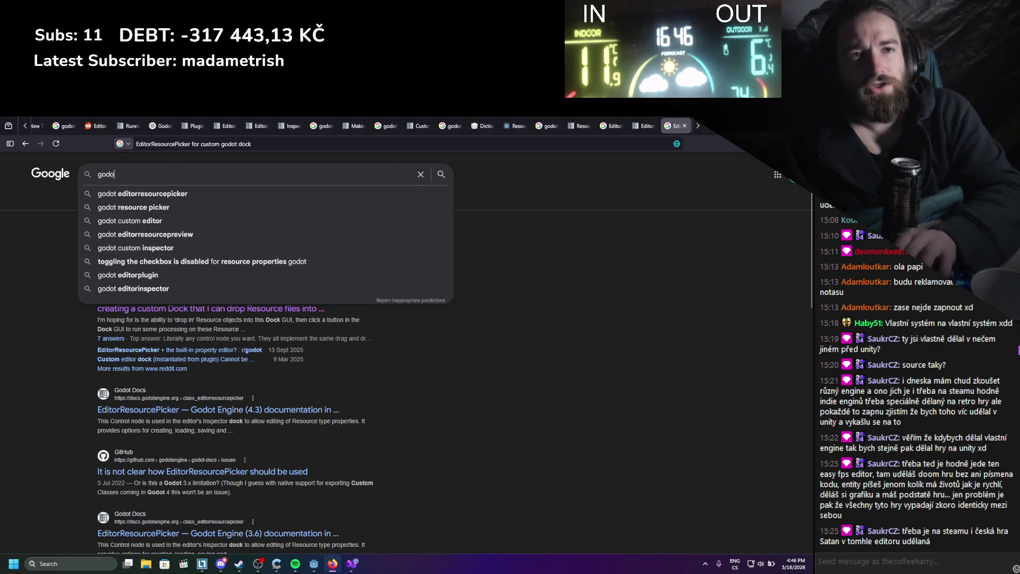
text(t item selecte)
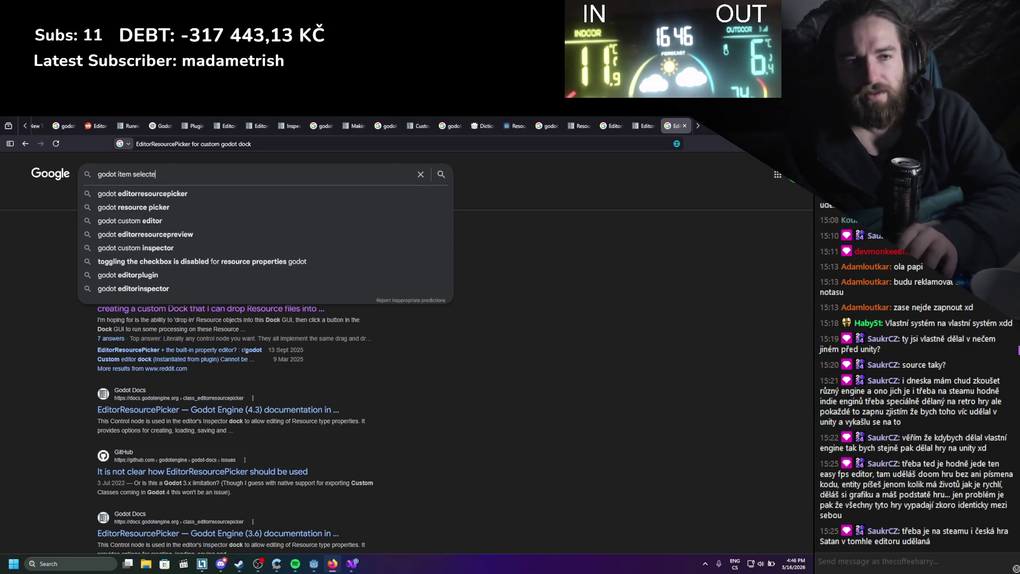
text(d opti)
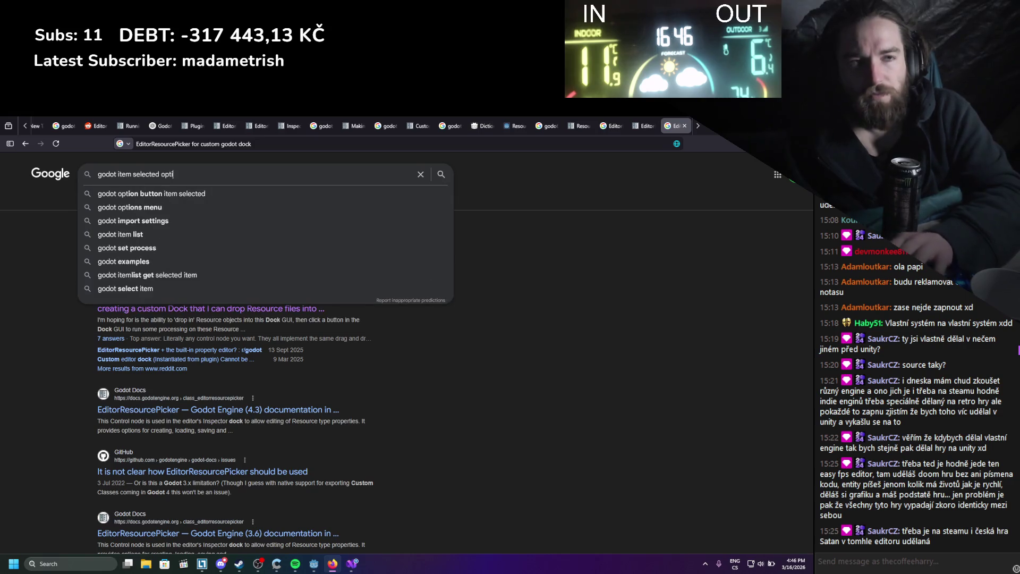
text(on button)
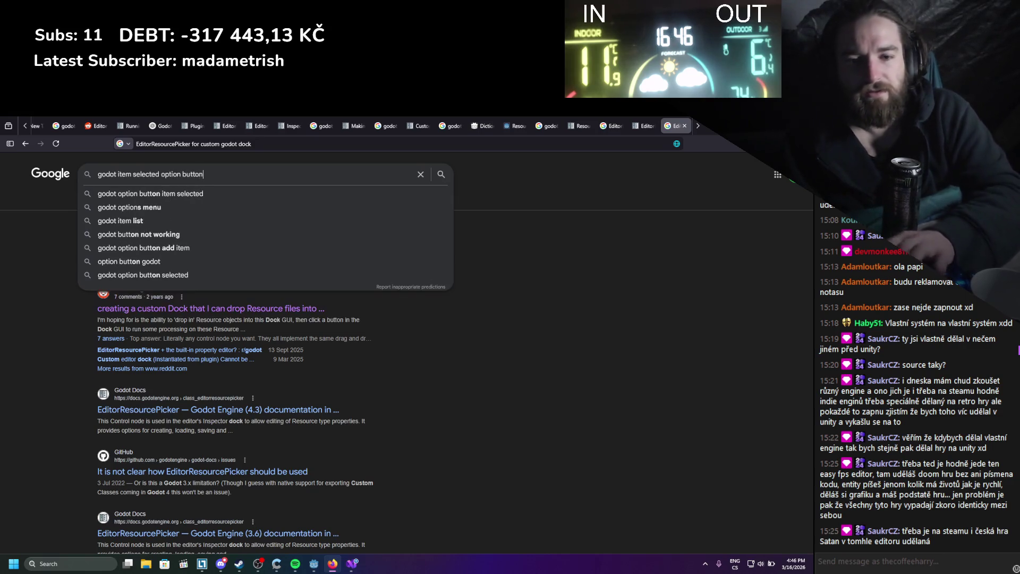
key(Return)
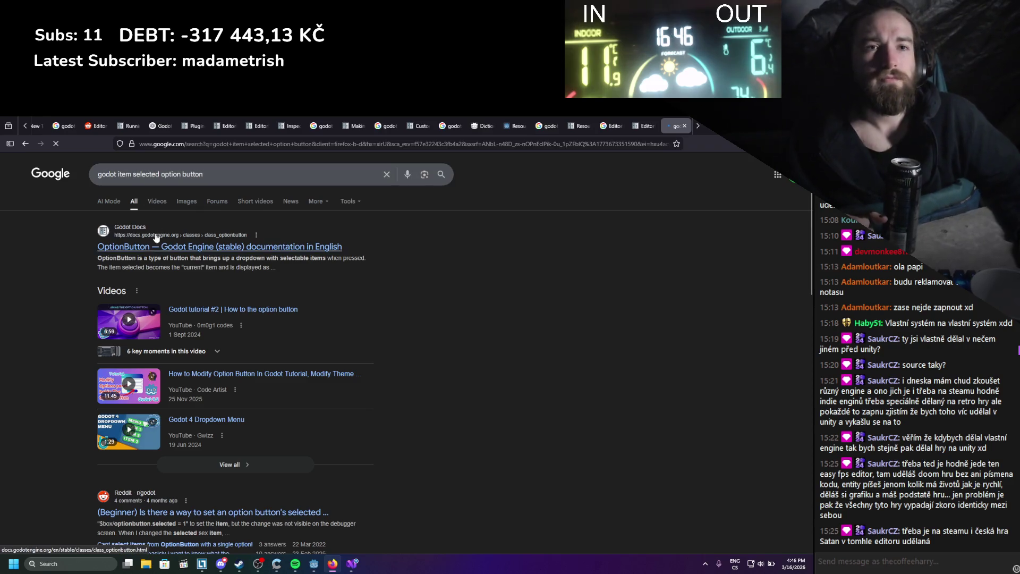
middle_click(150, 255)
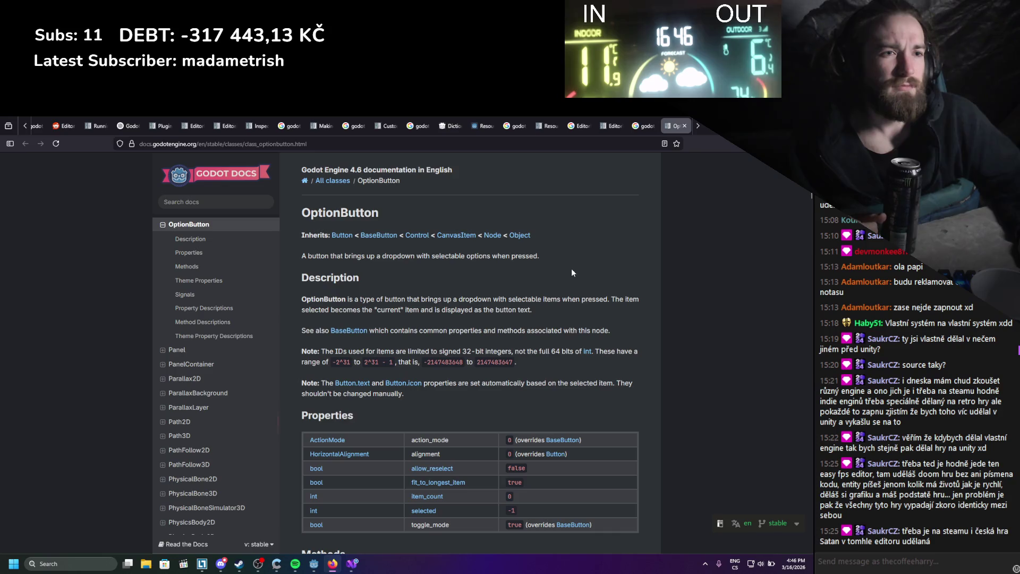
Scroll to the item_selected signal, select its 'index: int' parameter, then return to Godot.
scroll(572, 272, down, 5)
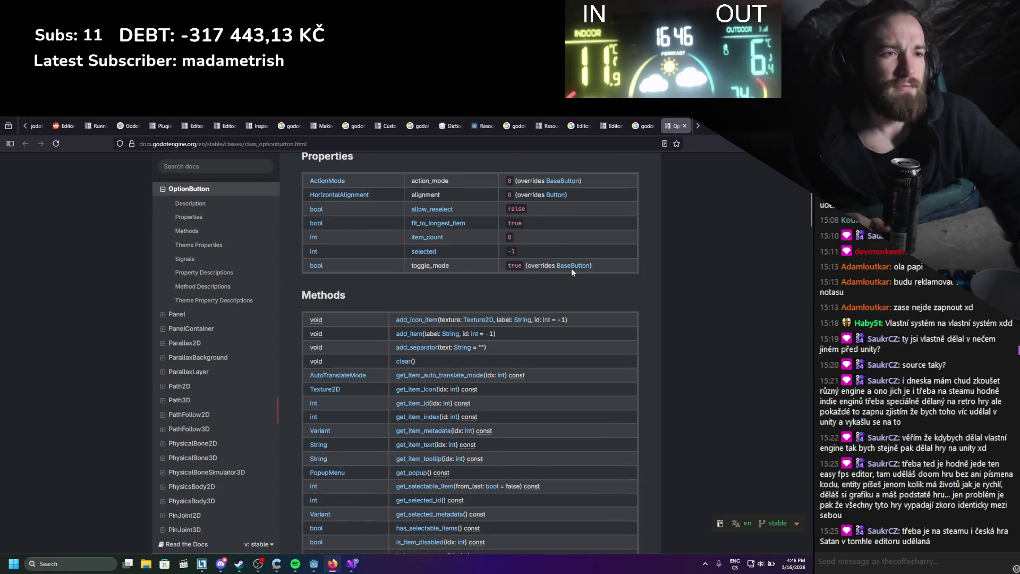
scroll(571, 269, down, 3)
scroll(571, 269, down, 2)
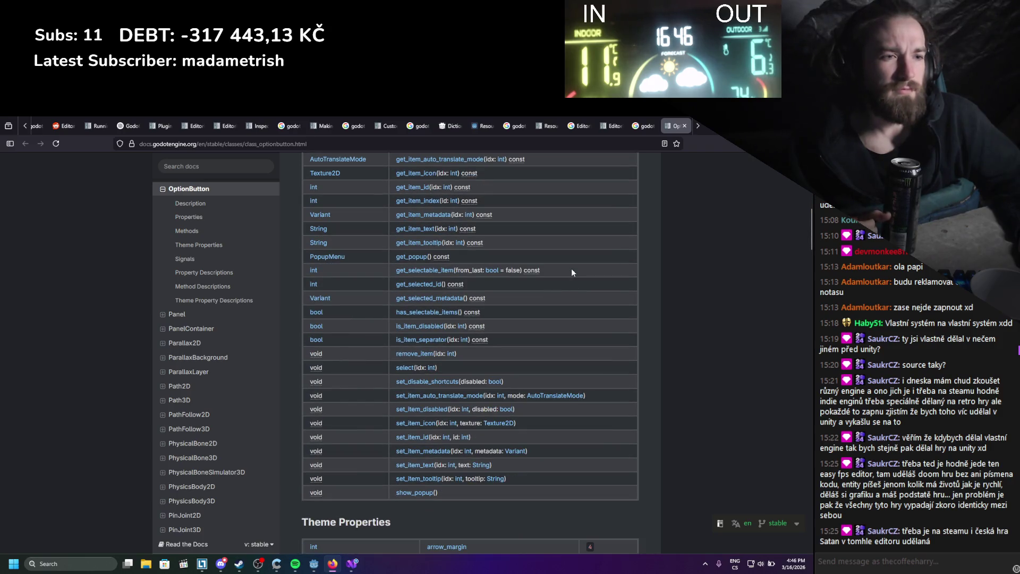
scroll(571, 269, up, 2)
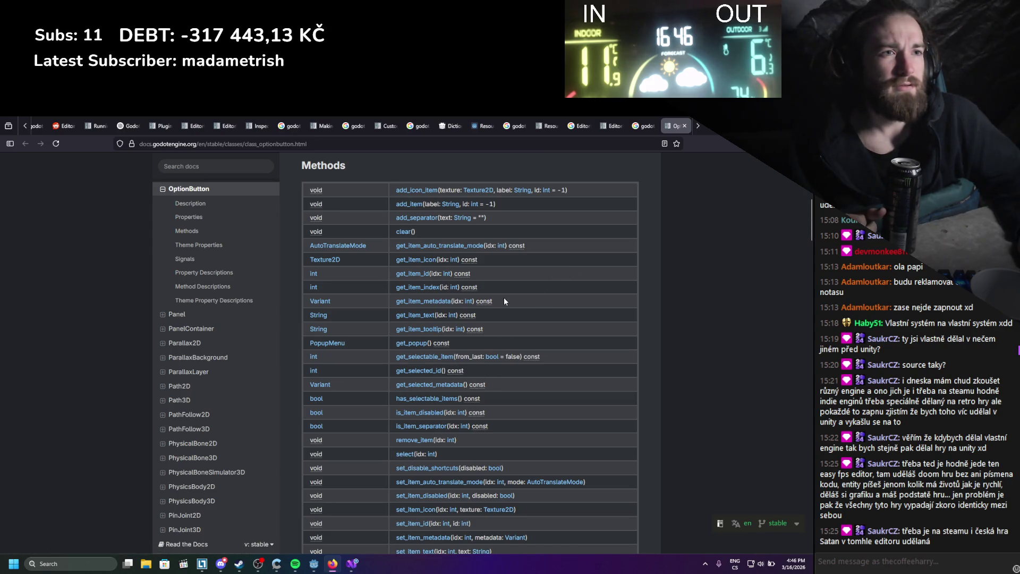
scroll(504, 302, down, 5)
scroll(504, 301, down, 5)
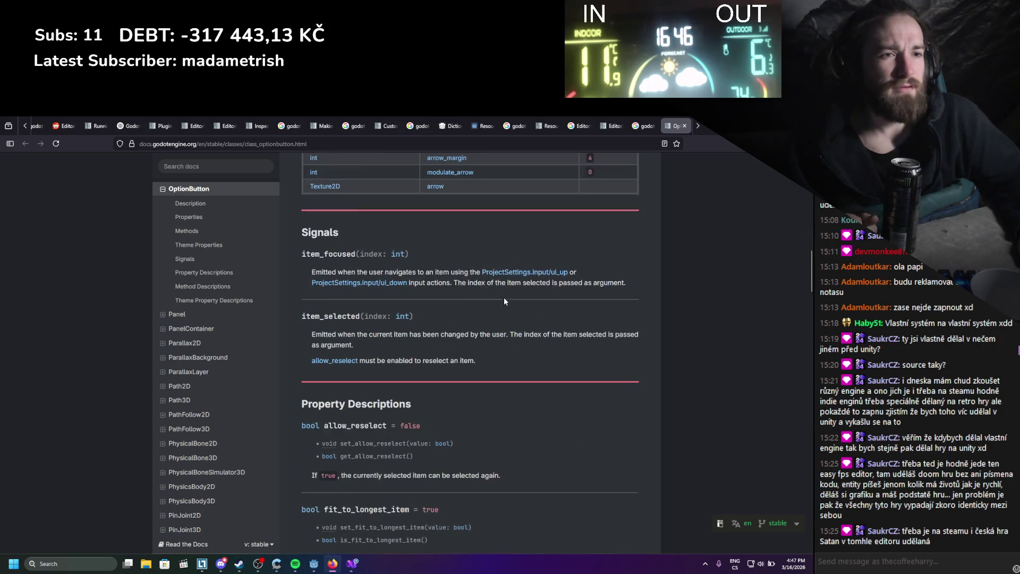
scroll(436, 284, down, 1)
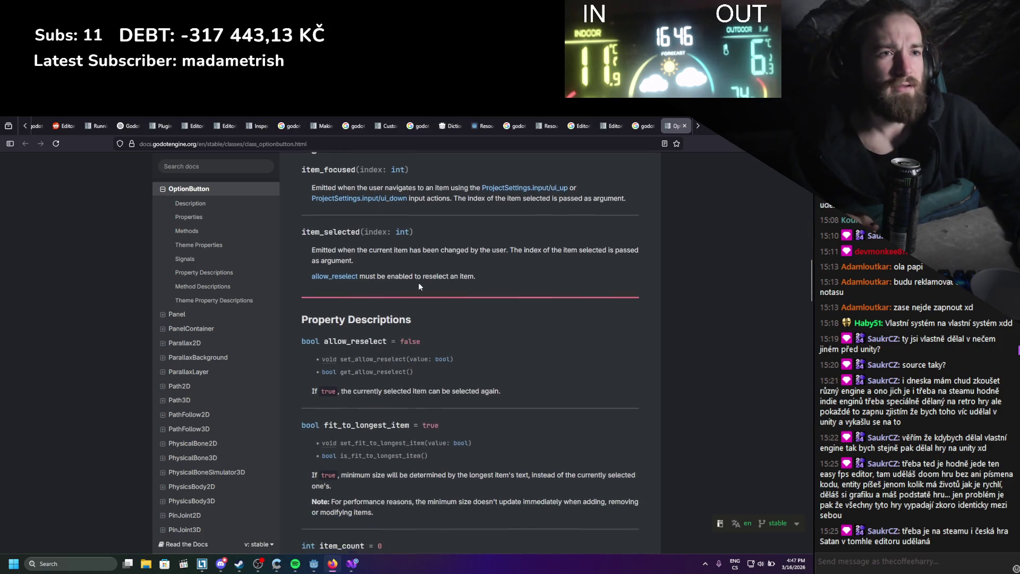
scroll(372, 316, up, 2)
drag(384, 316, 415, 318)
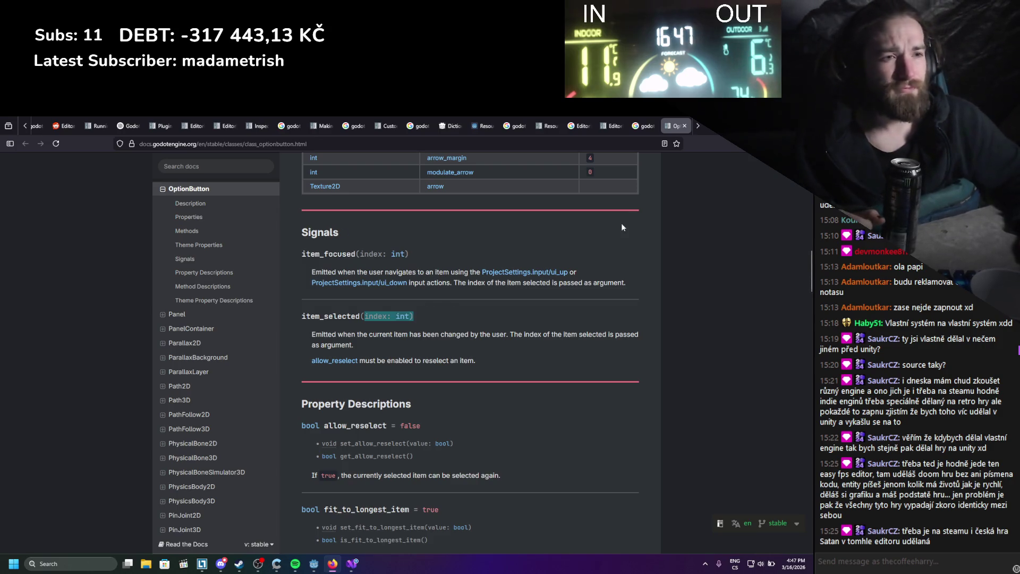
key(alt+Tab)
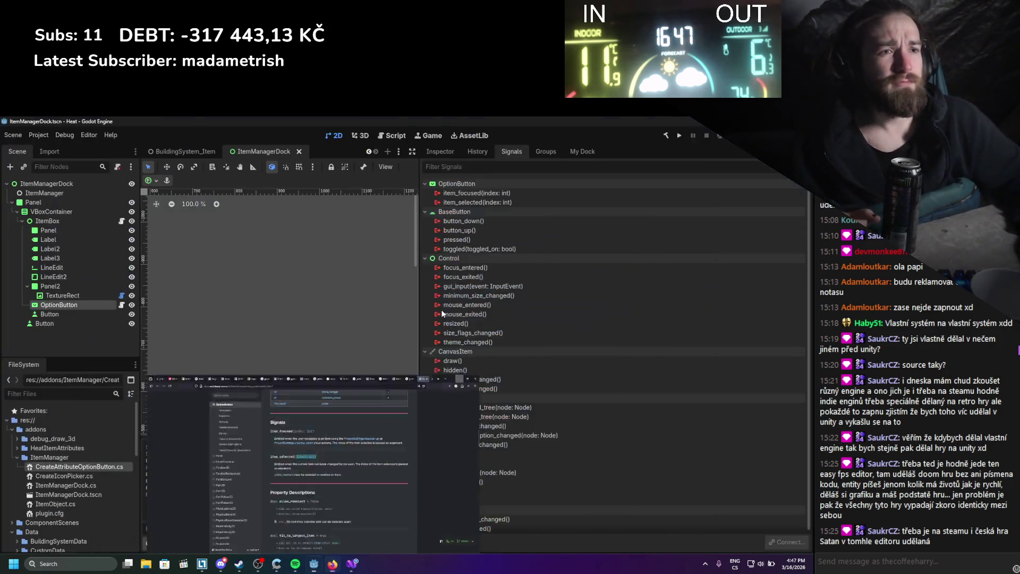
Retype ItemSelected on line 11 via IntelliSense and save the script.
click(223, 298)
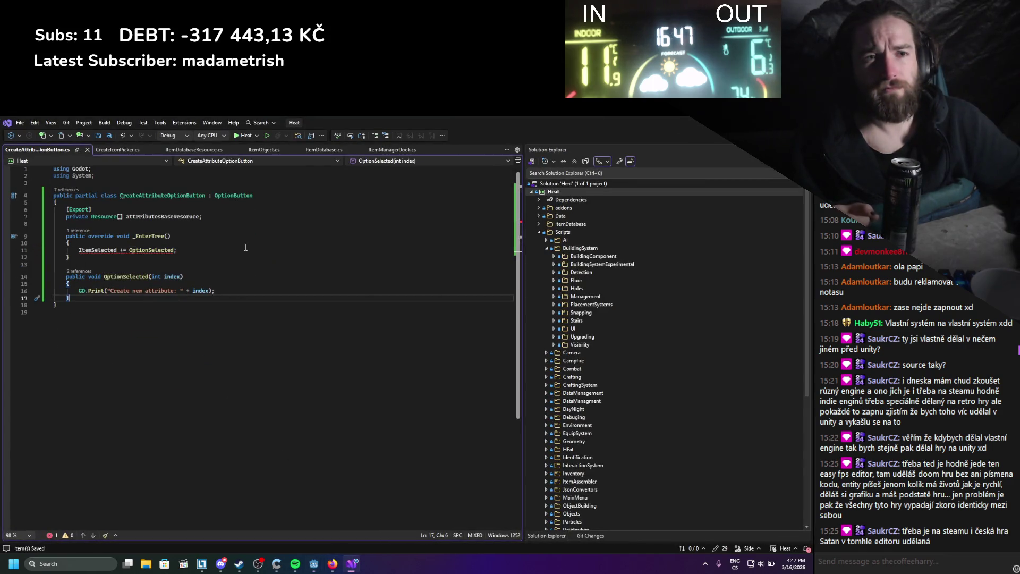
mouse_move(157, 254)
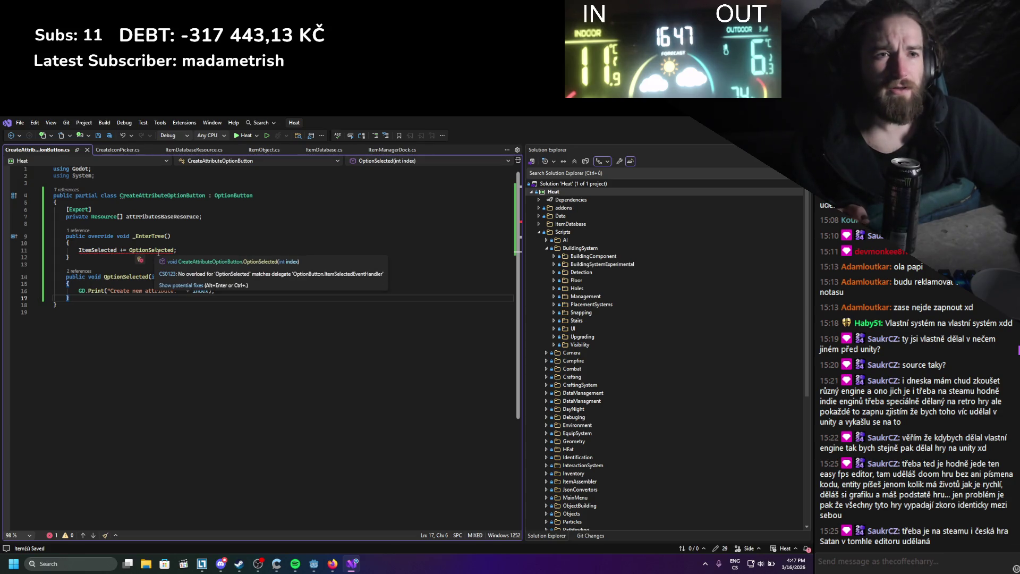
double_click(100, 249)
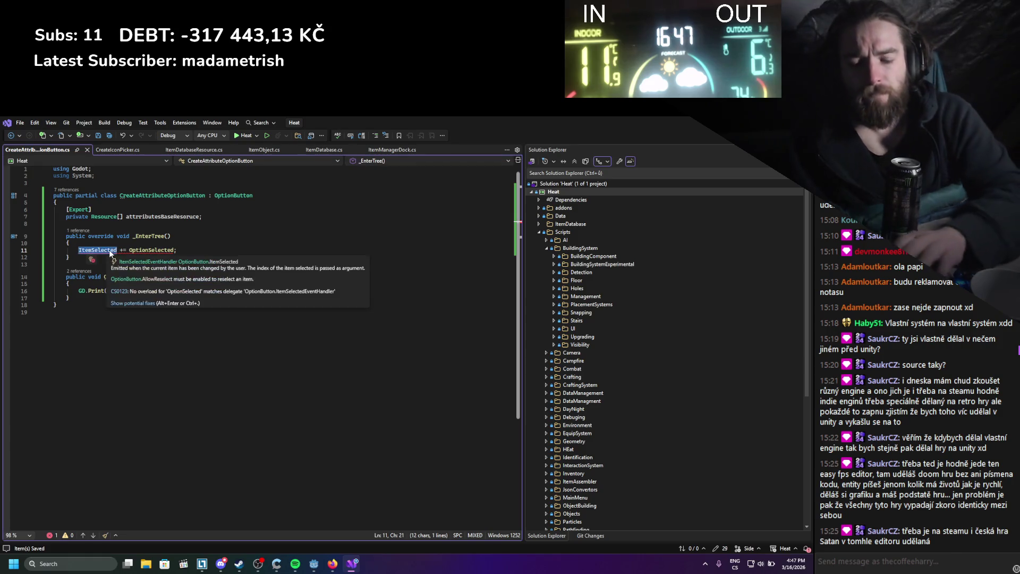
text(itemse)
key(Down)
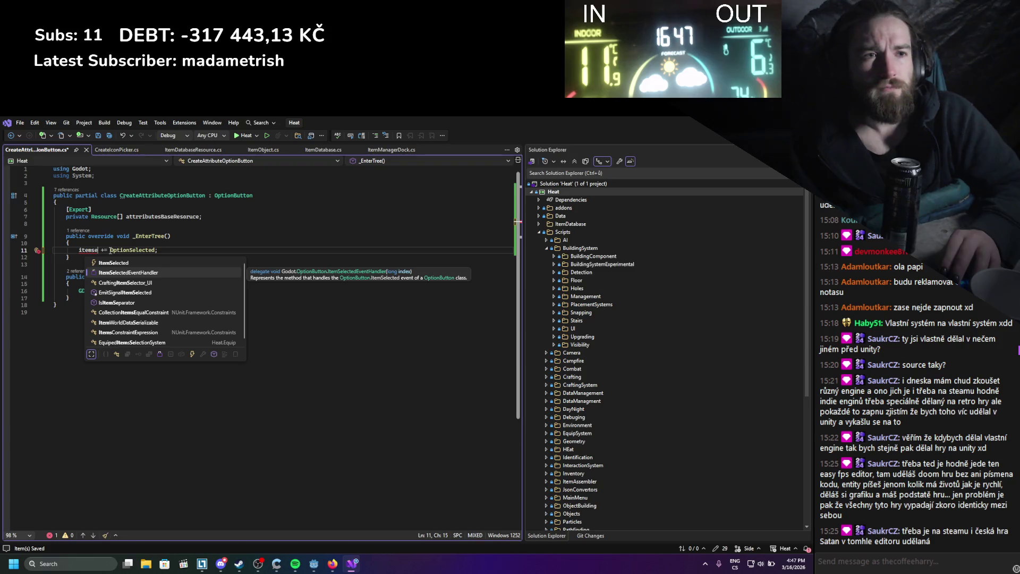
key(Escape)
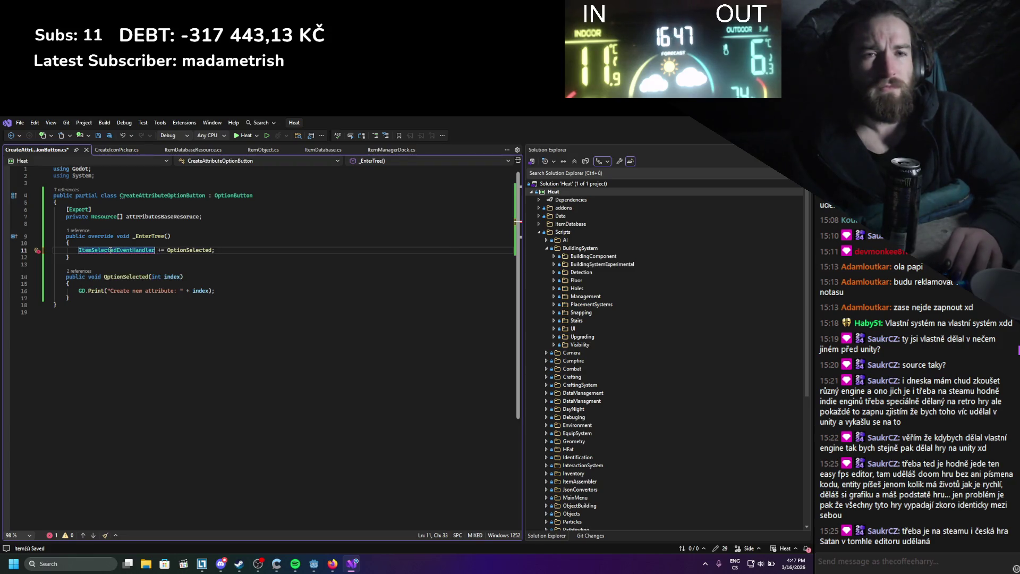
key(ctrl+z)
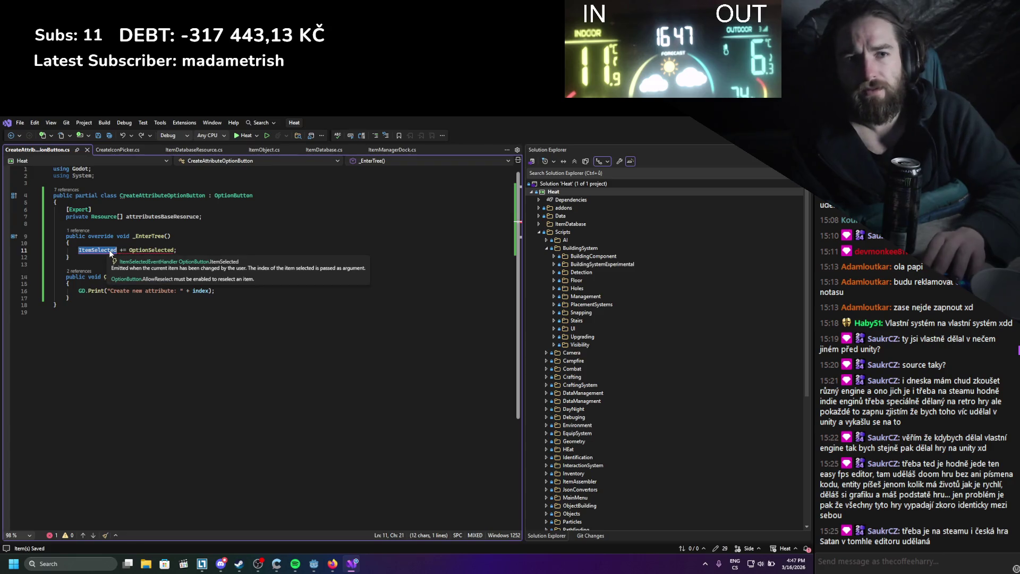
text(items)
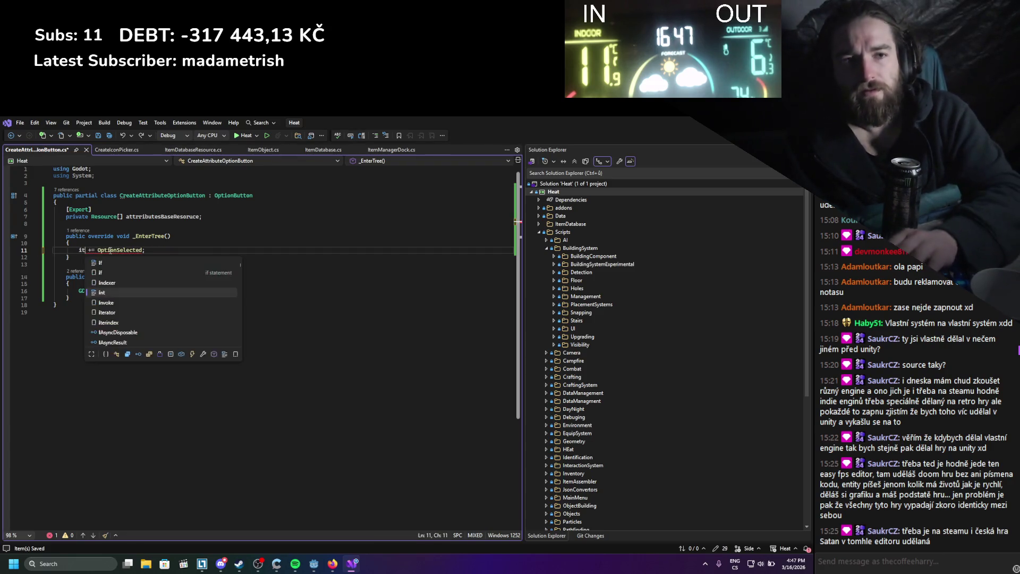
text(ele)
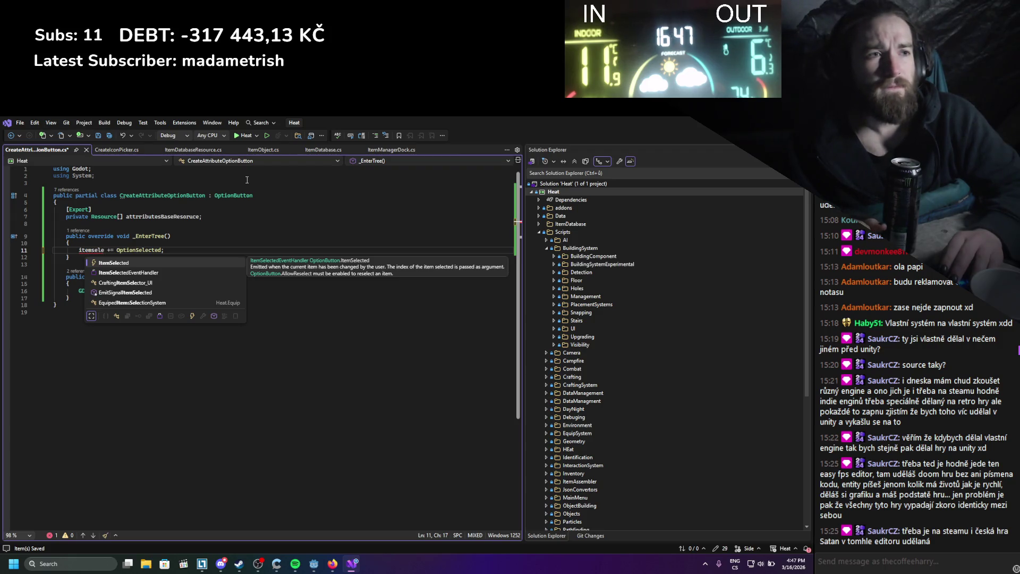
key(Tab)
key(ctrl+s)
Select the class code from its declaration through OptionSelected, then switch to the browser docs.
drag(156, 301, 59, 235)
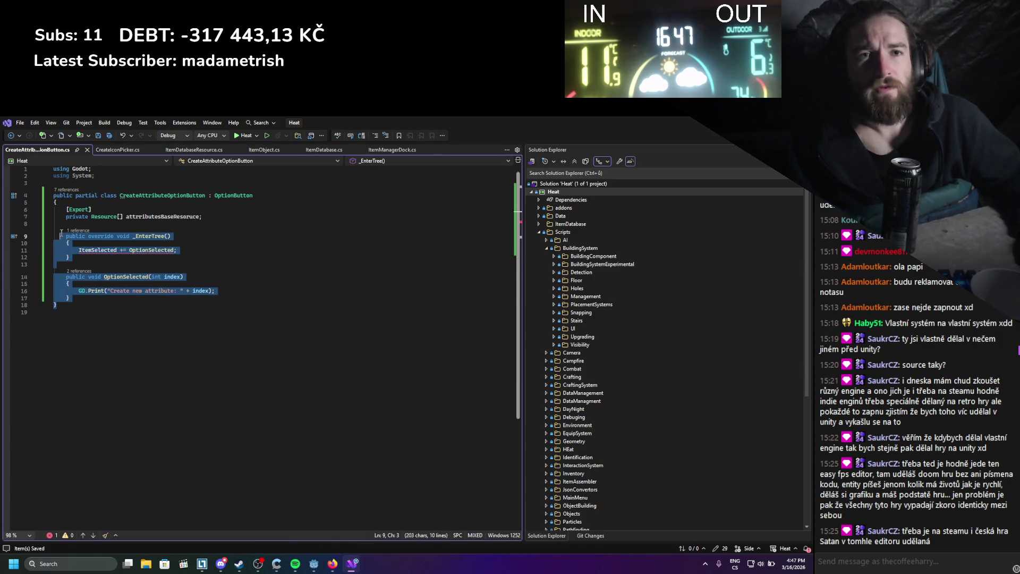
key(alt+Tab)
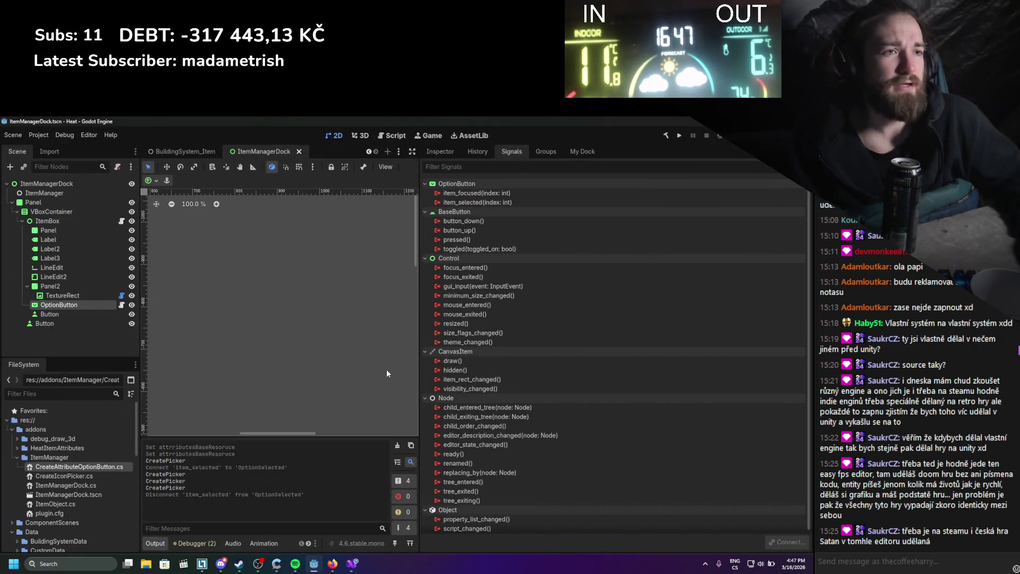
click(348, 562)
shift+click(46, 193)
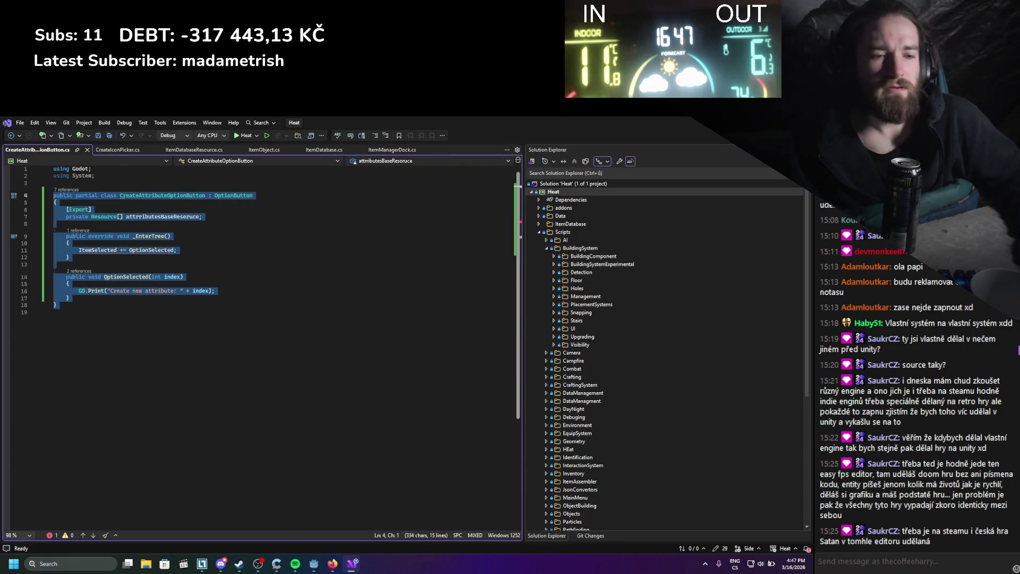
click(332, 563)
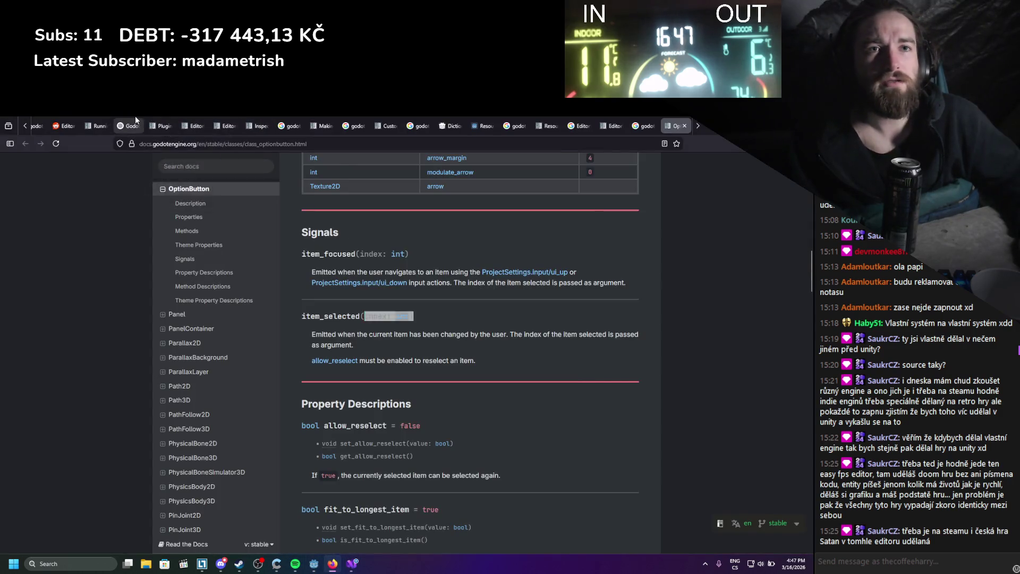
Ask ChatGPT 'what is wrong heere' with the OptionButton script pasted below.
click(135, 118)
text(what is wrong heere)
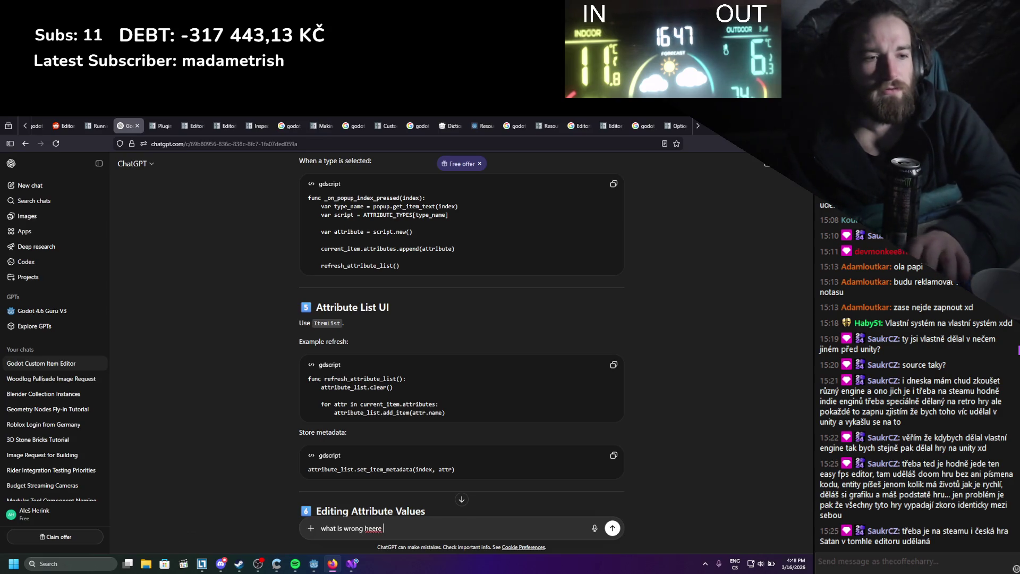
key(shift+Return)
key(shift+Return)
key(ctrl+v)
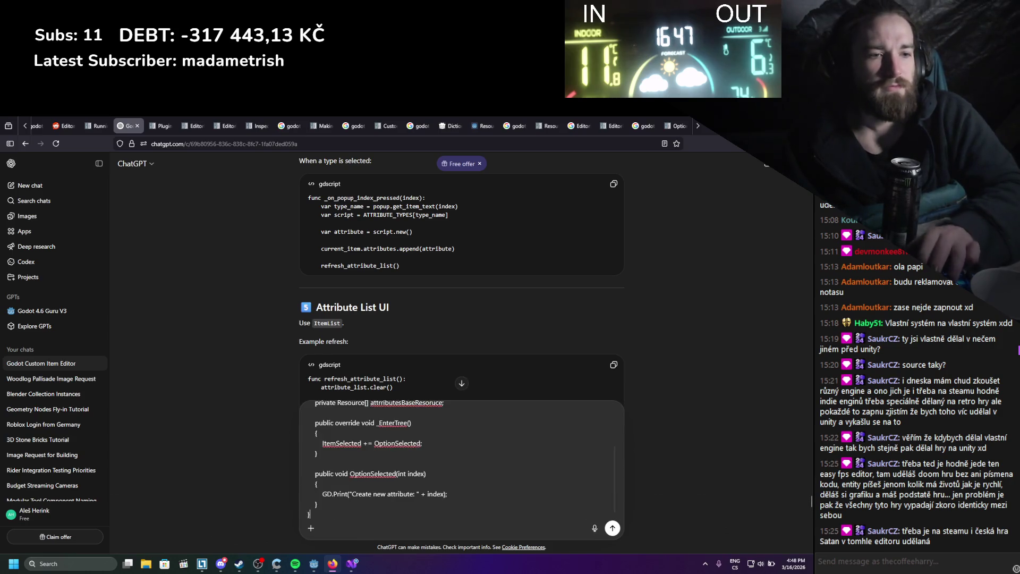
key(Return)
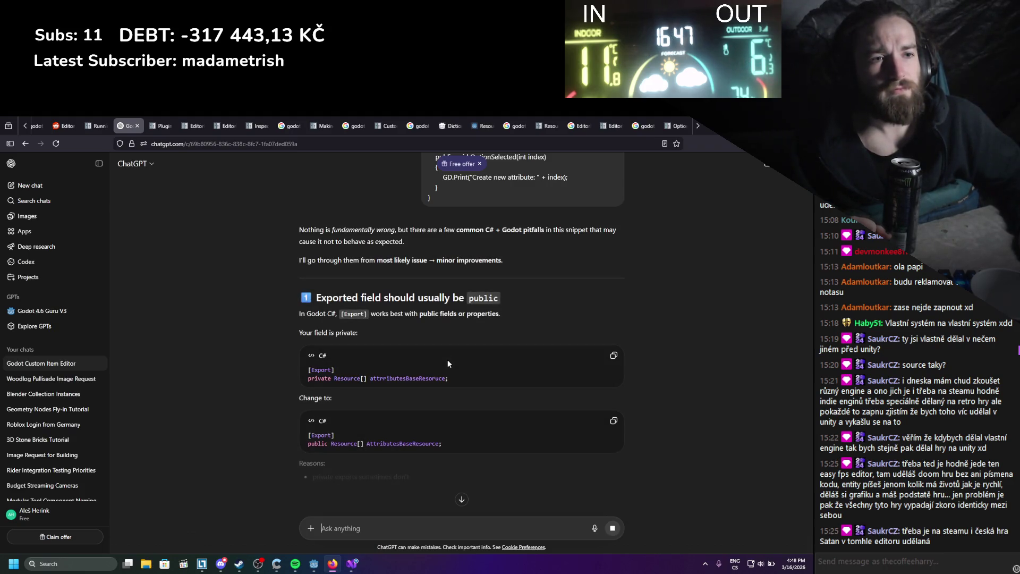
Read the recommended version and its note that the handler parameter must be long, not int.
scroll(432, 327, down, 2)
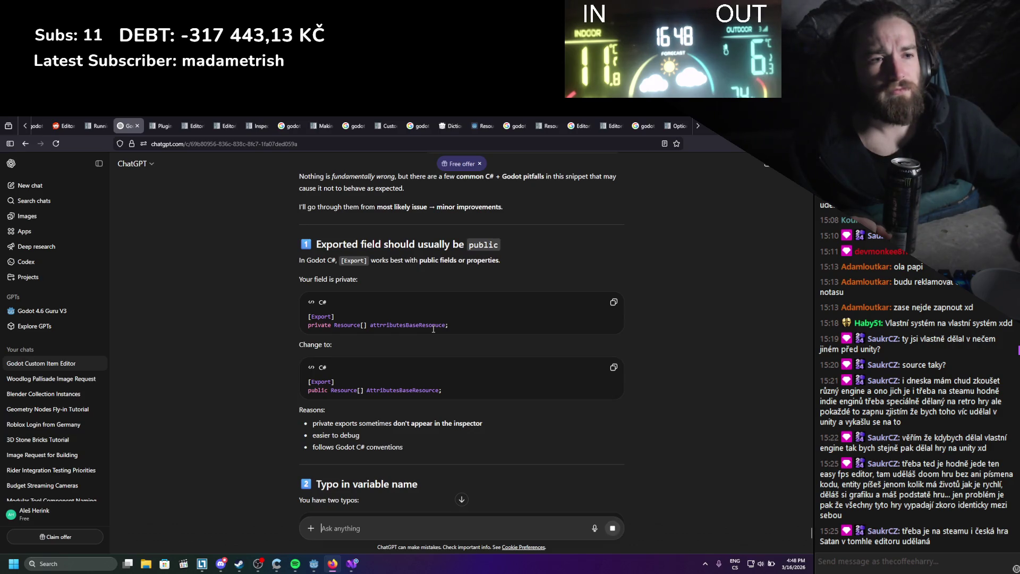
scroll(451, 343, down, 4)
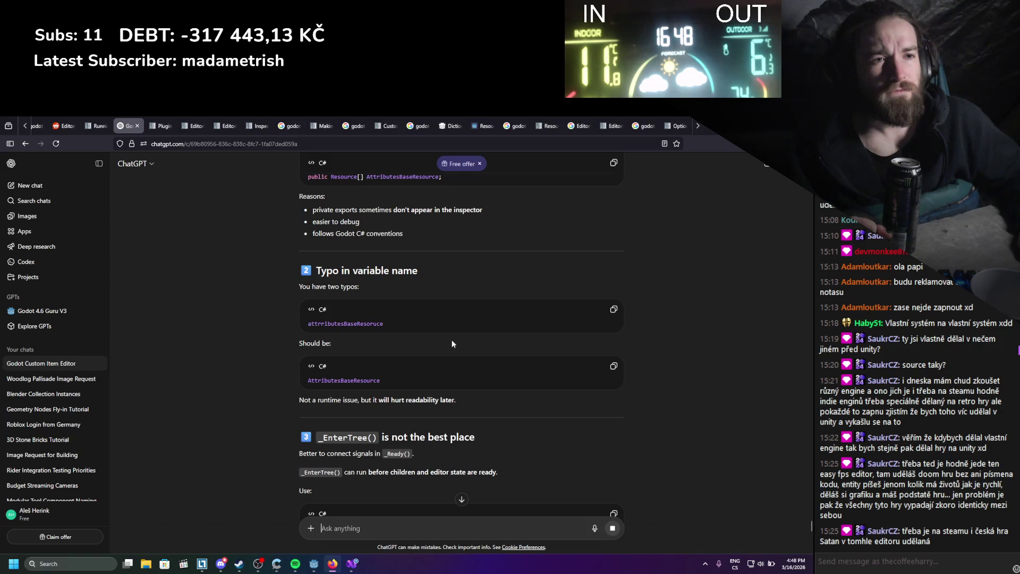
scroll(451, 343, down, 4)
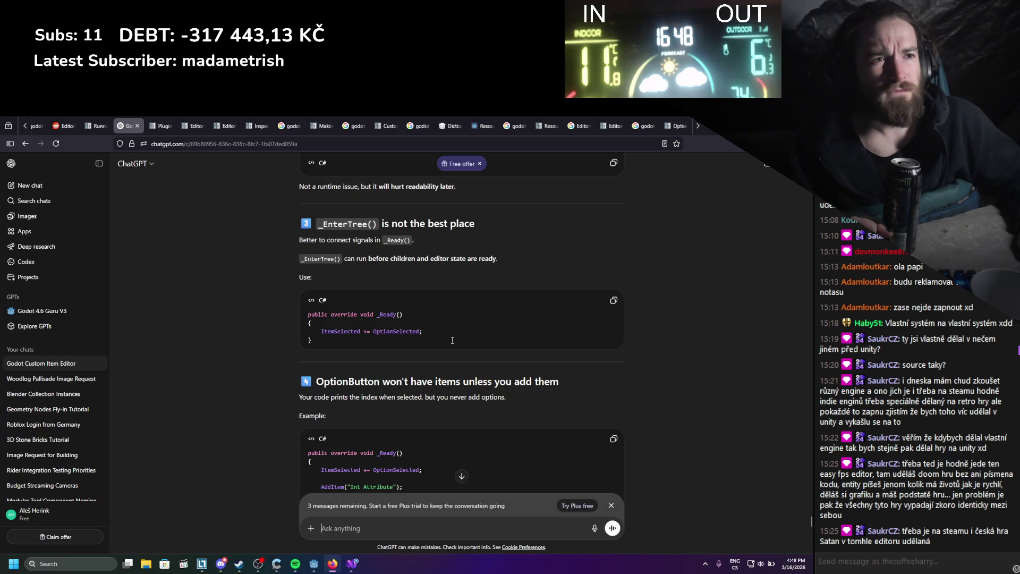
scroll(452, 340, down, 2)
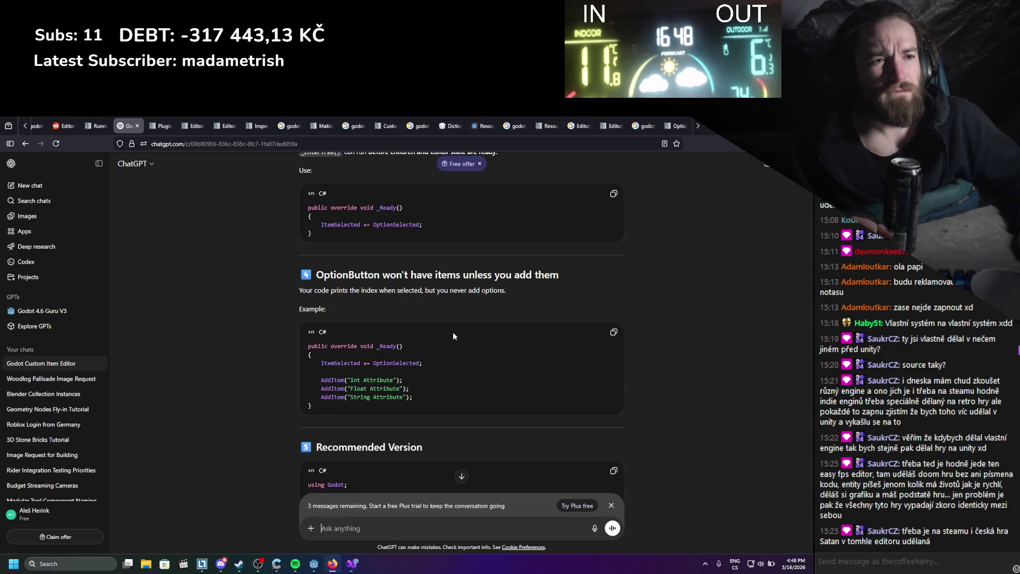
scroll(452, 331, down, 3)
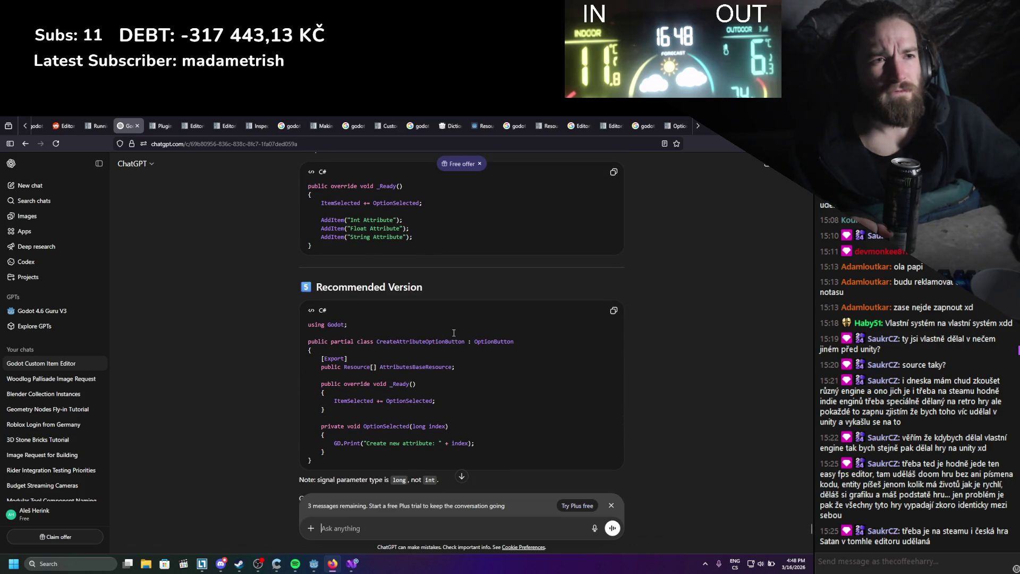
scroll(454, 332, up, 1)
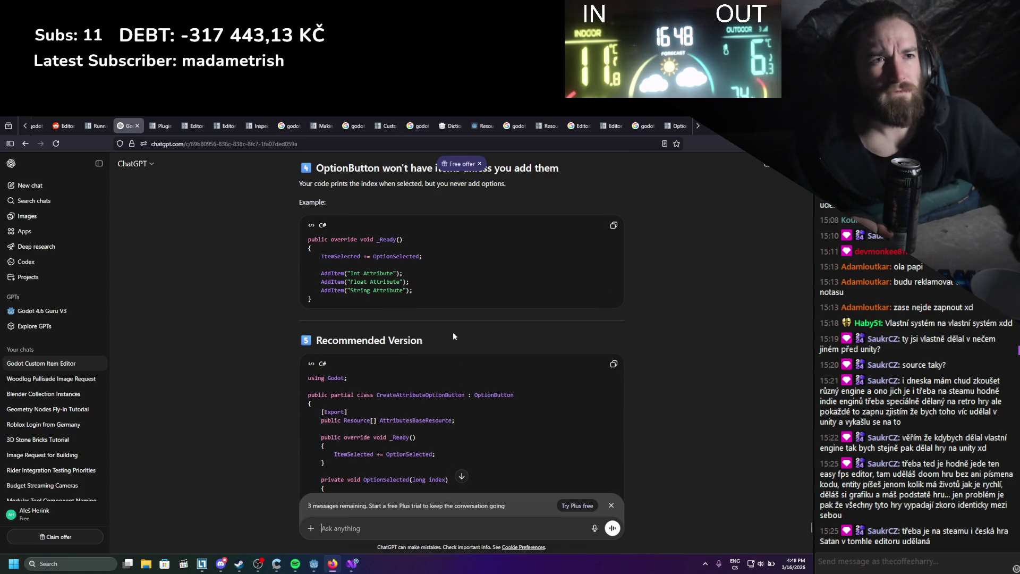
scroll(453, 334, down, 1)
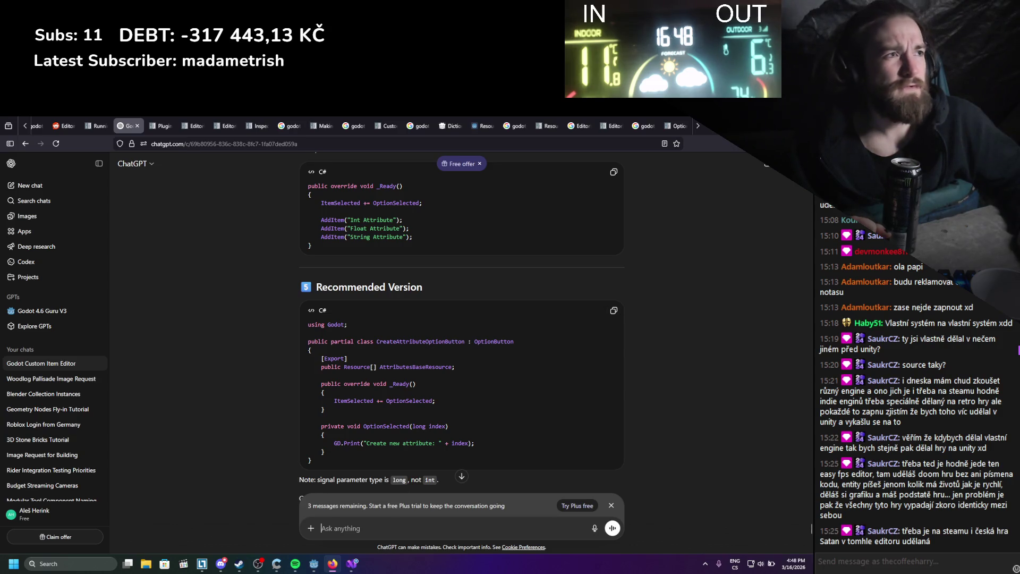
key(alt+Tab)
mouse_move(153, 253)
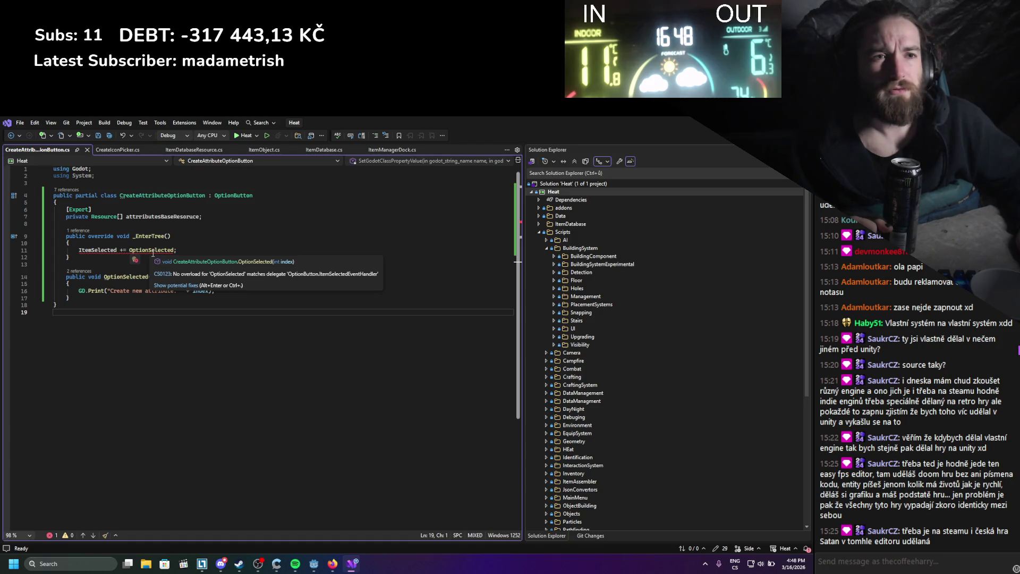
Generate an OptionSelected method stub through Quick Actions, then delete the generated stub.
right_click(153, 254)
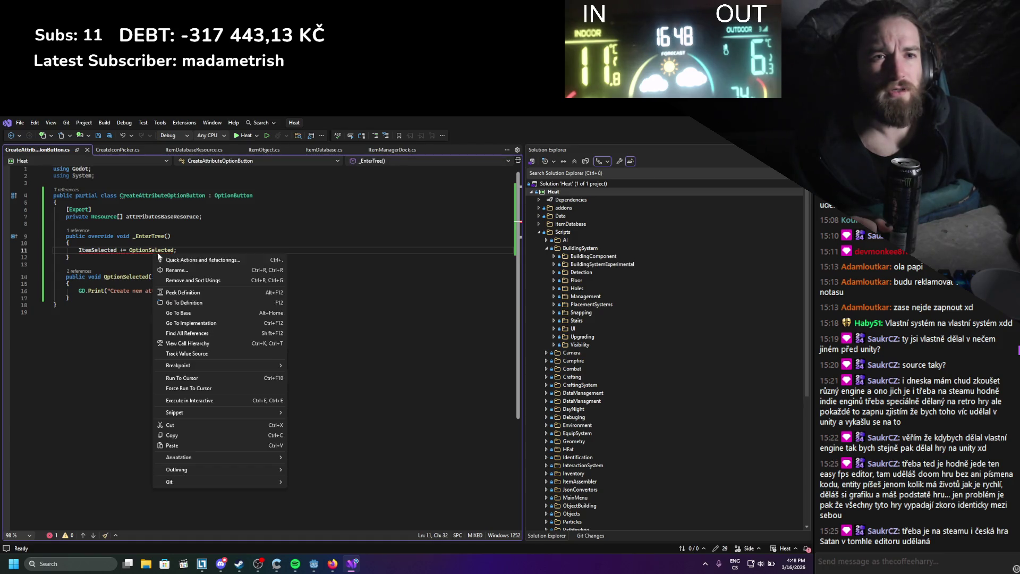
click(166, 260)
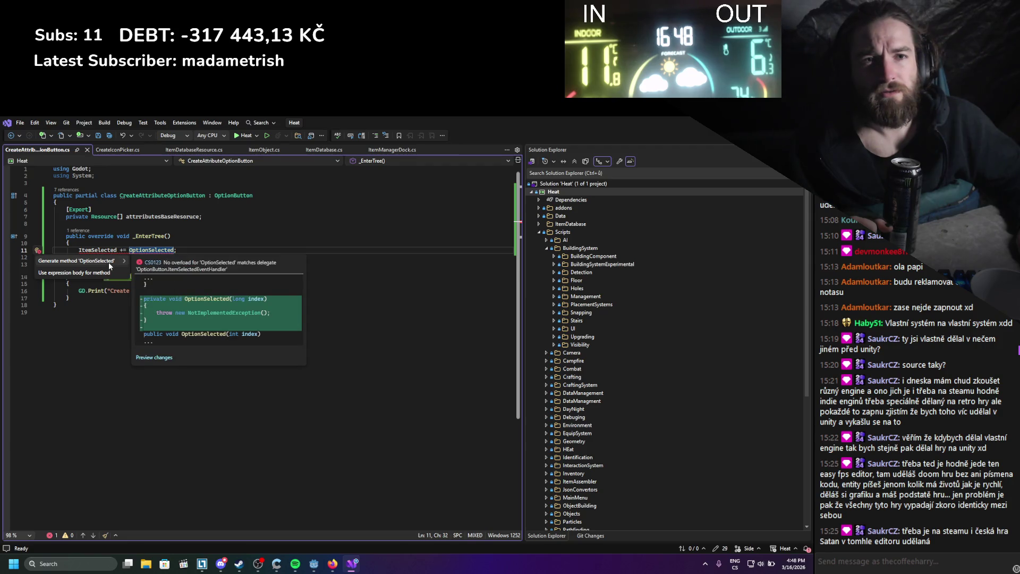
click(109, 263)
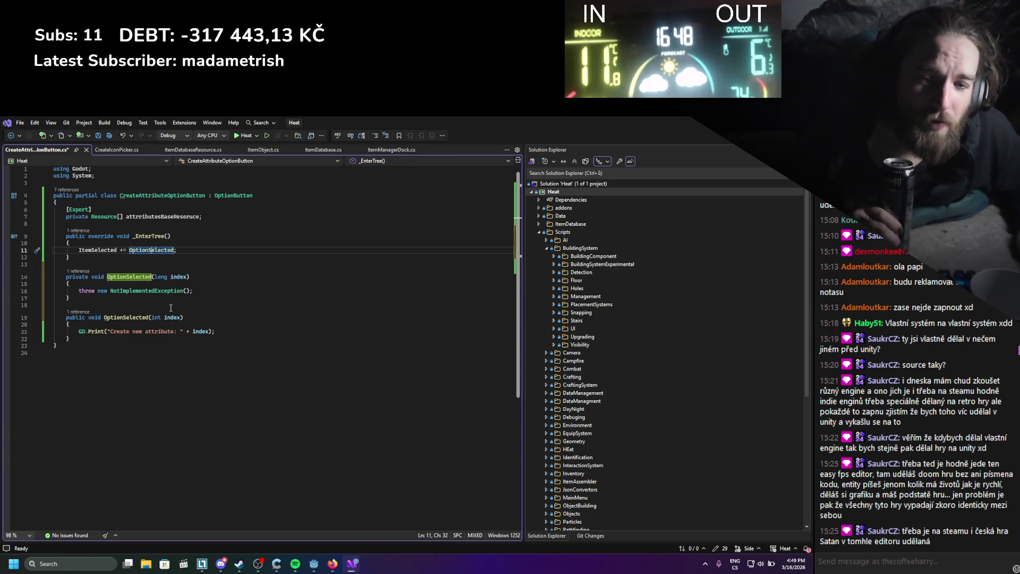
click(118, 300)
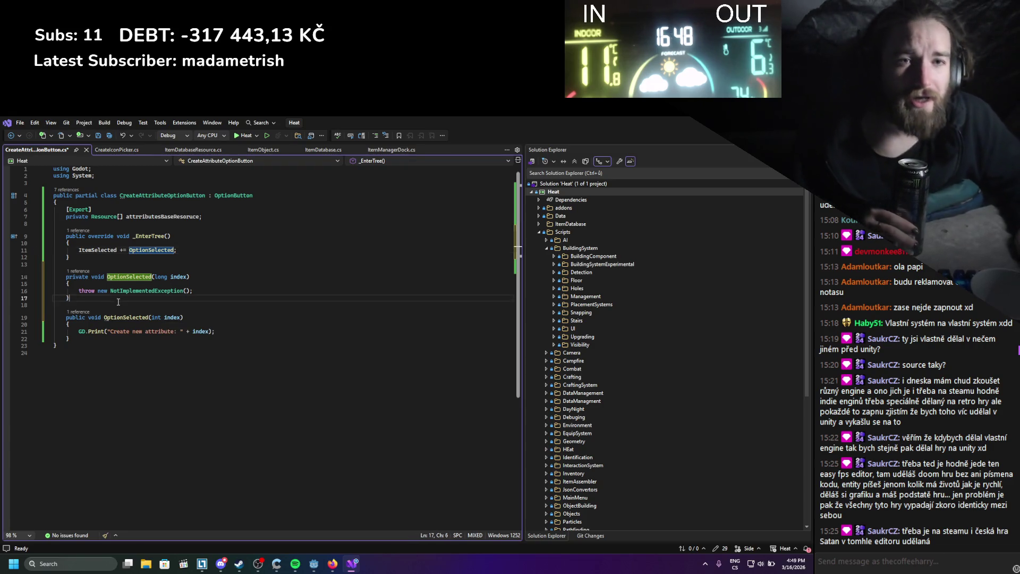
key(shift+Up)
key(shift+Up)
key(shift+Up)
key(Delete)
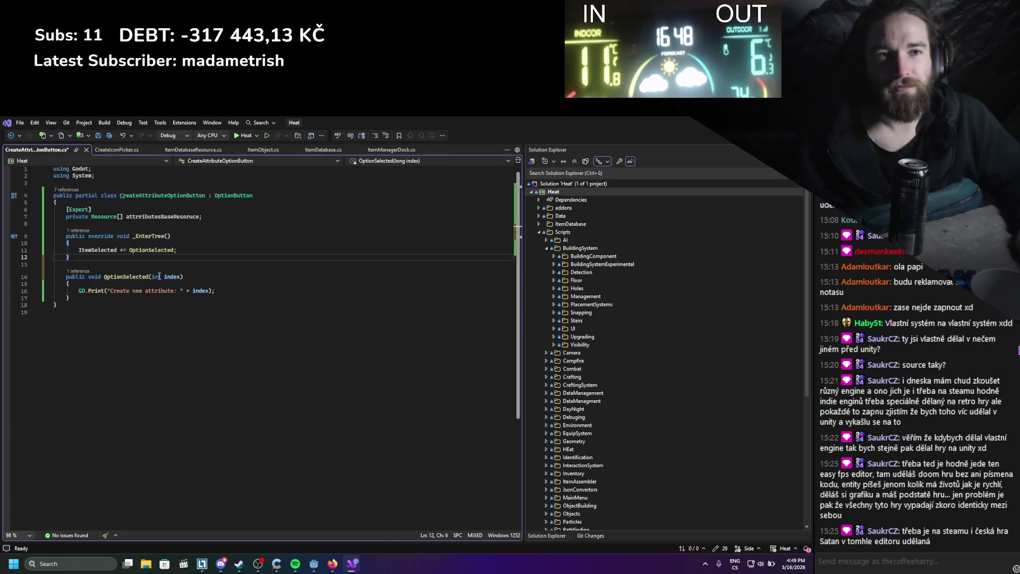
Change OptionSelected's int parameter to long and save the script.
double_click(156, 277)
text(long)
key(ctrl+s)
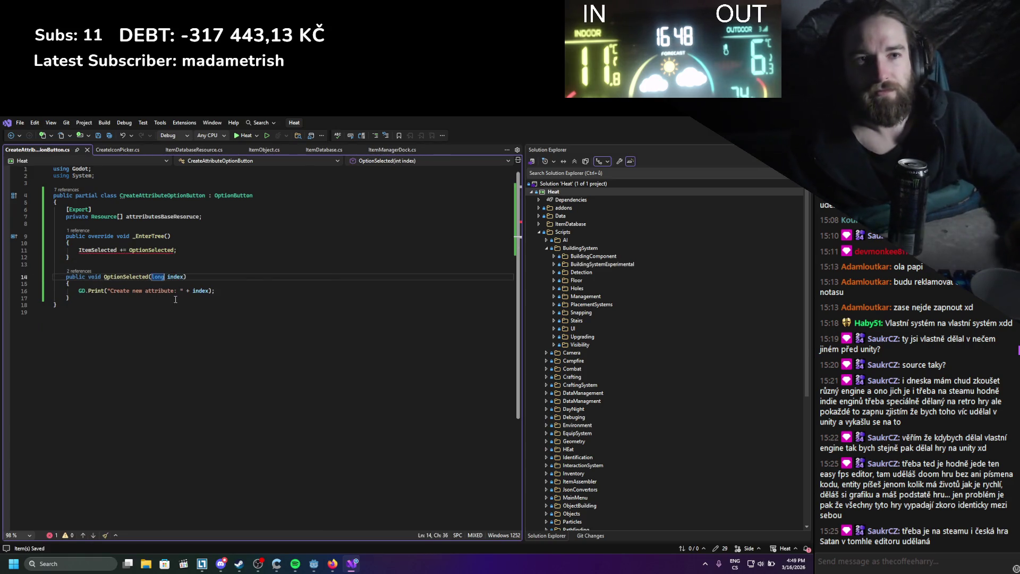
click(356, 224)
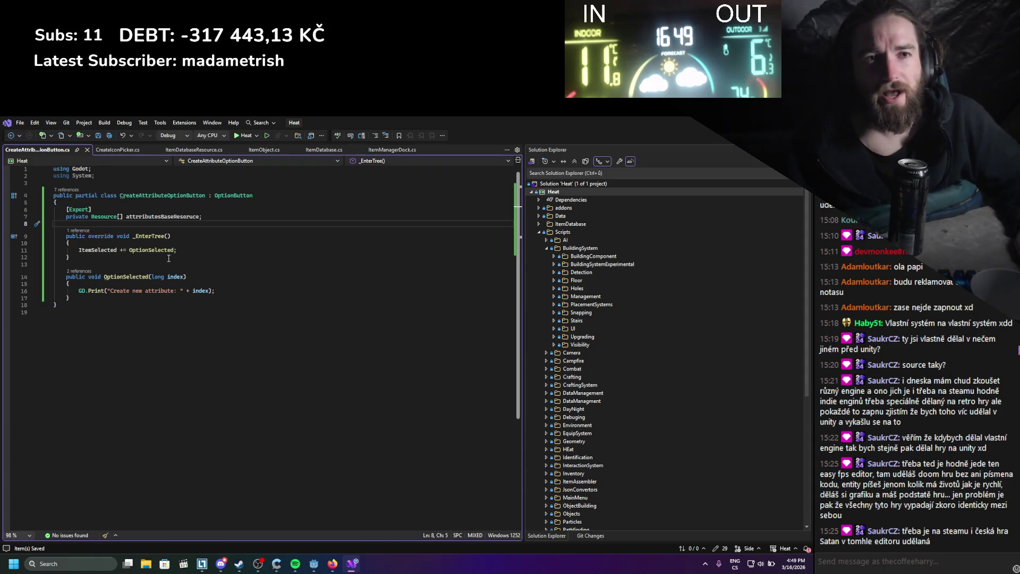
click(213, 241)
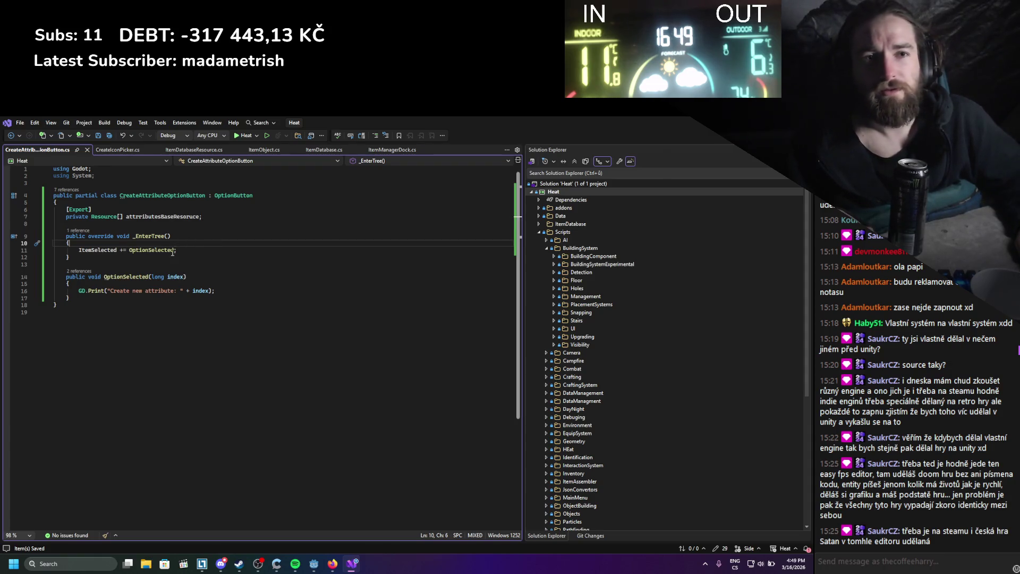
click(208, 218)
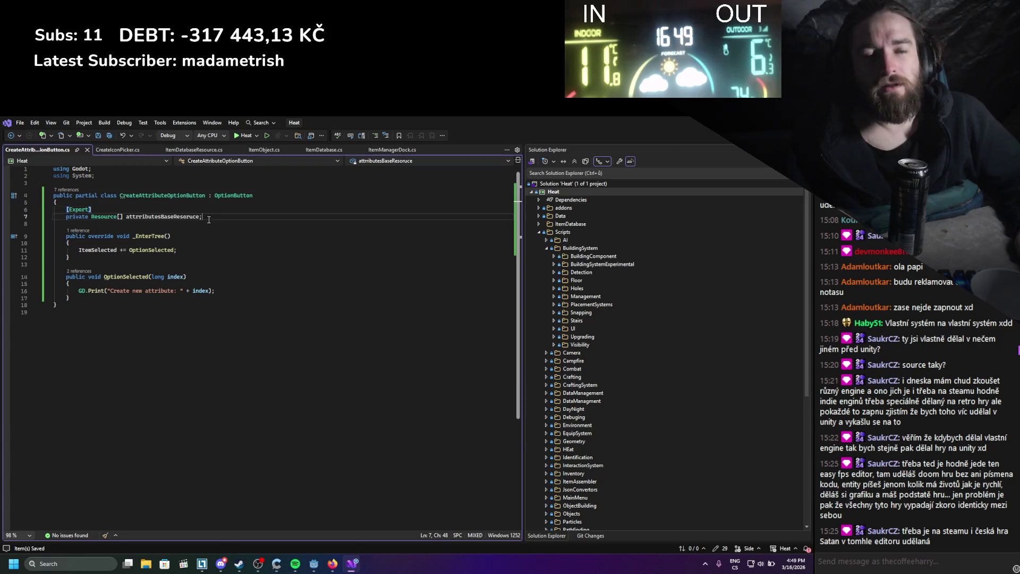
key(alt+Tab)
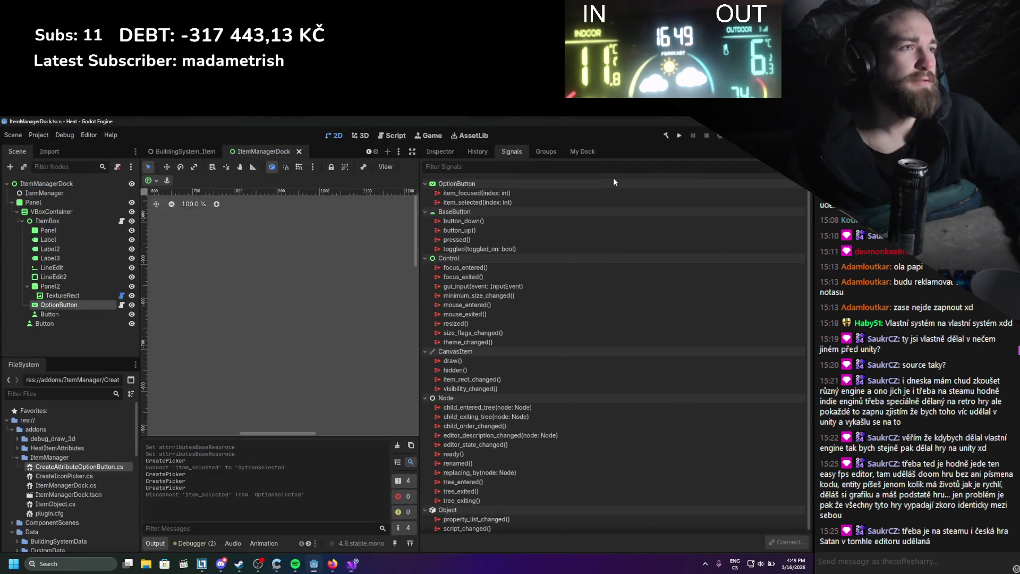
Start a Godot .NET build with the hammer button, then return to CreateAttributeOptionButton.cs.
click(665, 139)
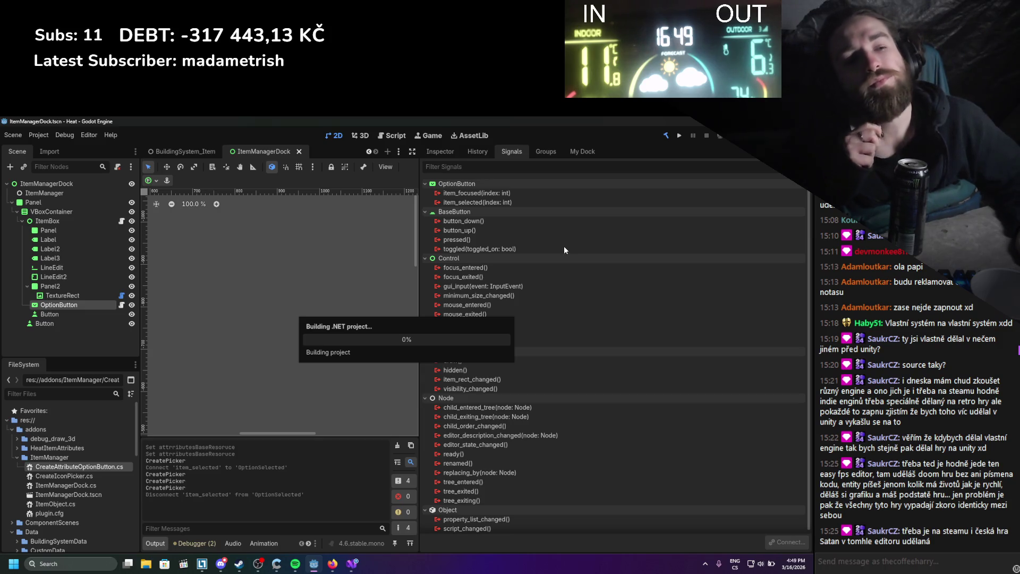
mouse_move(355, 565)
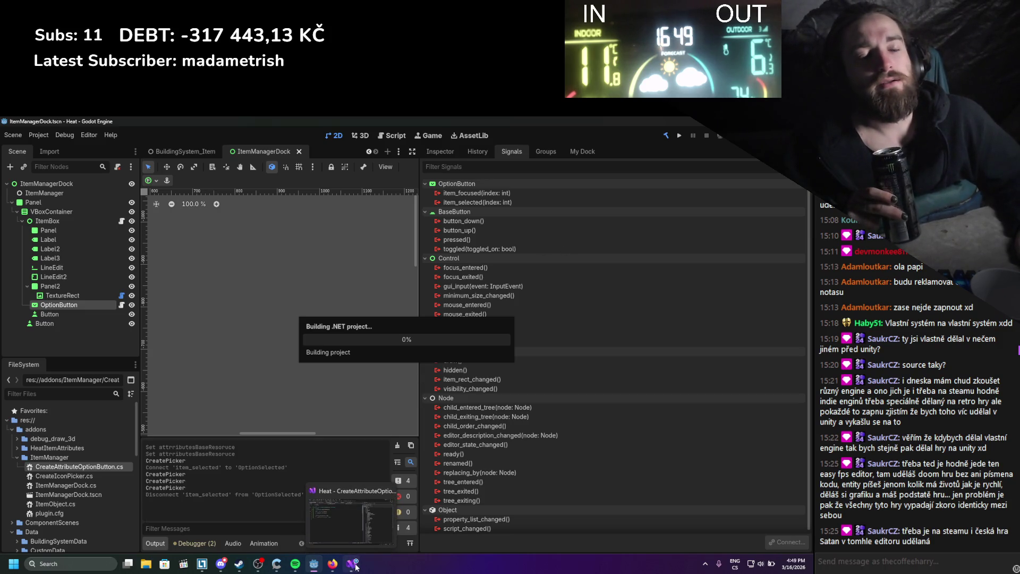
click(355, 565)
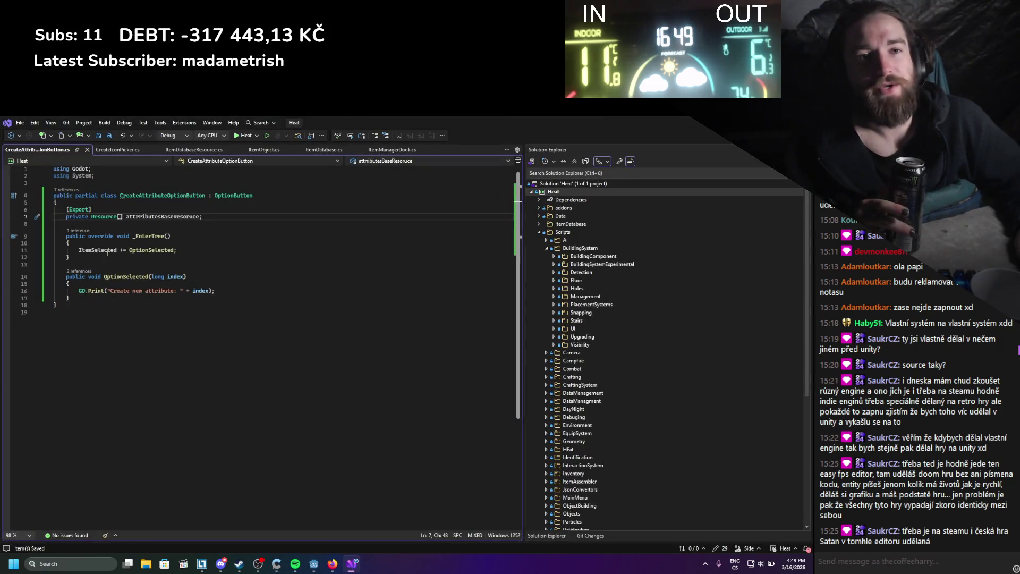
Add a new line after the GD.Print call in OptionSelected and type 'select'.
click(238, 287)
key(Return)
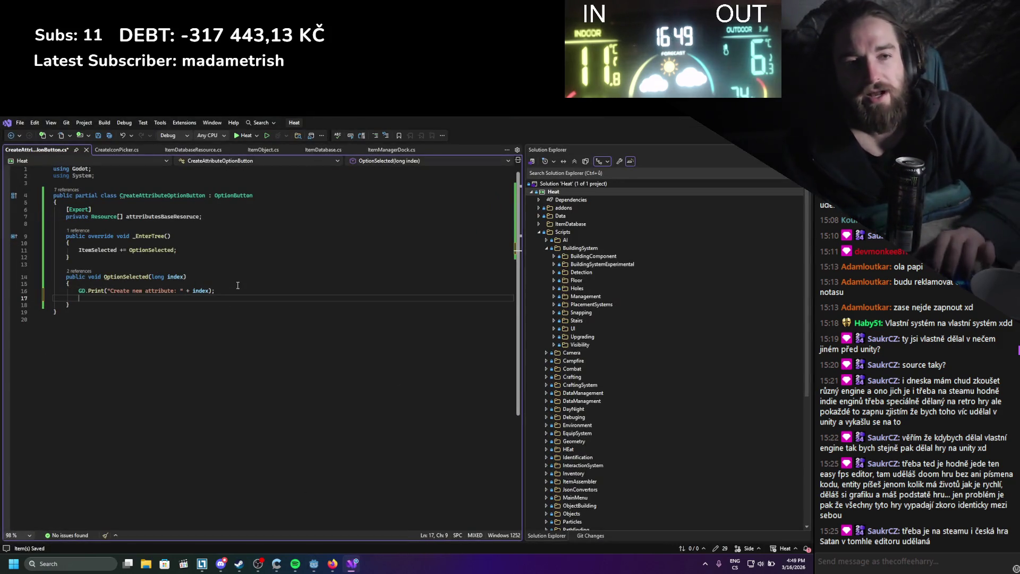
text(reset)
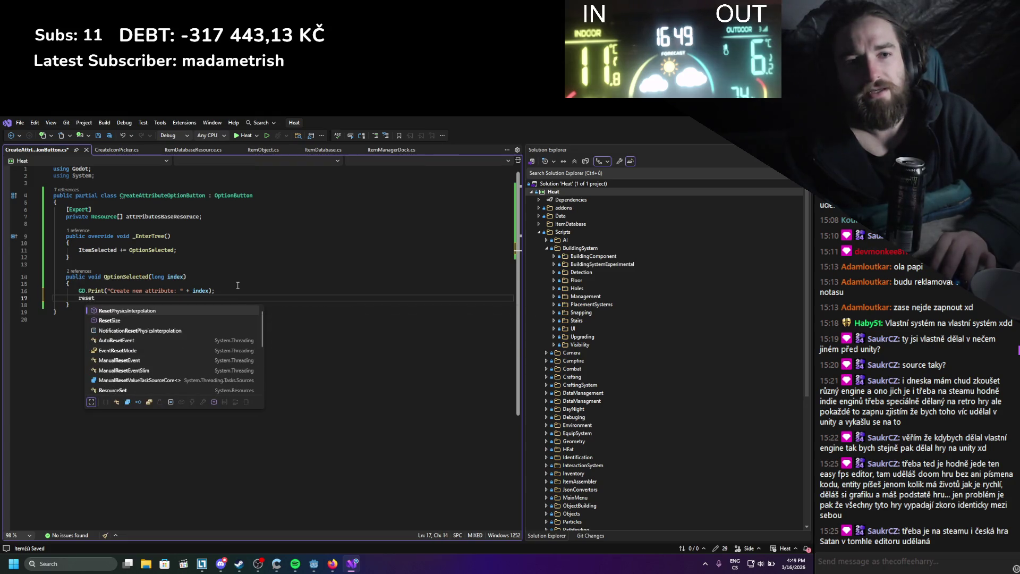
text(se)
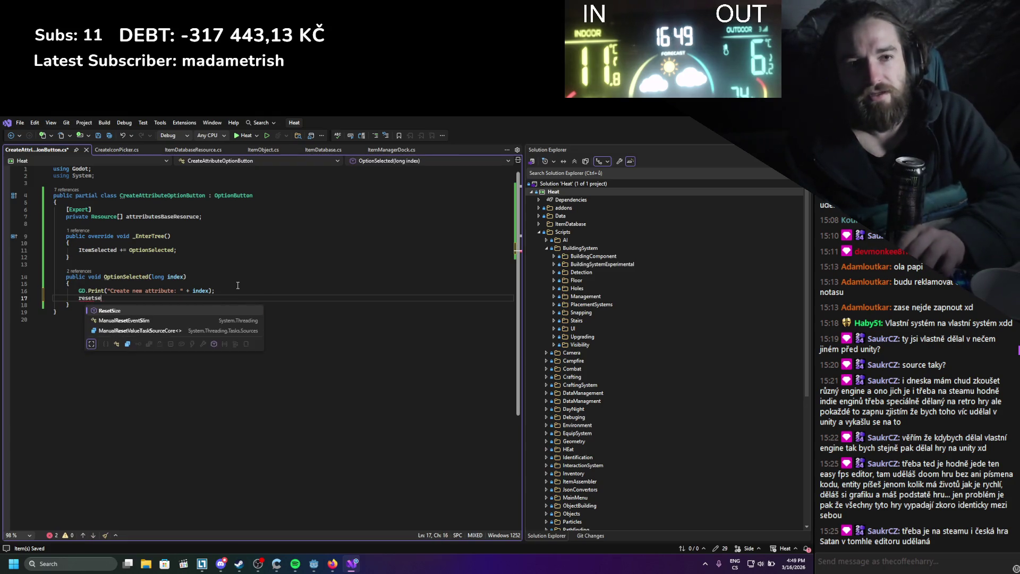
key(BackSpace)
key(BackSpace)
key(BackSpace)
text(s)
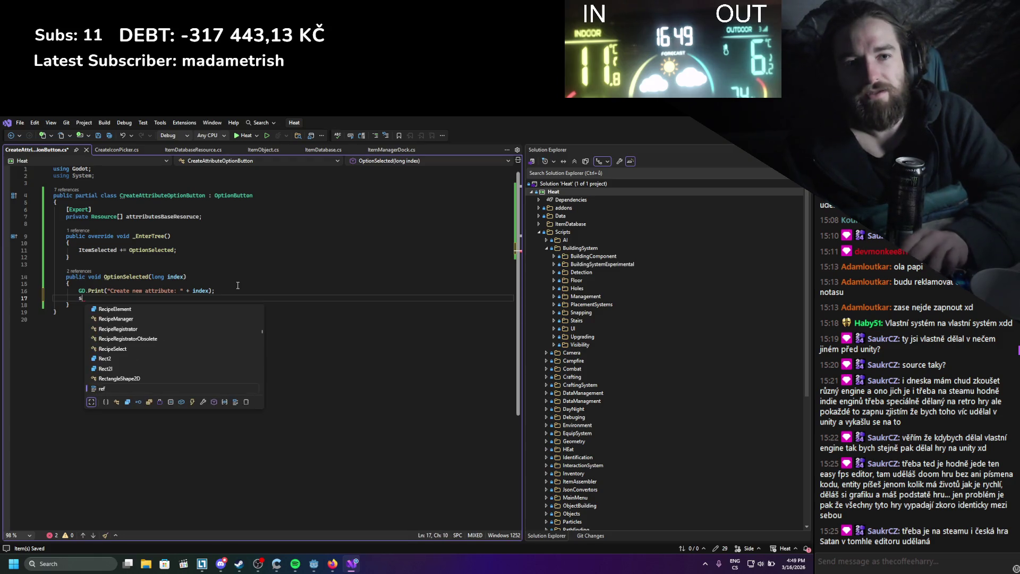
text(elect)
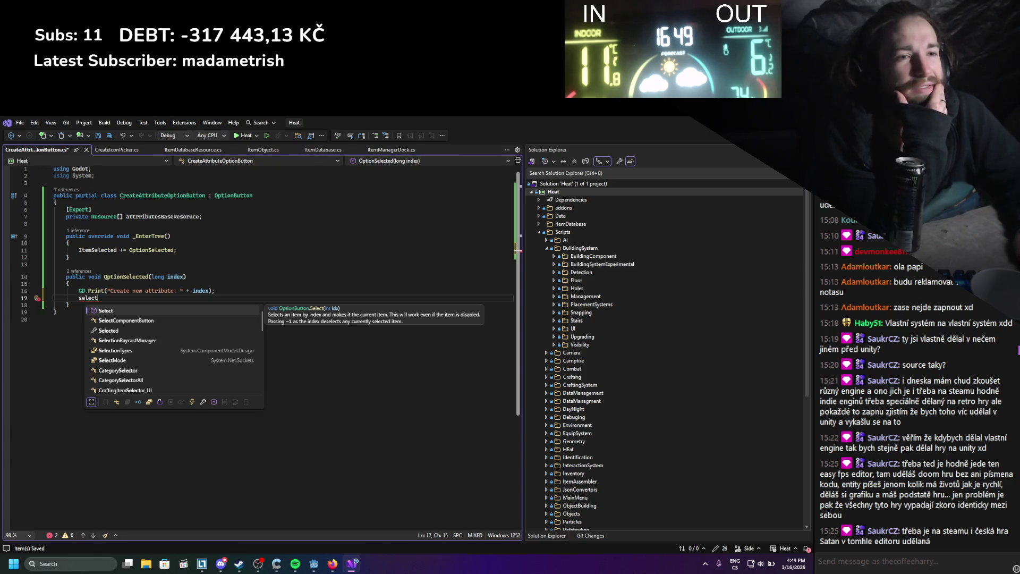
click(334, 566)
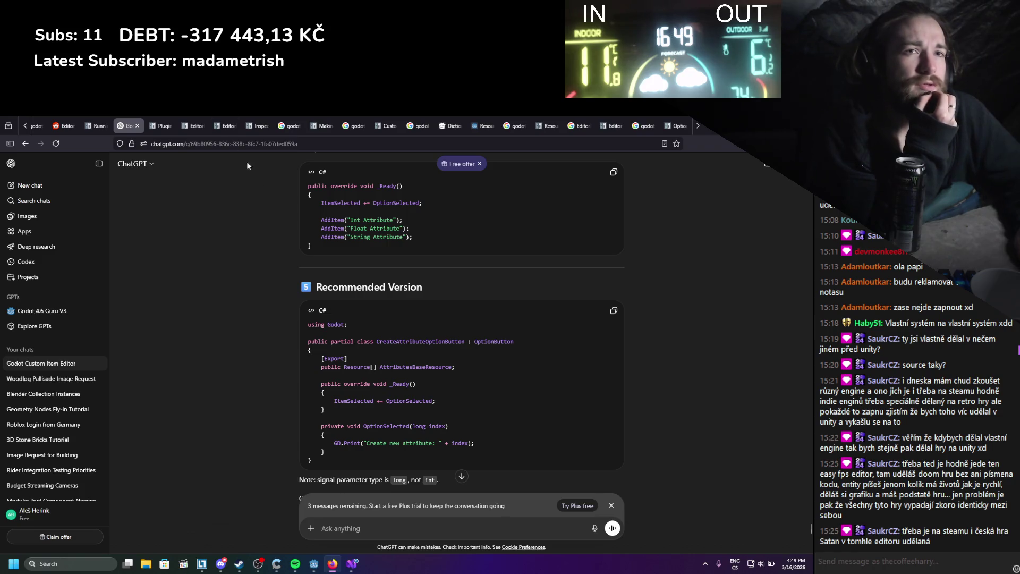
Browse the open tabs: EditorInspectorPlugin, drop-tables thread, C# signals, Control drop data docs.
scroll(622, 125, down, 3)
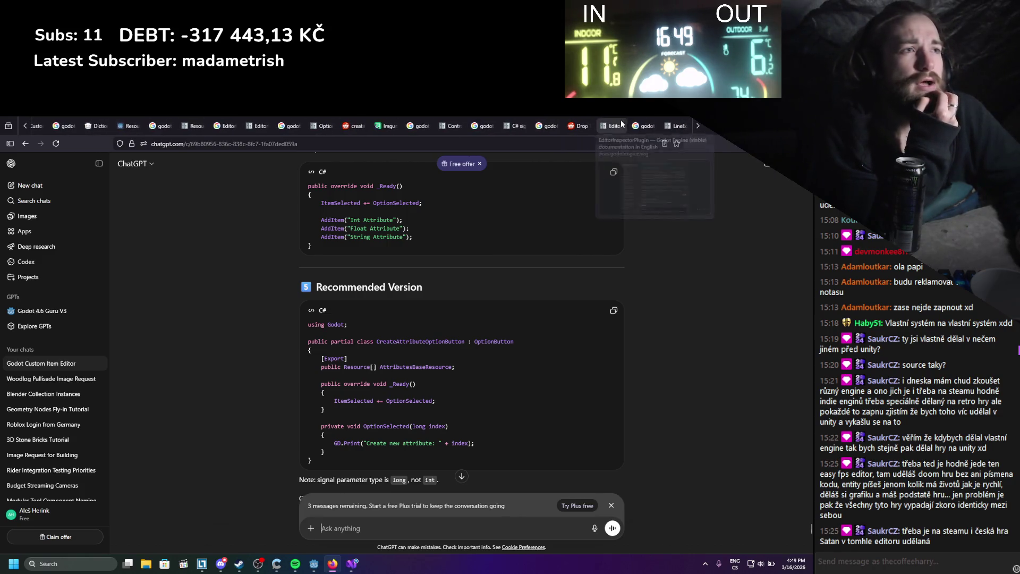
click(674, 125)
click(644, 125)
click(606, 125)
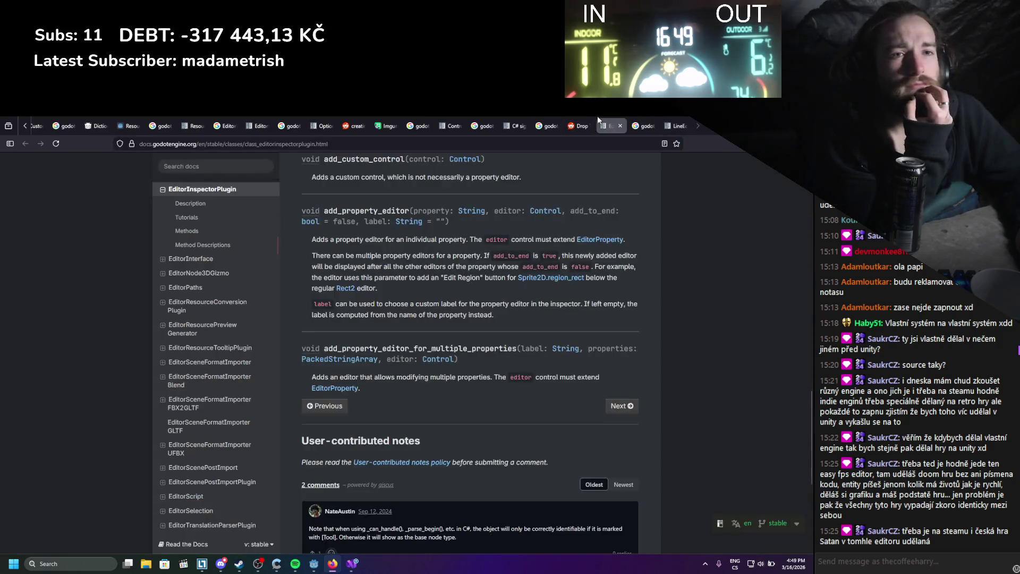
click(579, 125)
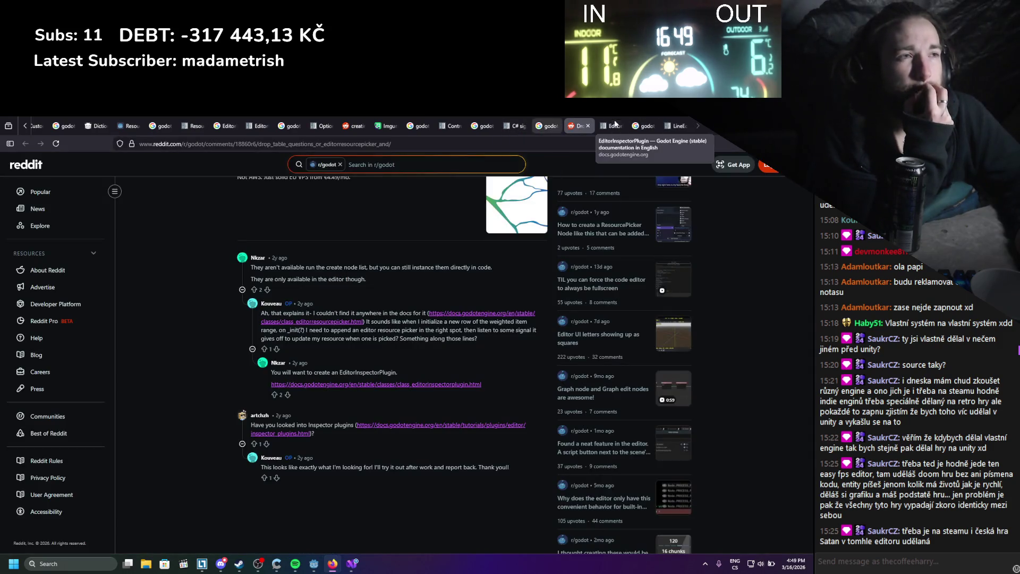
click(610, 125)
scroll(503, 311, up, 5)
click(511, 124)
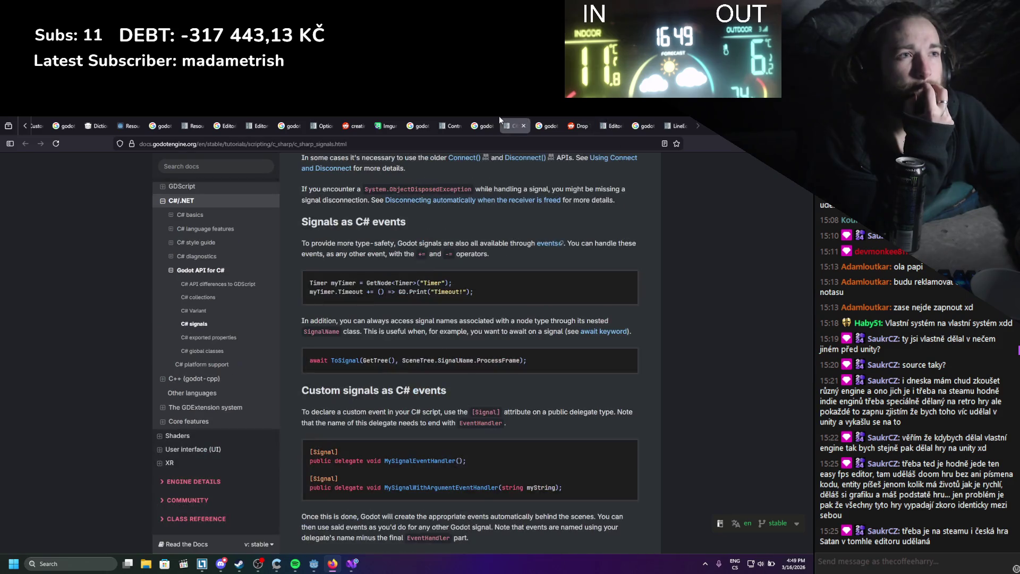
click(462, 118)
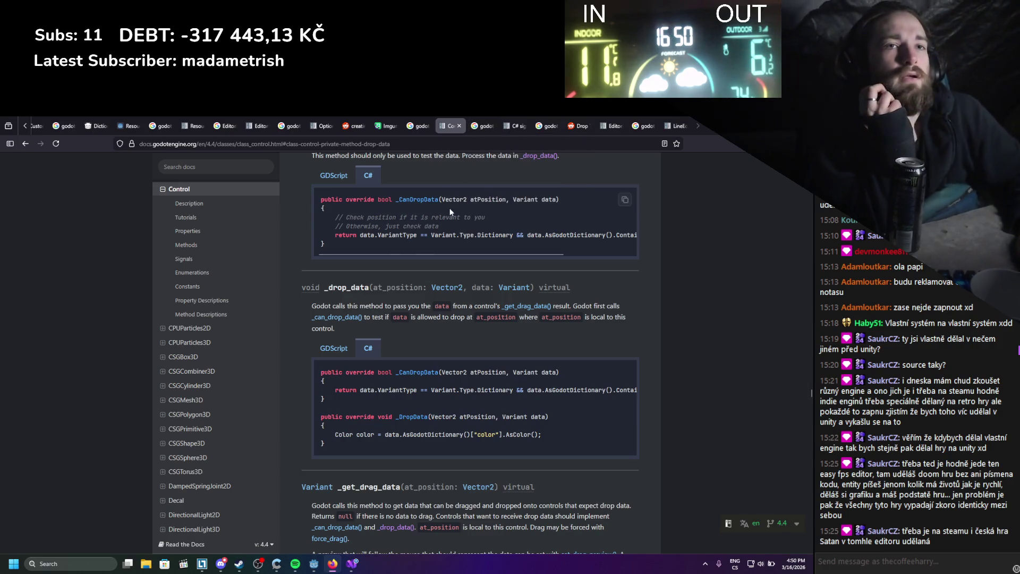
Read the OptionButton clear() description, then scroll back up to the Methods table.
click(321, 123)
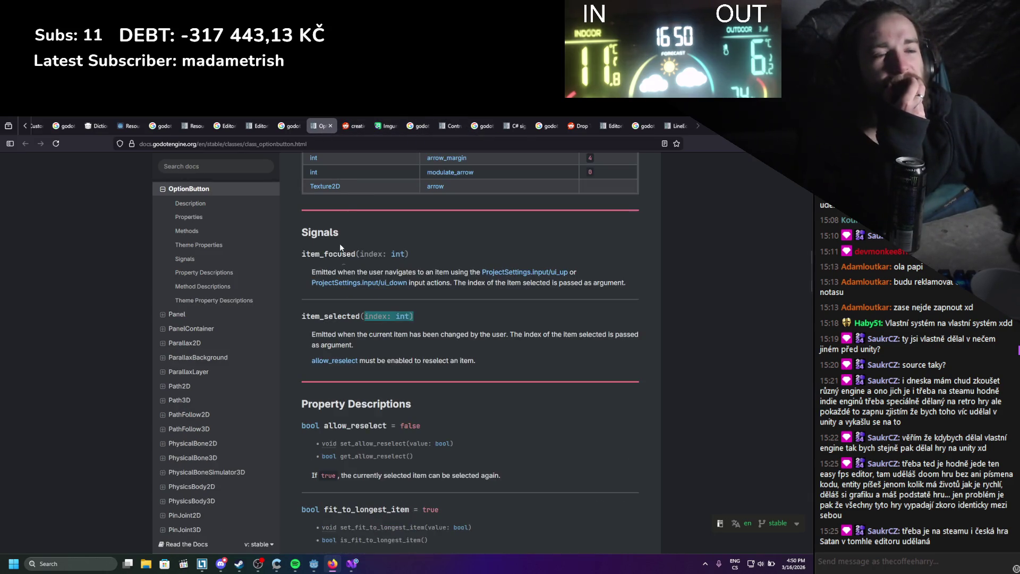
scroll(362, 327, up, 6)
scroll(377, 330, up, 1)
scroll(391, 313, up, 2)
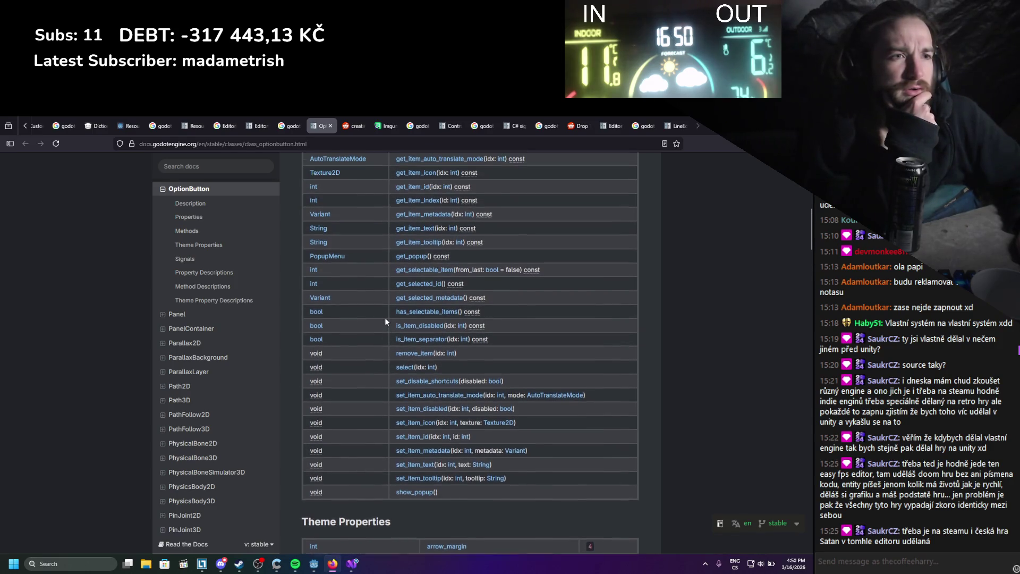
scroll(387, 336, up, 1)
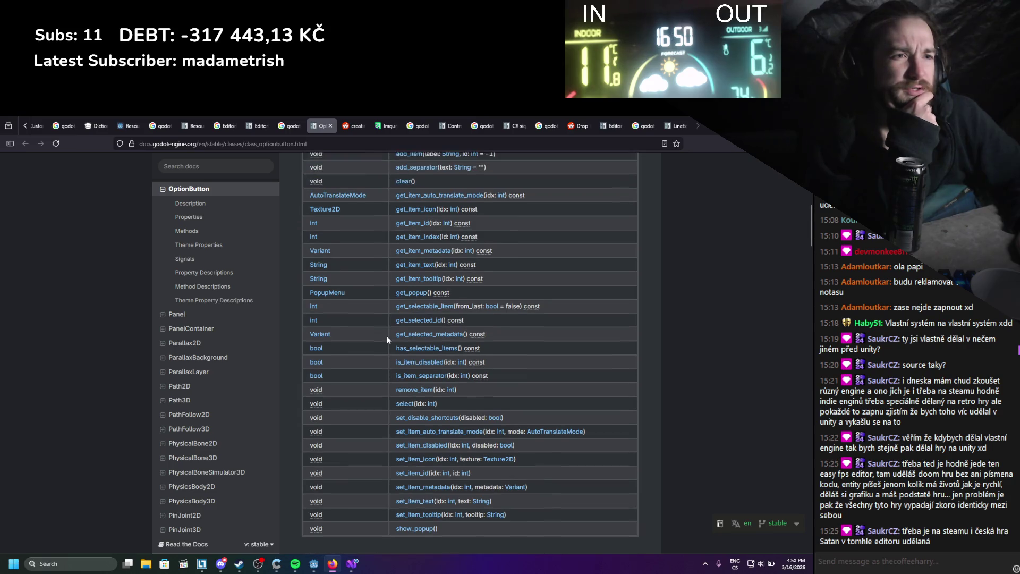
scroll(387, 340, up, 1)
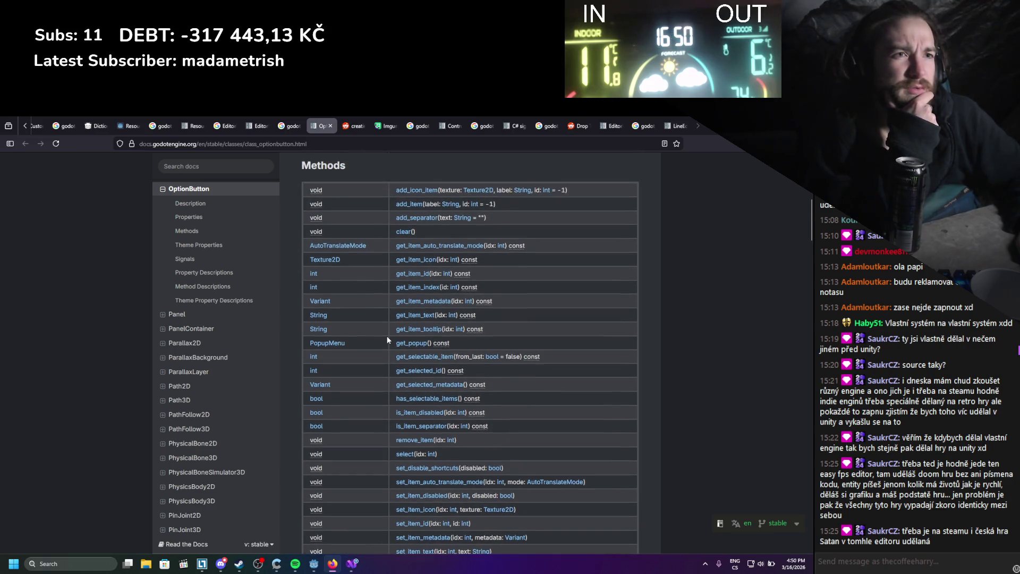
click(399, 232)
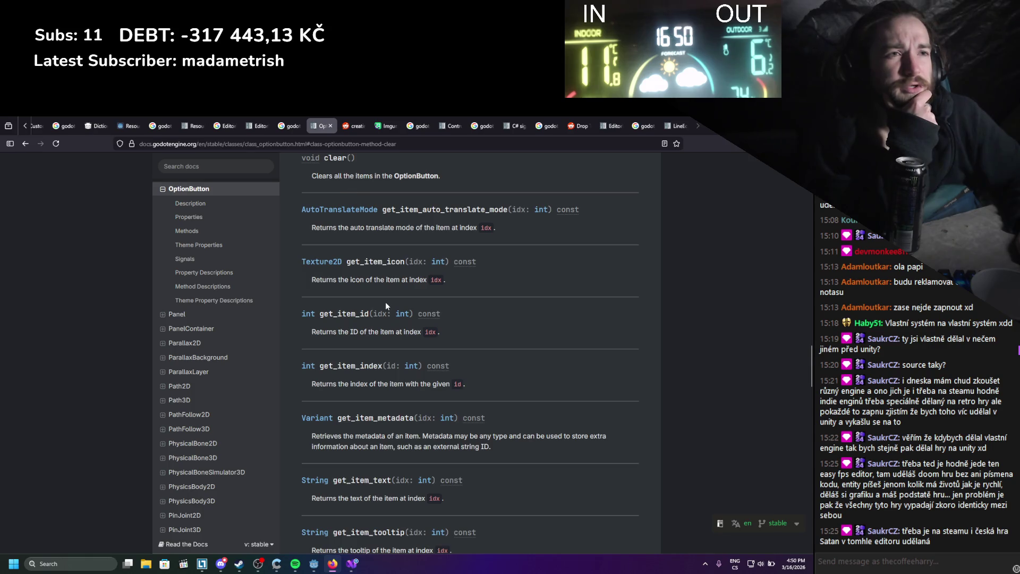
scroll(385, 305, up, 1)
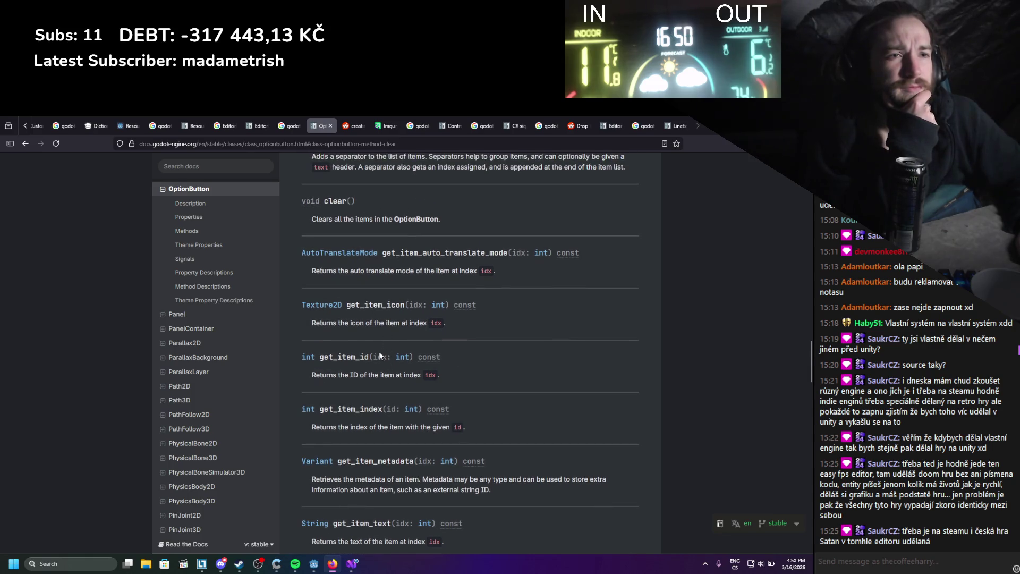
scroll(385, 371, up, 15)
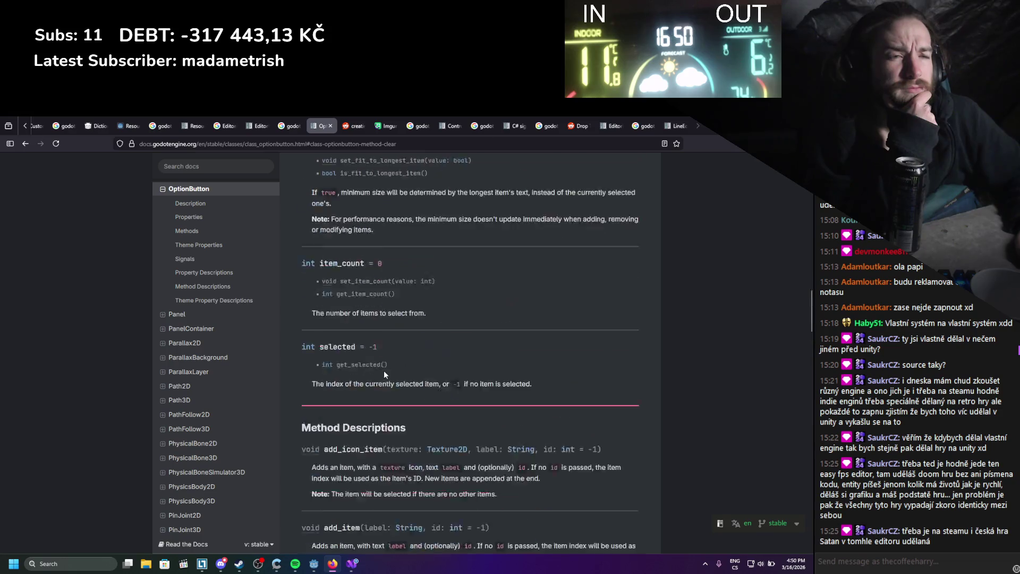
scroll(369, 375, up, 3)
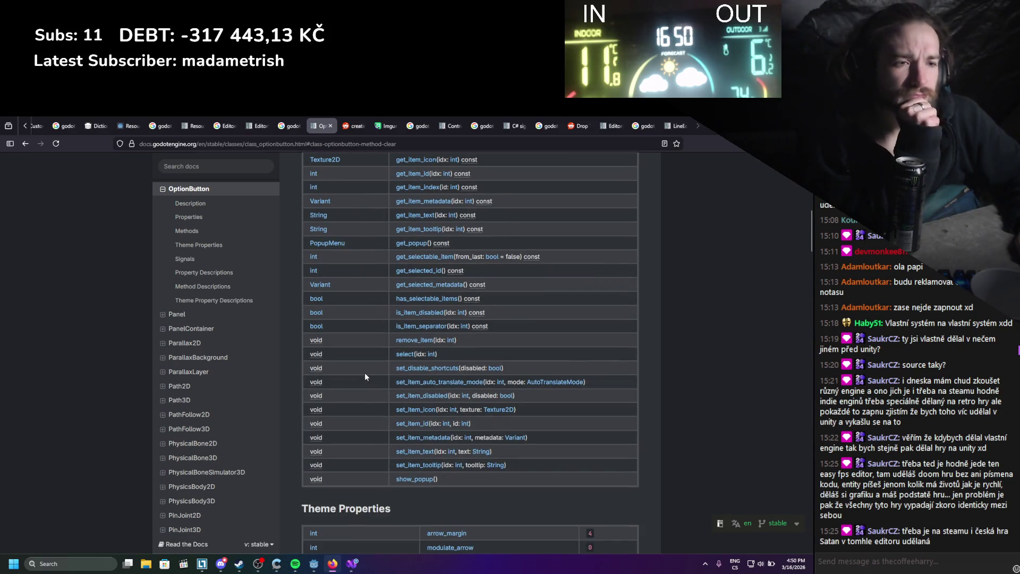
scroll(381, 455, up, 2)
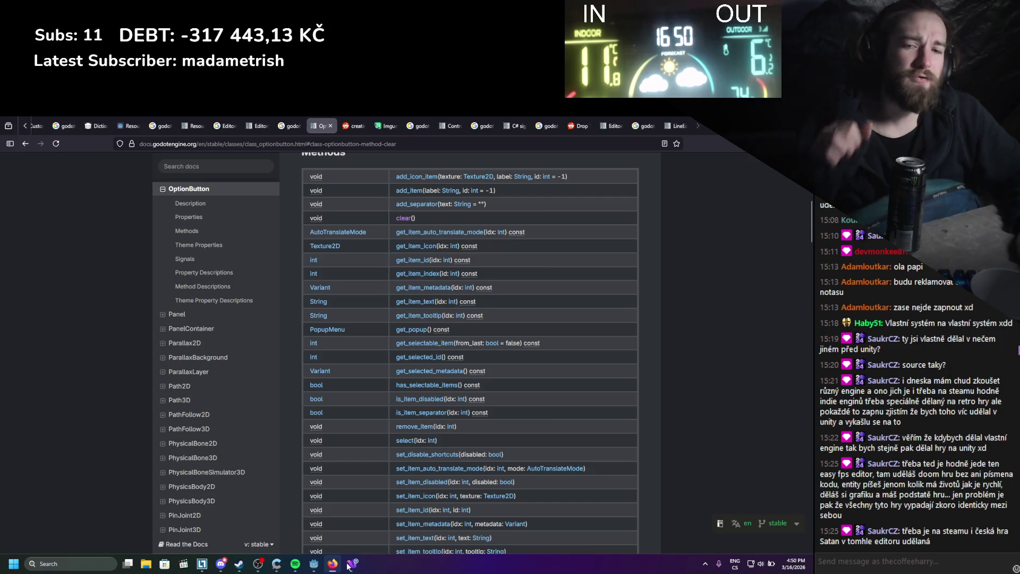
Replace 'select' with a Clear(); call in OptionSelected, then start a Godot rebuild.
key(alt+Tab)
key(BackSpace)
key(BackSpace)
key(BackSpace)
text(cl)
key(Tab)
text(();)
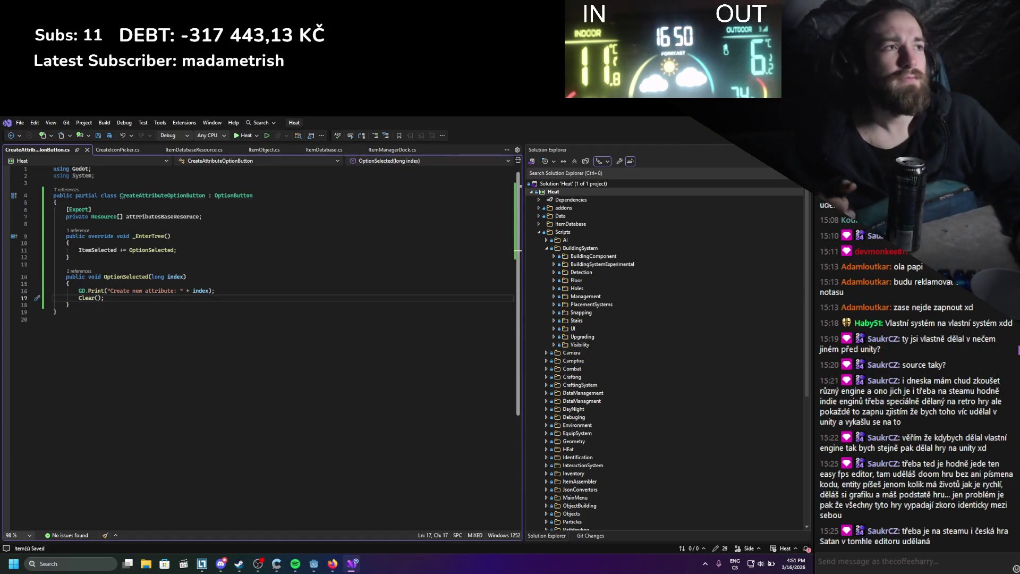
key(alt+Tab)
key(alt+Tab)
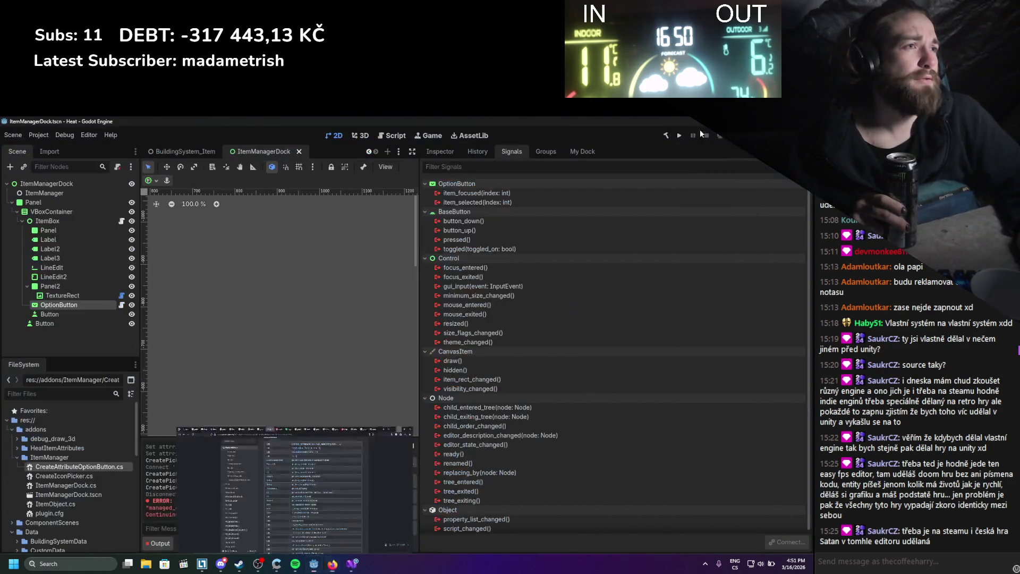
click(665, 136)
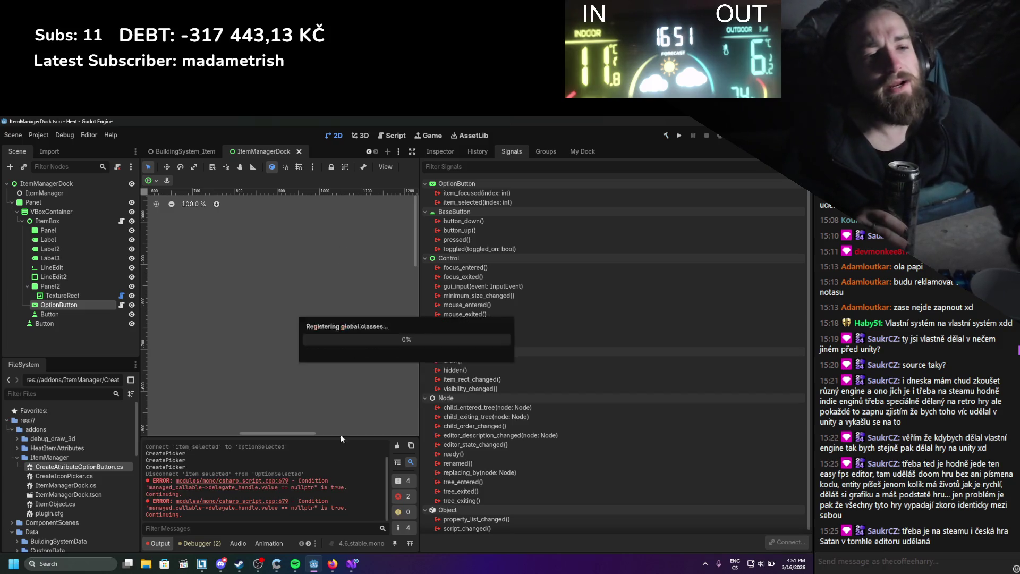
Clear the Output log and check the Plugins list in Project Settings.
click(394, 448)
click(39, 135)
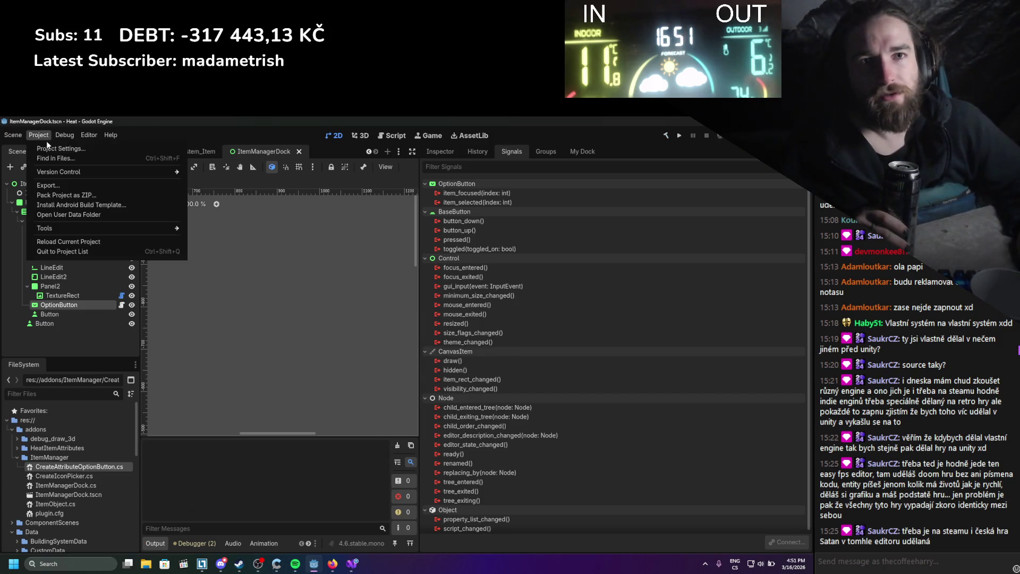
click(46, 141)
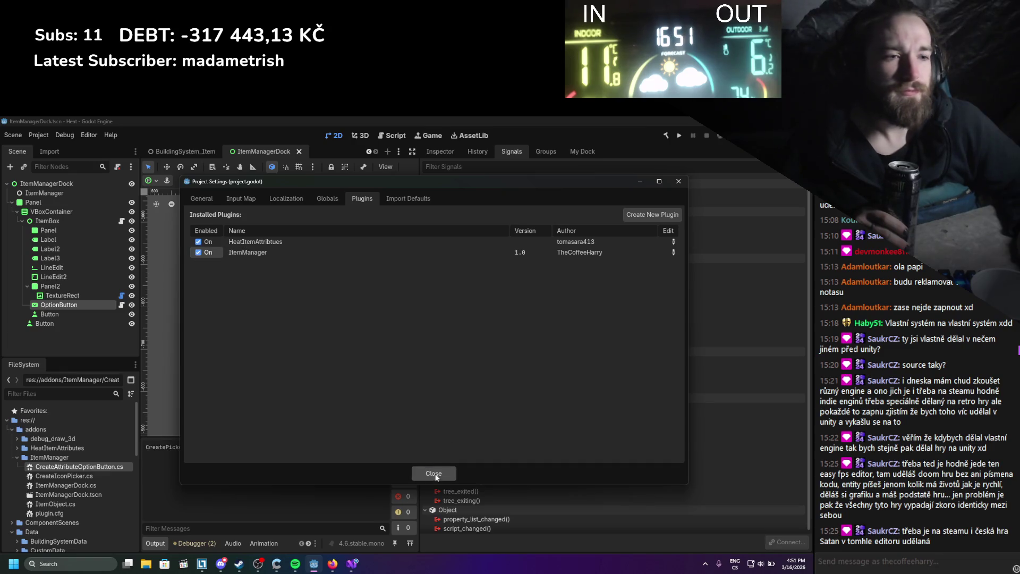
click(433, 473)
Open and widen the My Dock panel, then choose IntAttribute in its OptionButton.
click(583, 153)
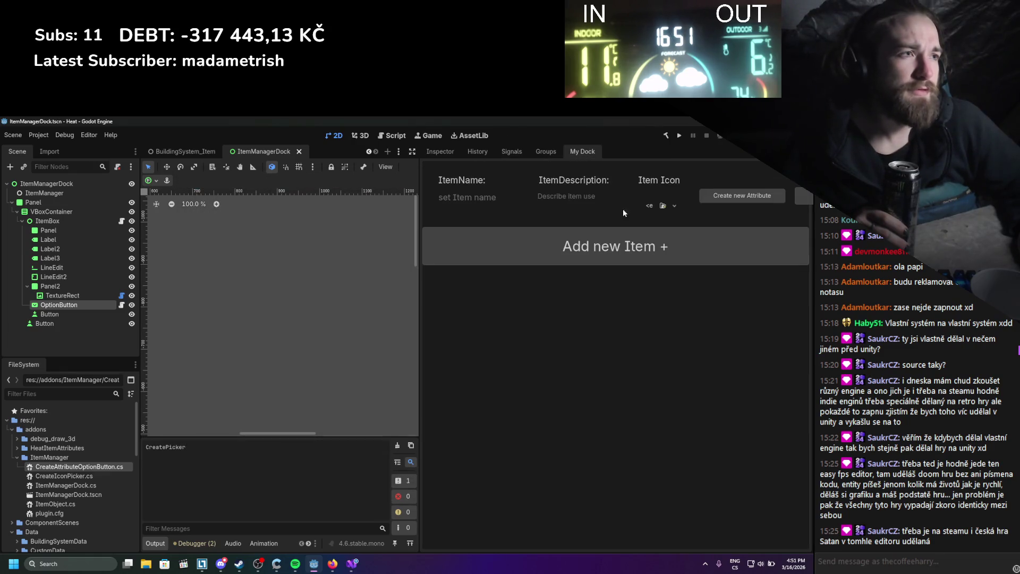
drag(420, 276, 305, 273)
click(763, 200)
click(751, 213)
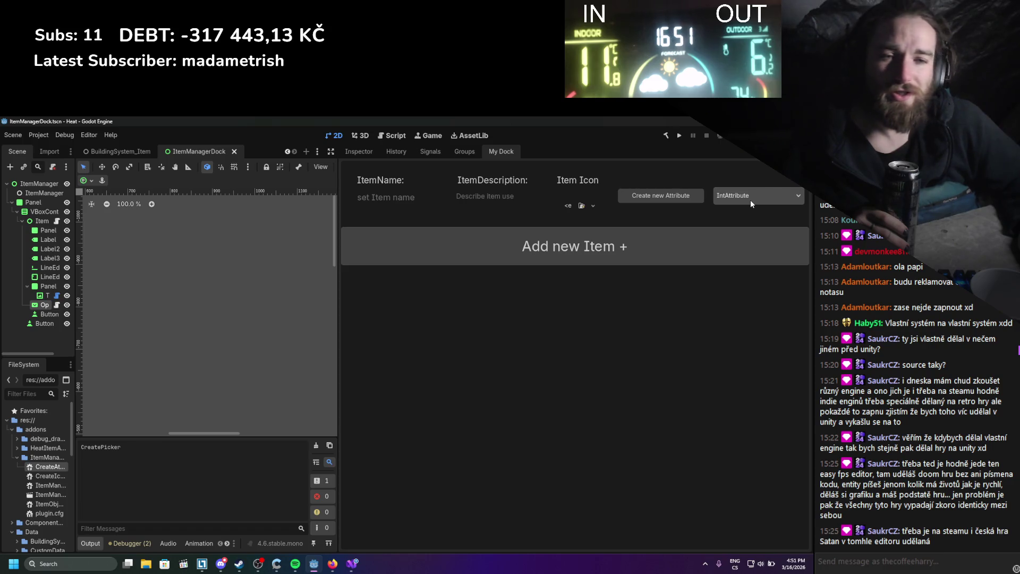
Back in Visual Studio, place the cursor on the _EnterTree method declaration.
click(352, 563)
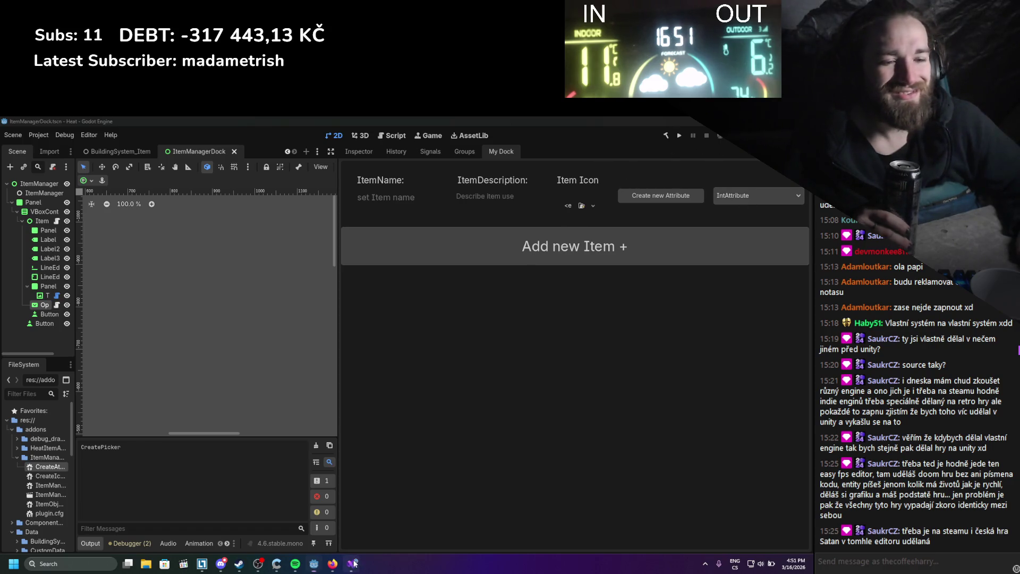
click(136, 236)
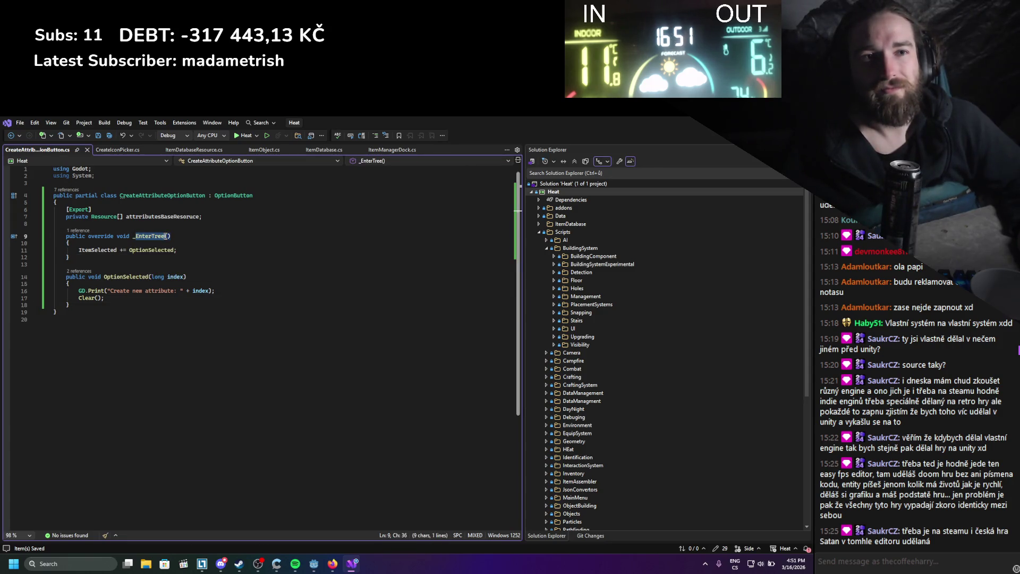
key(Down)
Rename the _EnterTree method to _Ready and save the script.
key(Up)
key(Up)
double_click(141, 236)
text(_Ready)
key(ctrl+s)
Replace the hand-written _Ready declaration with a generated override calling base._Ready().
key(Down)
key(Return)
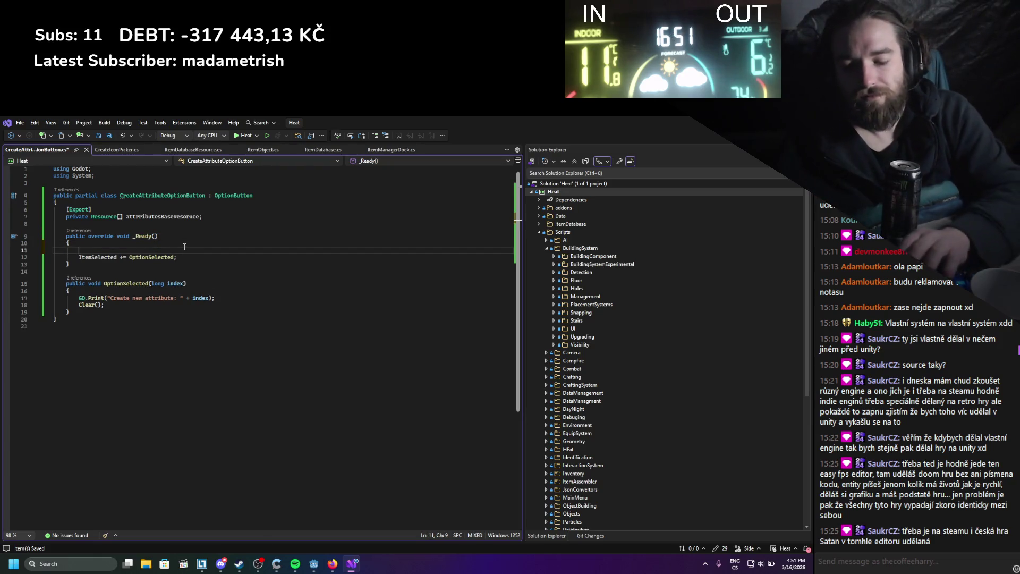
key(Up)
key(Up)
key(shift+Down)
key(shift+Down)
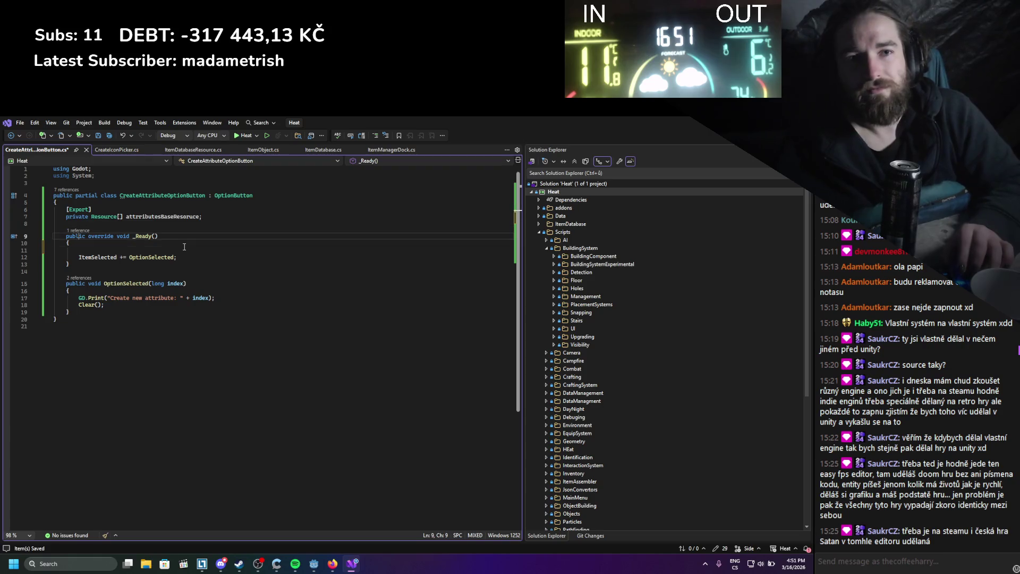
key(Delete)
key(BackSpace)
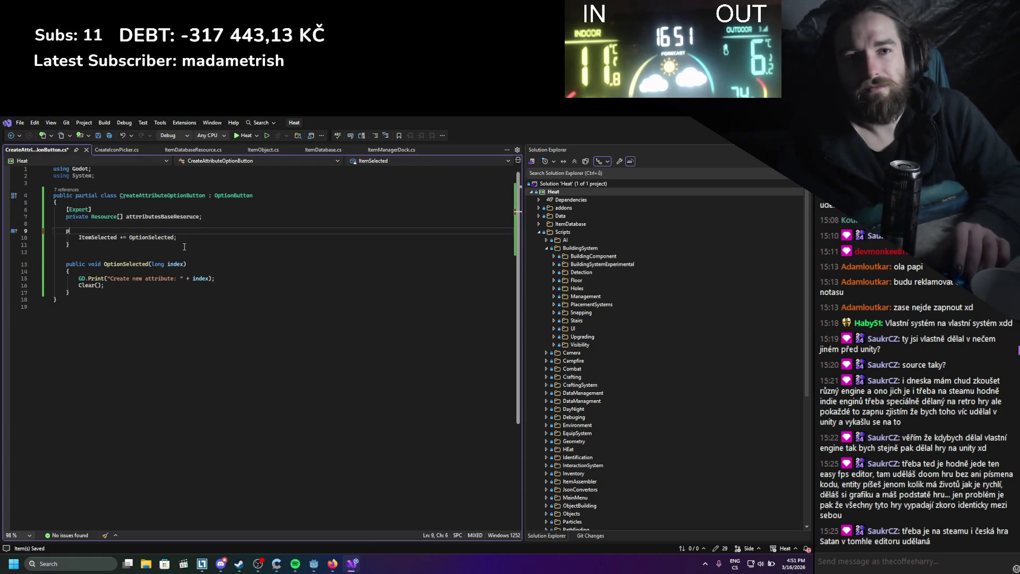
key(Home)
key(Return)
key(Return)
key(Up)
key(Up)
text(ove)
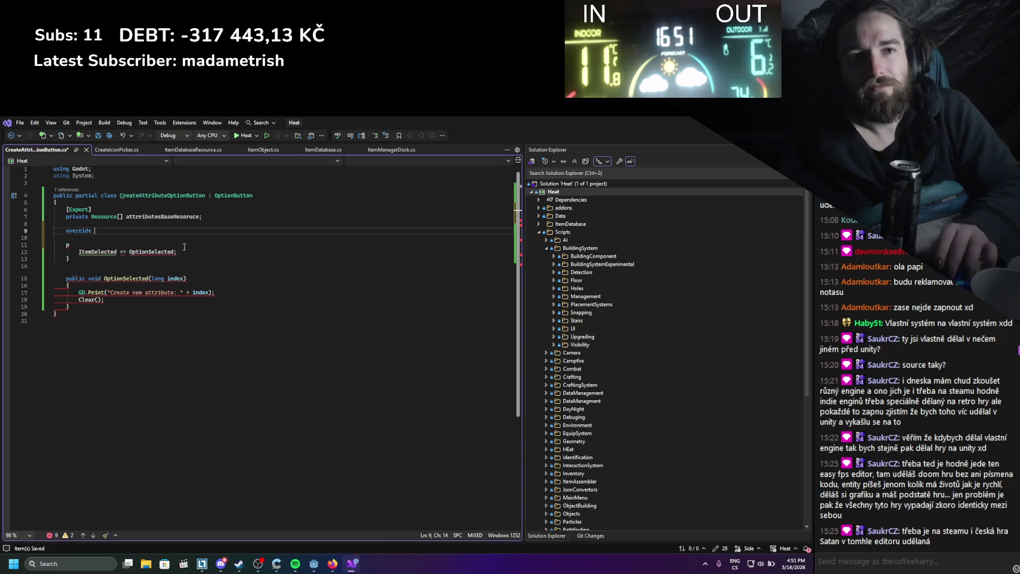
key(Tab)
Move 'ItemSelected += OptionSelected;' into the override, delete leftover lines, and rebuild in Godot.
key(Down)
key(Down)
key(Down)
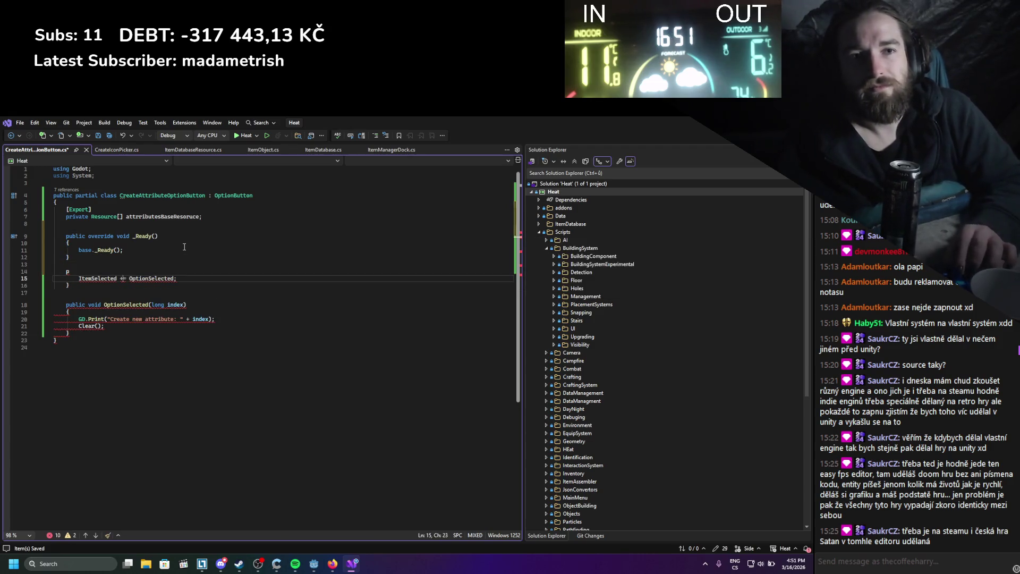
key(alt+Up)
key(alt+Up)
key(alt+Up)
key(Down)
key(Down)
key(Down)
key(shift+Up)
key(BackSpace)
key(BackSpace)
key(BackSpace)
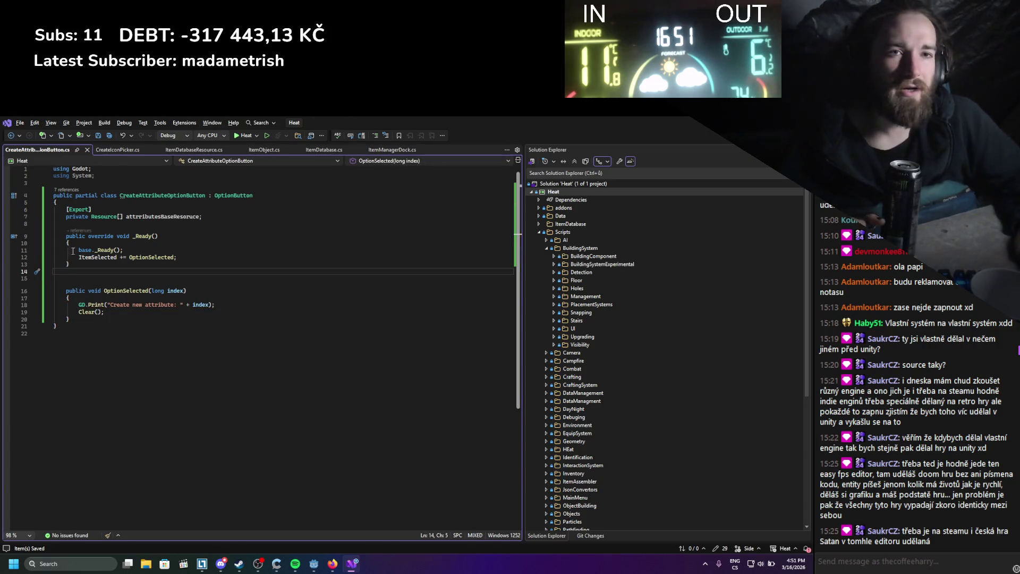
mouse_move(139, 237)
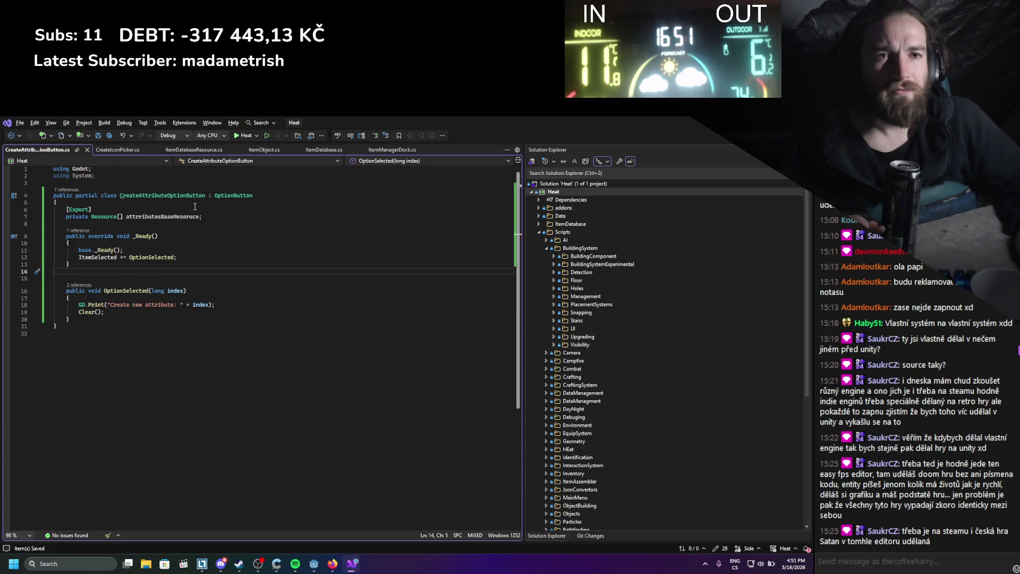
key(alt+Tab)
click(665, 135)
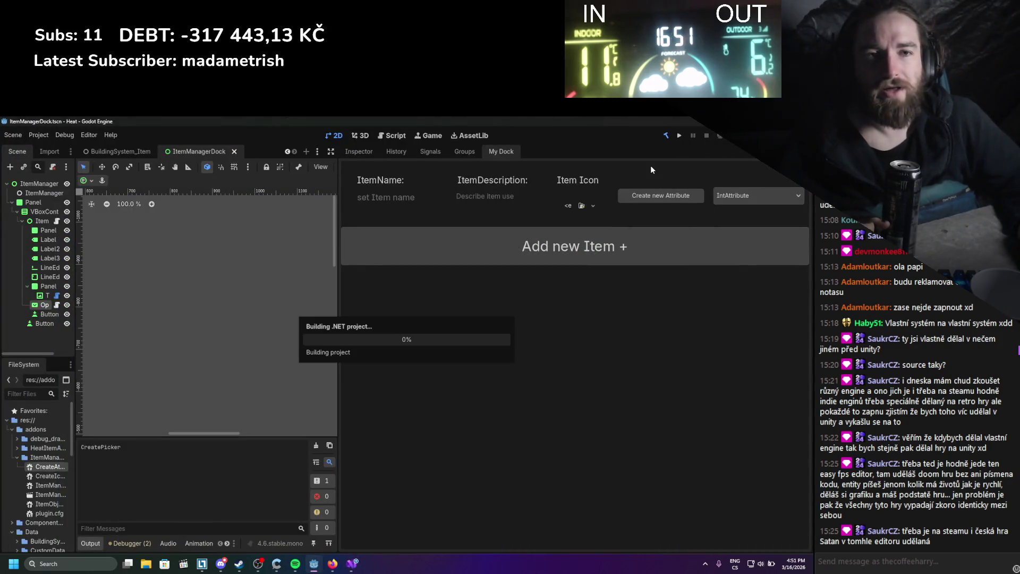
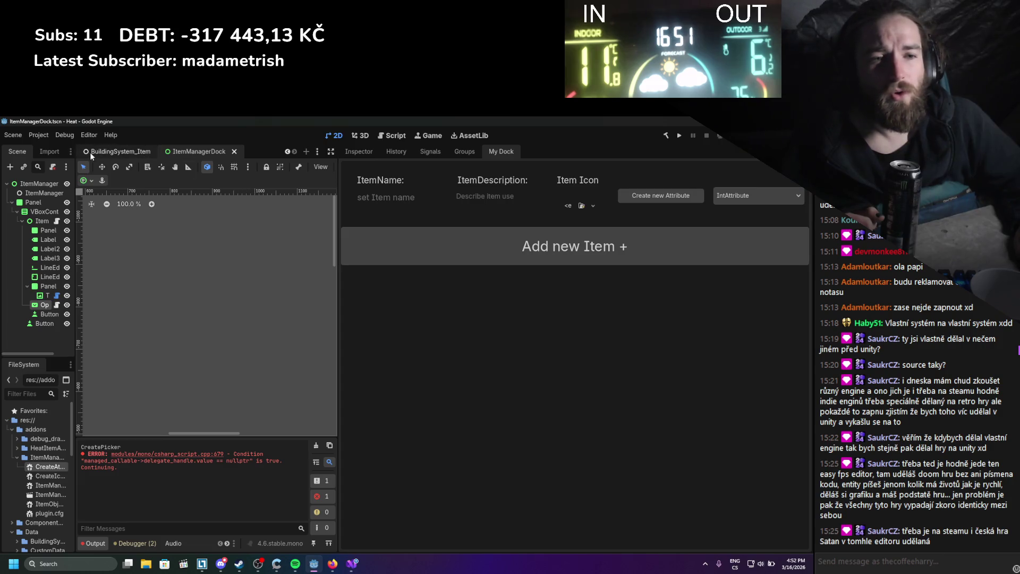
Reload the ItemManager plugin by unchecking and rechecking it in Project Settings > Plugins.
click(38, 135)
click(51, 149)
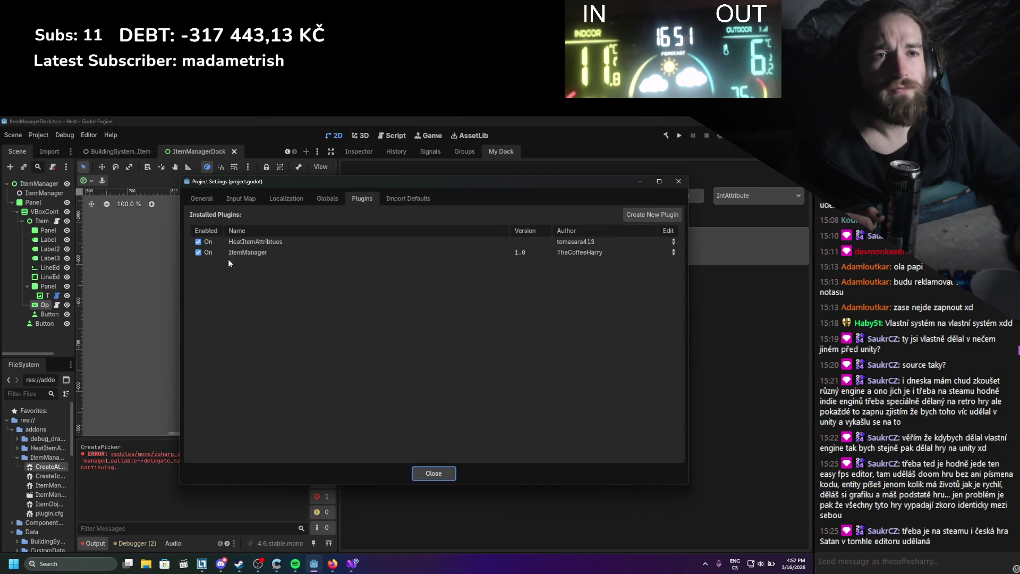
click(198, 251)
click(198, 252)
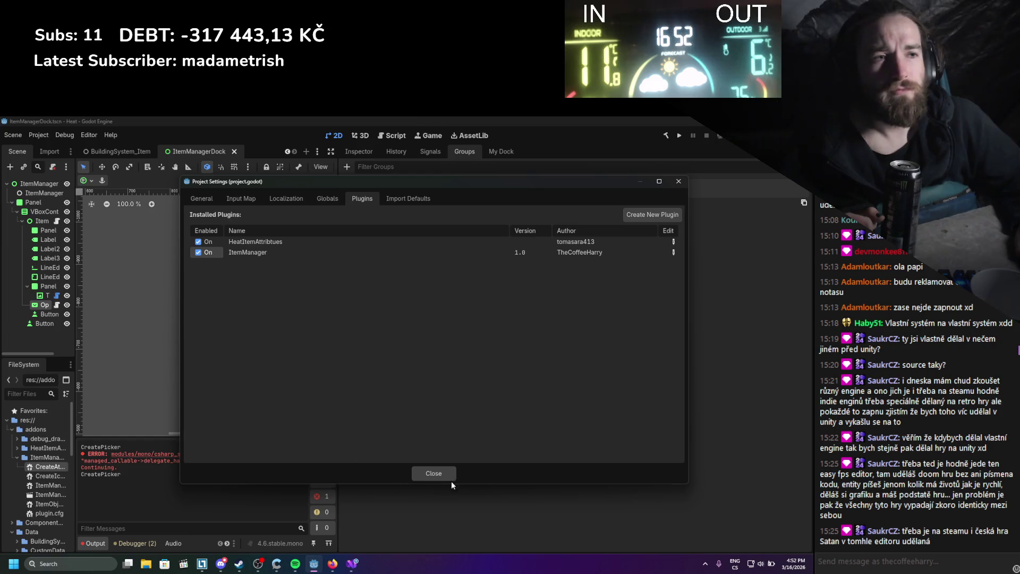
click(451, 471)
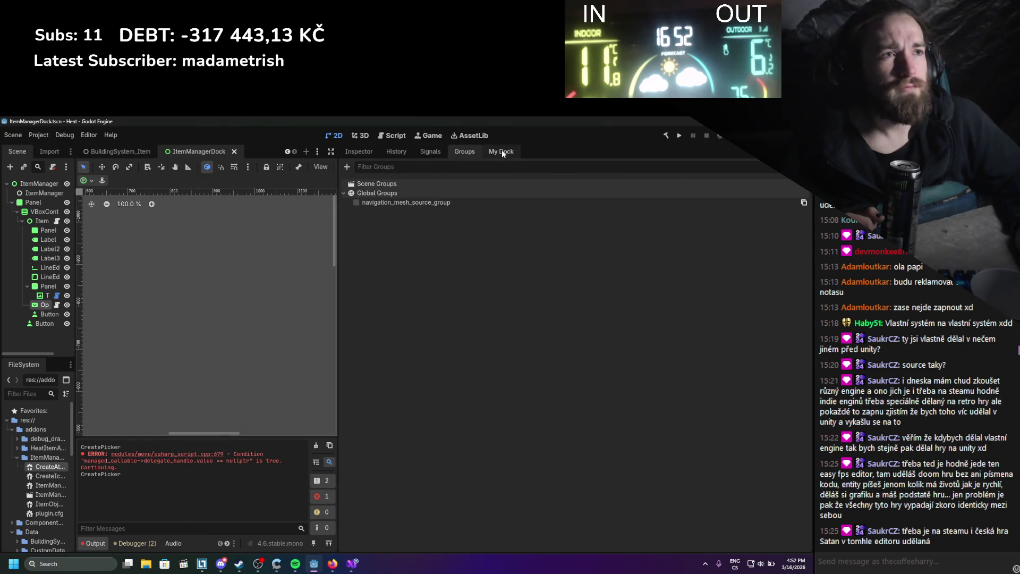
Show the My Dock panel and test picking IntAttribute from the attribute dropdown.
click(501, 153)
click(741, 214)
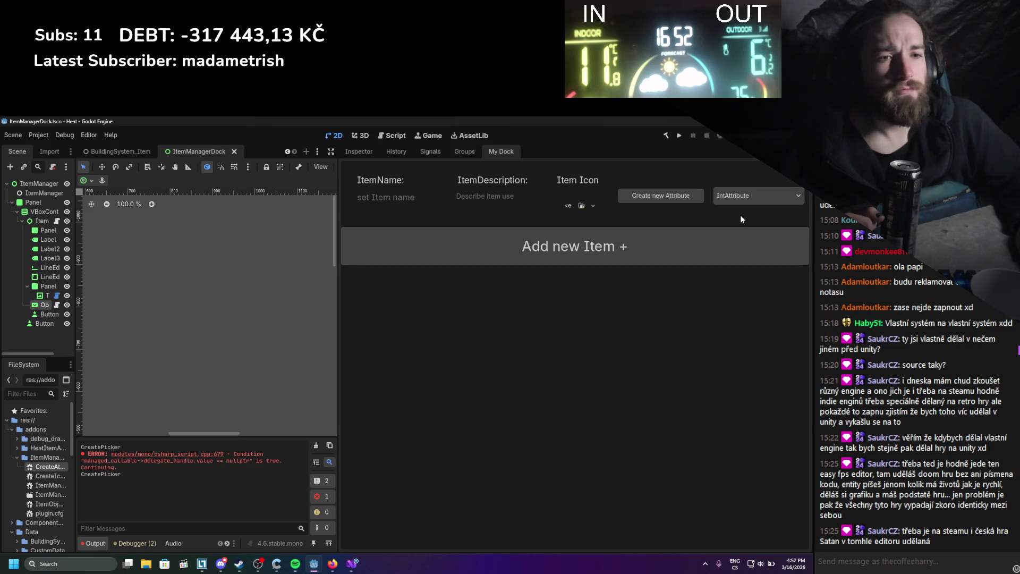
click(352, 563)
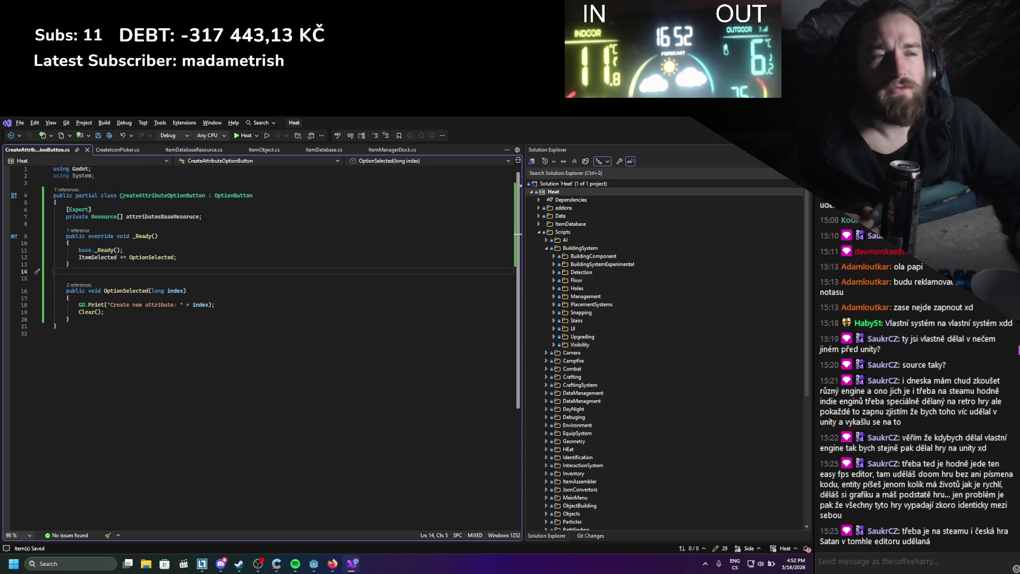
Inspect the OptionSelected handler on line 12 of the CreateAttributeOptionButton script.
key(alt+Tab)
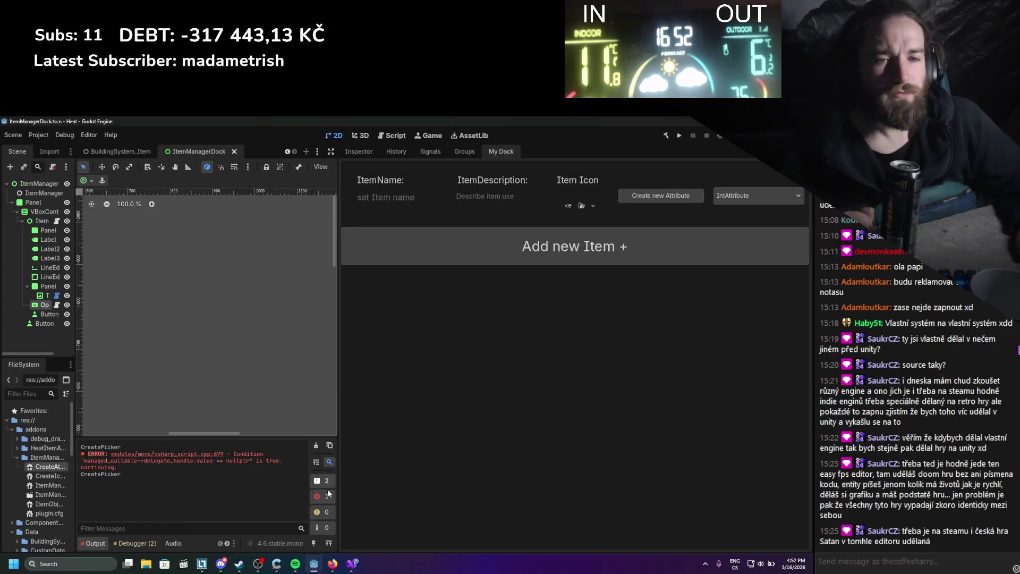
click(351, 563)
double_click(151, 257)
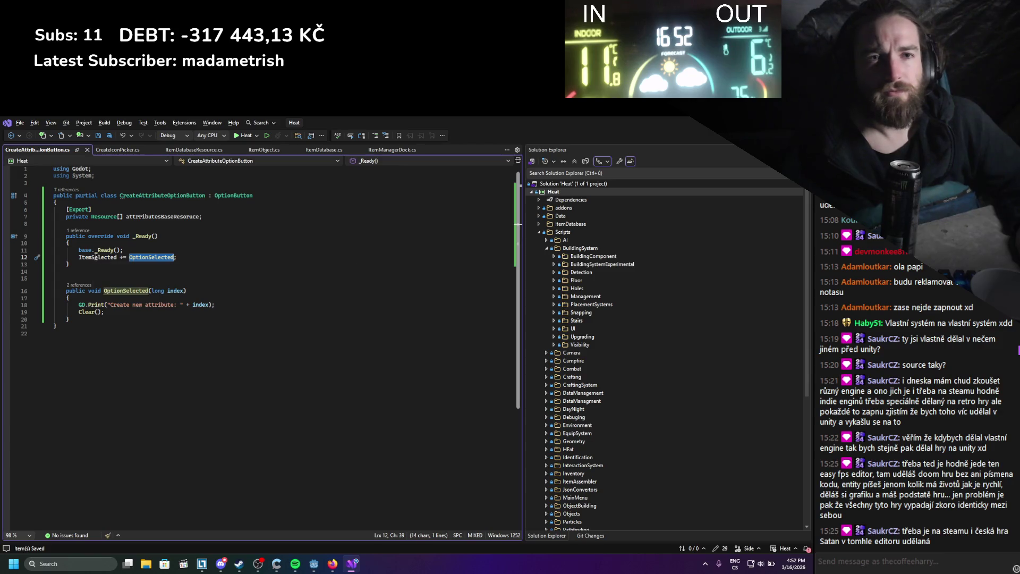
click(314, 563)
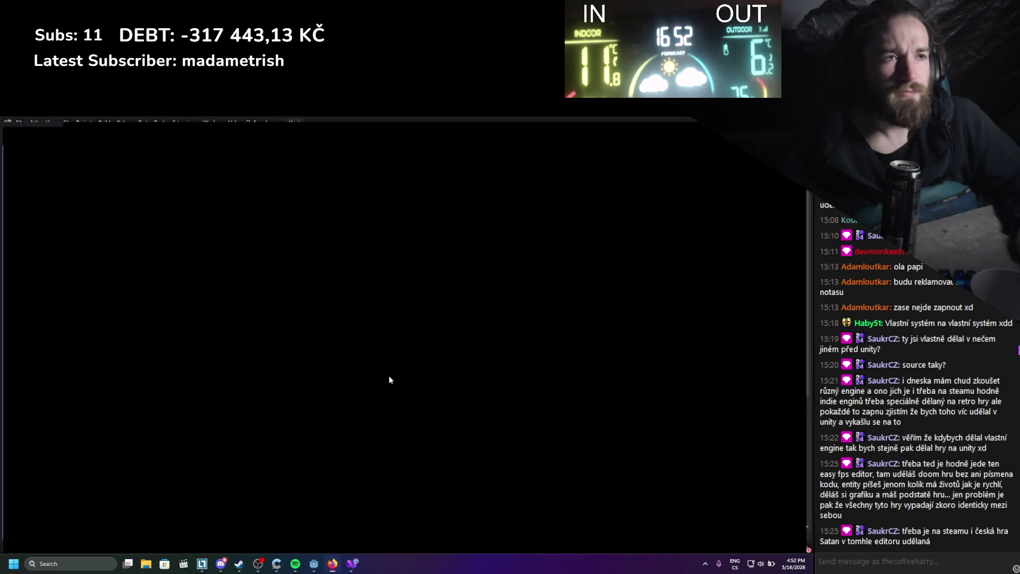
Search 'godot ItemSelected doenst work' and read the Godot Forum thread on item_selected not firing.
click(705, 127)
text(godot ItemSelected)
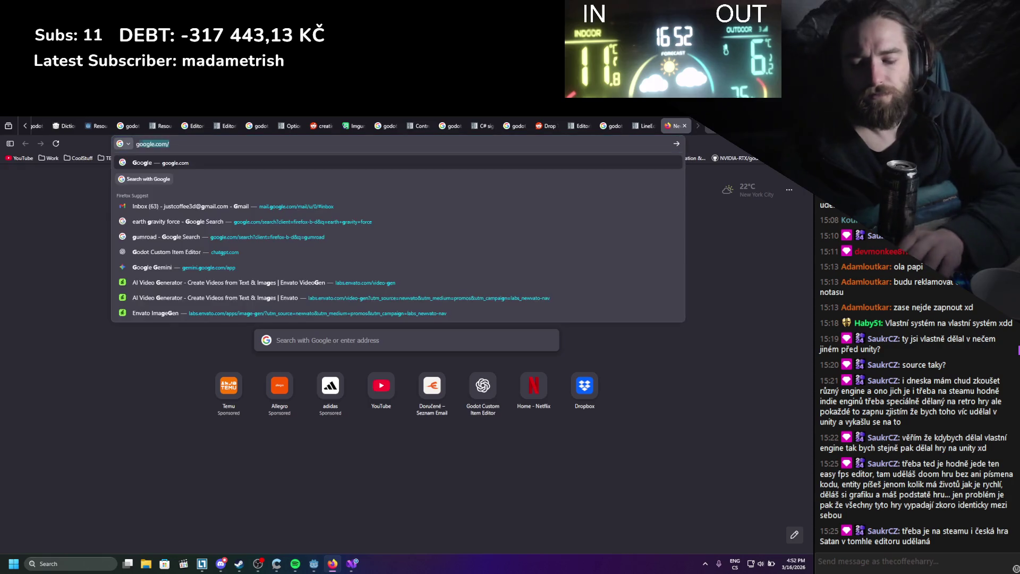
text( d)
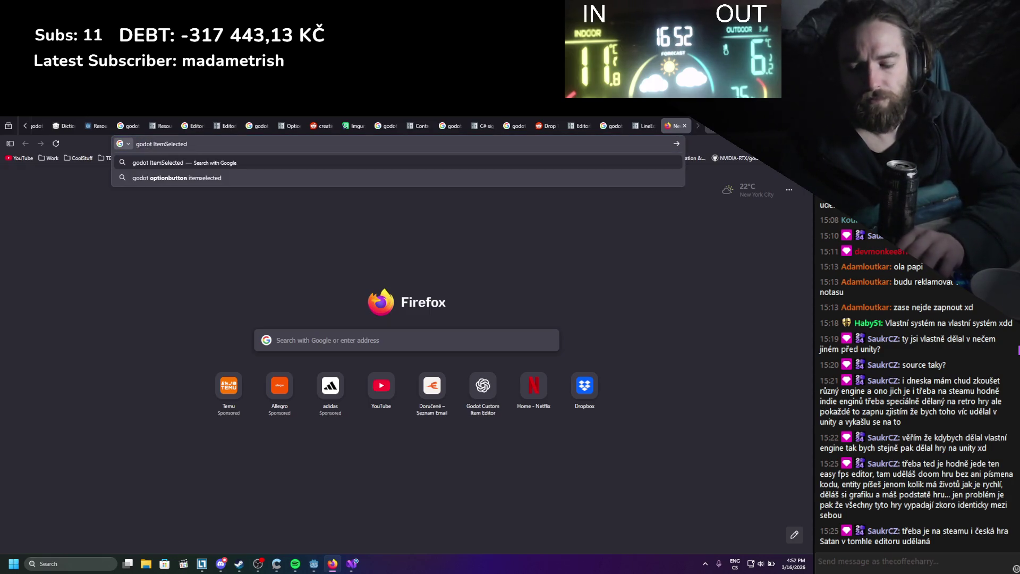
text(oenst work)
key(Return)
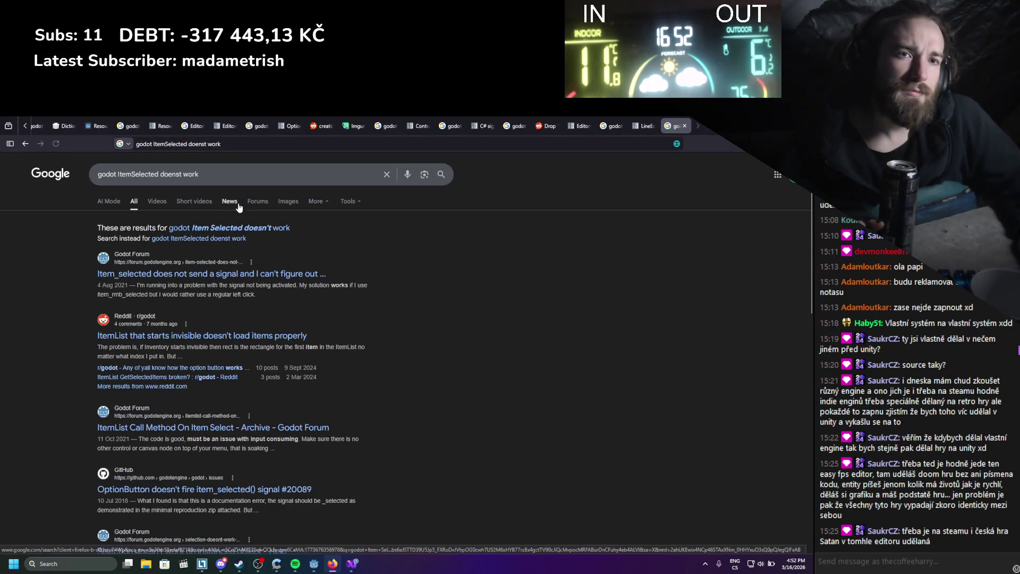
click(217, 276)
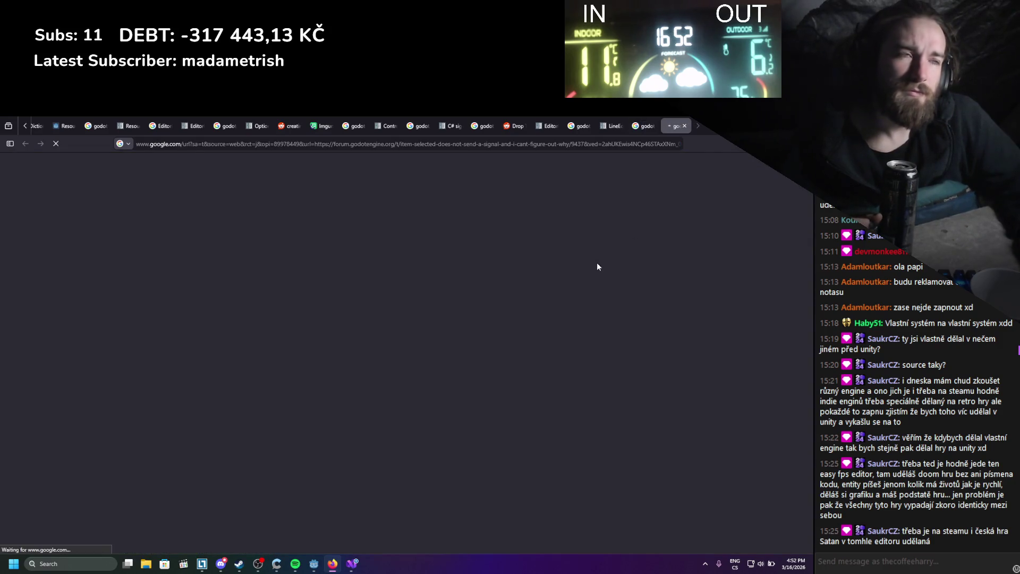
scroll(461, 293, down, 3)
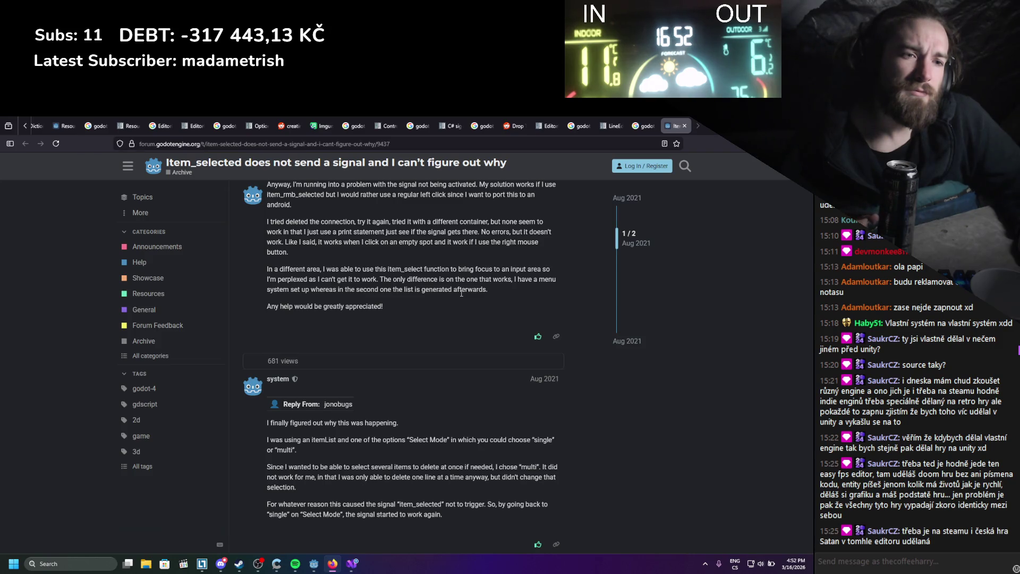
scroll(461, 293, down, 1)
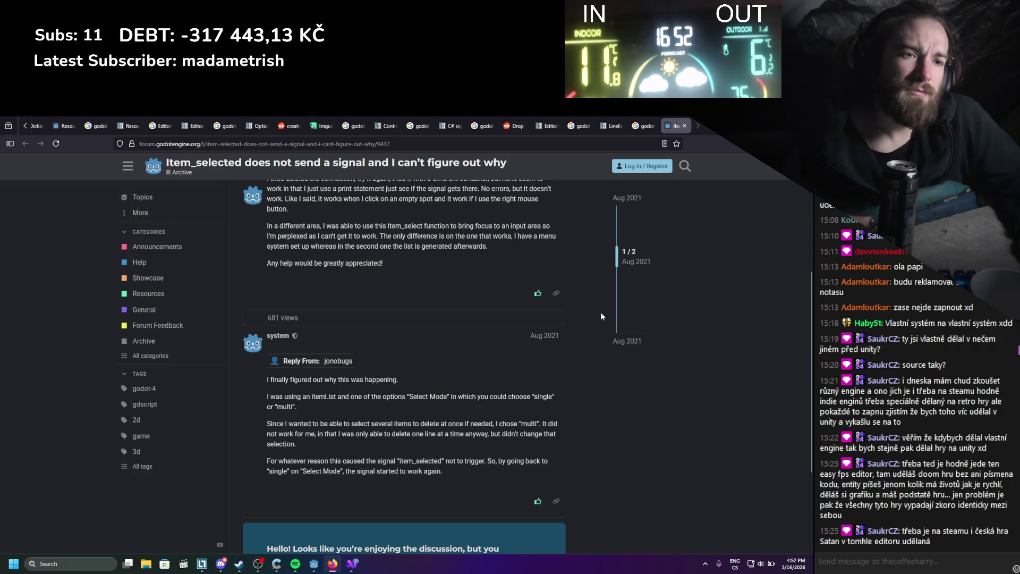
click(353, 562)
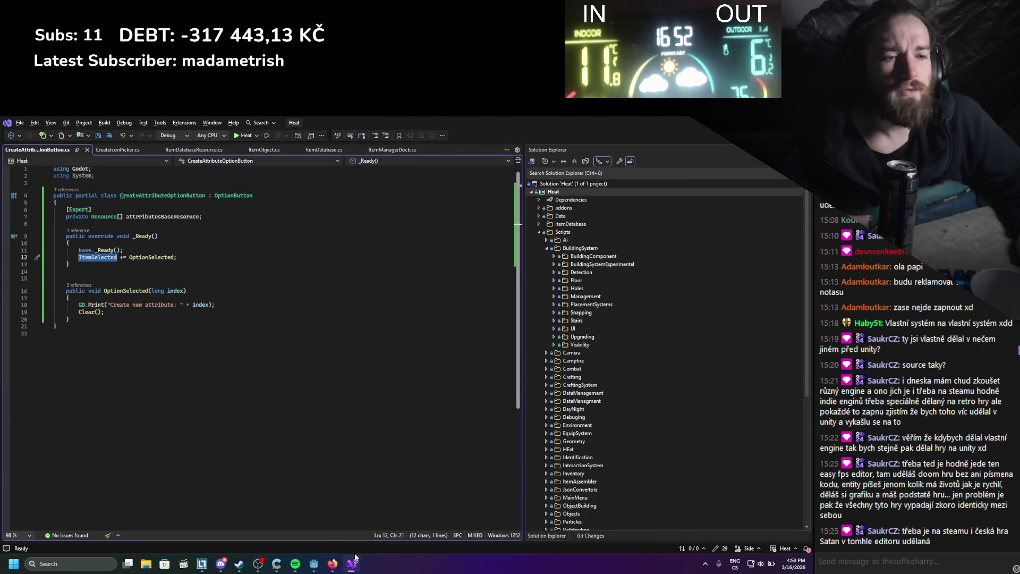
click(333, 563)
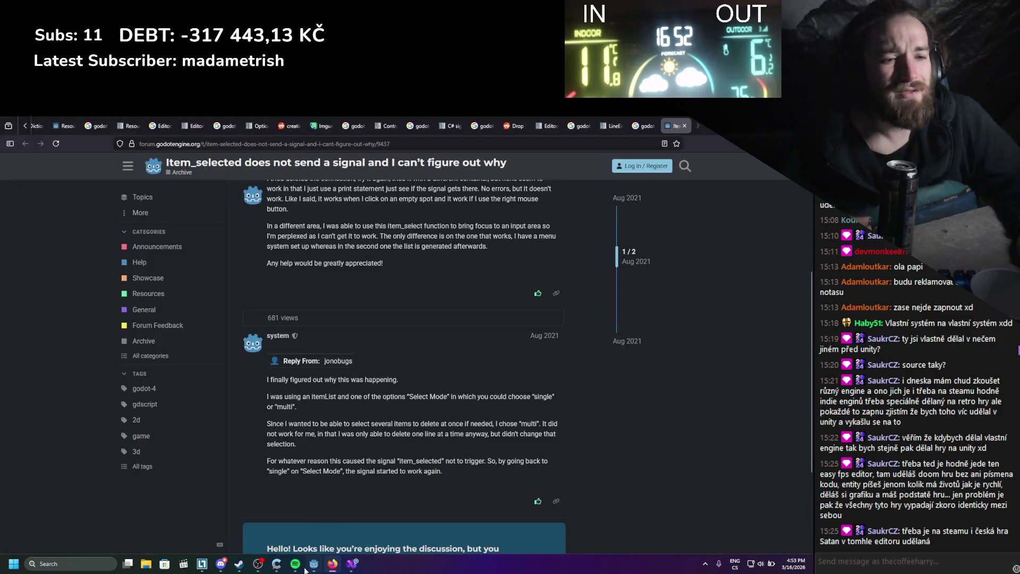
Select the attribute OptionButton node in Godot to view its Inspector properties.
click(314, 563)
click(45, 304)
click(372, 153)
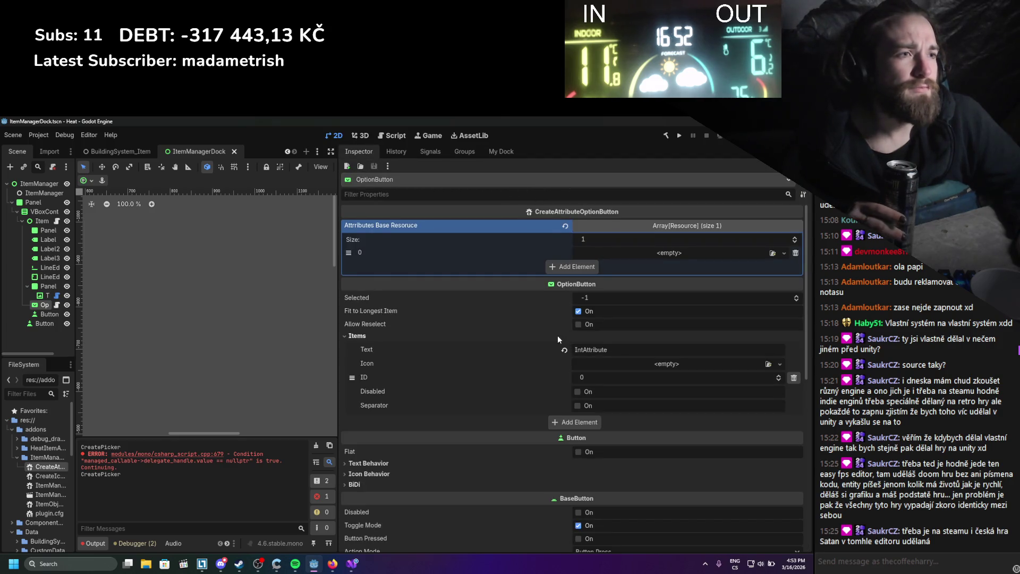
Expand Text Behavior and enable Allow Reselect on the OptionButton.
scroll(531, 350, down, 2)
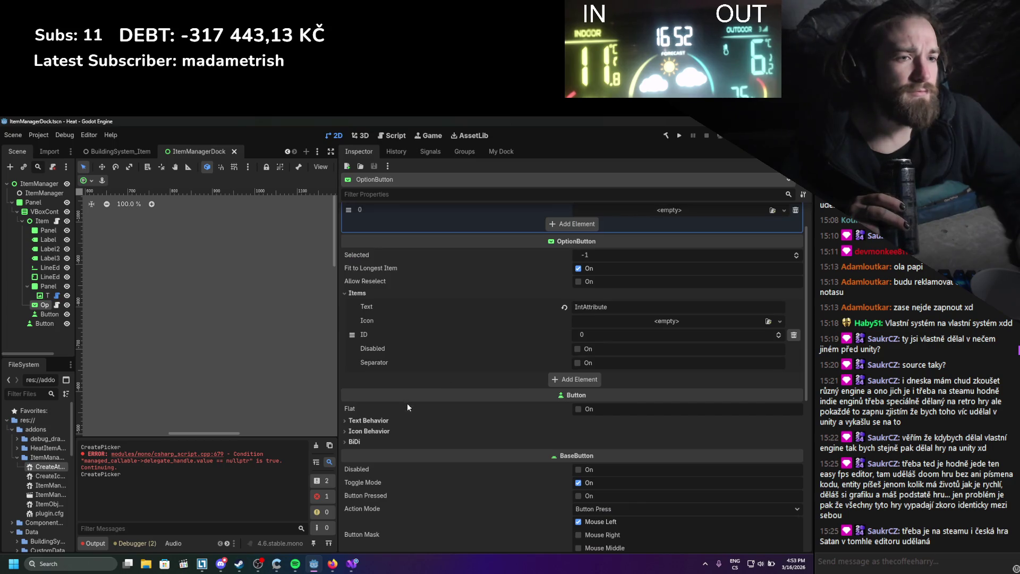
scroll(391, 404, up, 2)
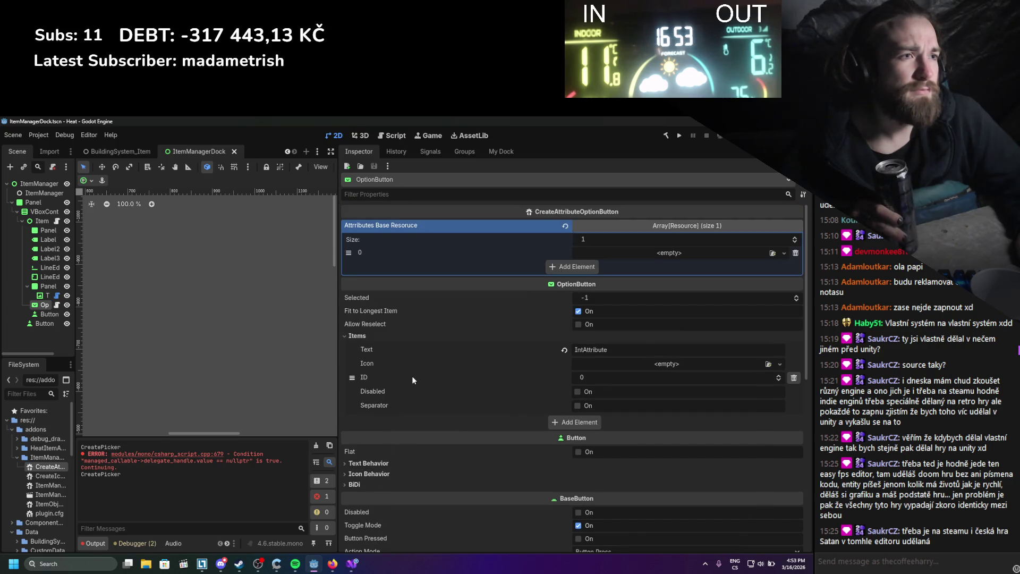
scroll(409, 380, down, 2)
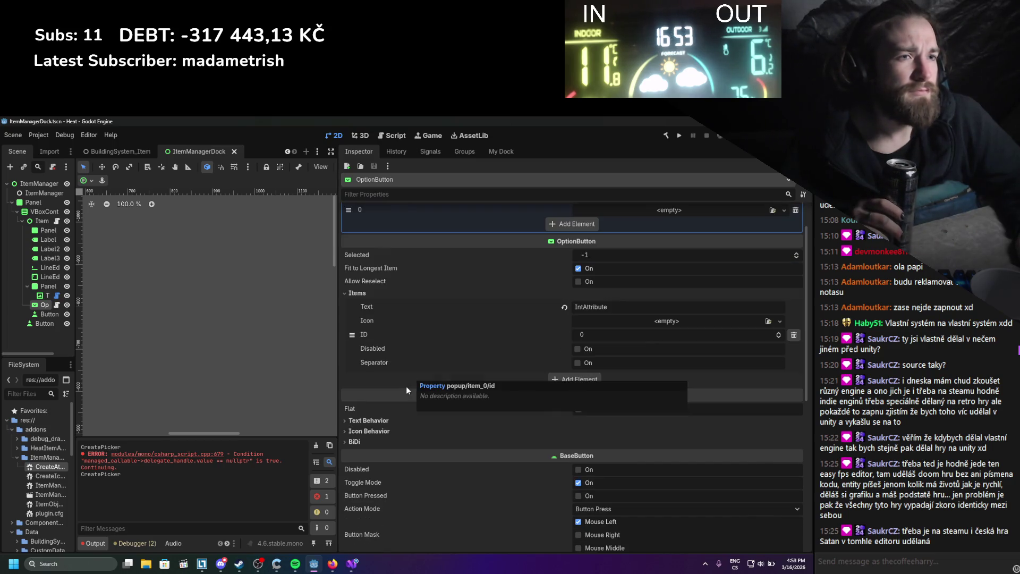
click(386, 421)
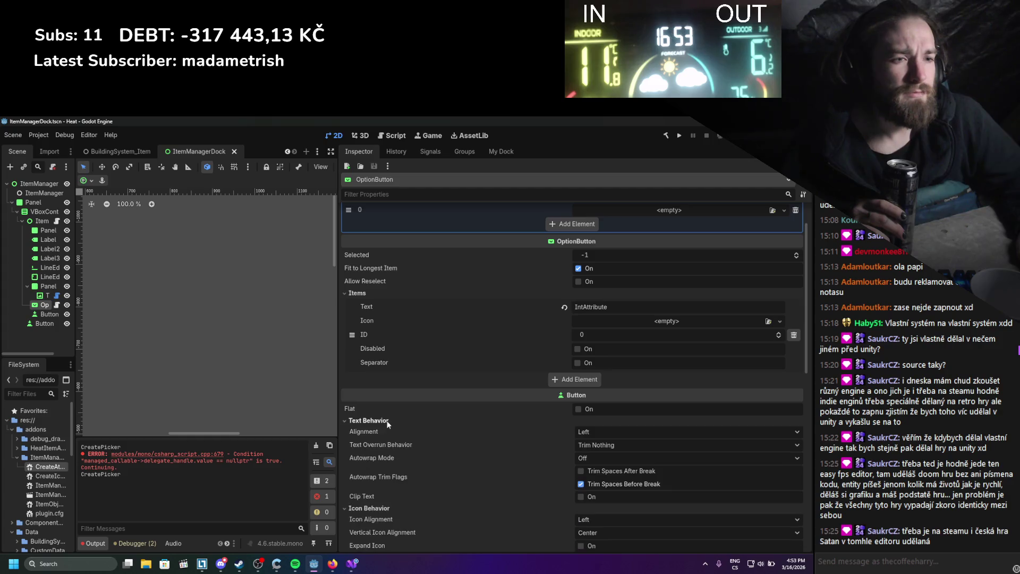
scroll(393, 419, down, 1)
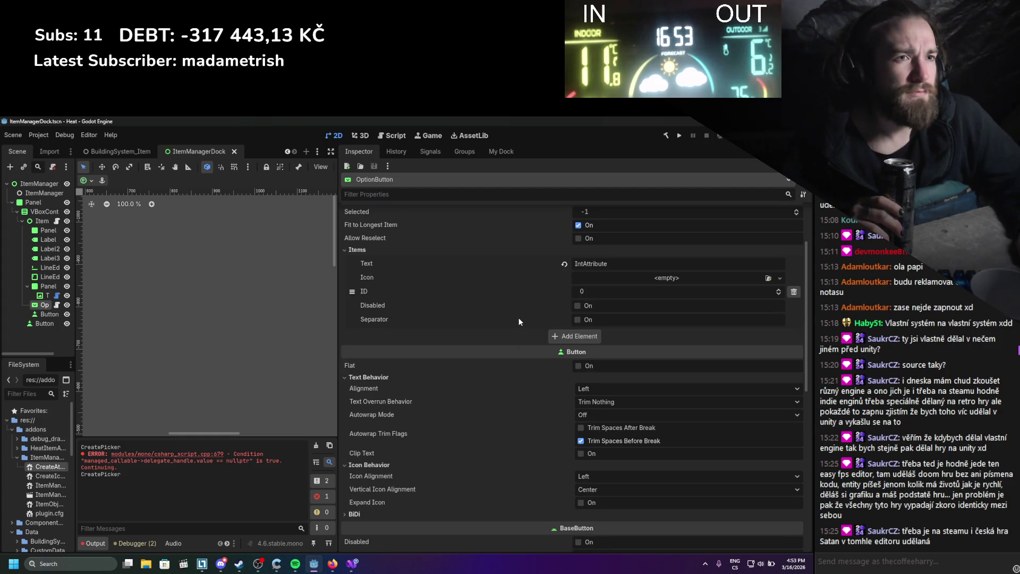
click(582, 237)
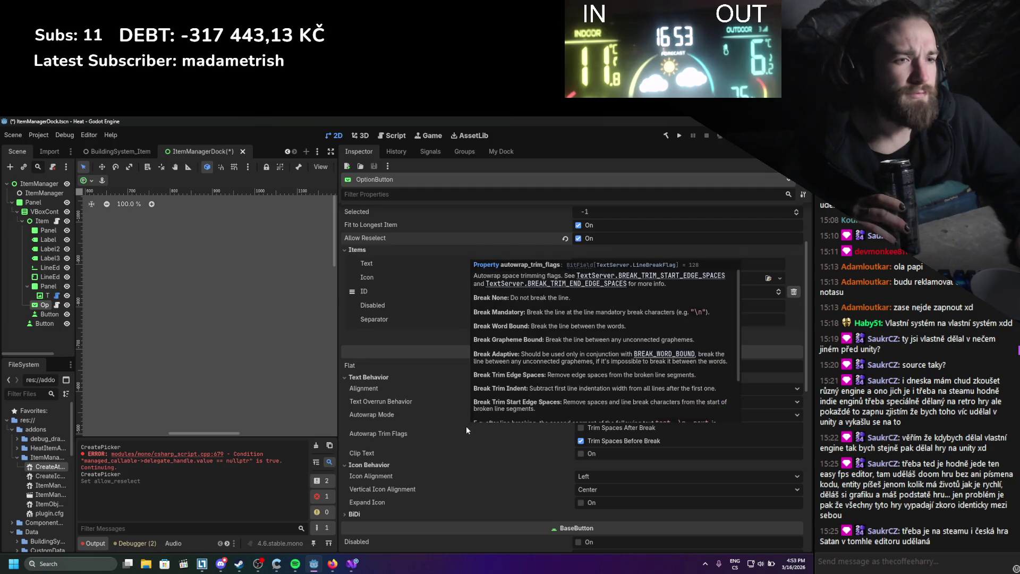
Turn Toggle Mode off and keep Action Mode at Button Press.
mouse_move(460, 407)
scroll(460, 407, down, 4)
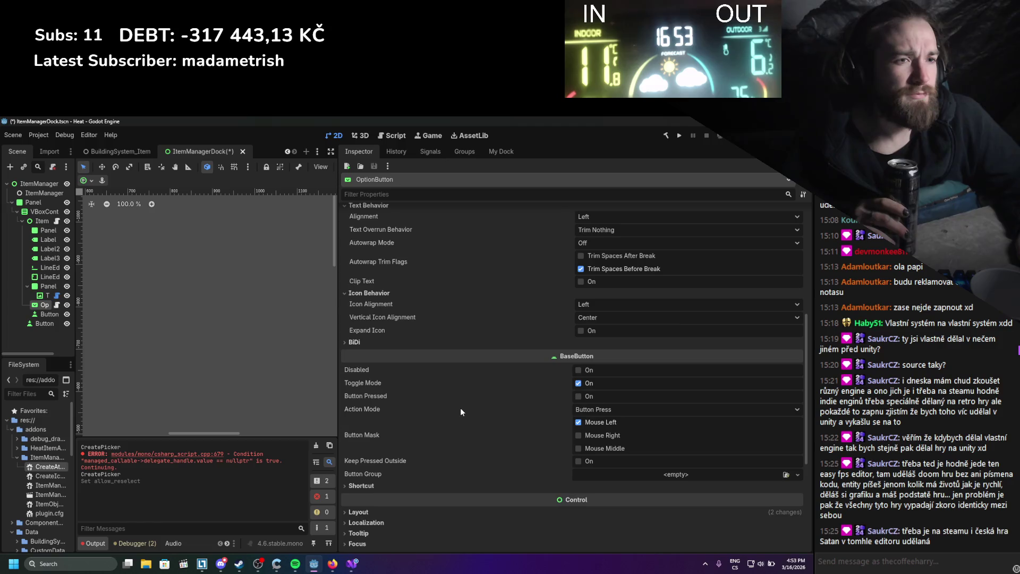
mouse_move(457, 431)
mouse_move(452, 385)
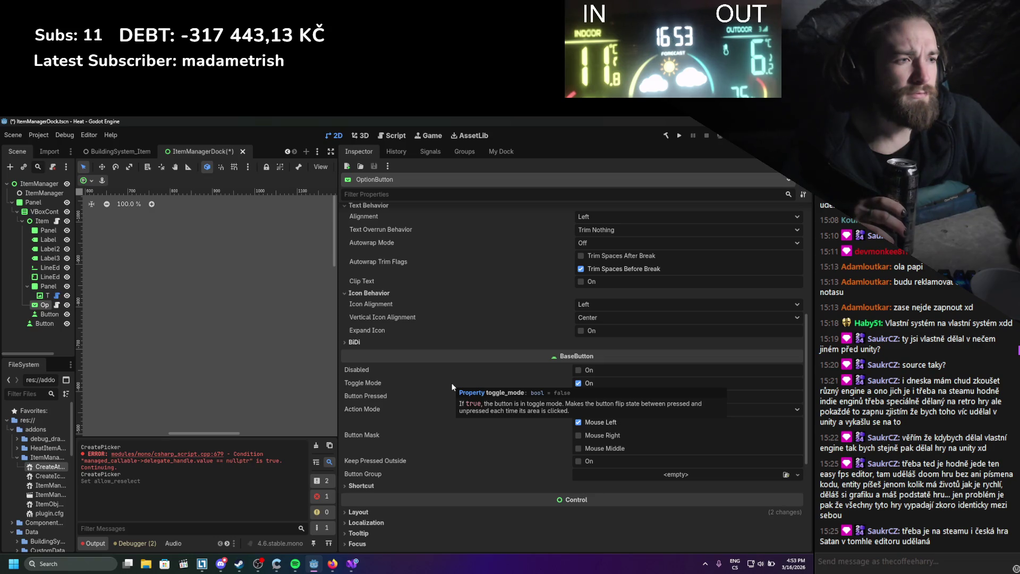
click(578, 383)
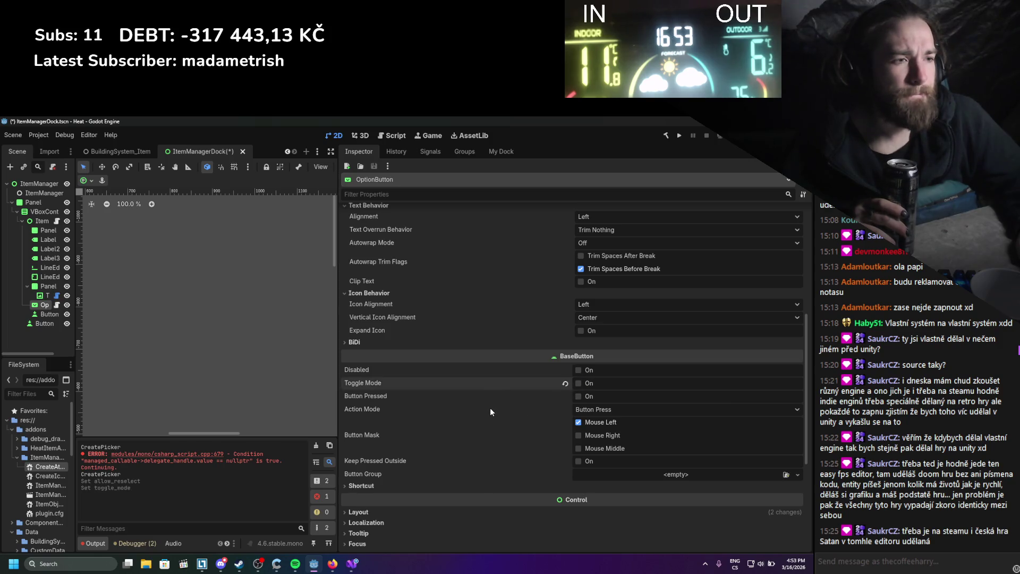
click(600, 409)
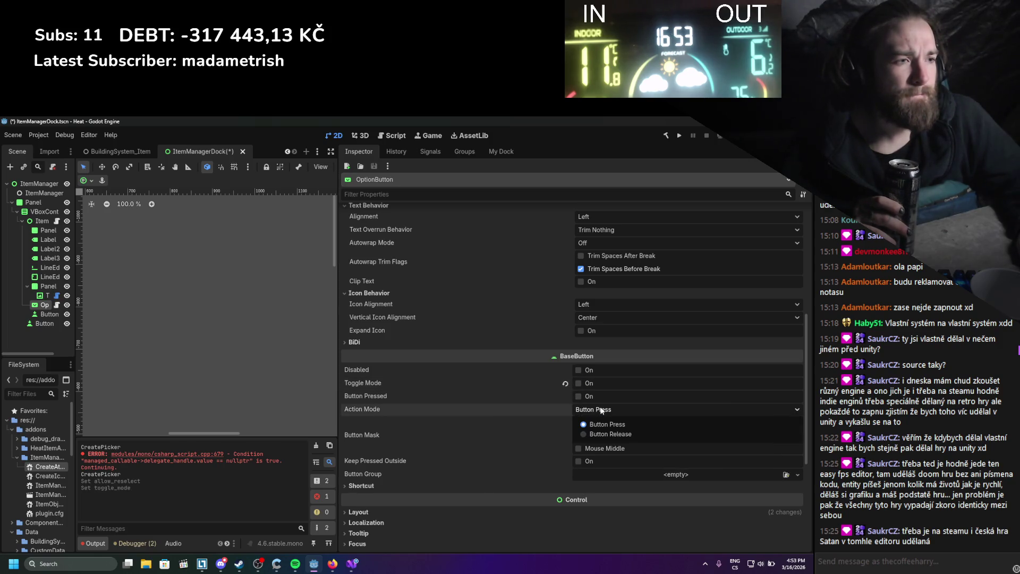
click(600, 406)
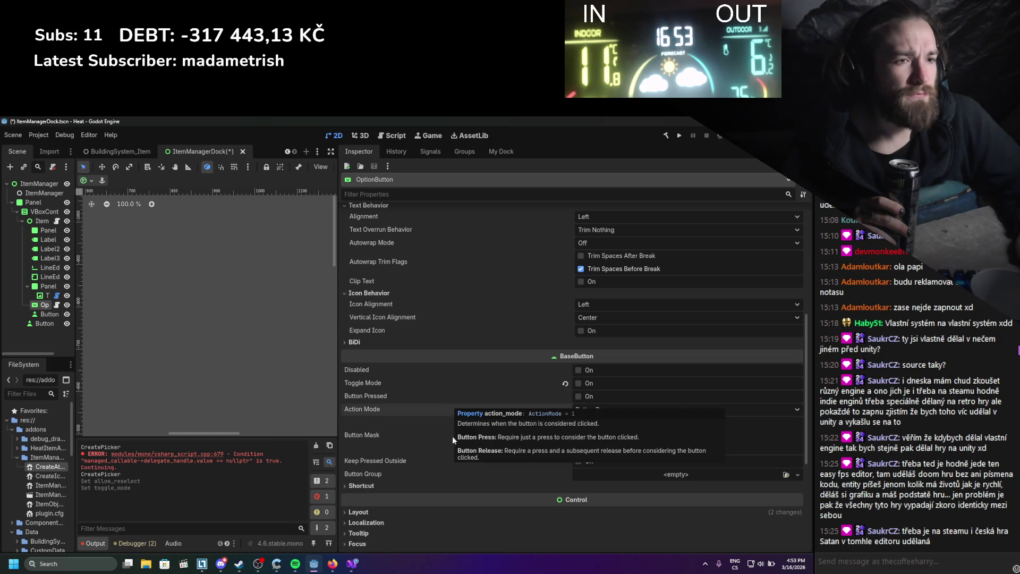
scroll(436, 467, down, 2)
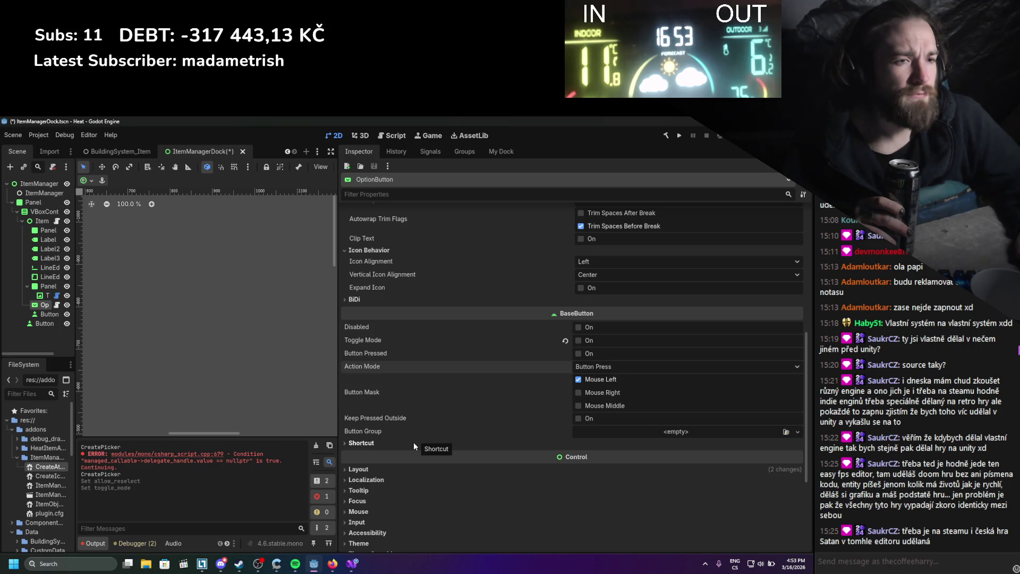
Expand the Shortcut properties, then build the C# project with the hammer button.
click(413, 442)
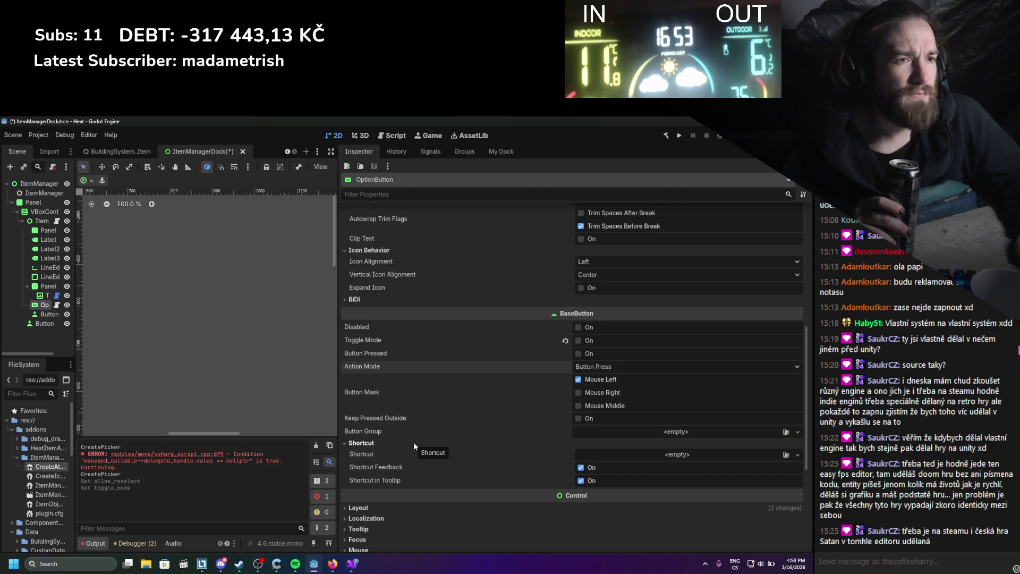
scroll(414, 442, down, 5)
scroll(413, 442, down, 3)
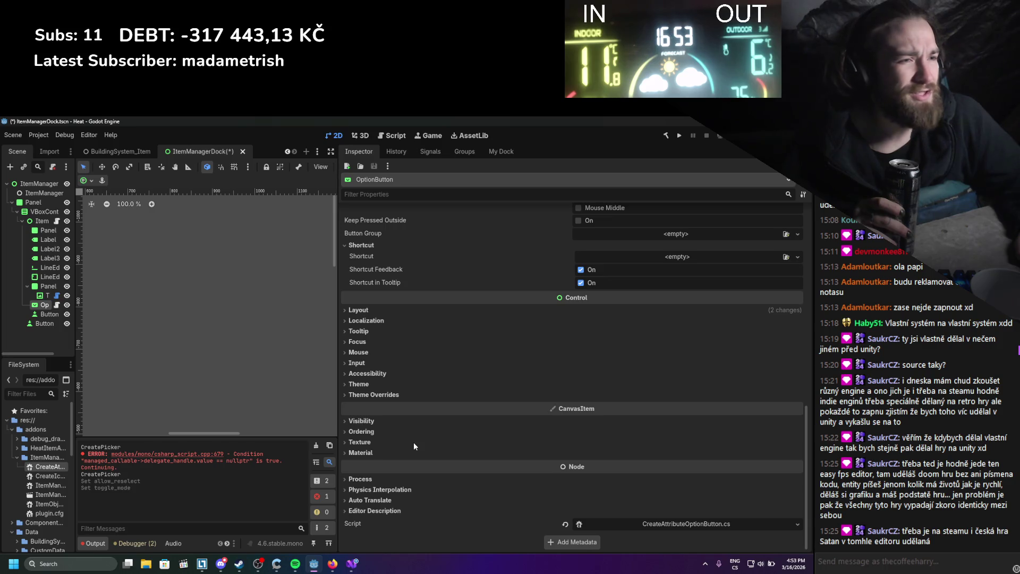
scroll(415, 444, up, 5)
click(666, 136)
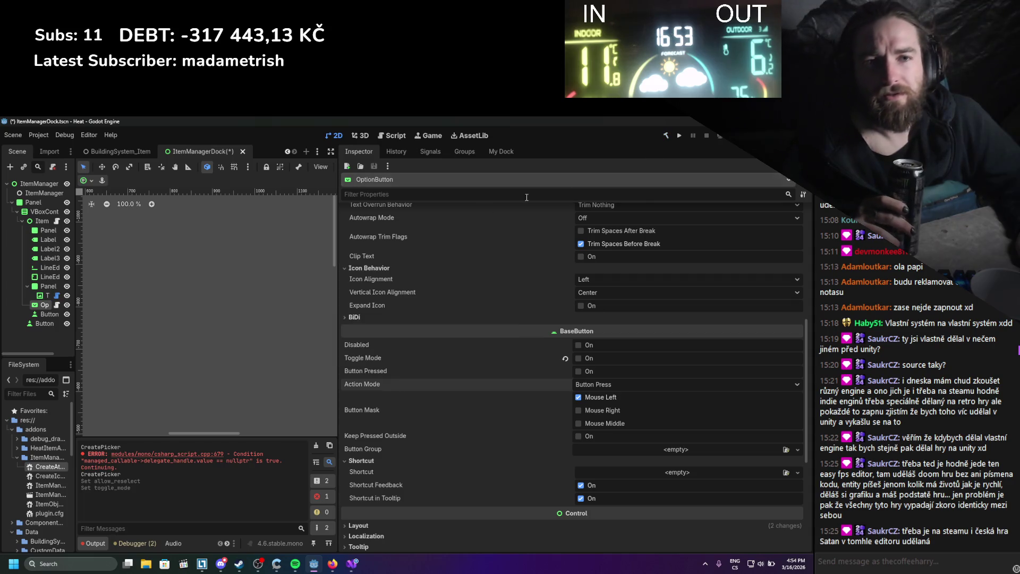
click(38, 135)
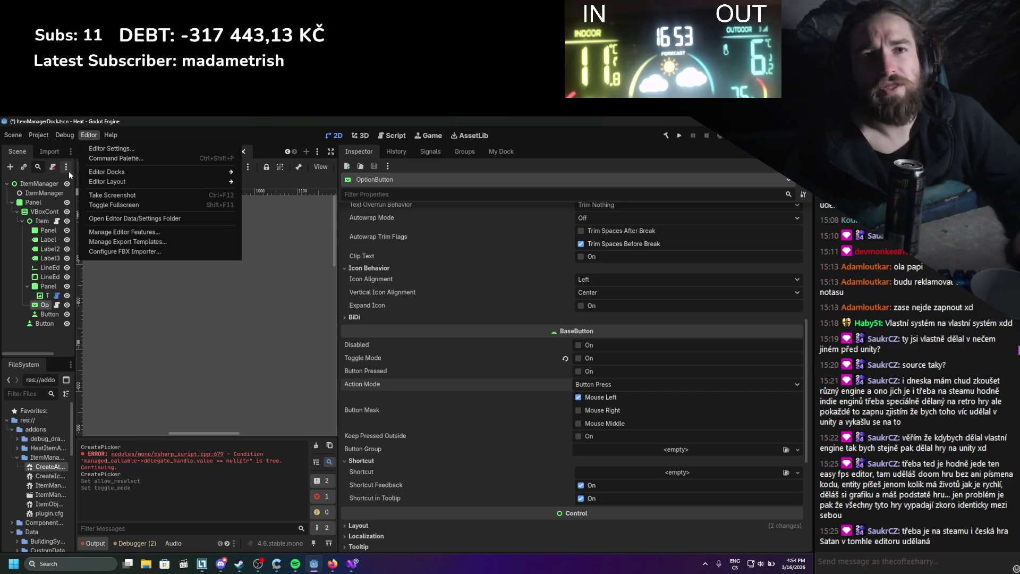
Save the scene with Ctrl+S and open then close Project Settings.
click(140, 298)
key(ctrl+s)
click(38, 135)
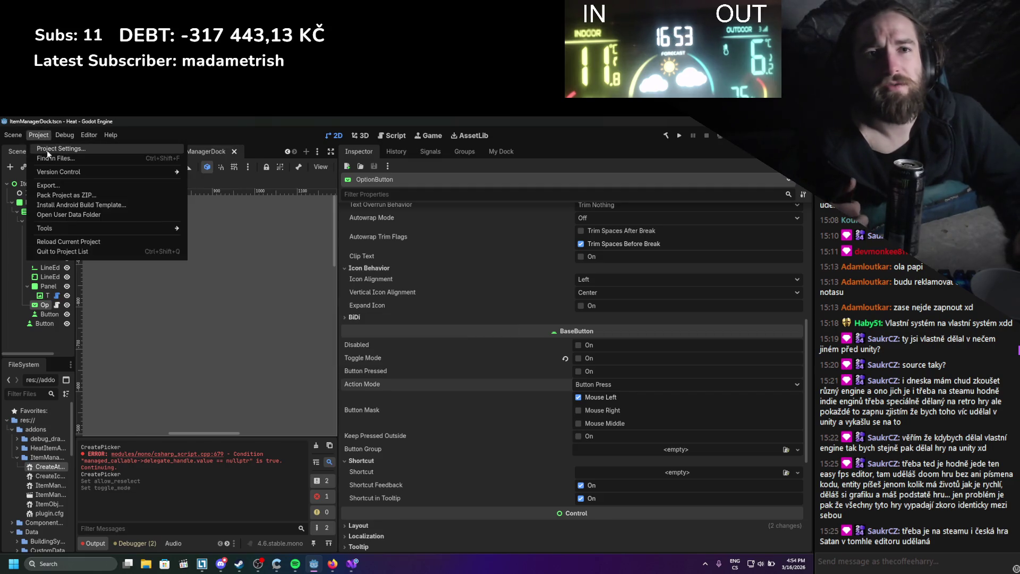
click(46, 150)
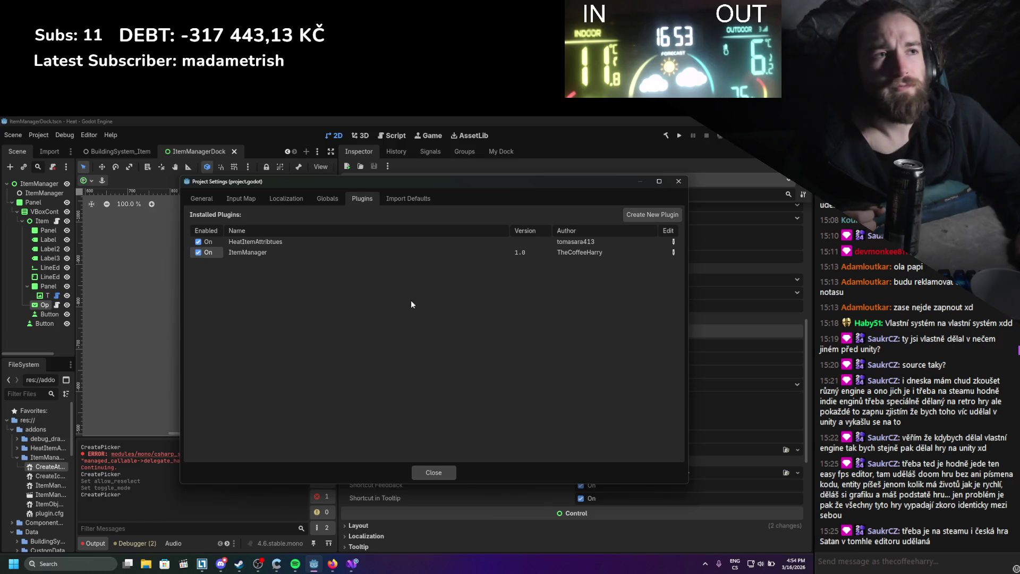
click(678, 181)
In the Item Manager dock, choose IntAttribute from the attribute type list.
click(503, 152)
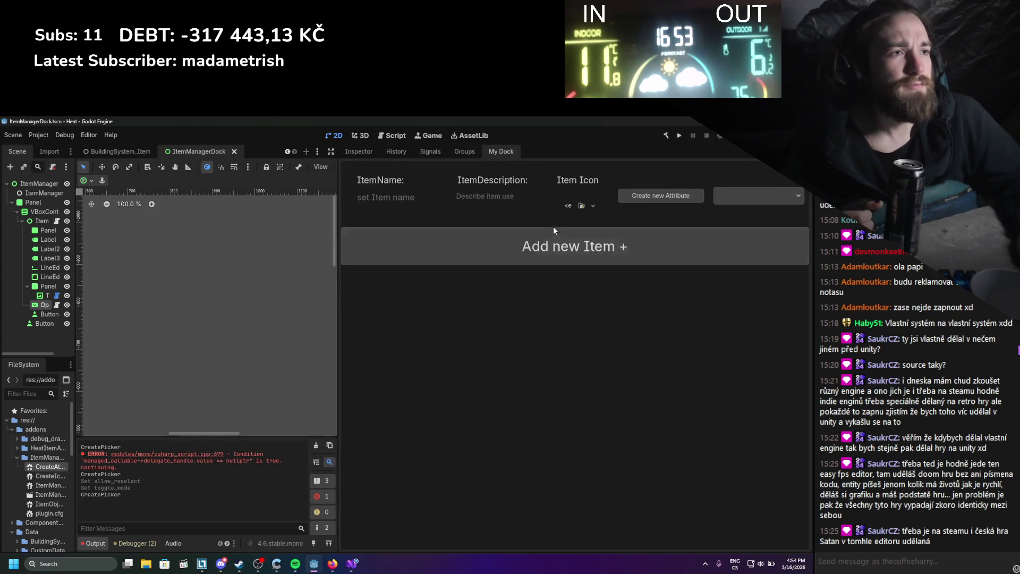
click(759, 196)
click(744, 214)
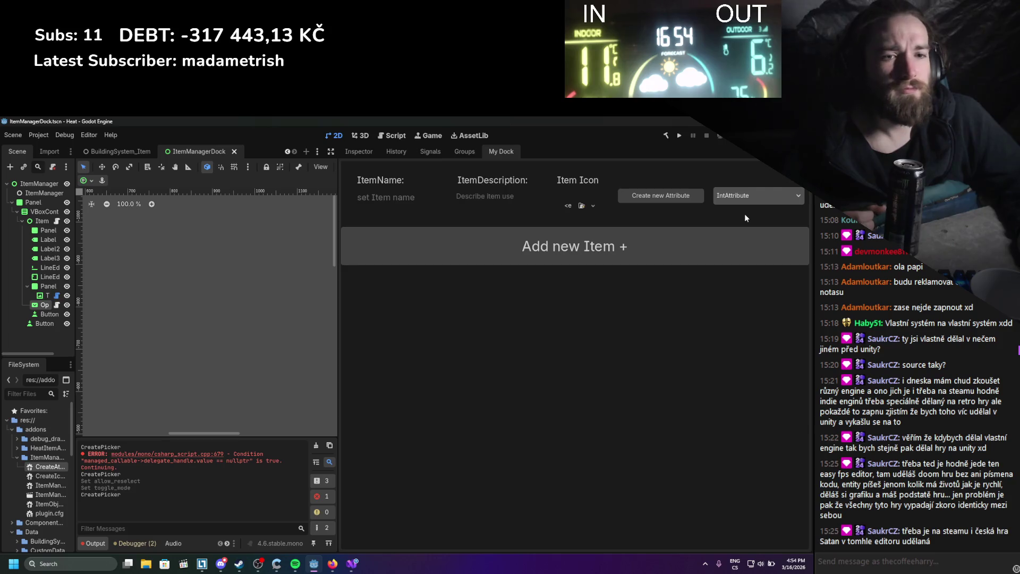
click(744, 196)
click(741, 212)
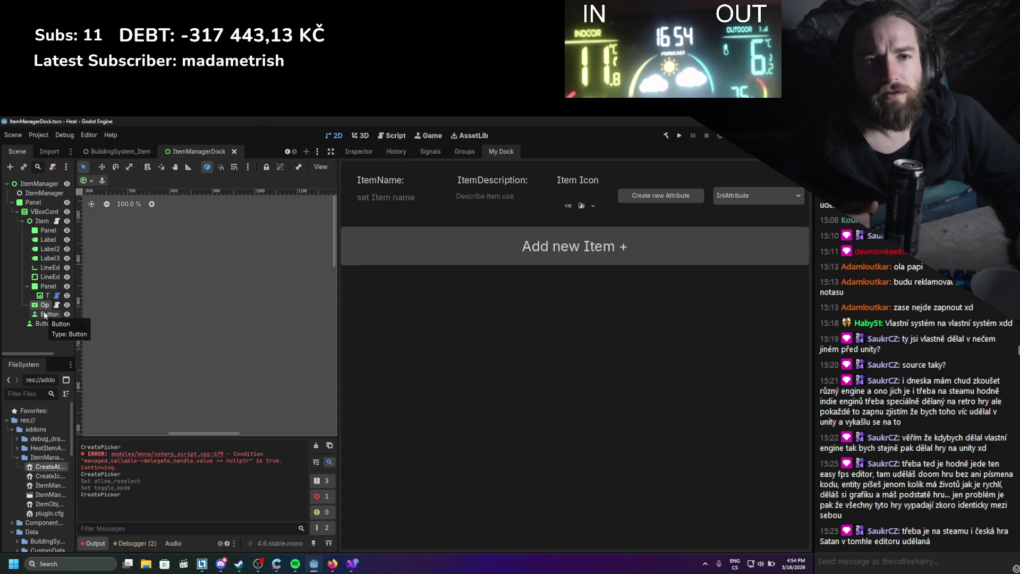
Add item 1 named StringAttribute after IntAttribute in the OptionButton's Items and save.
click(358, 151)
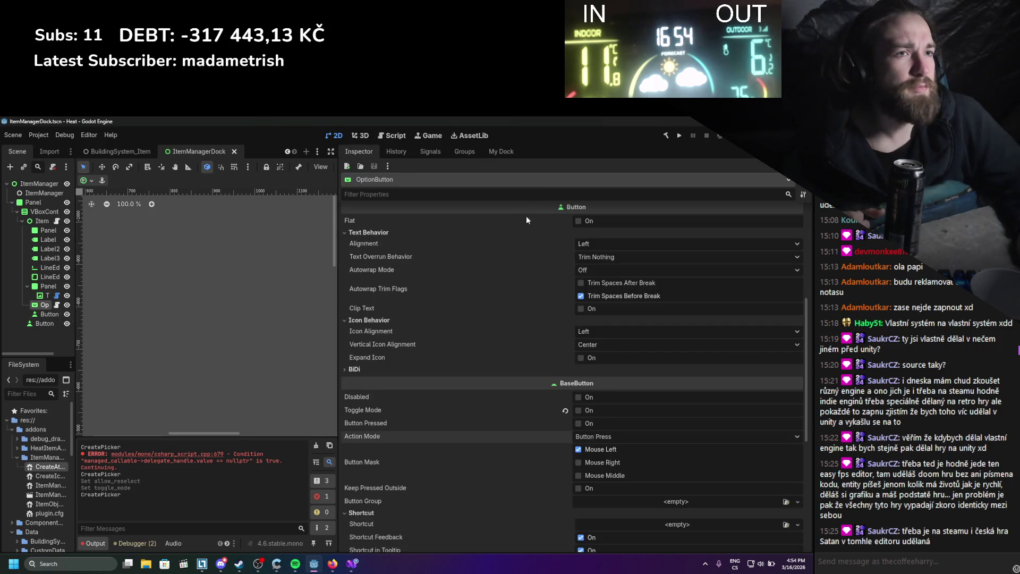
scroll(521, 231, up, 5)
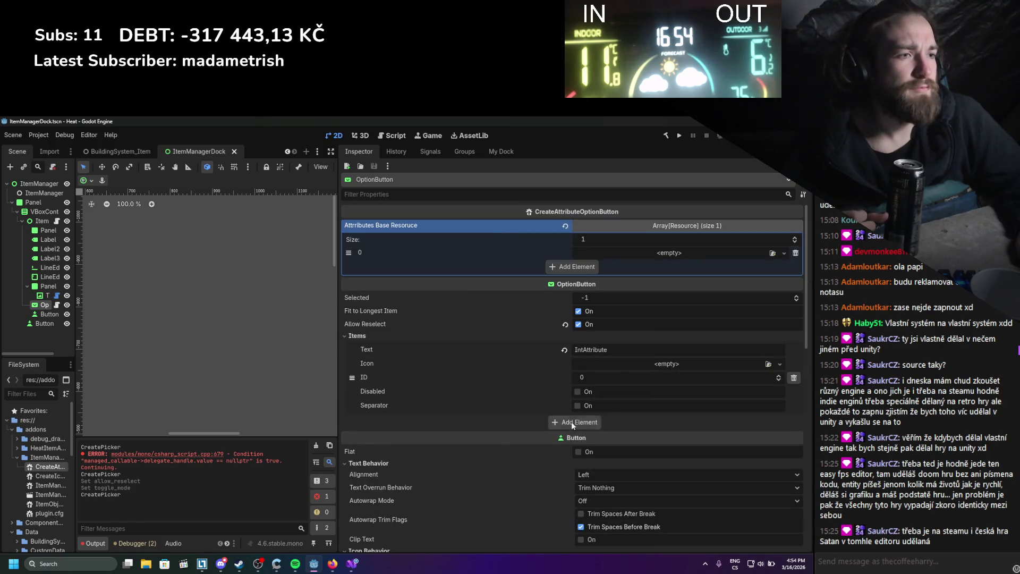
click(572, 422)
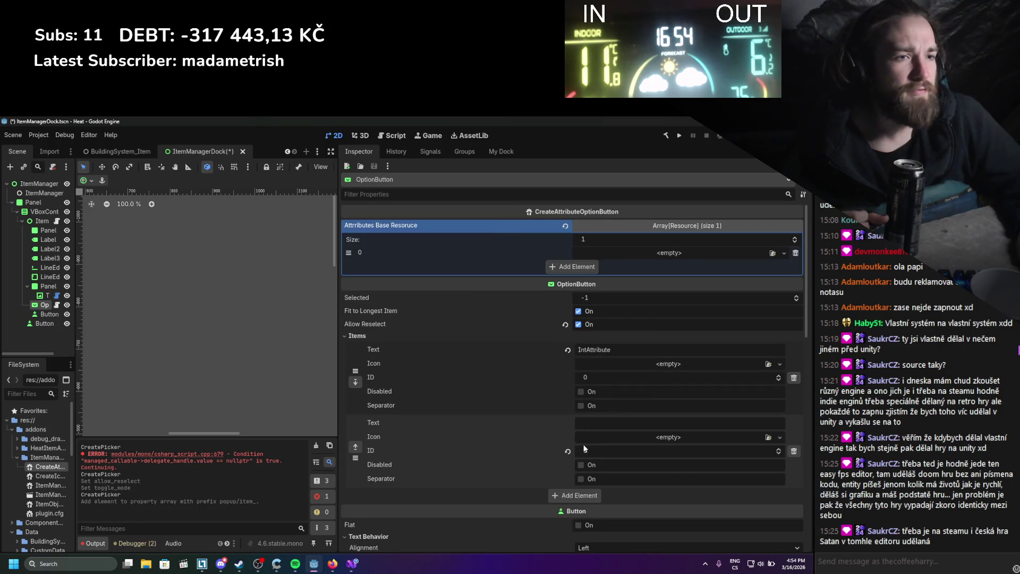
key(ctrl+s)
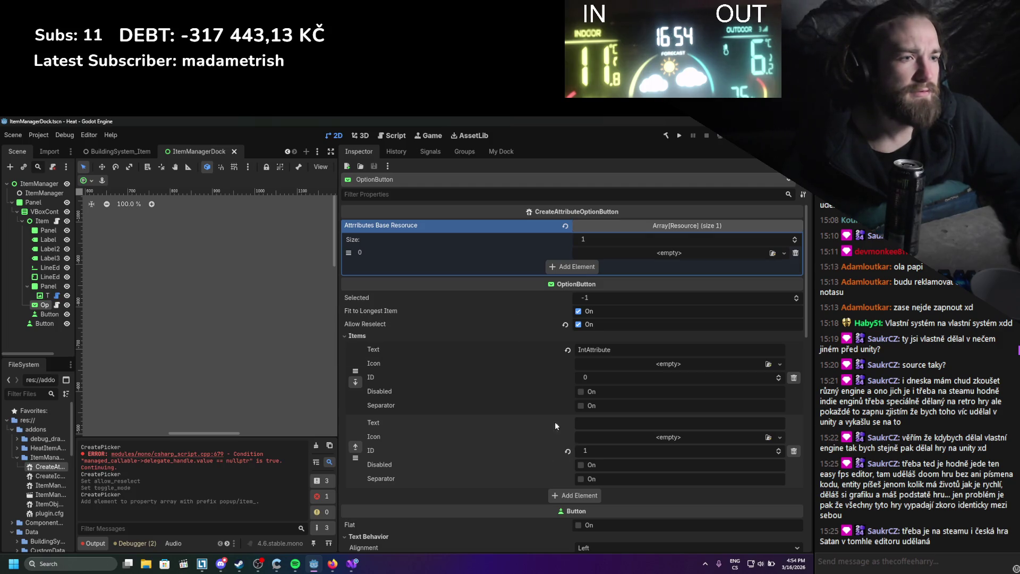
click(586, 406)
key(ctrl+s)
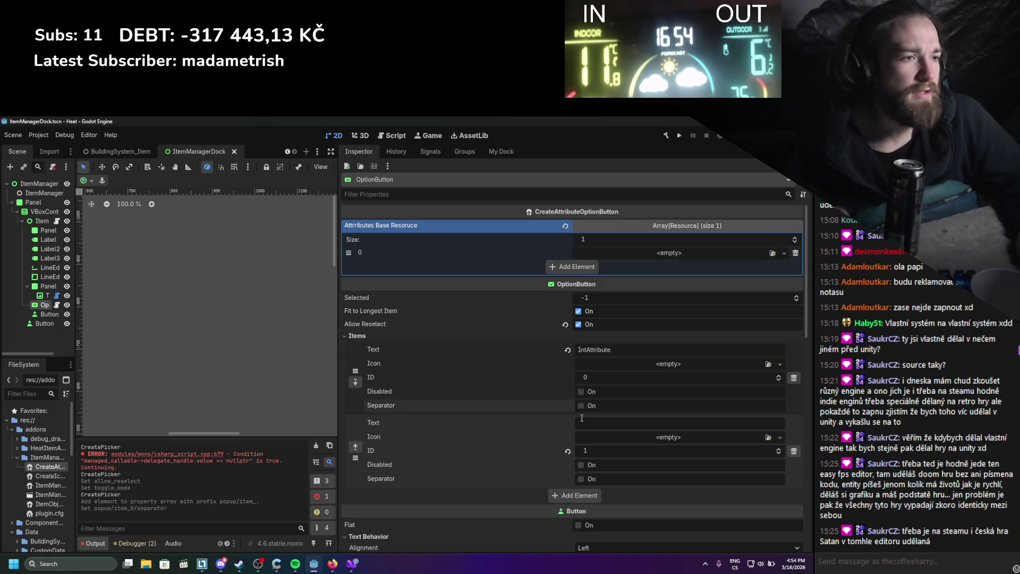
click(588, 424)
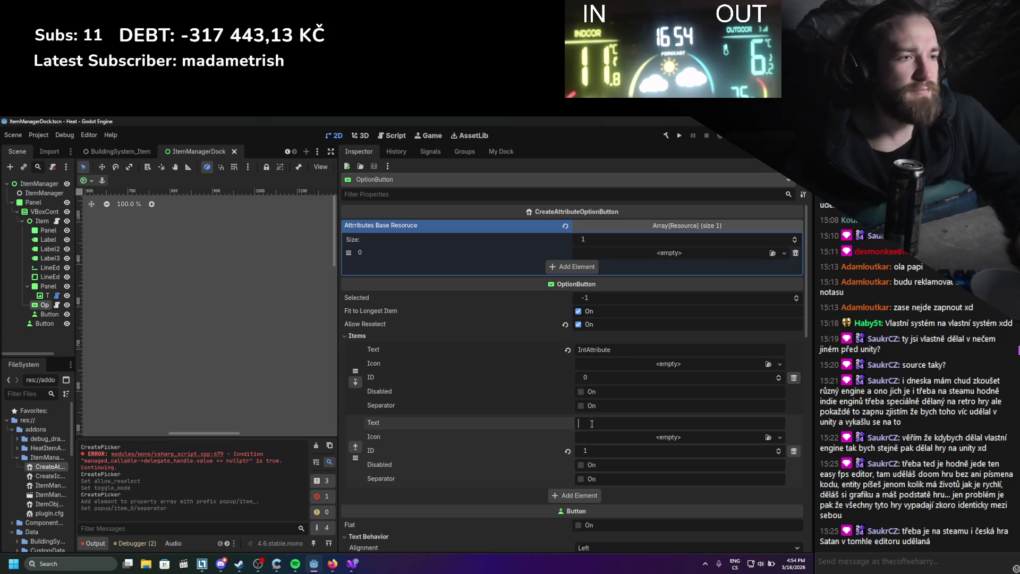
text(StringAttribute)
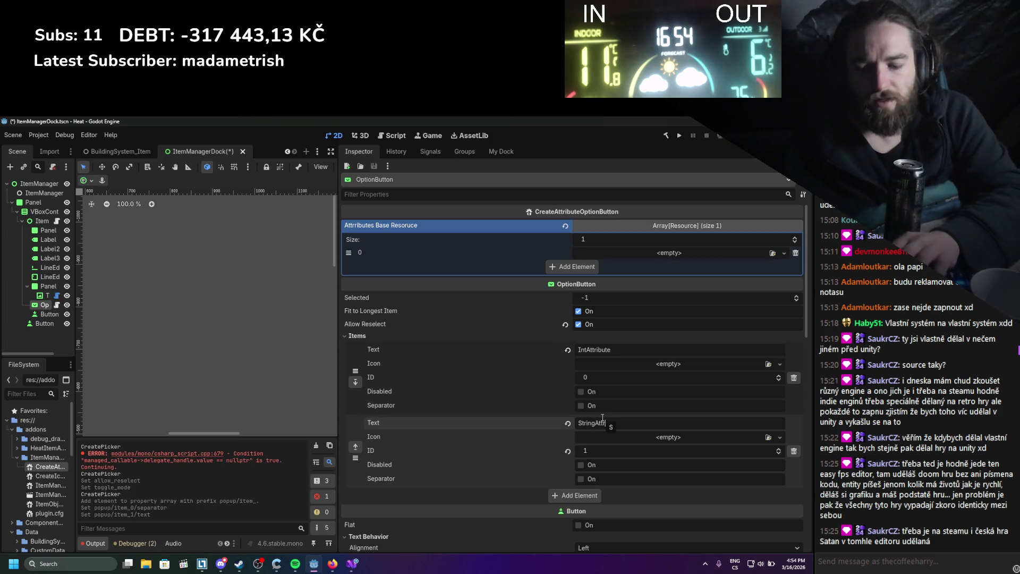
key(ctrl+s)
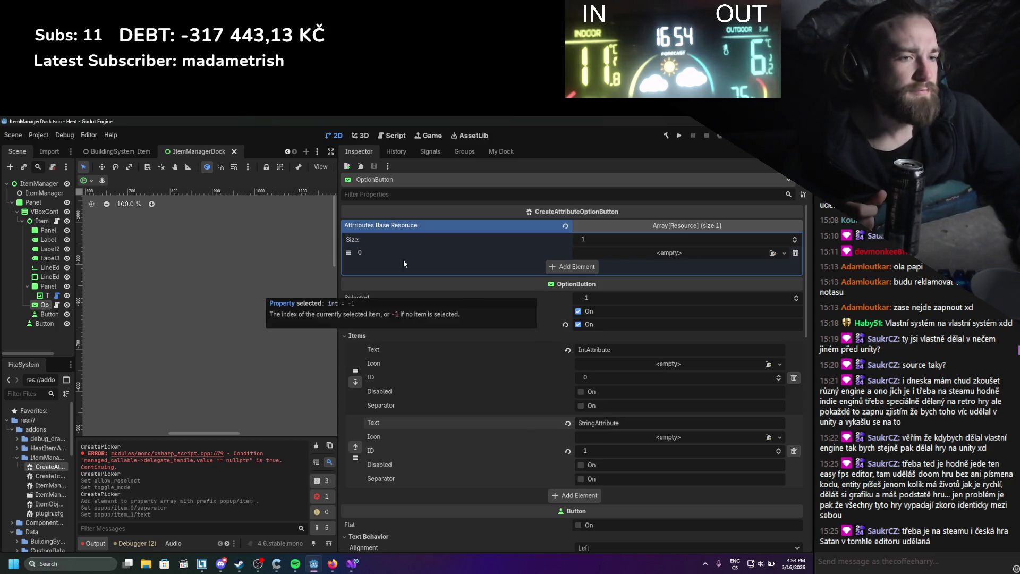
Toggle the ItemManager plugin off and on in Project Settings > Plugins to reload it.
click(38, 135)
click(58, 149)
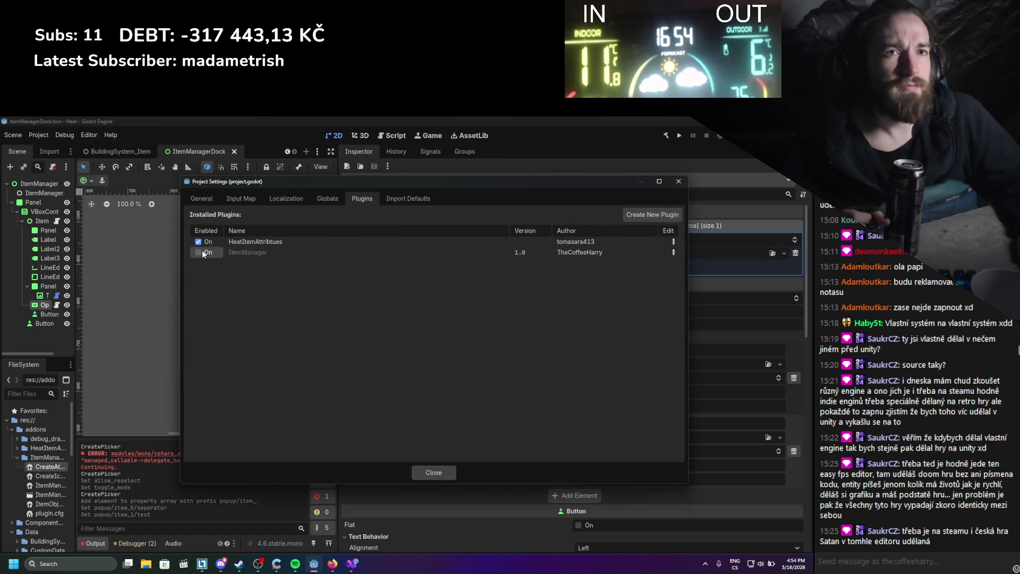
double_click(199, 252)
click(414, 471)
Check the dock's dropdown lists IntAttribute and StringAttribute, and choose IntAttribute.
click(489, 151)
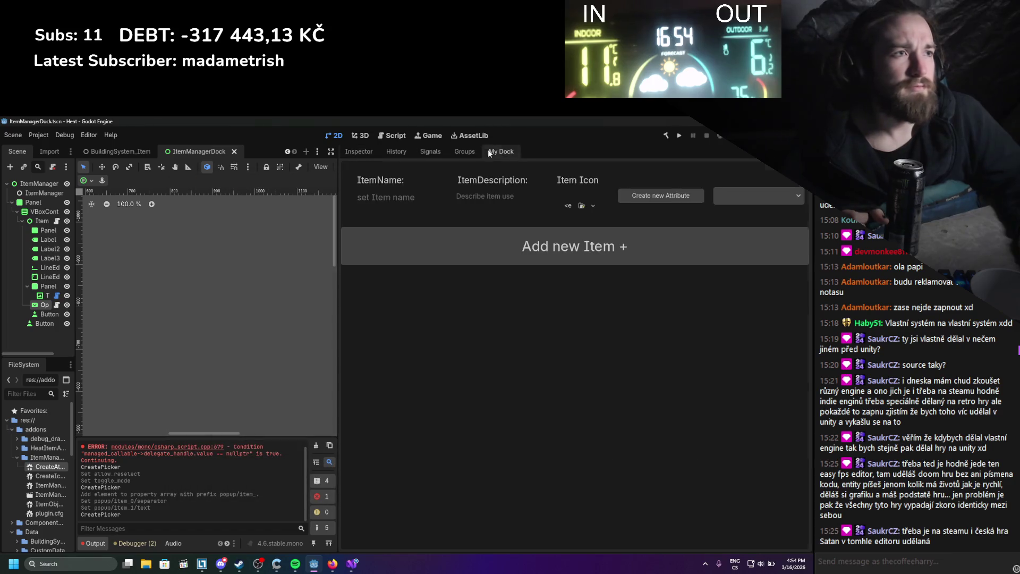
click(734, 194)
click(749, 222)
click(743, 196)
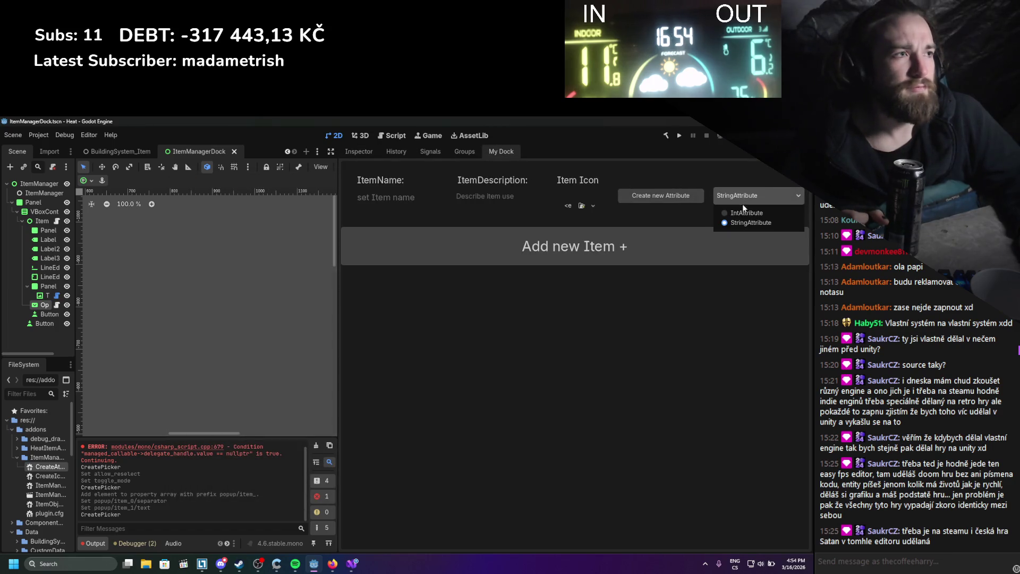
click(740, 214)
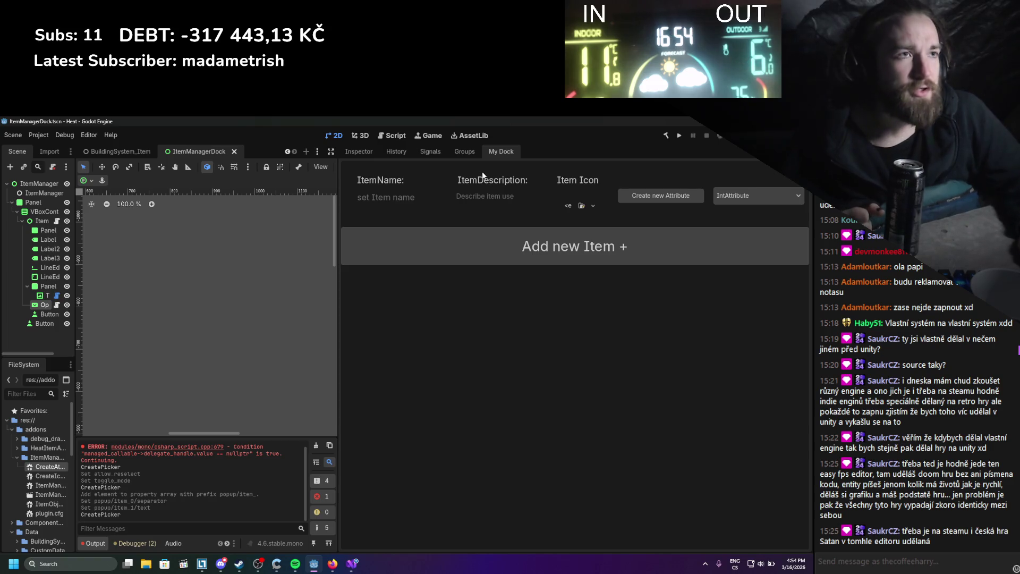
click(350, 564)
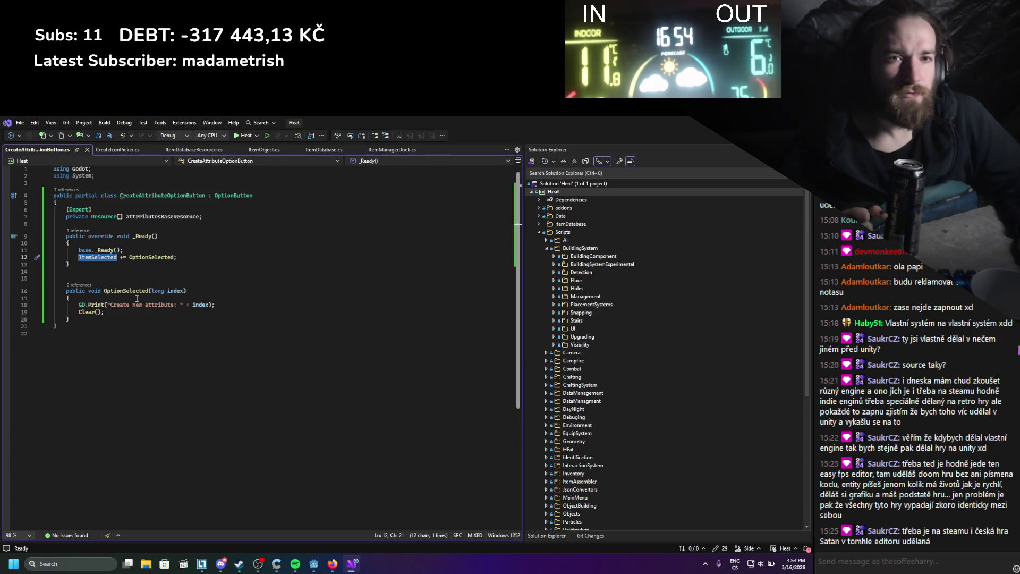
Delete lines 6–20 (export field, _Ready, OptionSelected) and save the emptied class.
text(item)
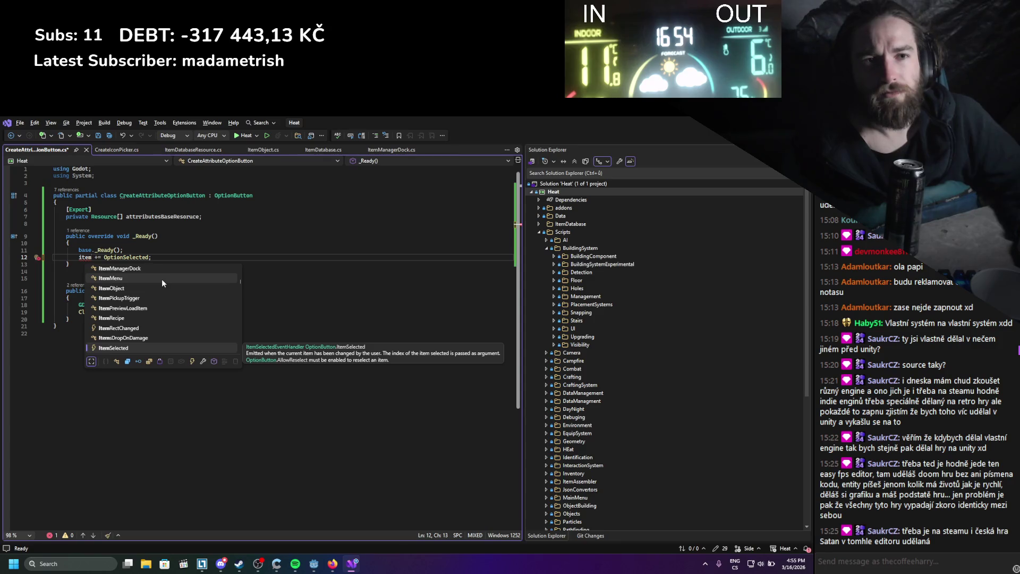
scroll(161, 279, down, 5)
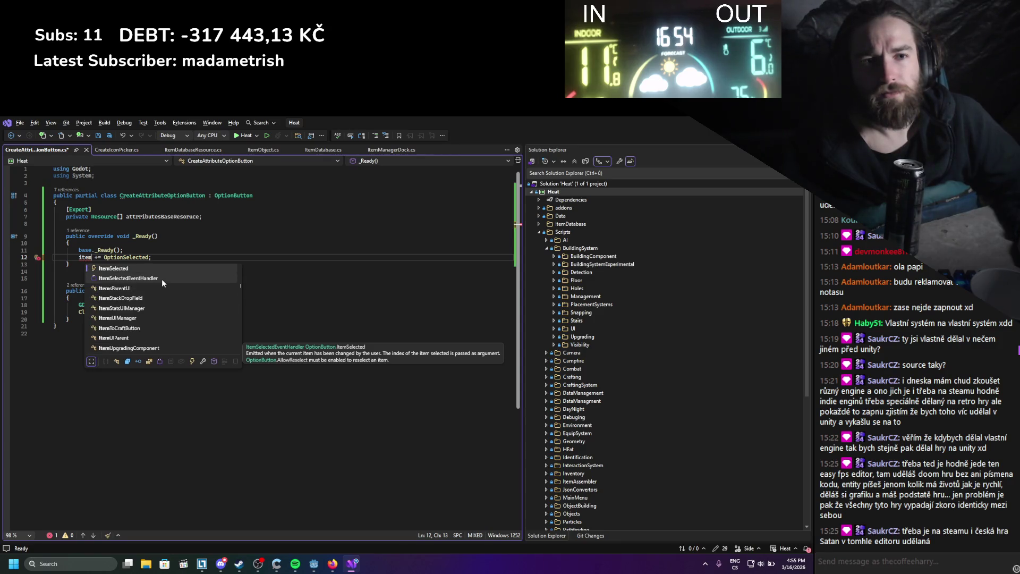
scroll(161, 279, down, 2)
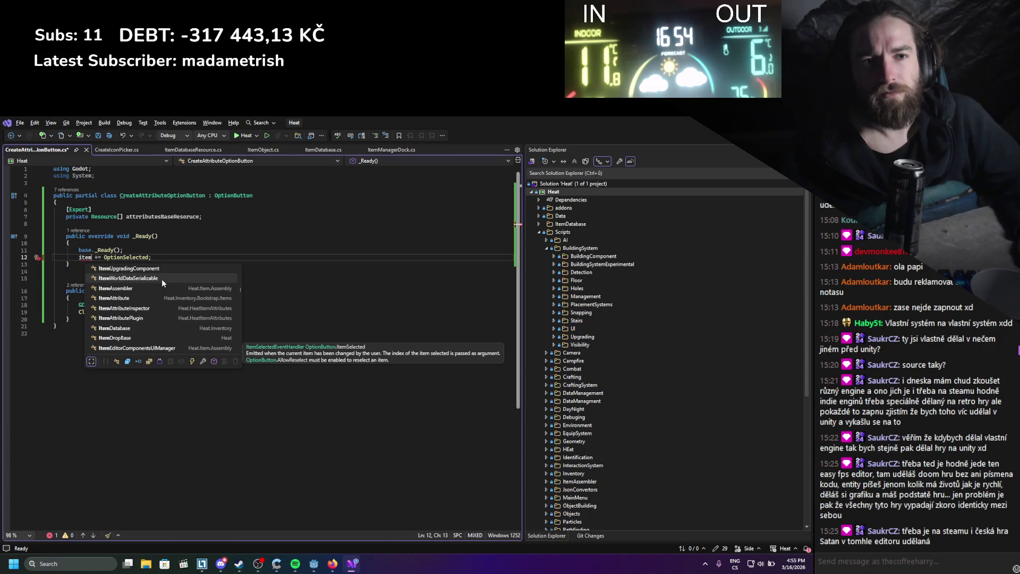
key(ctrl+minus)
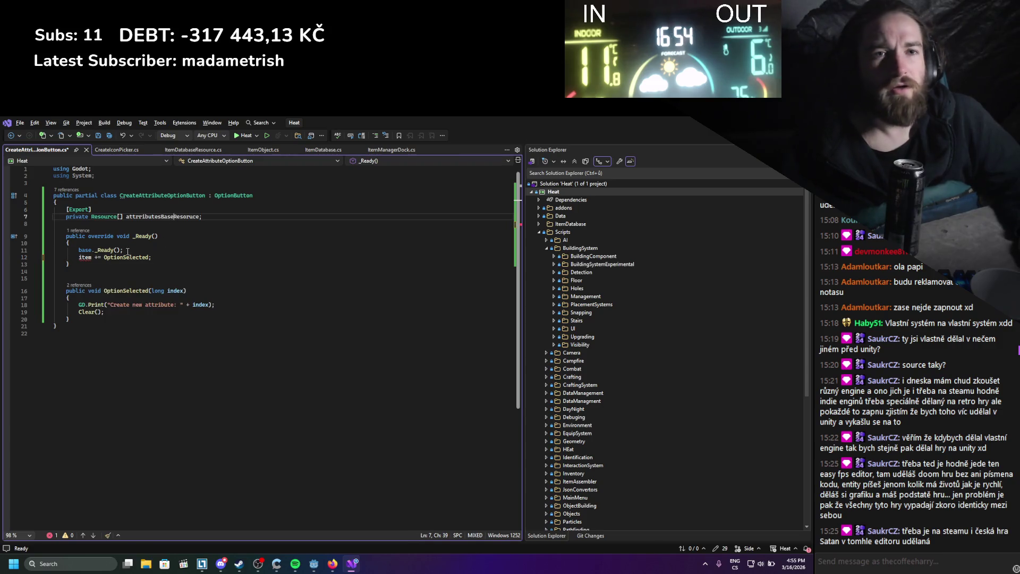
mouse_move(80, 319)
mouse_down()
mouse_move(106, 297)
mouse_move(64, 233)
mouse_move(68, 210)
mouse_up()
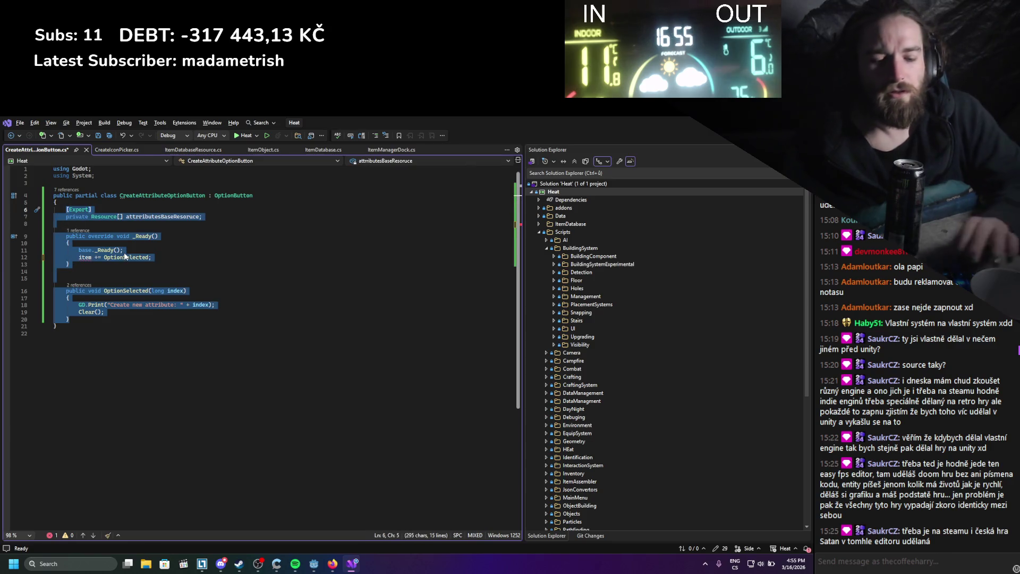
key(Delete)
key(ctrl+s)
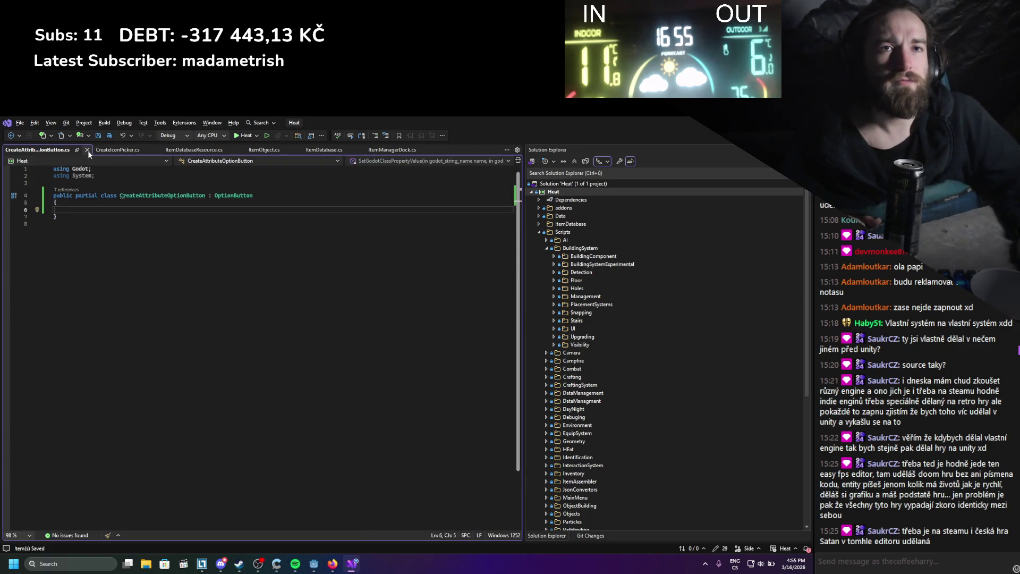
click(189, 153)
key(alt+Tab)
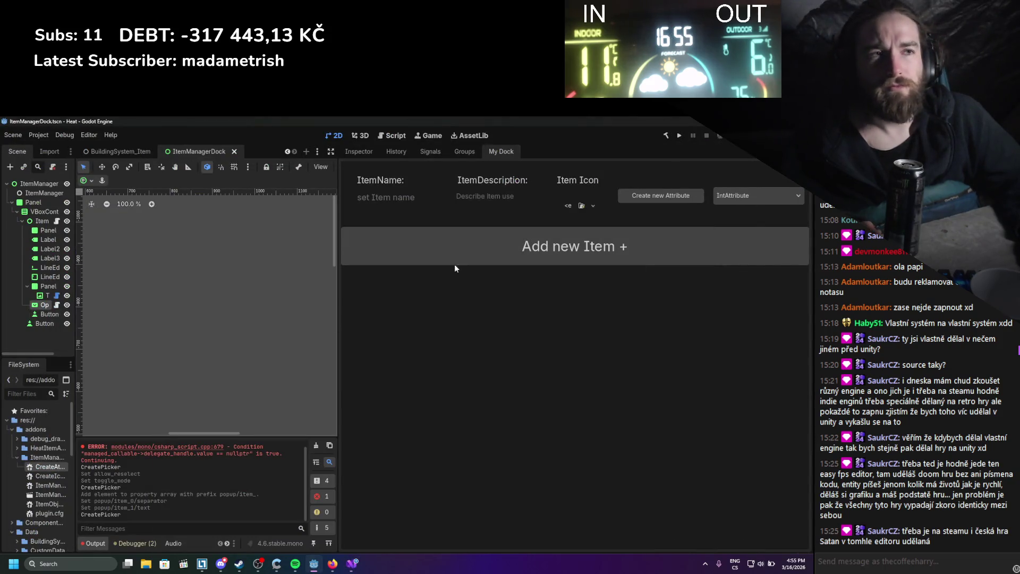
Use Change Type to convert the OptionButton node into a MenuButton, then save the scene.
drag(338, 207, 586, 224)
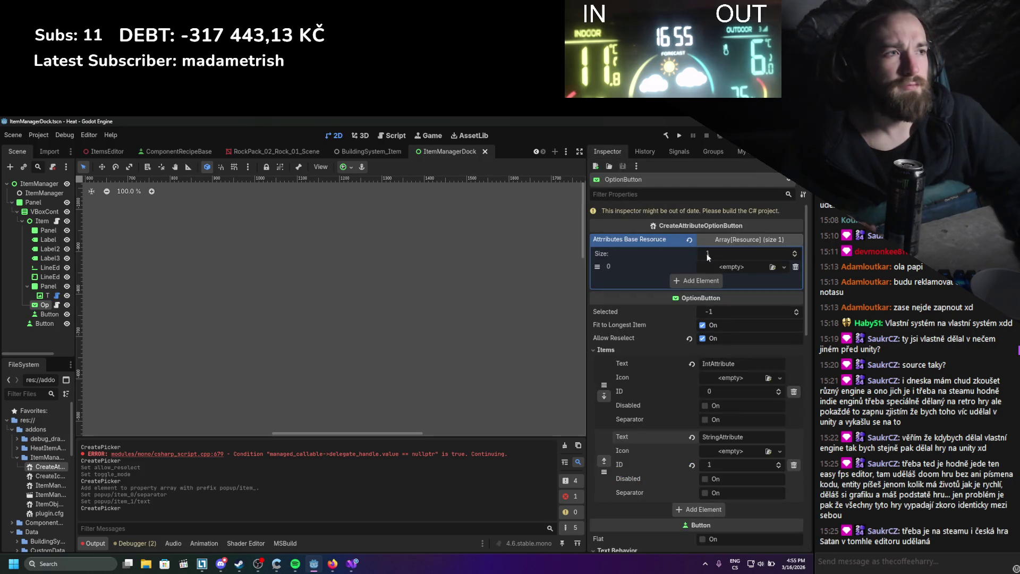
scroll(667, 367, down, 4)
scroll(661, 366, up, 2)
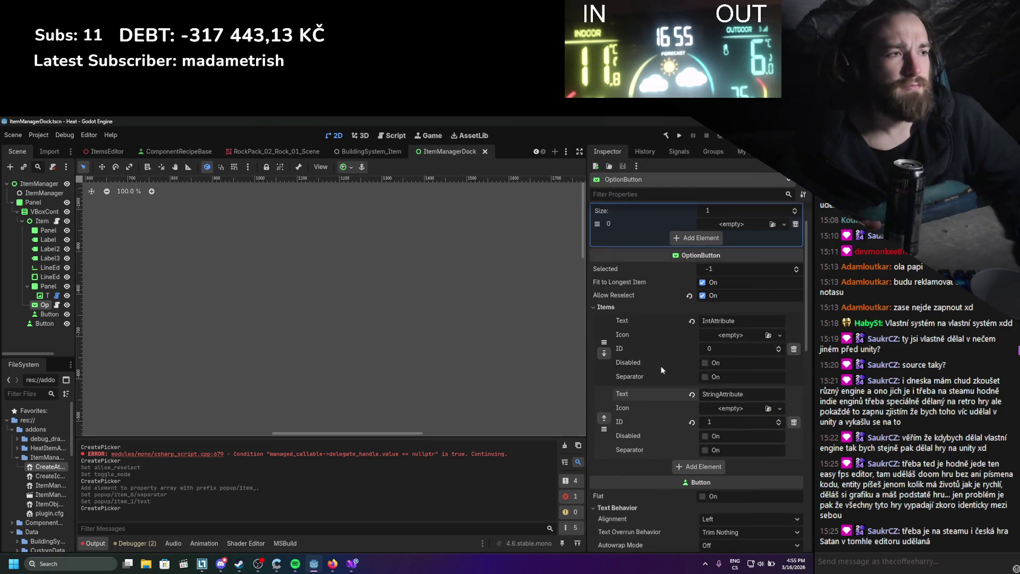
drag(71, 310, 208, 310)
right_click(60, 305)
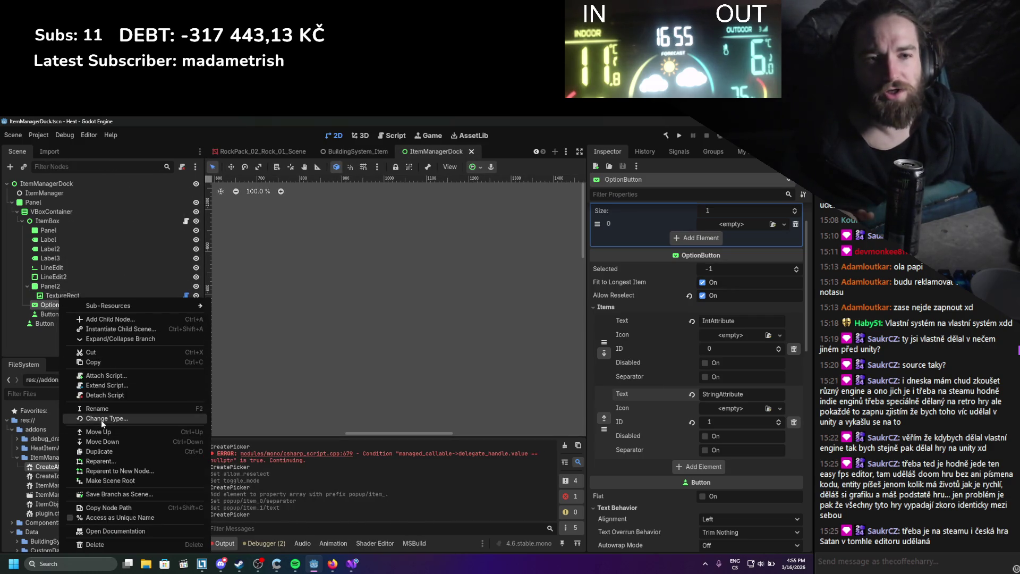
click(101, 419)
text(menu)
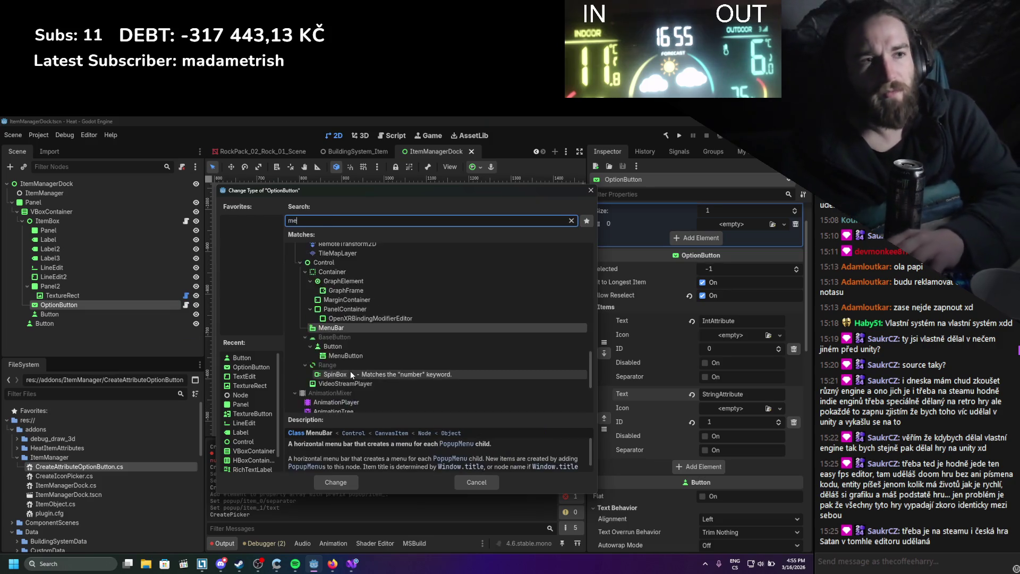
key(Down)
key(Down)
key(Down)
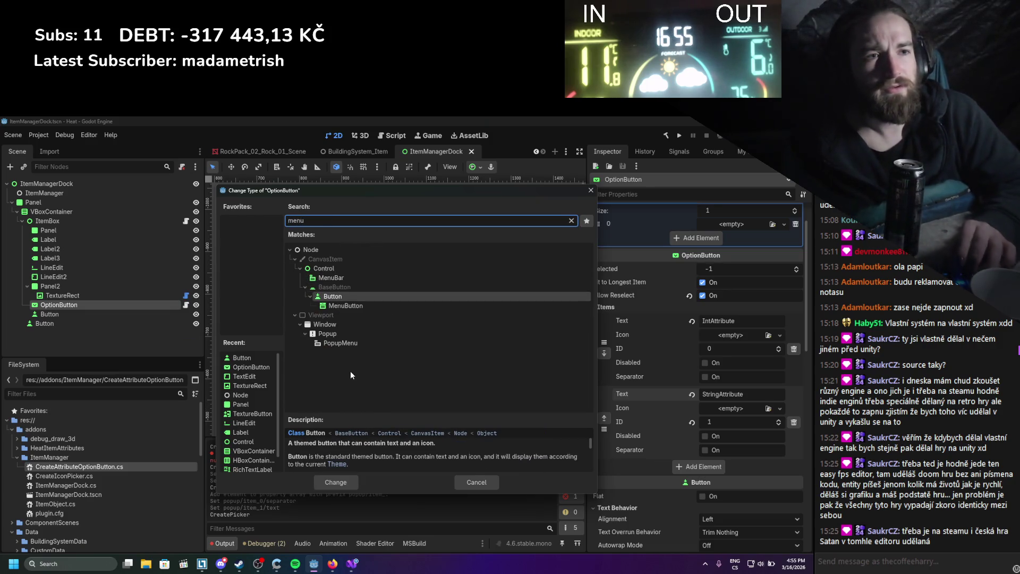
key(Return)
key(ctrl+s)
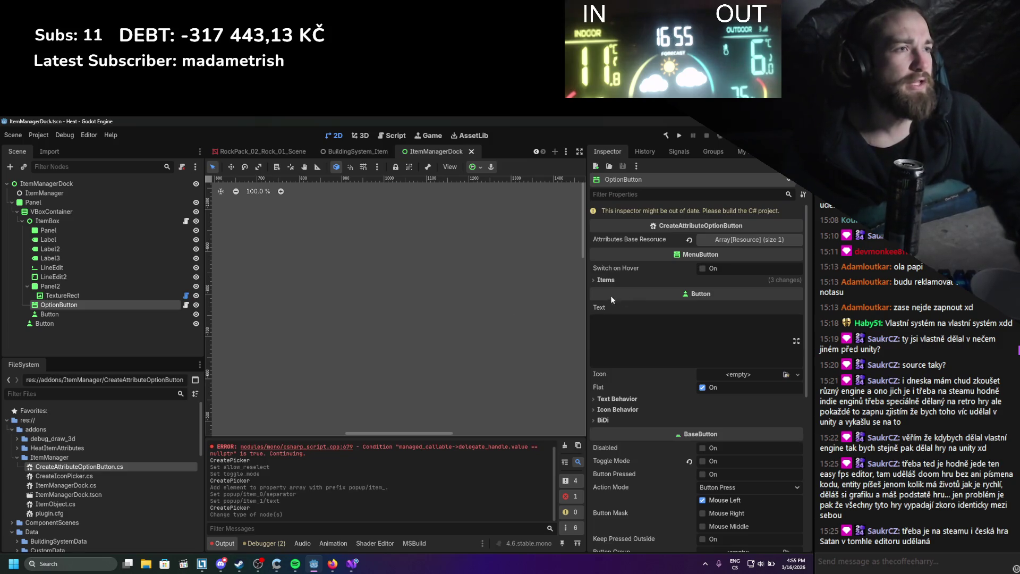
Open CreateAttributeOptionButton.cs in the code editor.
drag(587, 279, 530, 295)
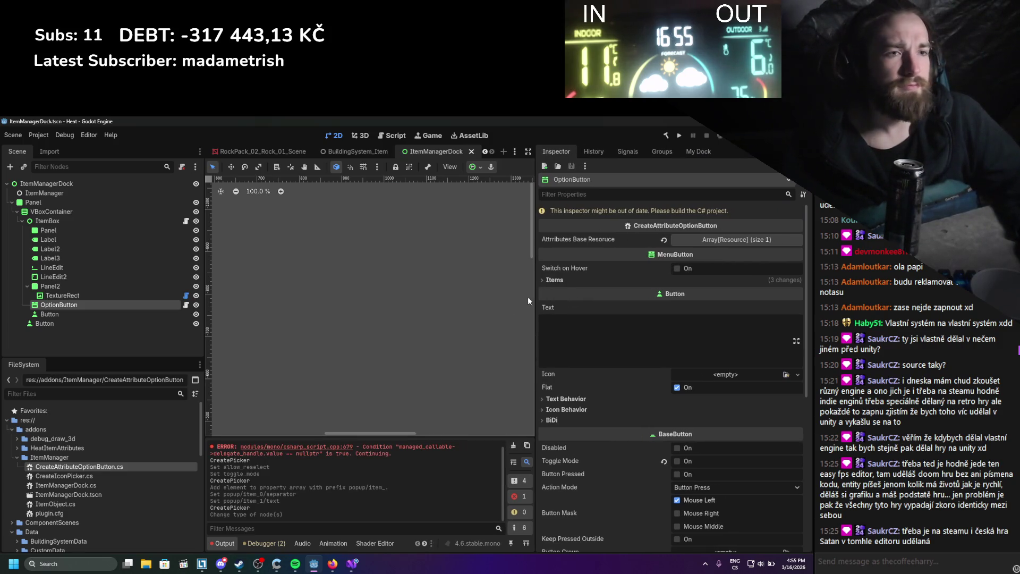
click(66, 469)
double_click(66, 467)
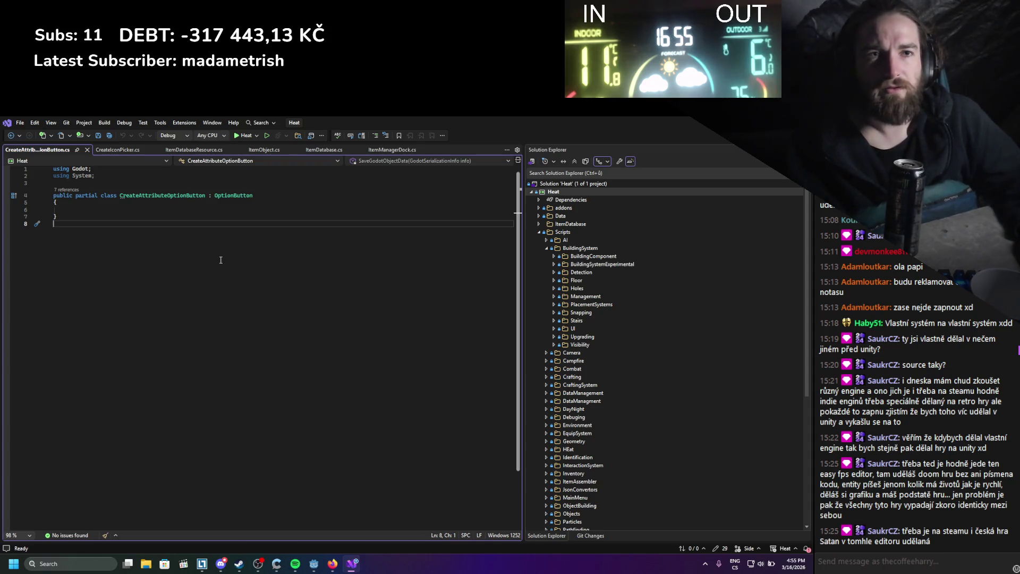
Change the class's base type from OptionButton to MenuButton and save.
double_click(223, 195)
text(MenuB)
key(Tab)
key(ctrl+s)
Declare the field [Export] private Resource AttributeBaseResource; in the class body.
click(186, 209)
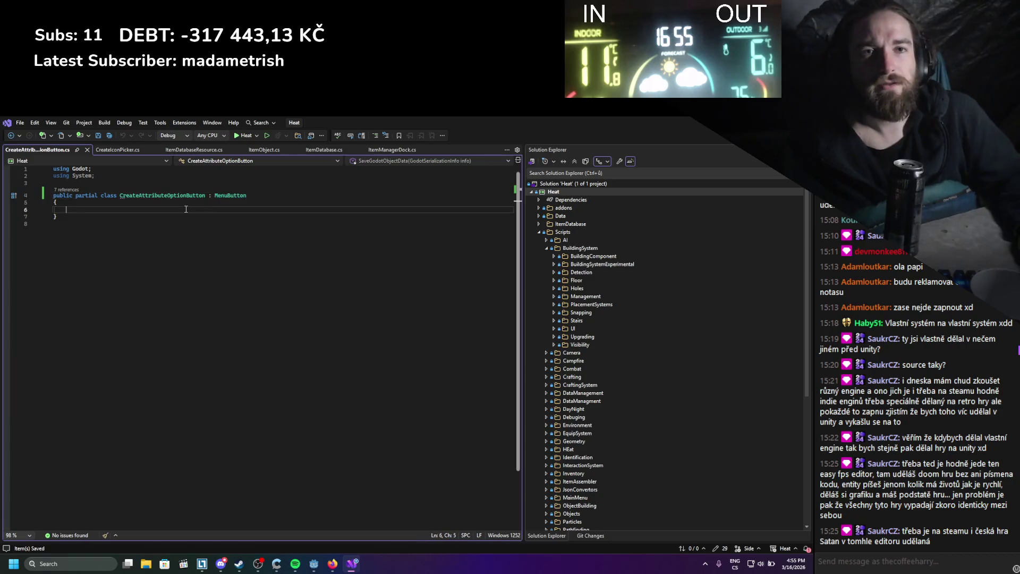
text([Export])
key(Return)
text(private)
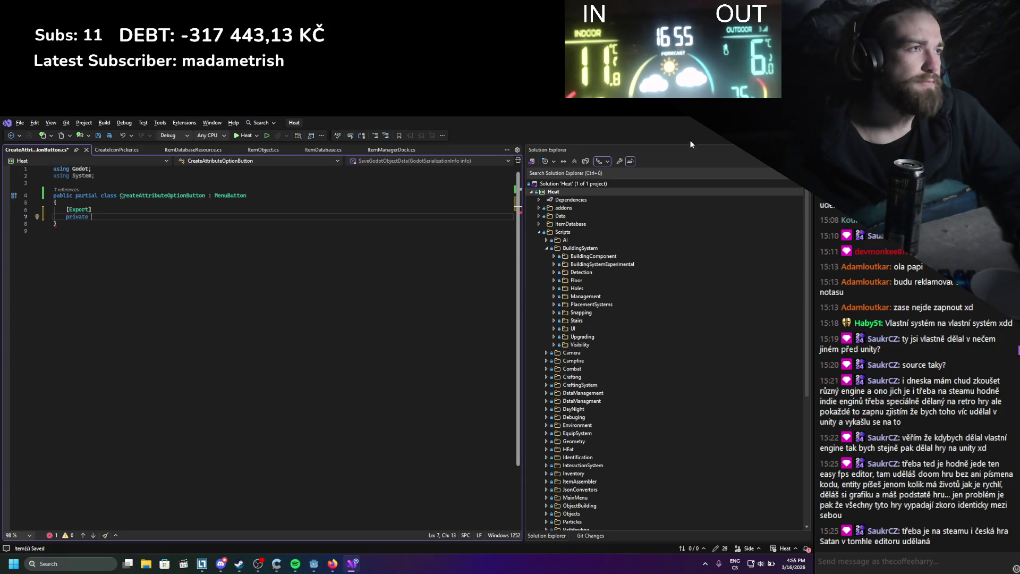
key(alt+Tab)
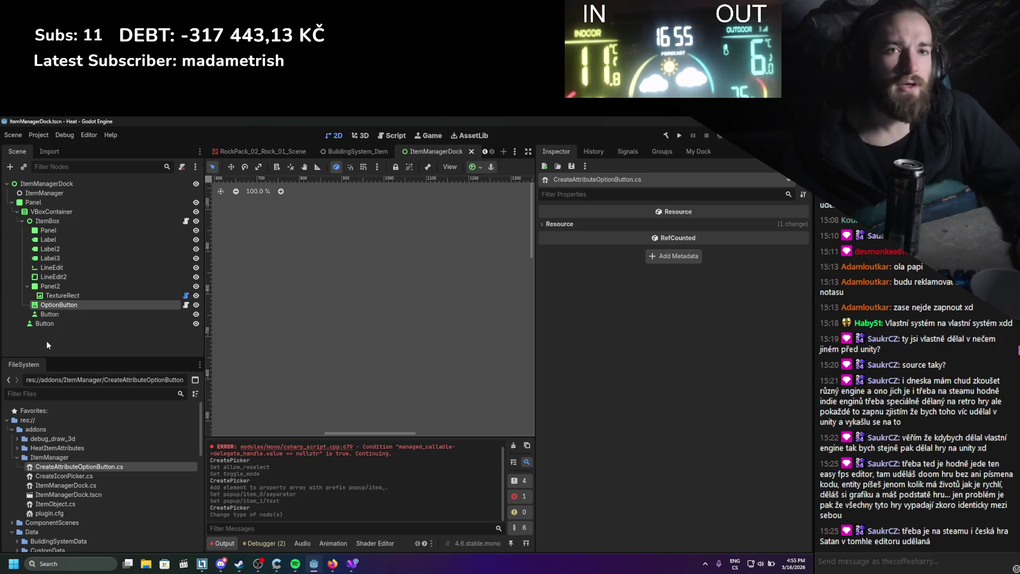
click(65, 306)
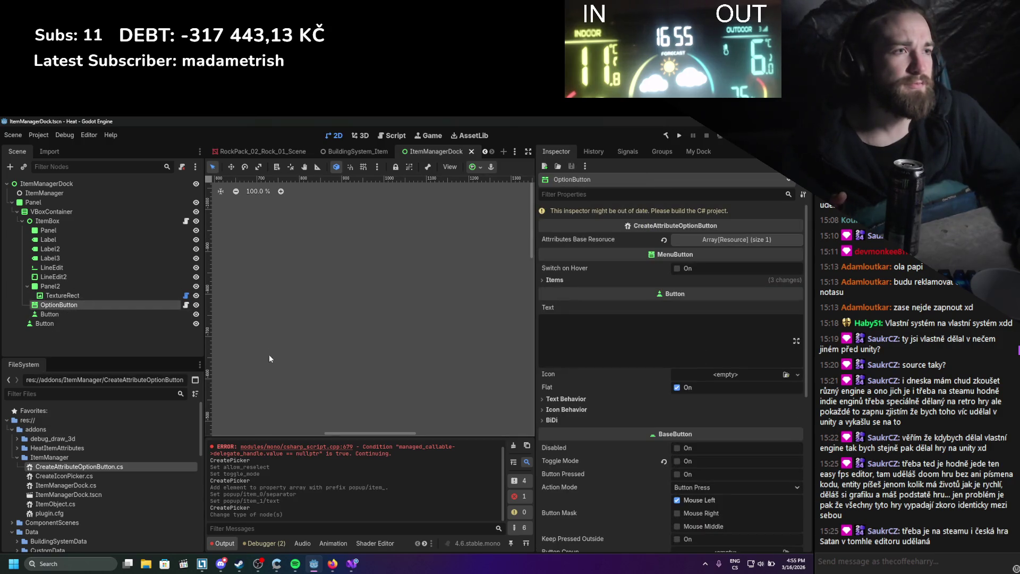
click(351, 563)
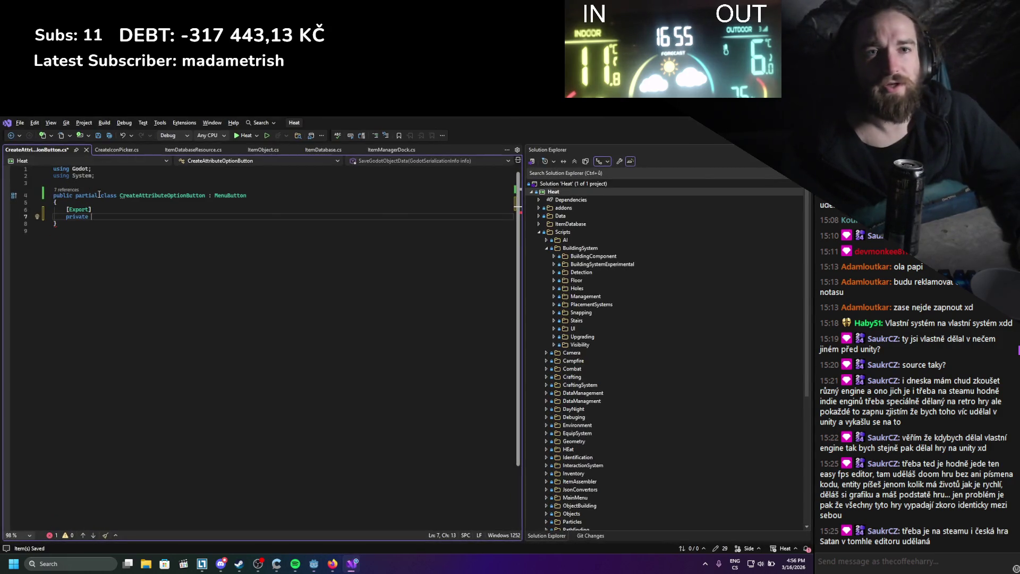
text(Resource)
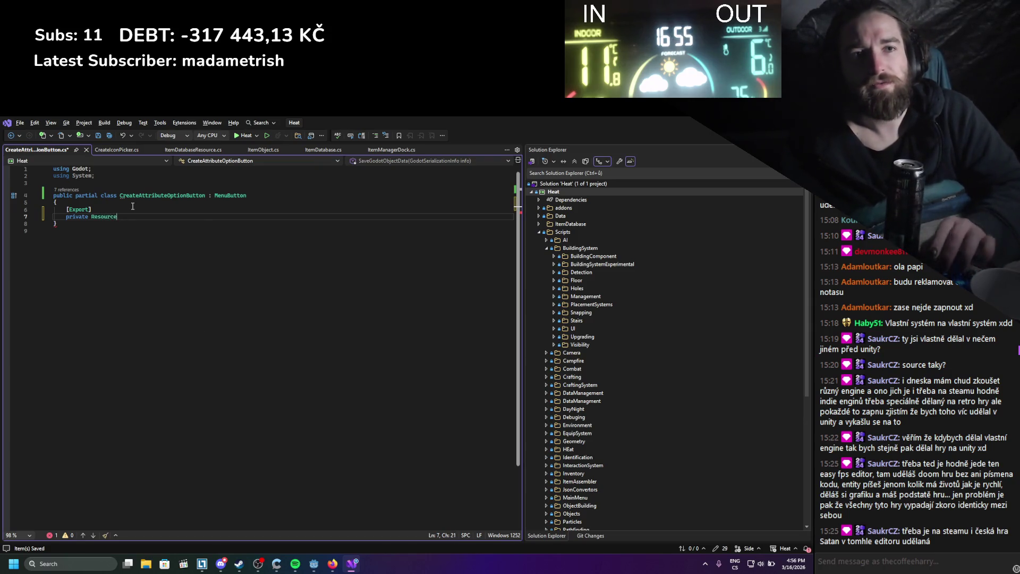
text( Attribute)
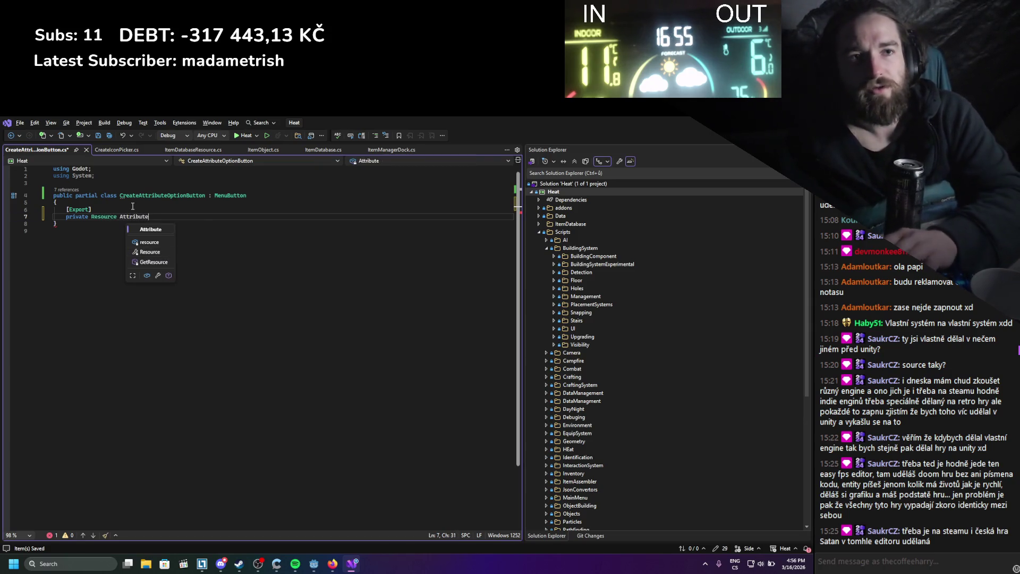
text(BaseResourc)
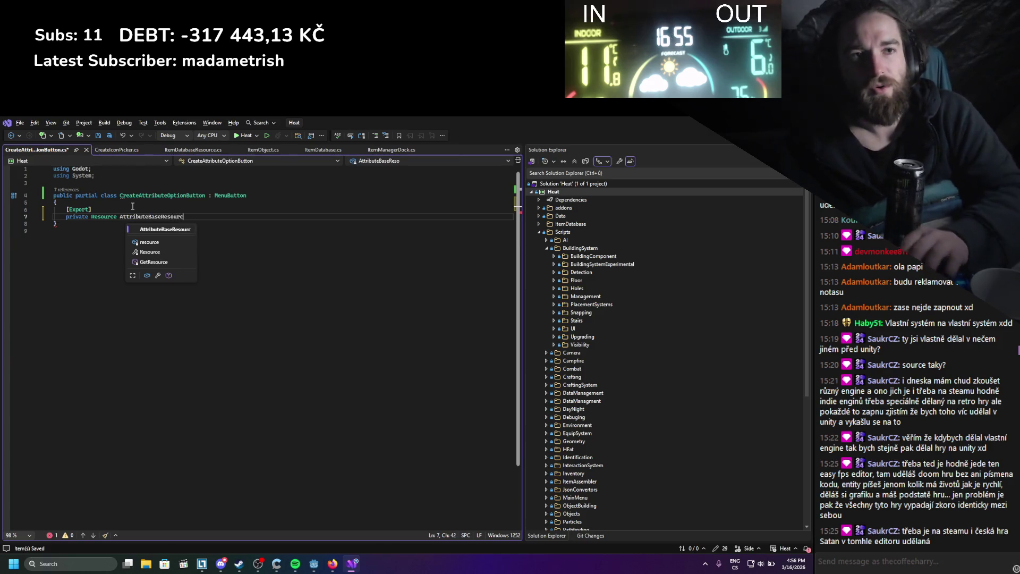
text(e;)
key(Return)
text({)
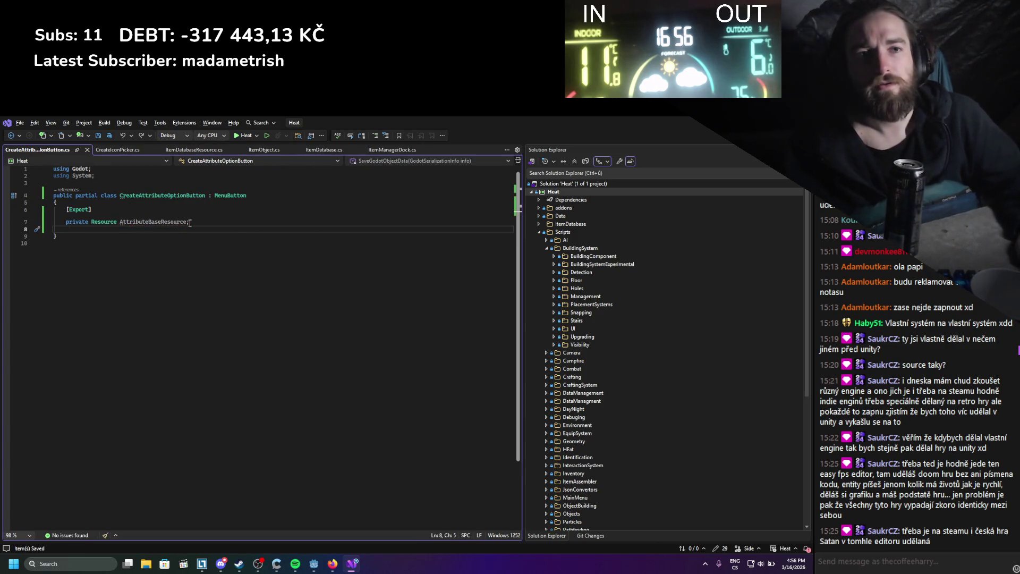
Insert an _EnterTree override stub below the field and open a new line after base._EnterTree().
key(Return)
key(Return)
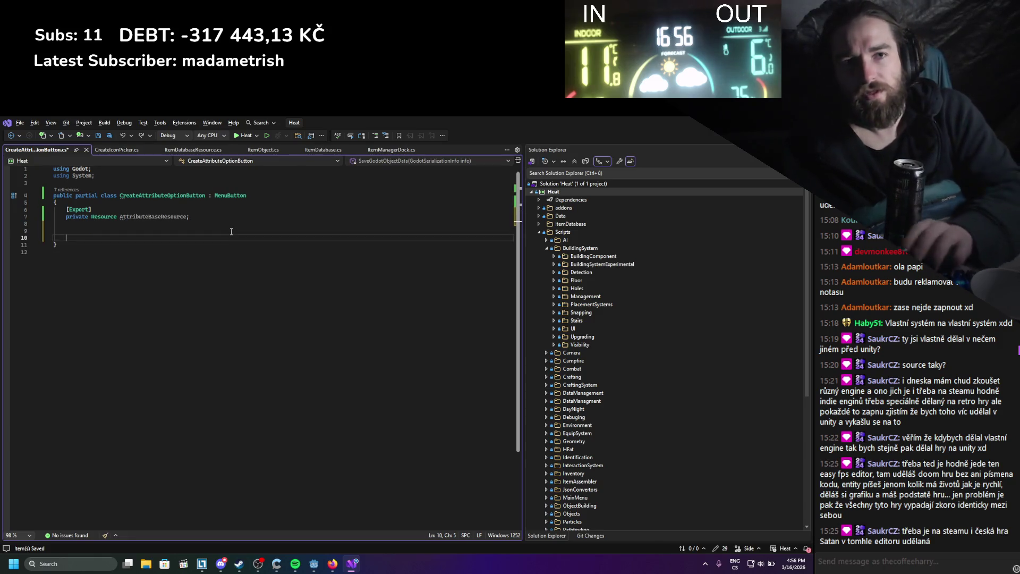
text(override enter)
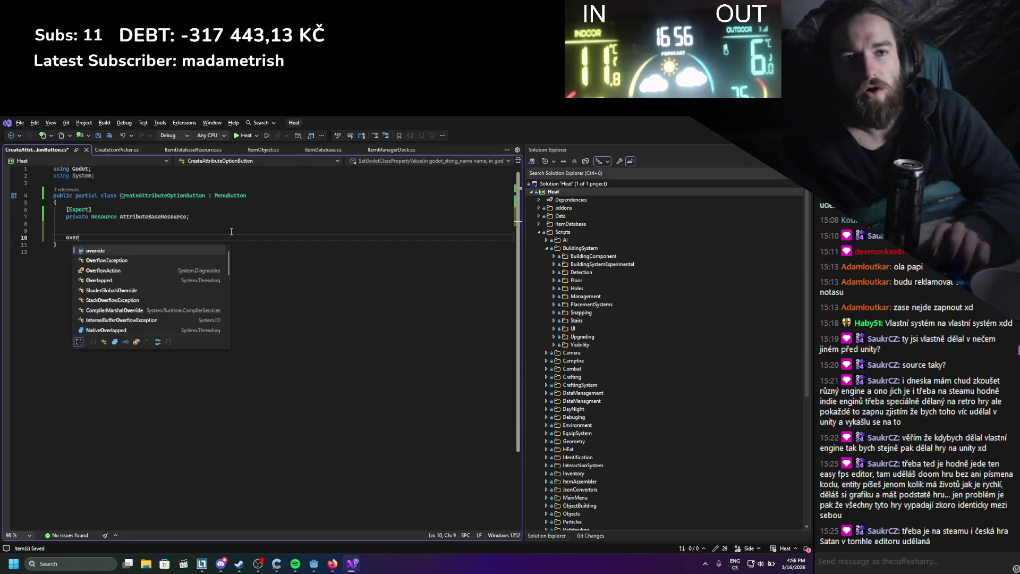
key(Tab)
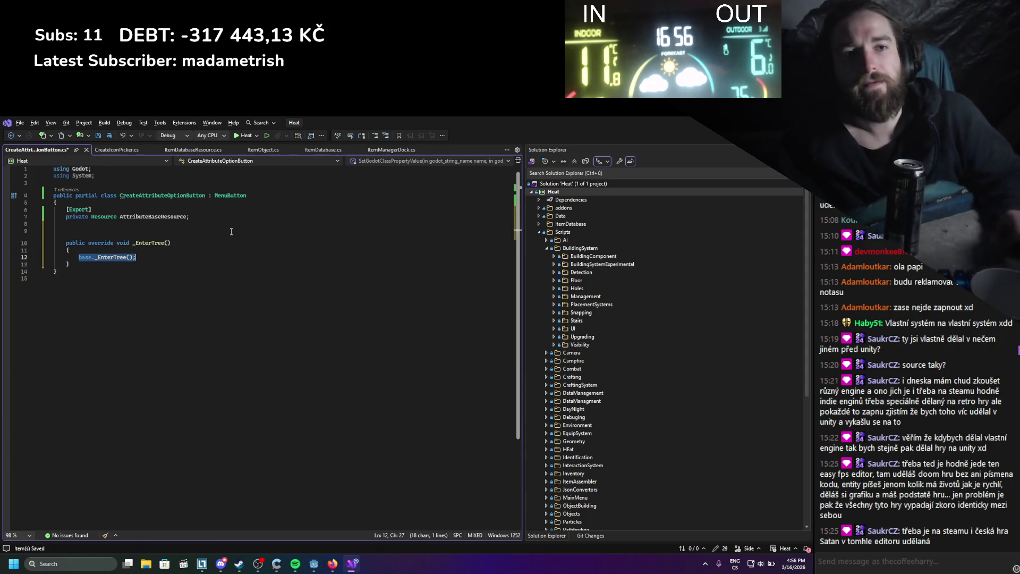
click(135, 257)
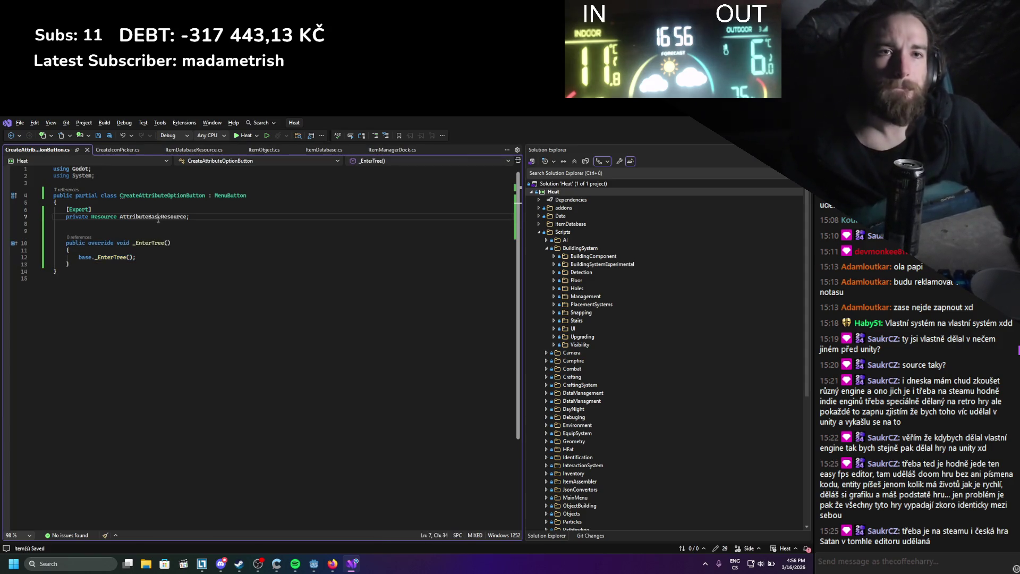
drag(135, 257, 83, 258)
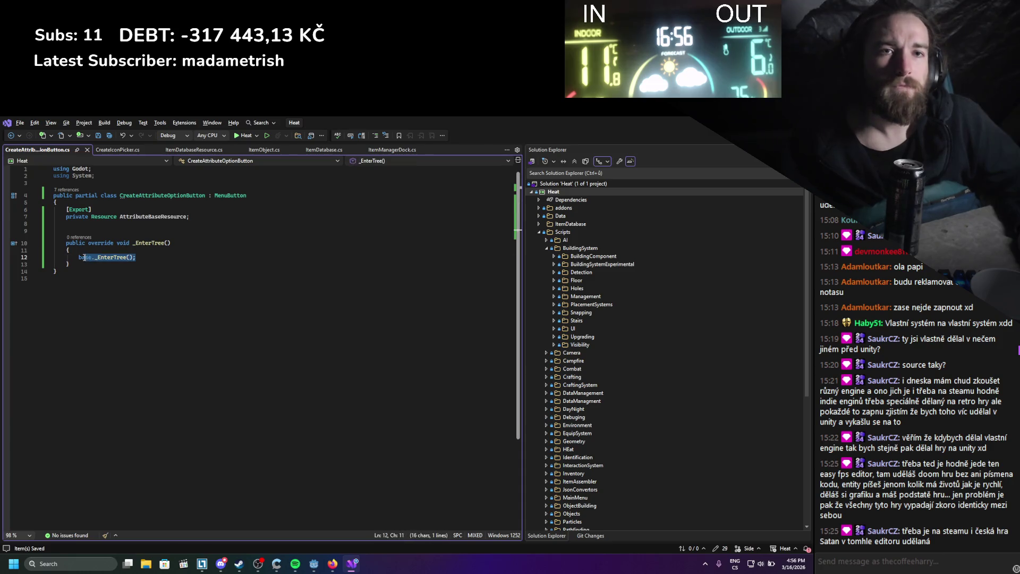
click(140, 258)
key(Return)
Erase the half-typed 'item' word on line 13 and return to the Godot editor.
text(addite)
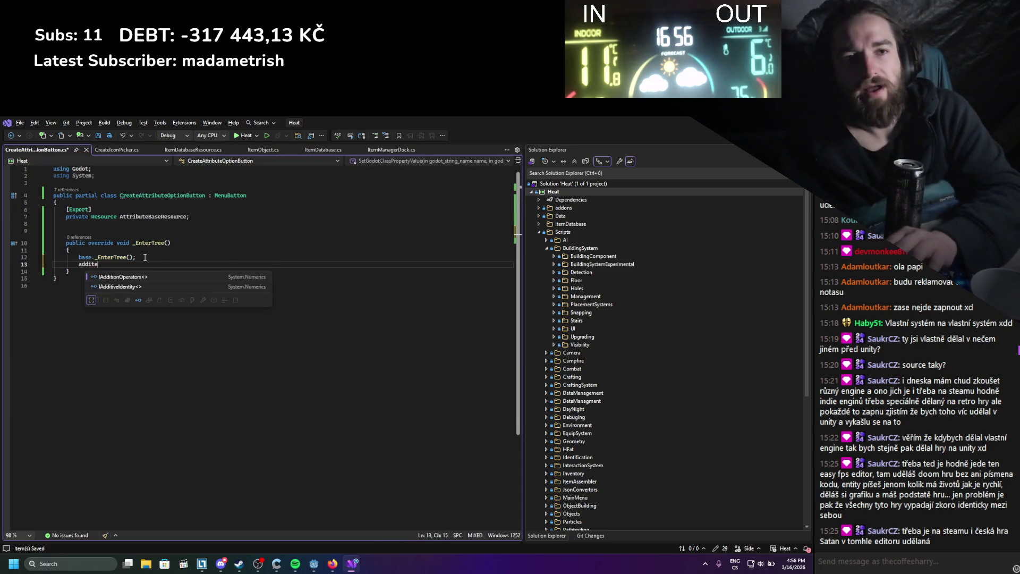
key(BackSpace)
key(BackSpace)
key(BackSpace)
key(BackSpace)
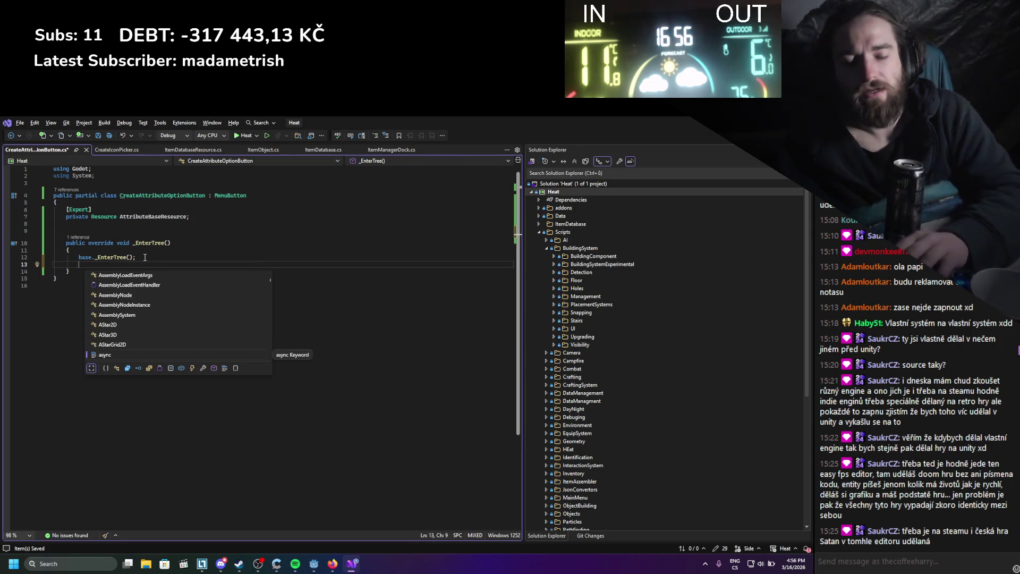
text(addi)
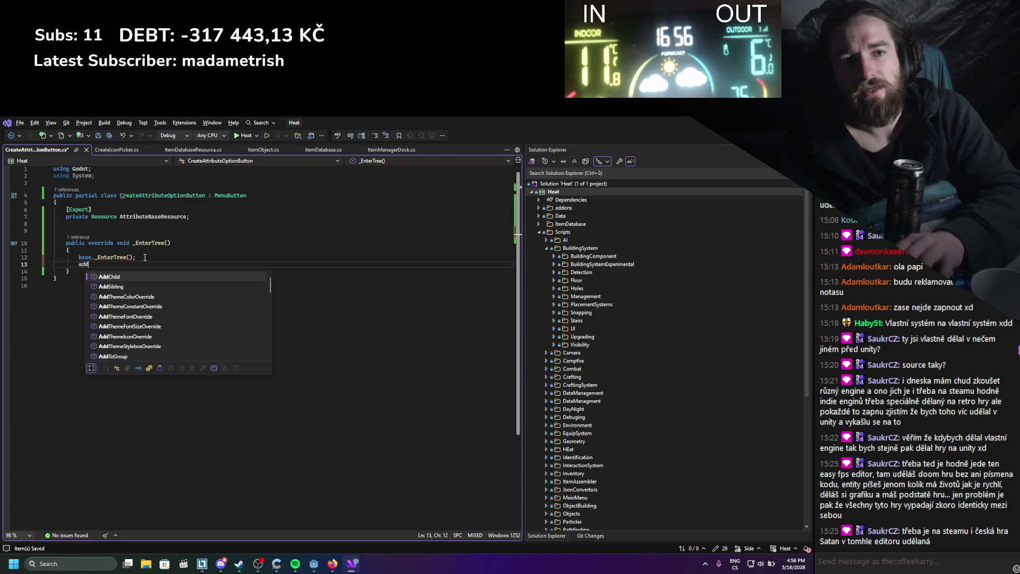
key(BackSpace)
key(BackSpace)
key(BackSpace)
text(item)
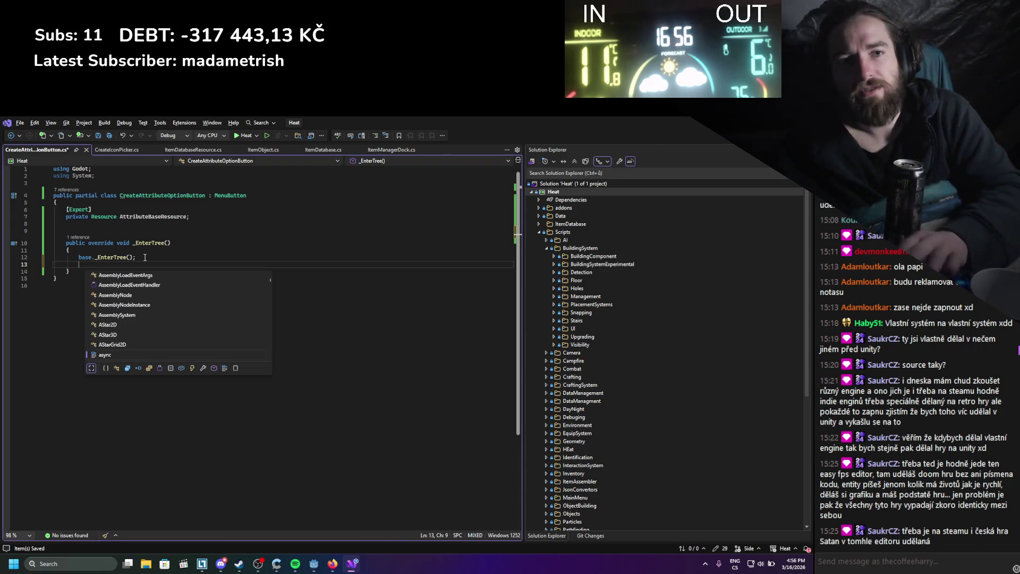
key(Down)
key(Up)
key(BackSpace)
key(BackSpace)
key(BackSpace)
click(144, 257)
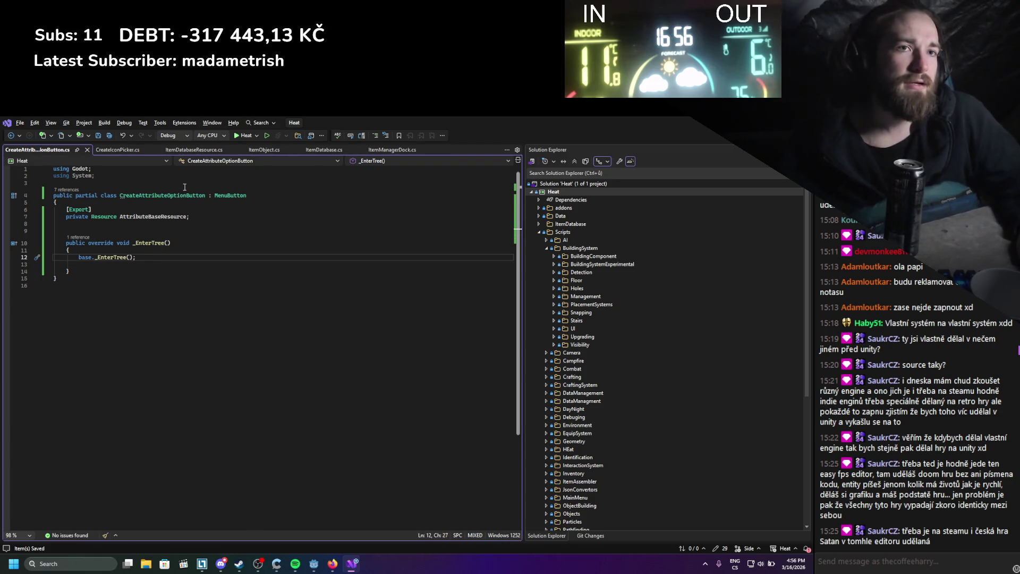
key(alt+Tab)
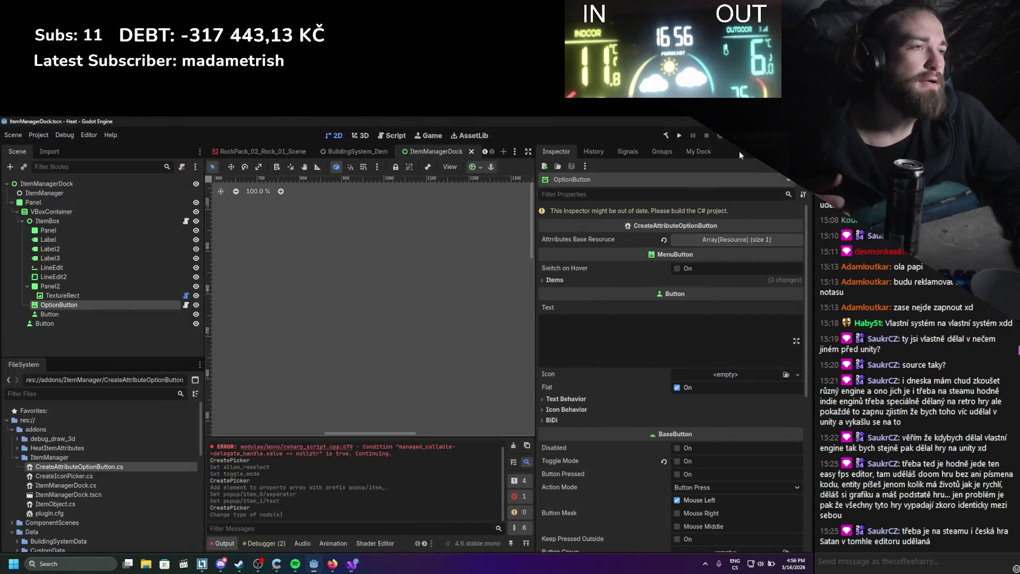
Rebuild the C# project with Godot's Build button.
click(638, 282)
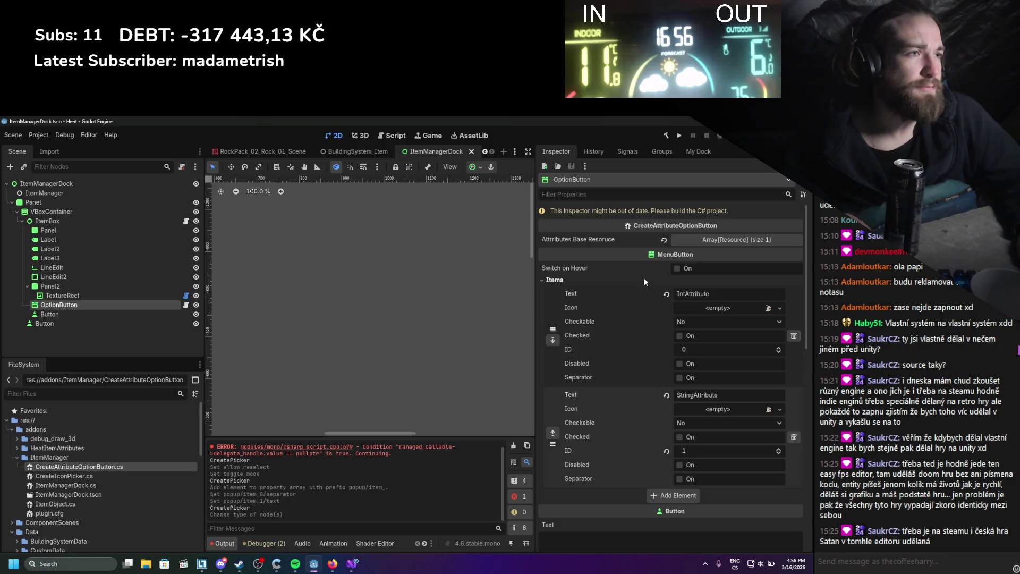
click(665, 135)
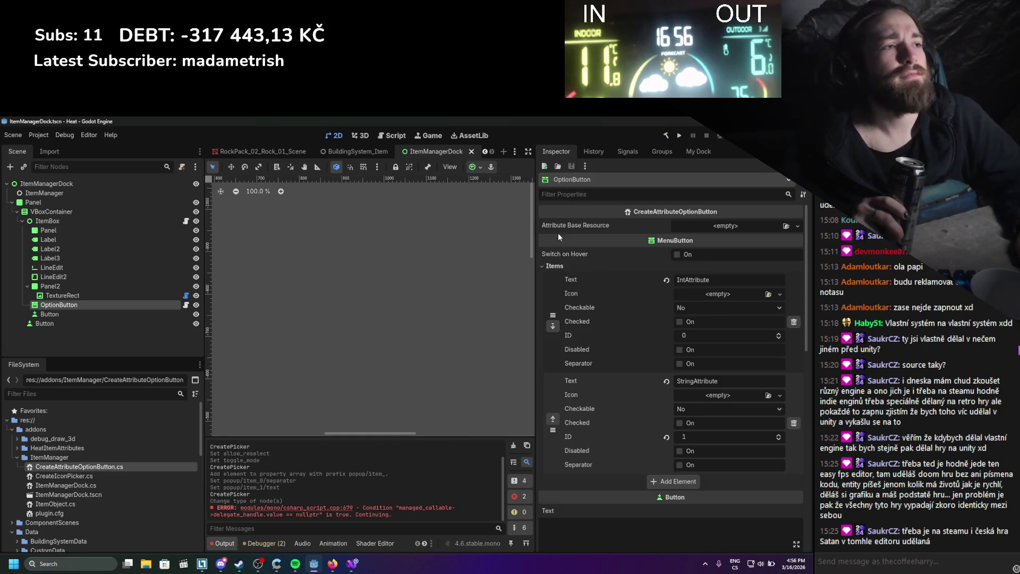
click(765, 226)
click(486, 219)
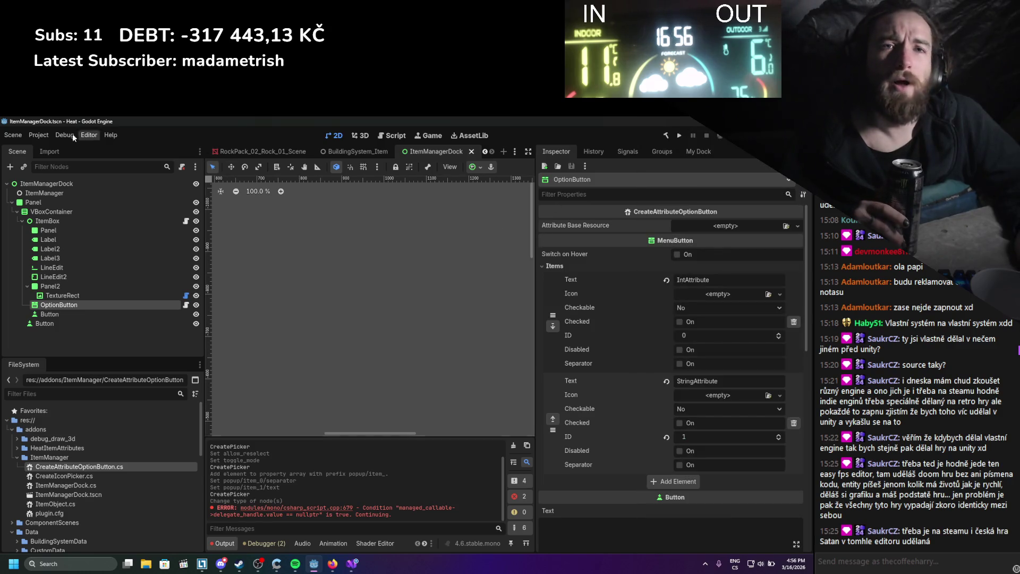
Toggle the ItemManager plugin in Project Settings > Plugins to reload it.
click(13, 135)
click(53, 147)
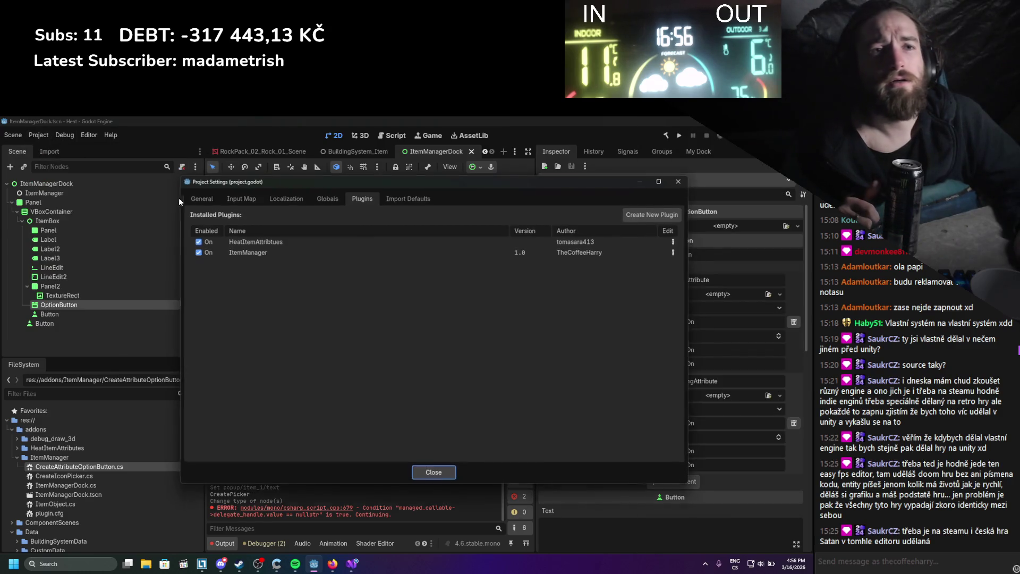
double_click(207, 254)
click(678, 181)
Open My Dock and confirm Create new Attribute lists IntAttribute and StringAttribute.
click(698, 151)
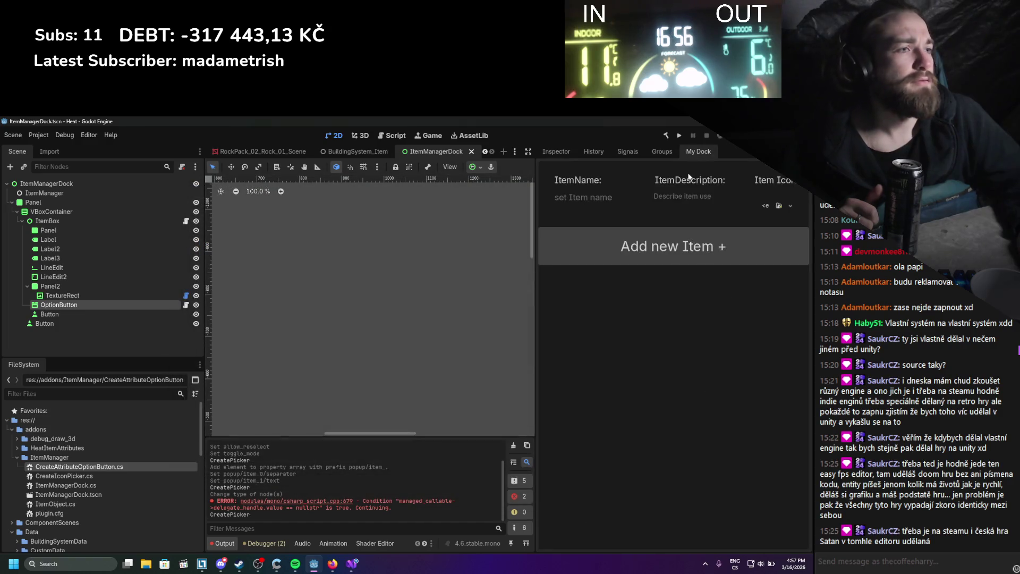
drag(536, 284, 339, 283)
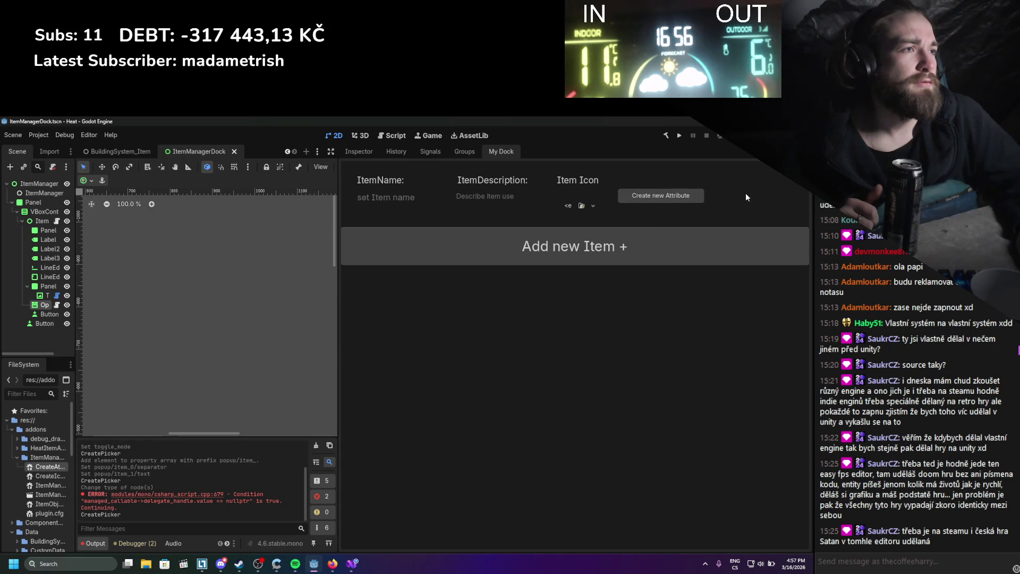
click(695, 195)
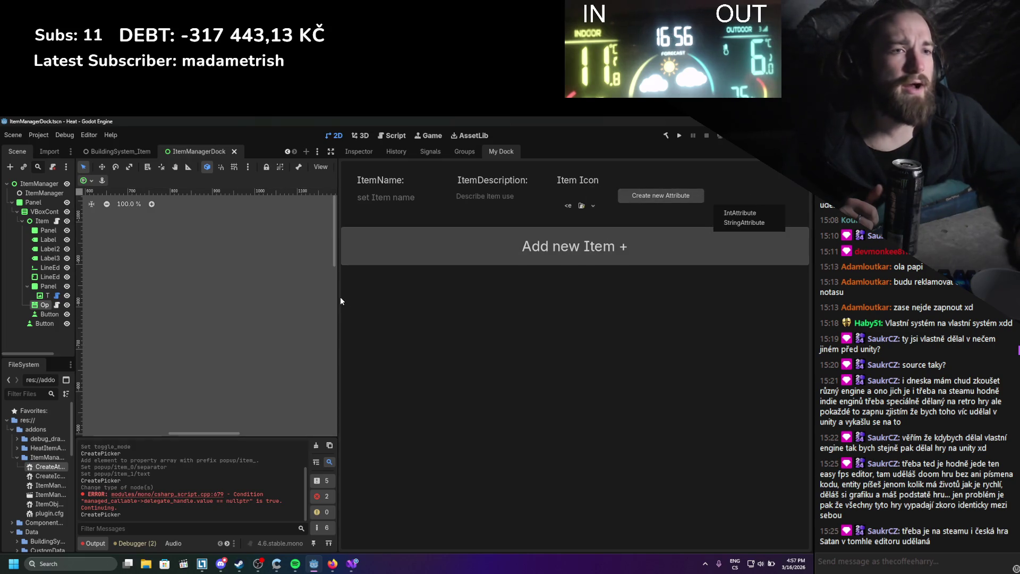
click(344, 329)
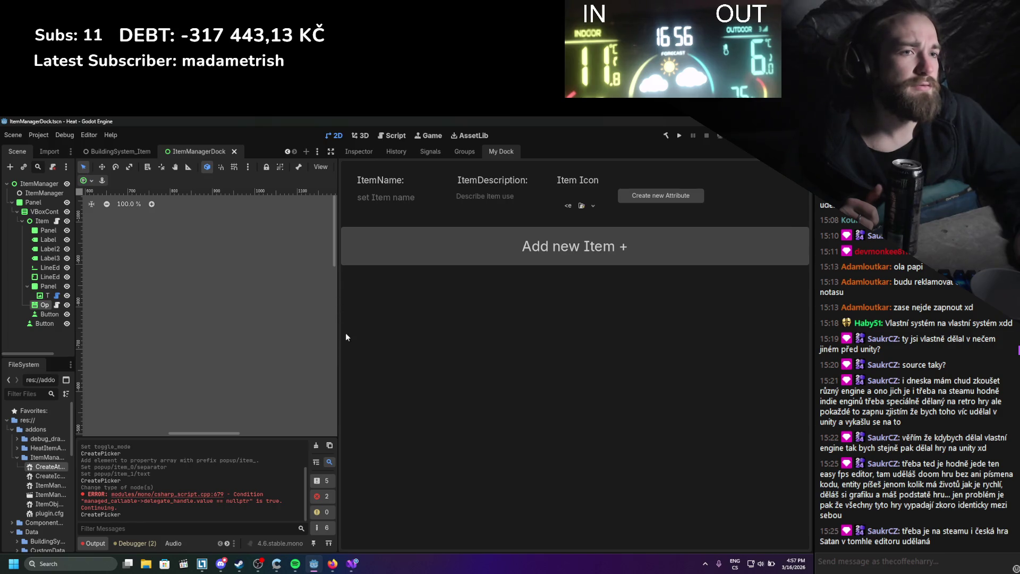
click(702, 197)
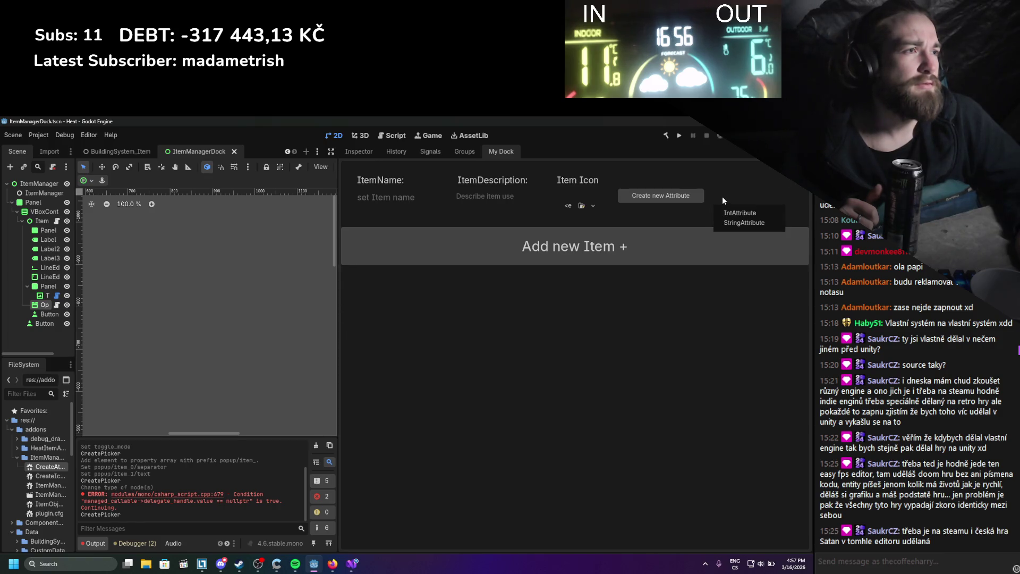
click(732, 223)
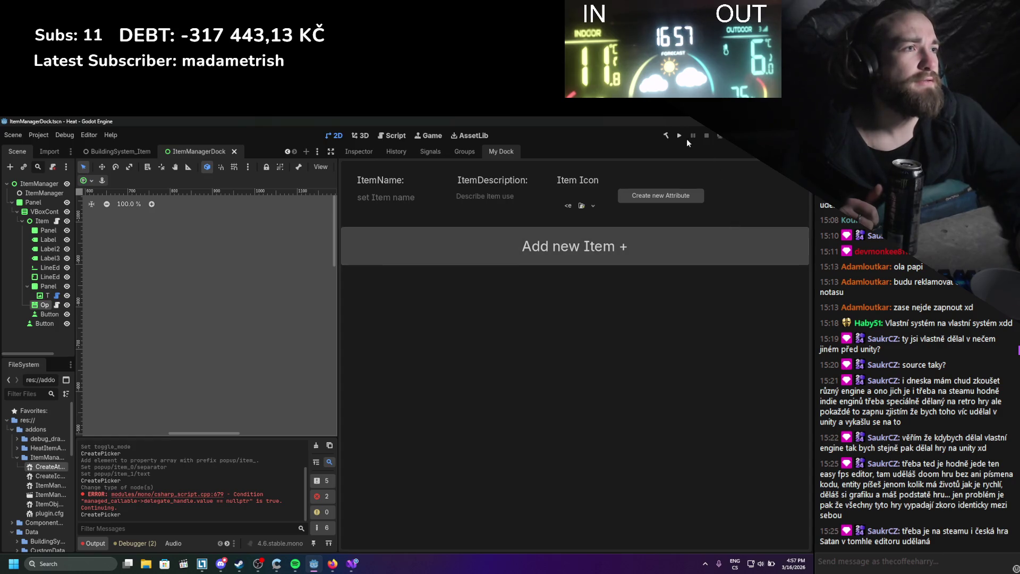
drag(339, 310, 545, 285)
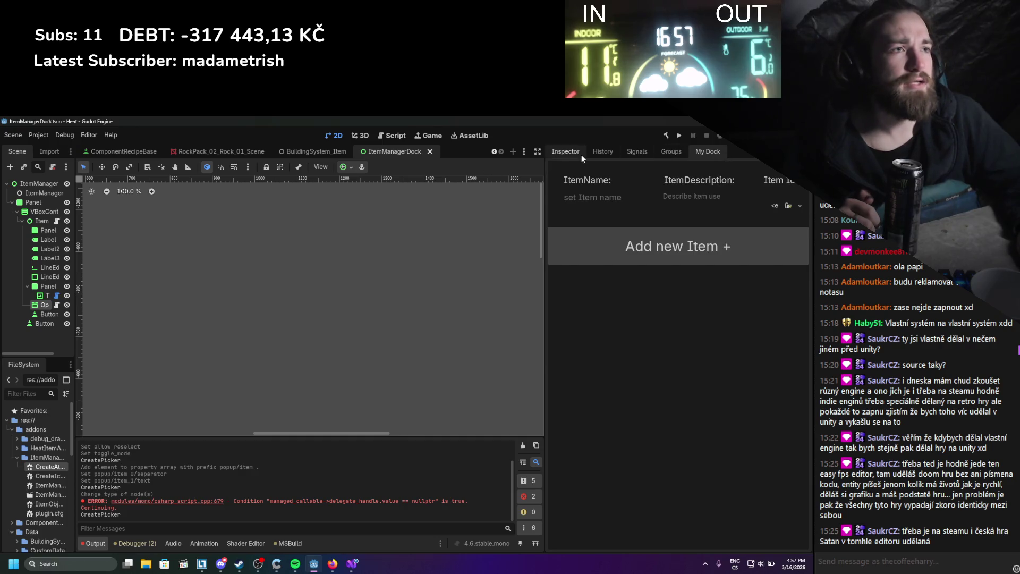
Caption the menu button 'Create new Attribute' and save the scene.
click(565, 152)
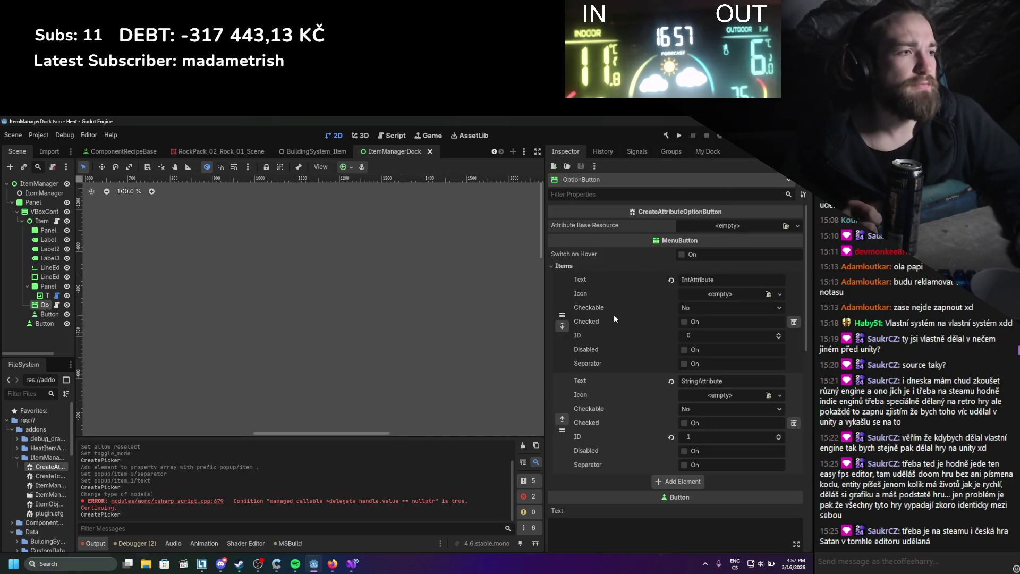
scroll(614, 316, down, 3)
scroll(390, 294, down, 8)
scroll(368, 253, up, 6)
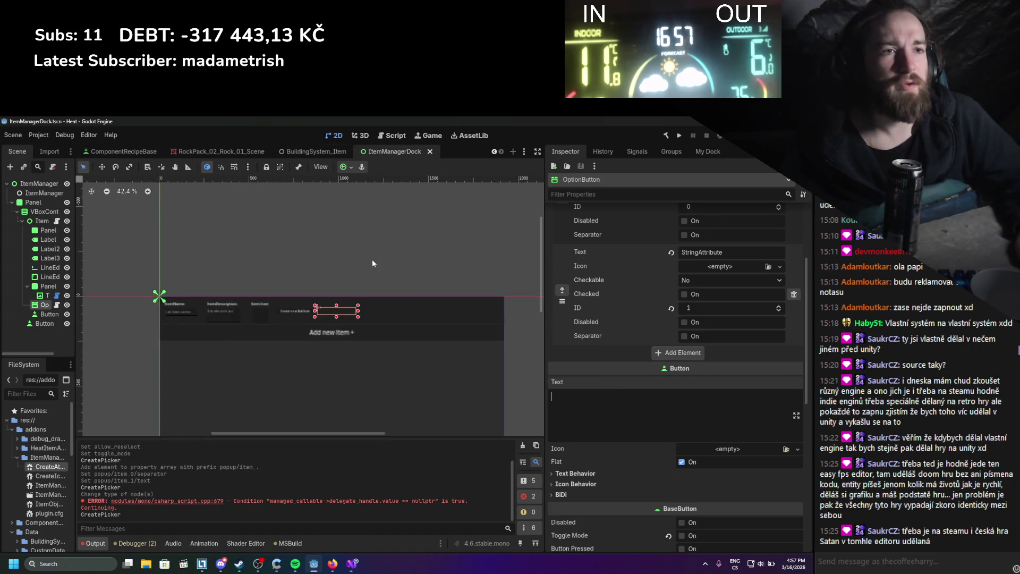
text(Crea)
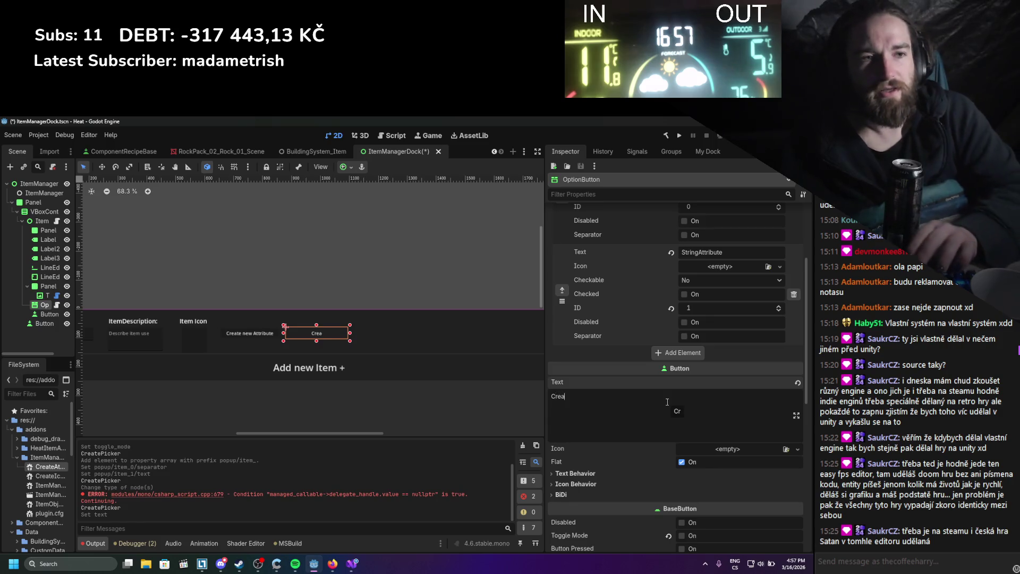
text(te new Attribute)
key(ctrl+s)
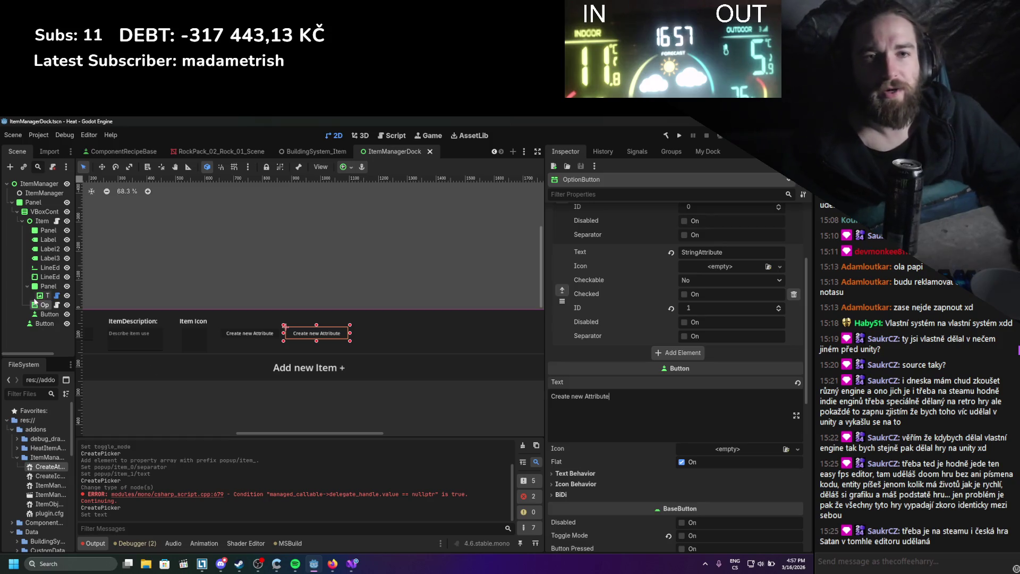
Delete the extra Button node, move Create new Attribute left and up, and save.
click(47, 314)
right_click(46, 314)
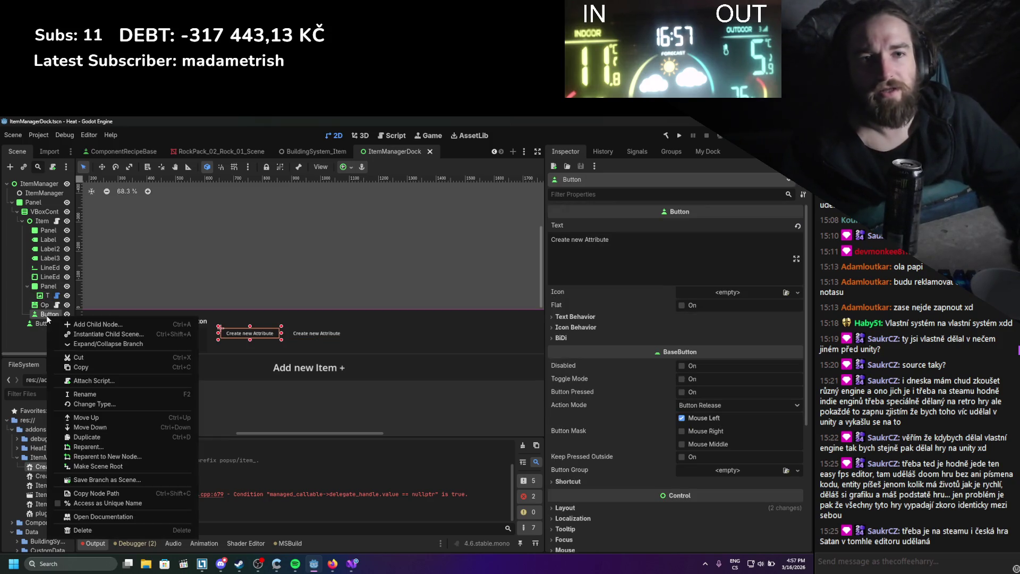
click(81, 530)
key(Return)
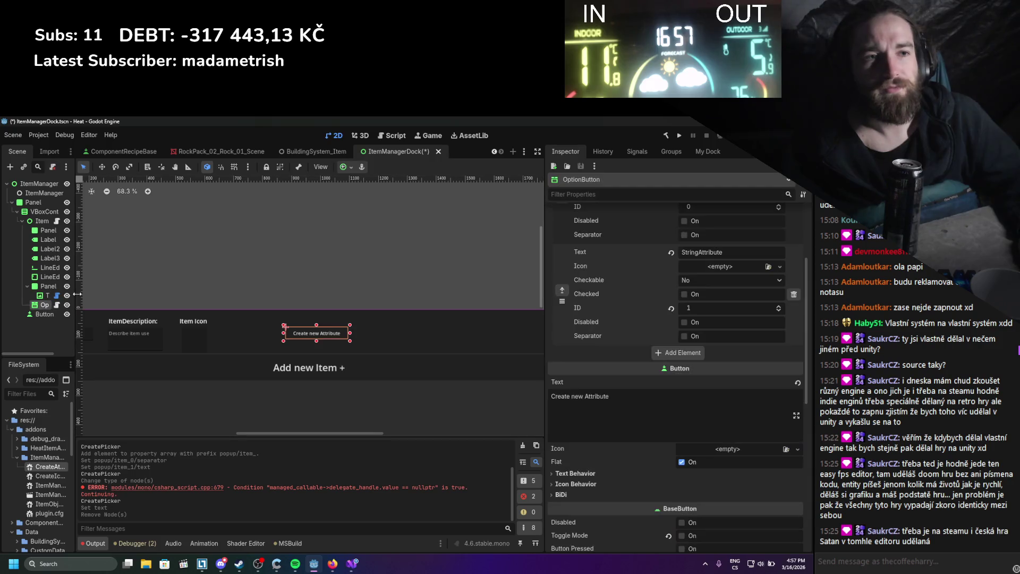
click(101, 167)
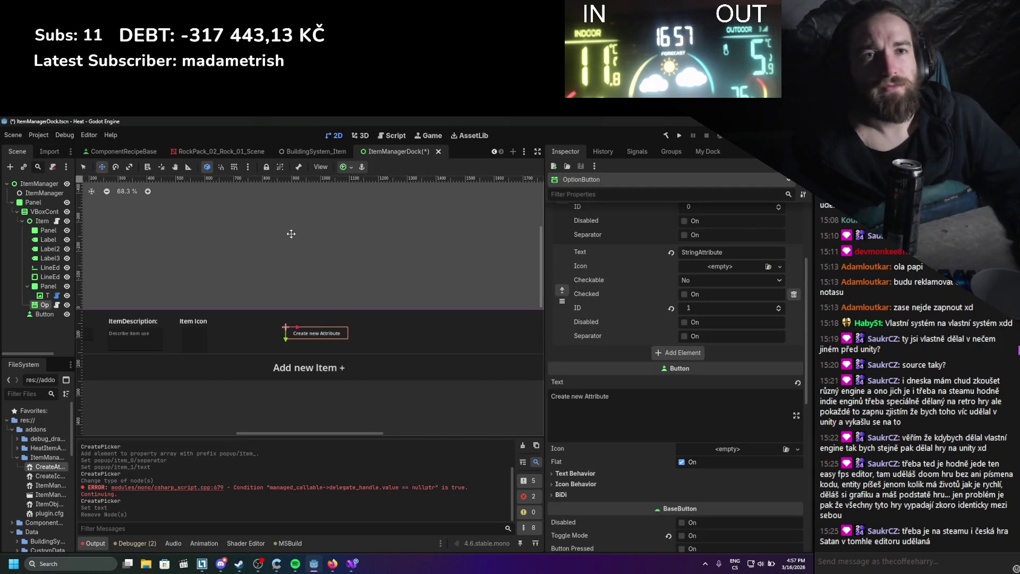
mouse_move(313, 341)
mouse_down()
mouse_move(249, 339)
mouse_move(254, 328)
mouse_move(249, 338)
mouse_up()
key(ctrl+s)
Remove both IntAttribute and StringAttribute entries from the button's item list.
scroll(279, 335, up, 2)
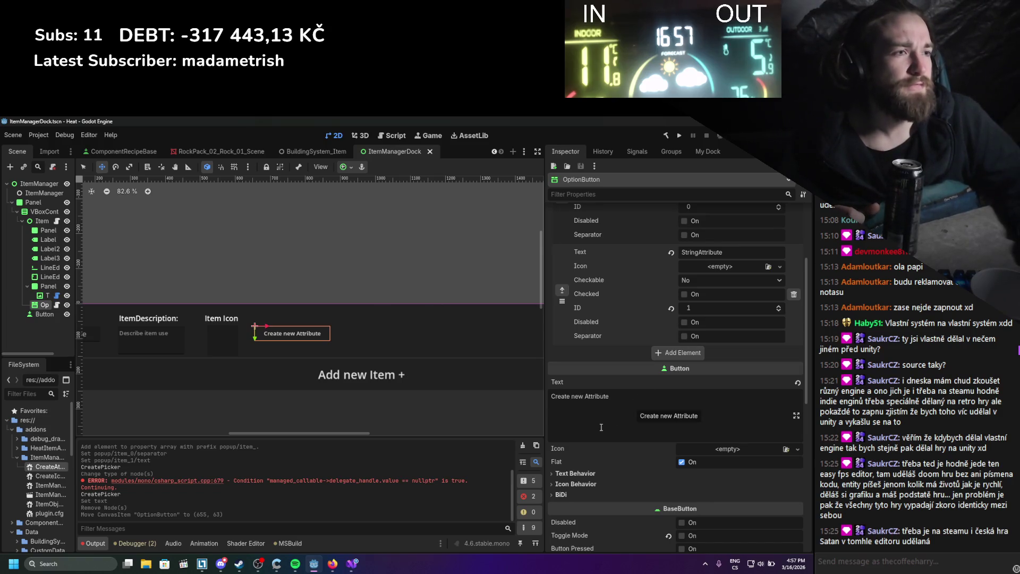
scroll(600, 427, up, 3)
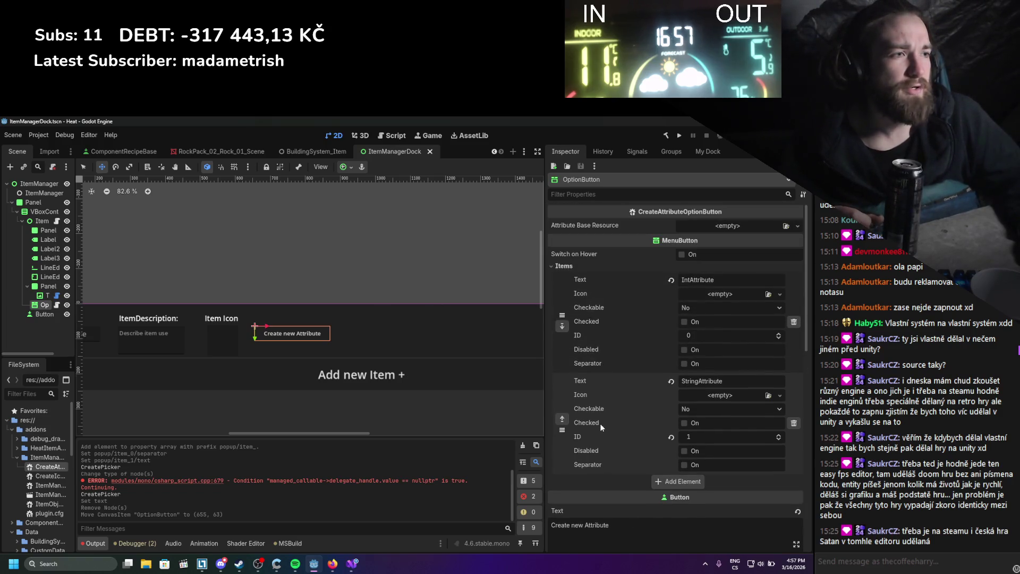
click(604, 153)
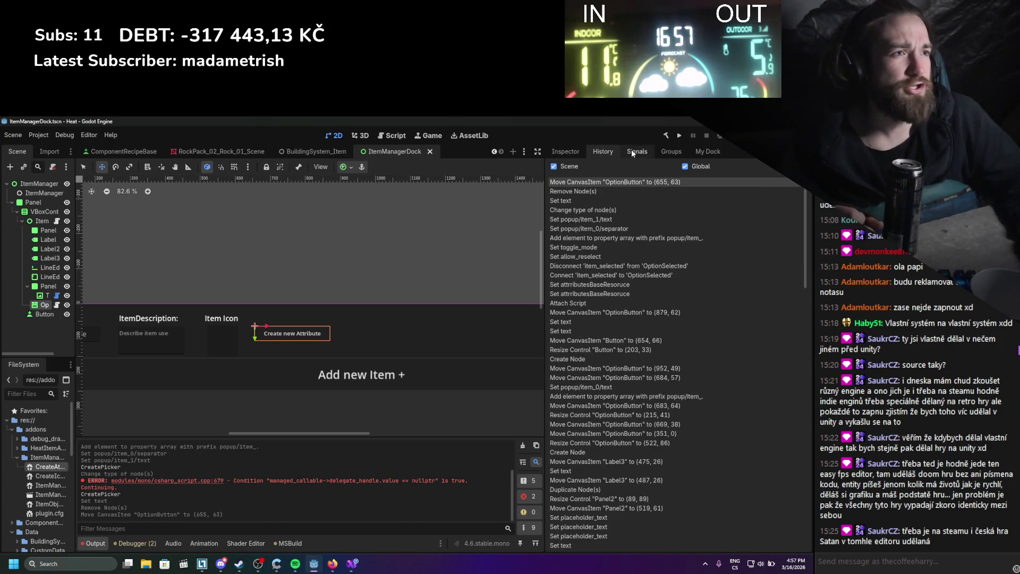
click(632, 153)
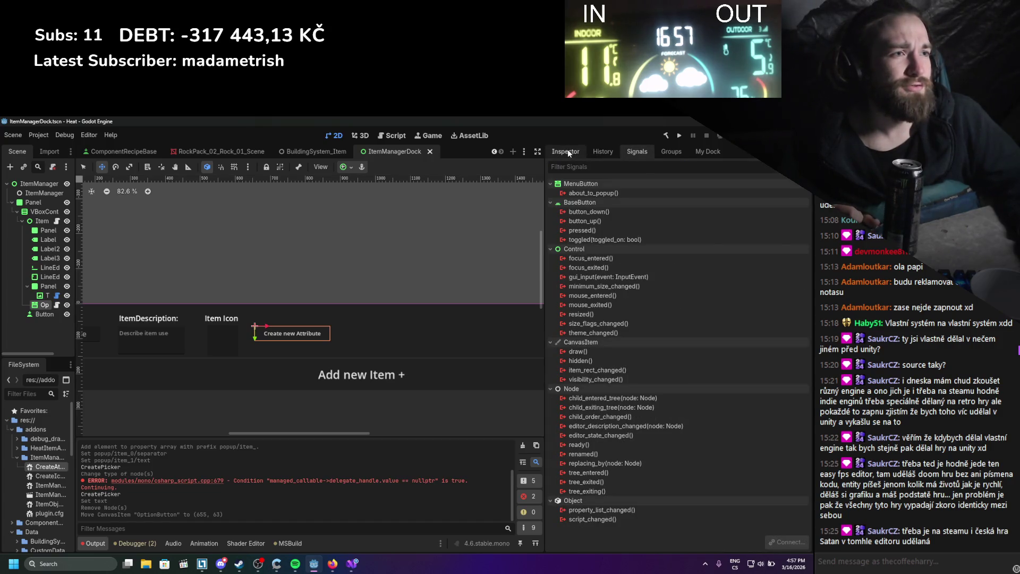
click(567, 151)
click(794, 323)
click(794, 322)
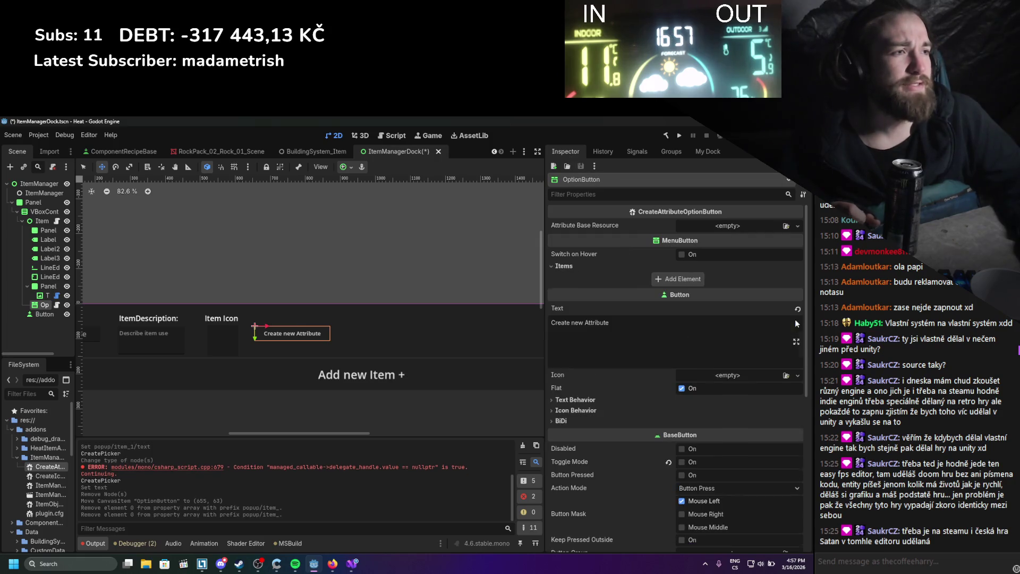
click(351, 564)
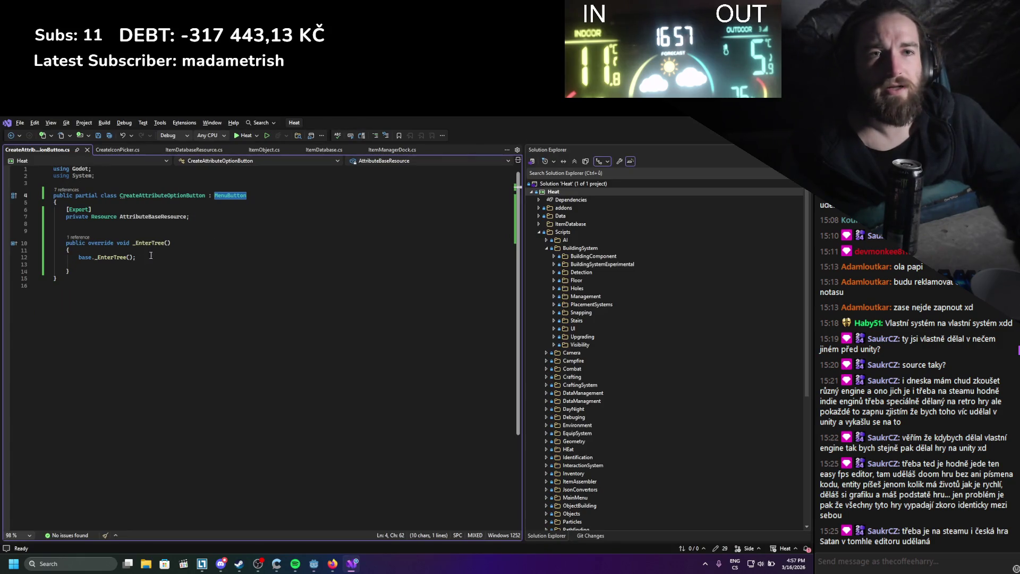
Search the web for 'godot menu button'.
click(332, 563)
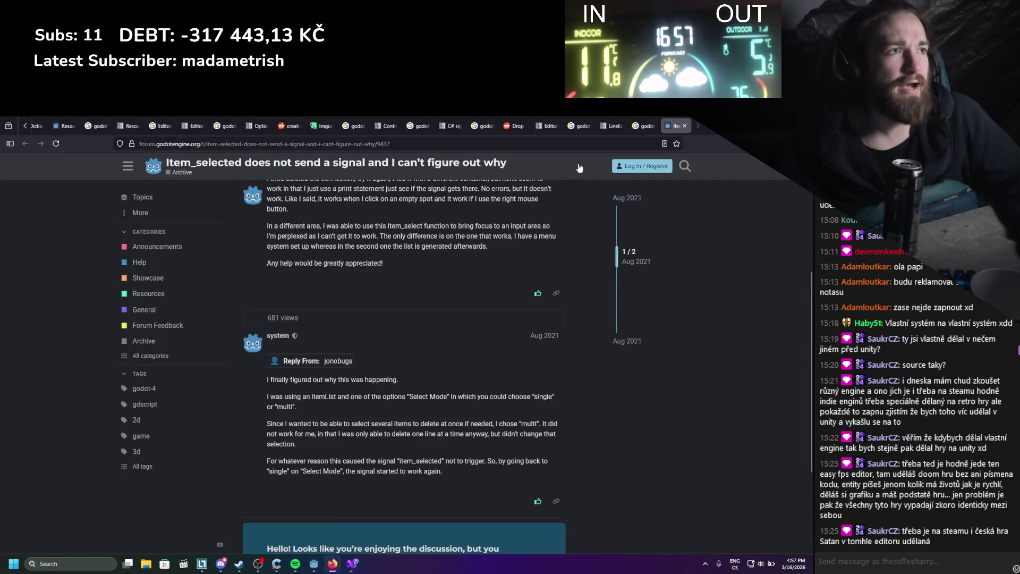
click(643, 125)
mouse_move(259, 183)
mouse_down()
mouse_move(108, 175)
mouse_move(118, 175)
mouse_up()
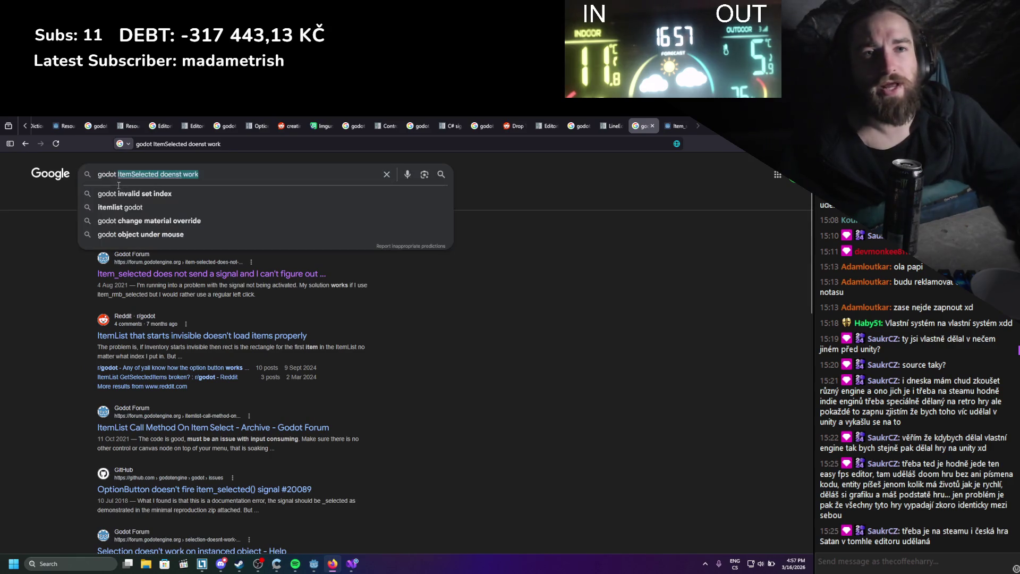
text(menu button)
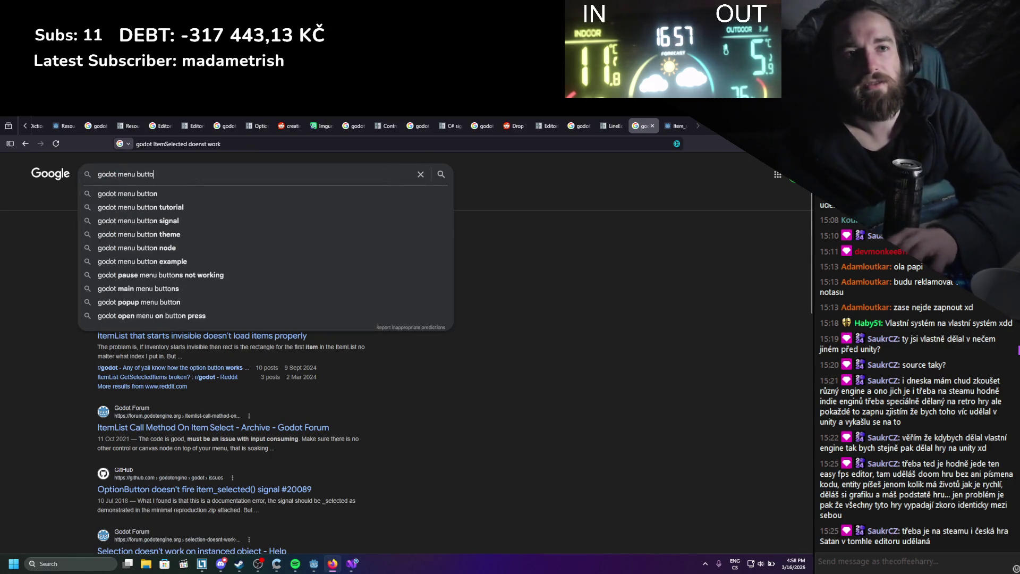
key(Return)
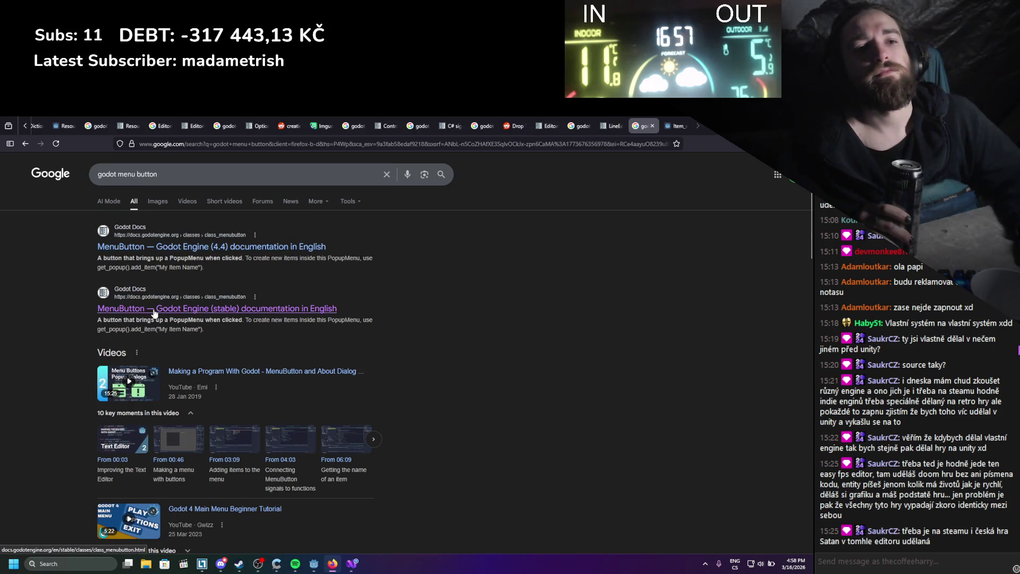
Open the MenuButton (stable) class reference in a new tab and scroll through it.
middle_click(154, 310)
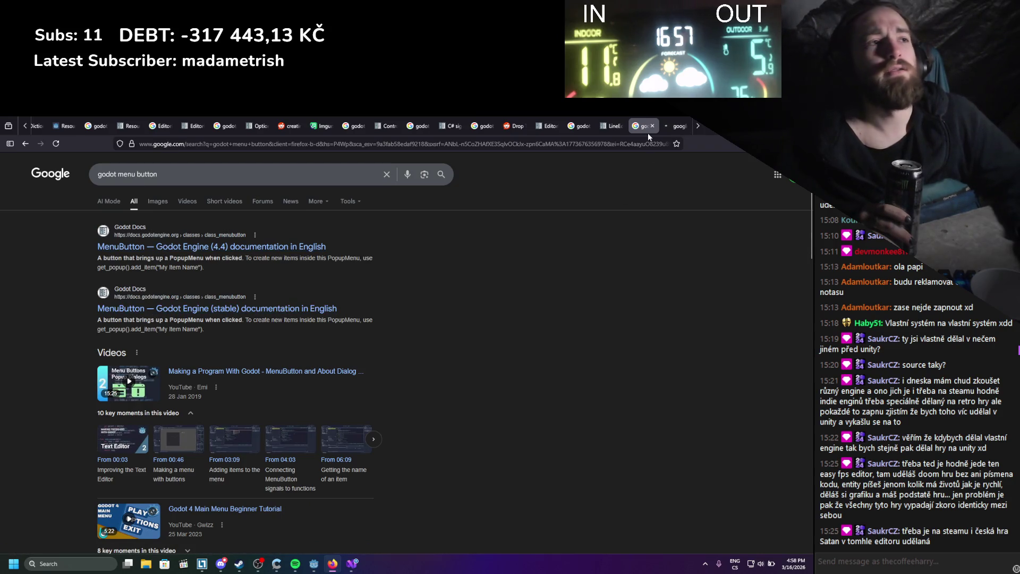
click(673, 125)
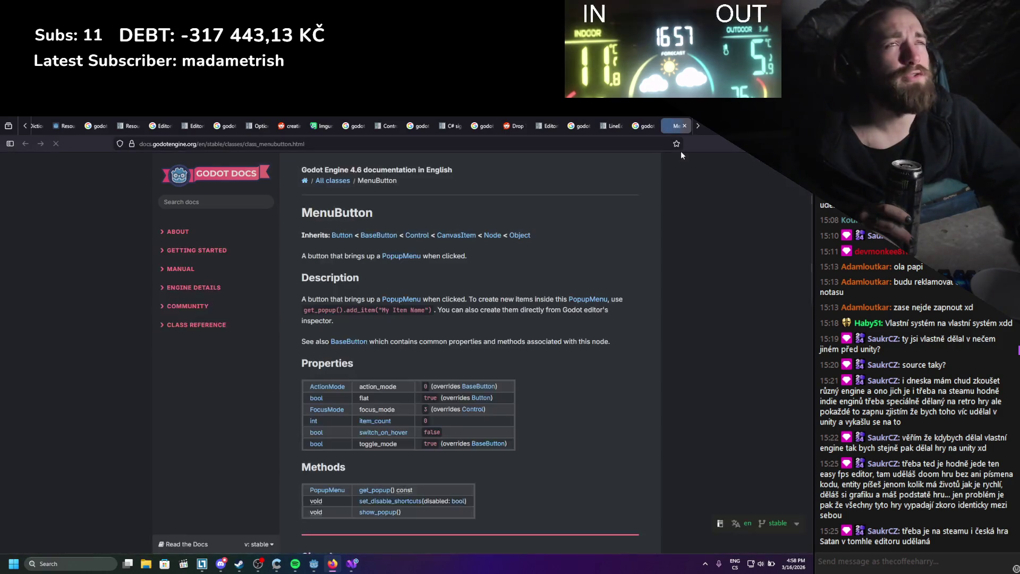
scroll(617, 250, down, 3)
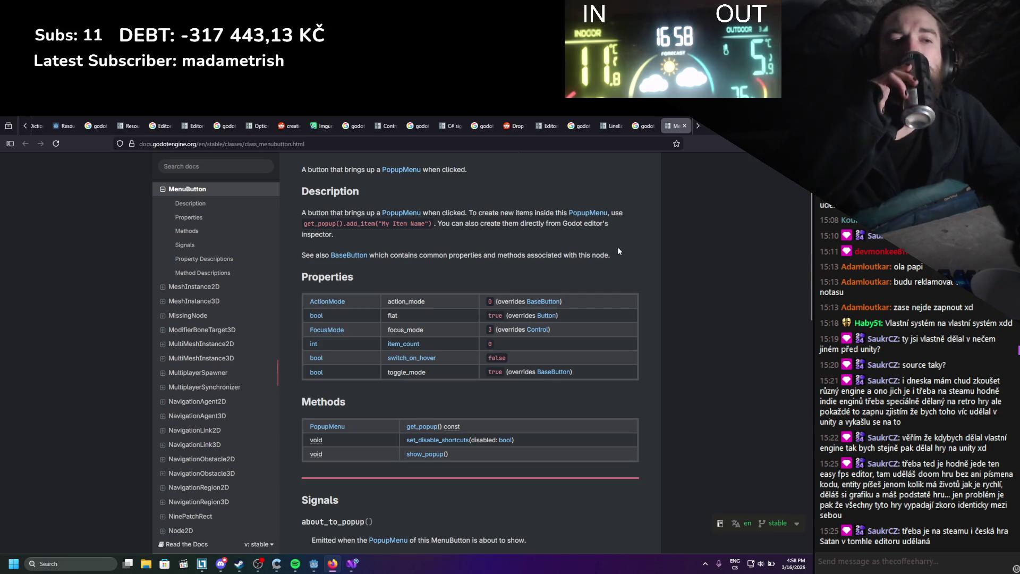
scroll(617, 251, down, 10)
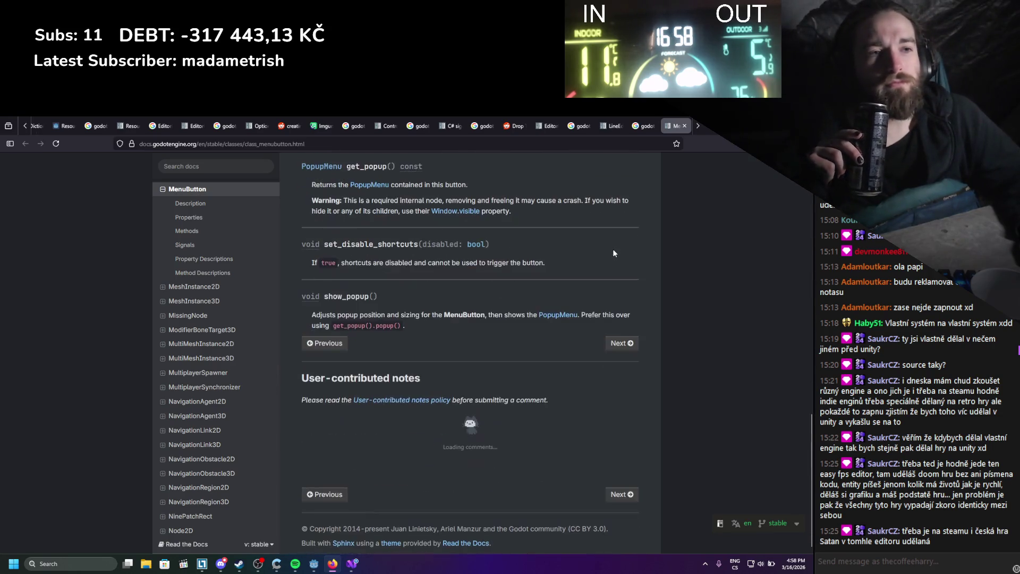
scroll(613, 251, up, 4)
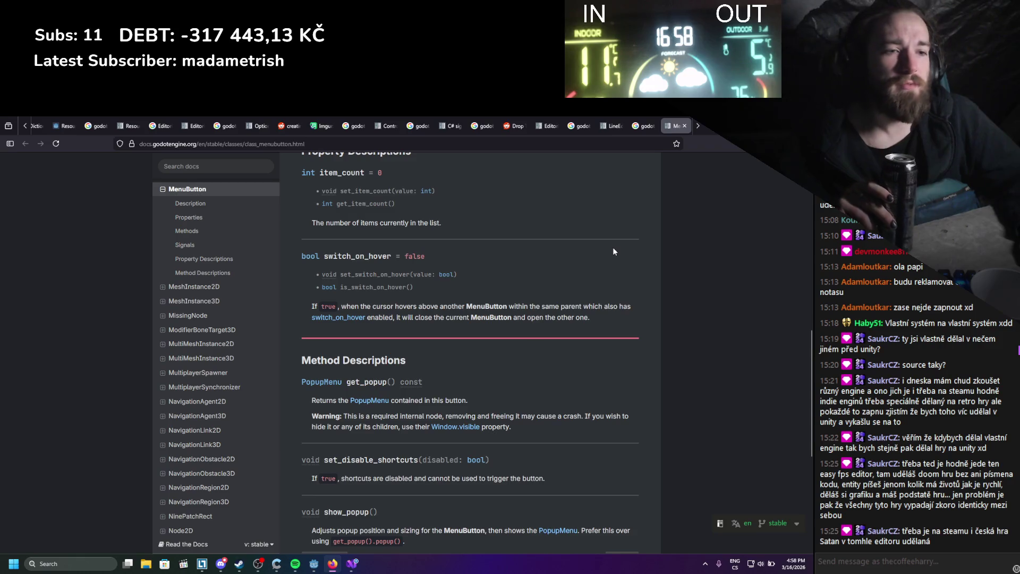
scroll(613, 252, up, 3)
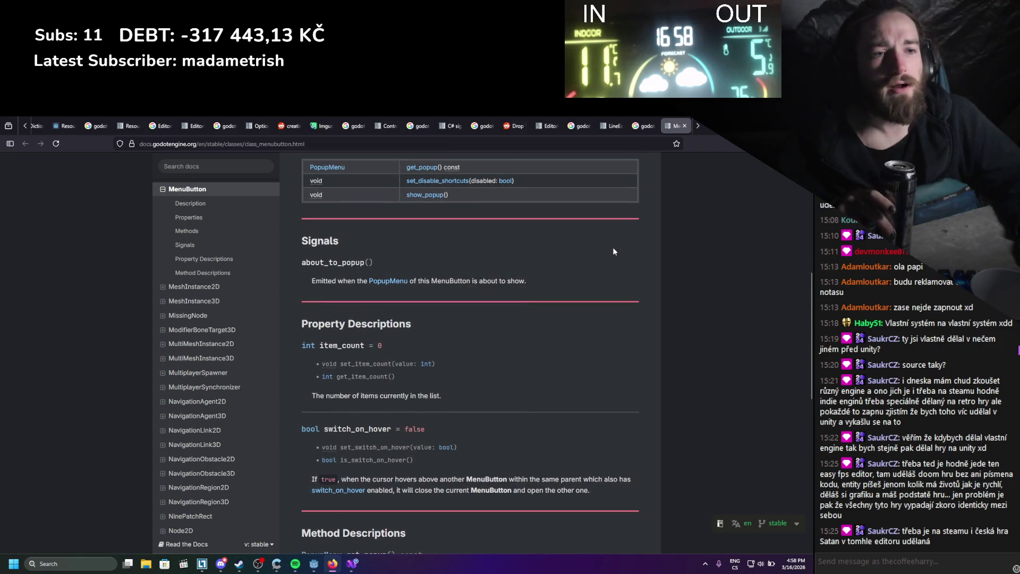
scroll(613, 251, up, 6)
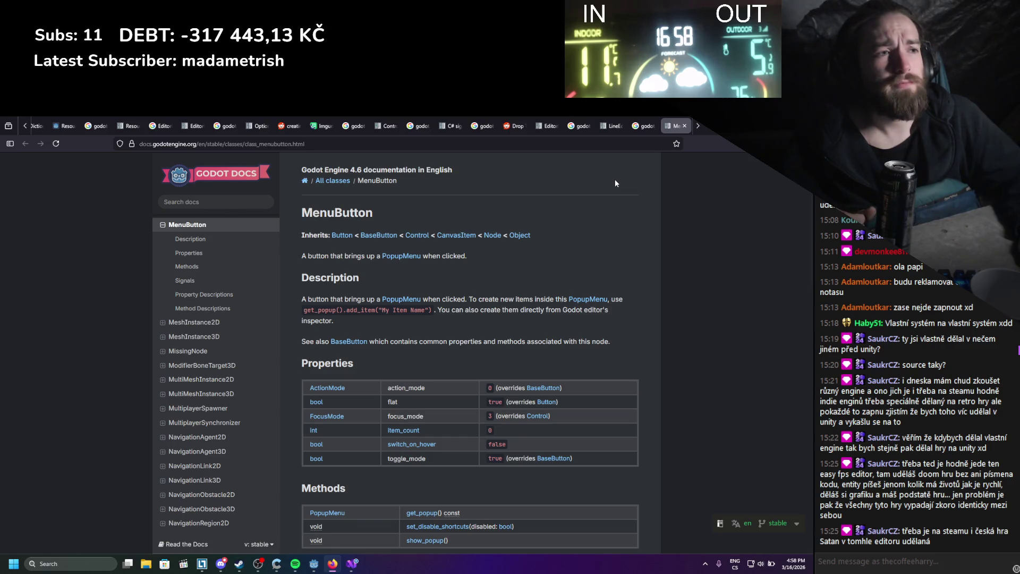
Start a GetPopup().AddItem call on a new line inside _EnterTree.
key(alt+Tab)
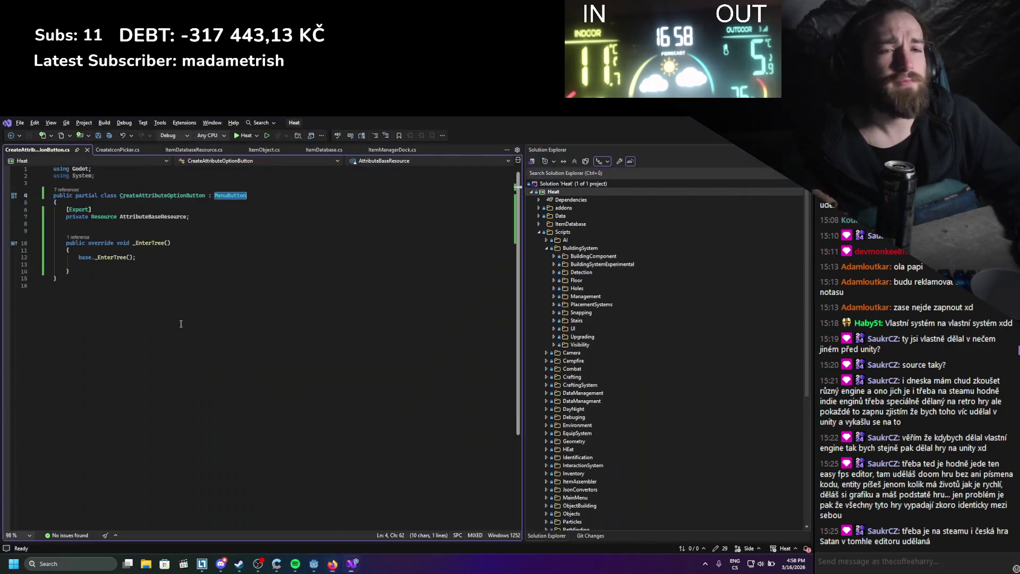
click(141, 258)
key(Return)
text(Getp)
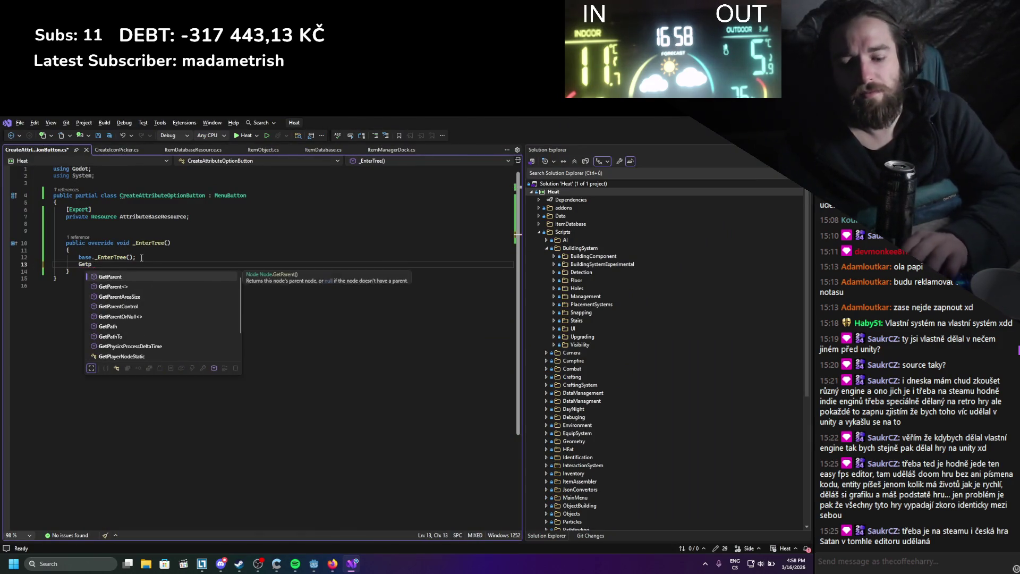
text(op)
key(Tab)
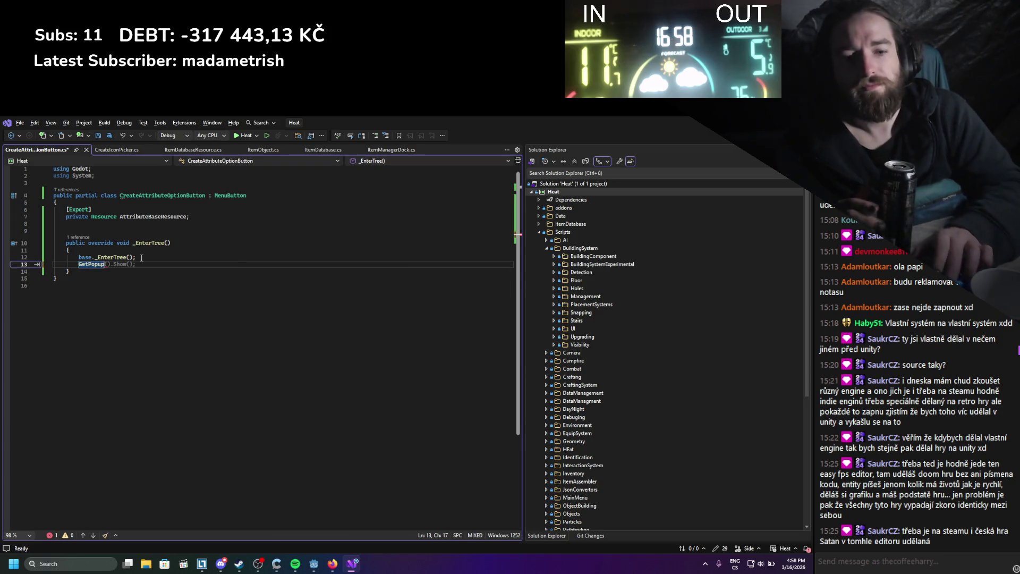
text(().a)
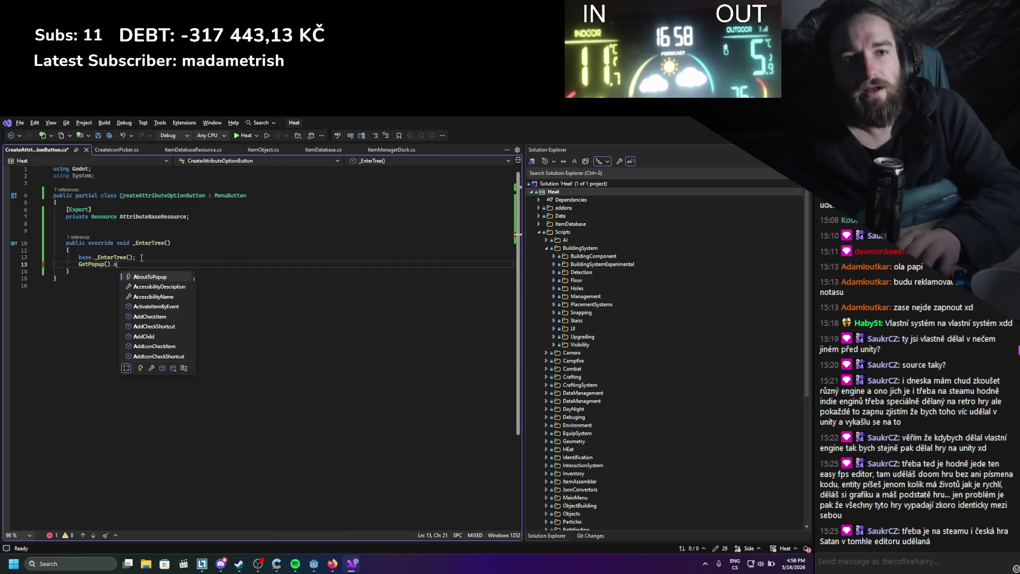
key(BackSpace)
text(item)
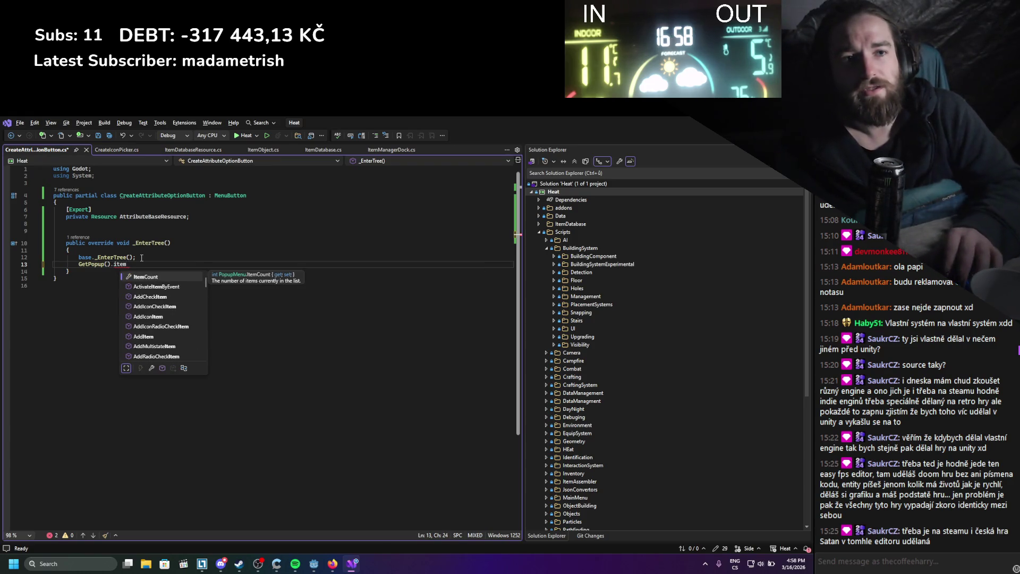
key(Down)
key(Down)
key(Down)
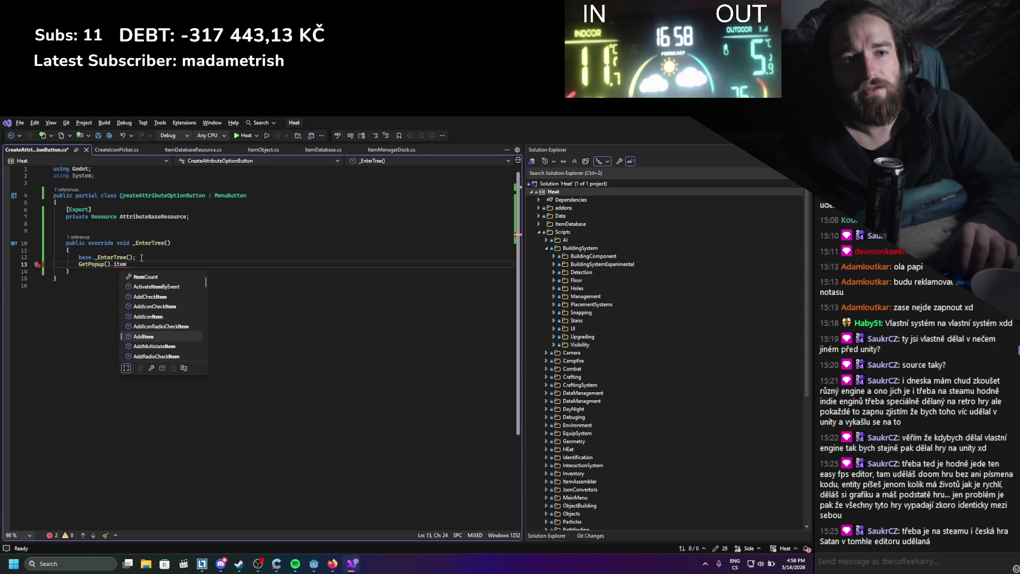
key(Tab)
Pass "attribINT" to AddItem, save the script, and start the .NET build in Godot.
text(()
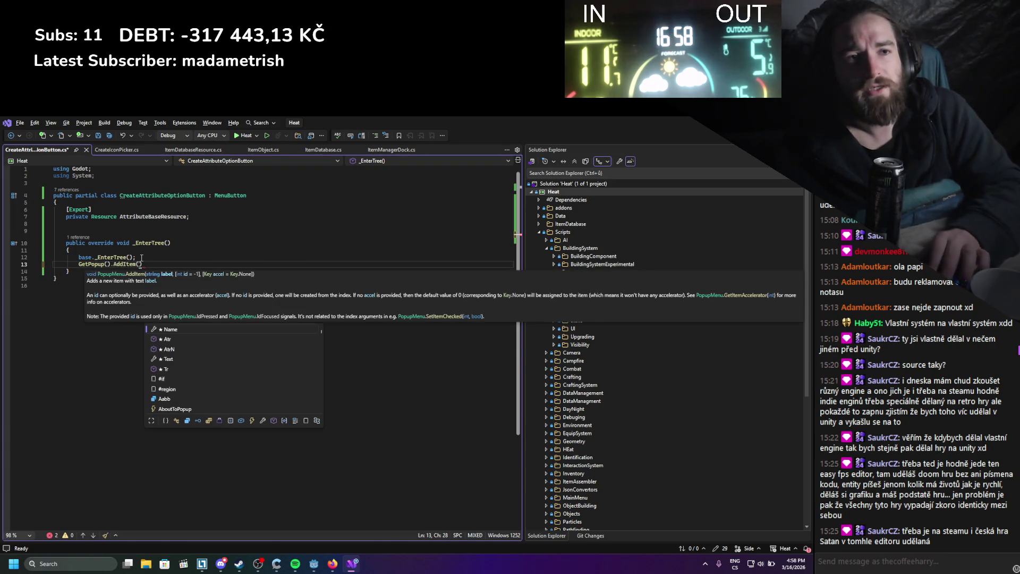
key(Escape)
text(;)
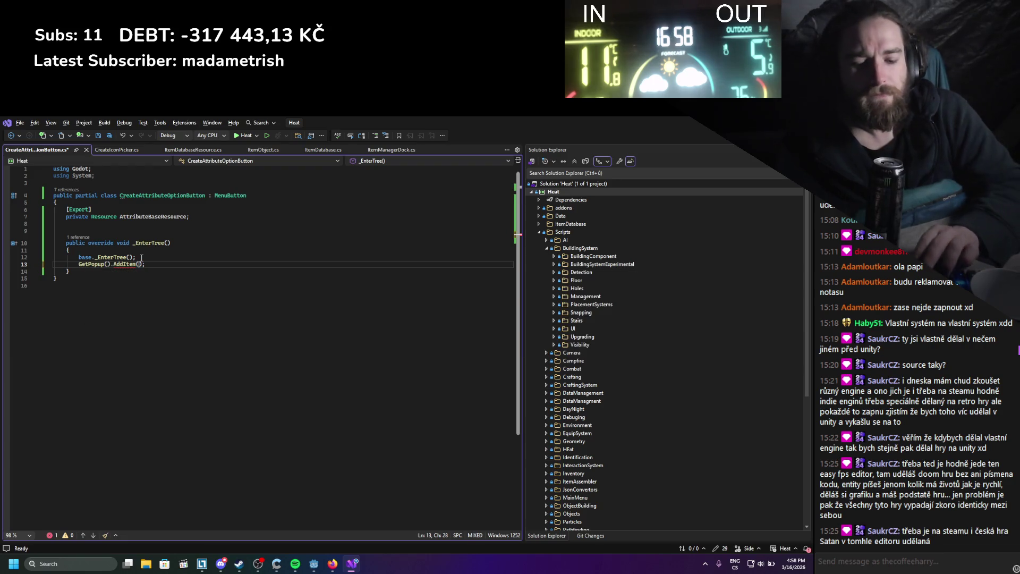
text(a)
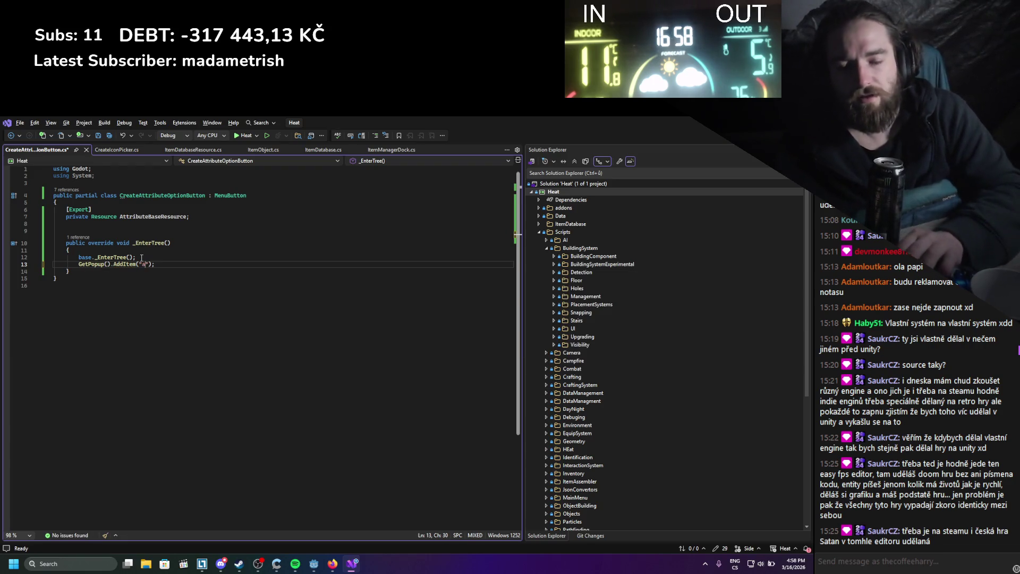
text(tr)
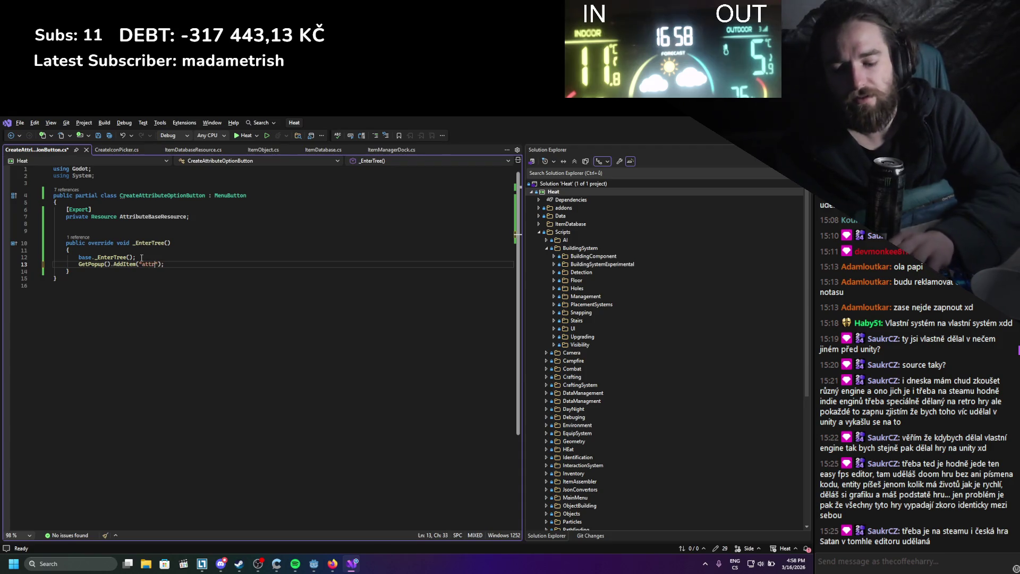
text(NT)
key(ctrl+s)
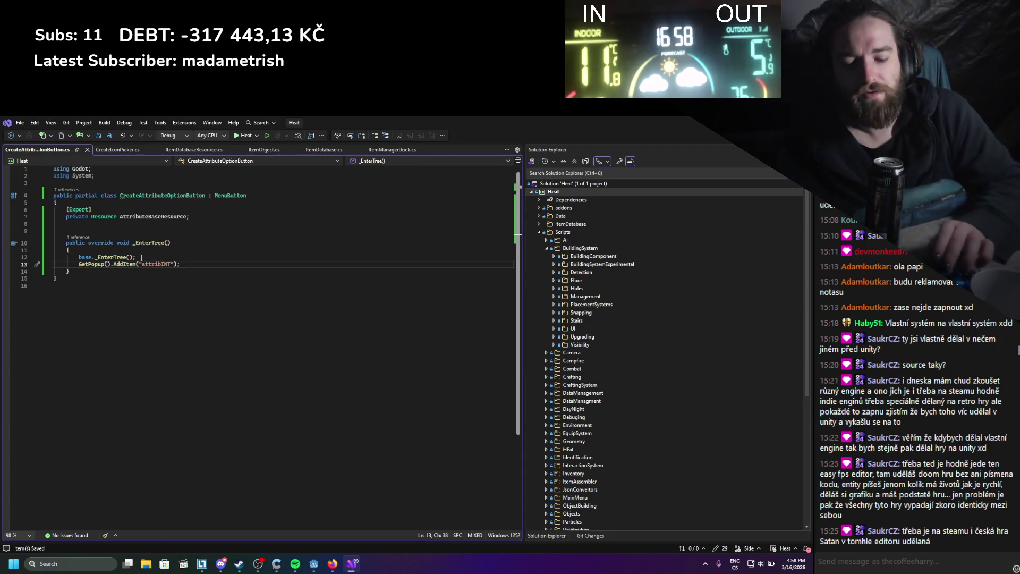
text(,)
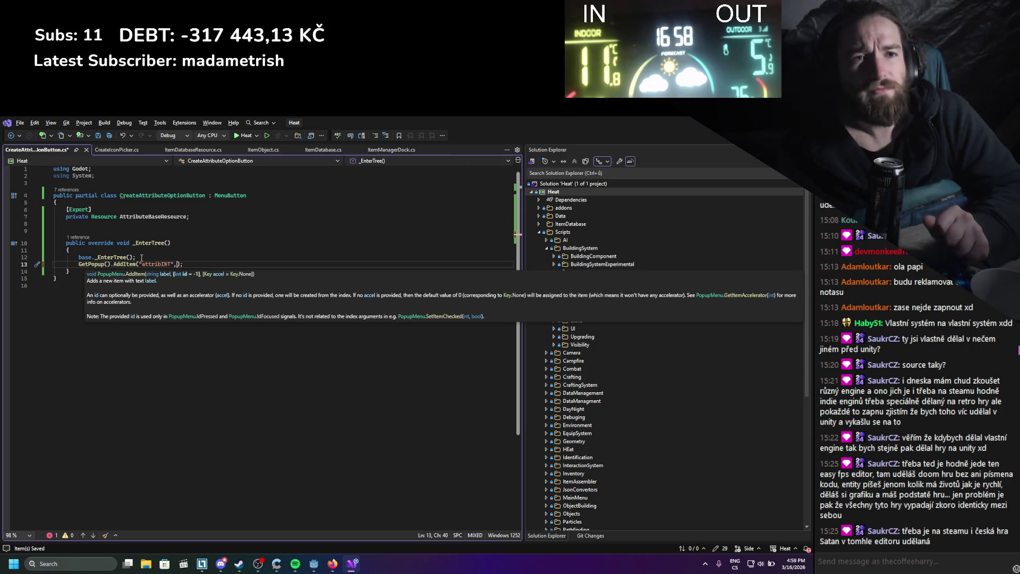
key(ctrl+z)
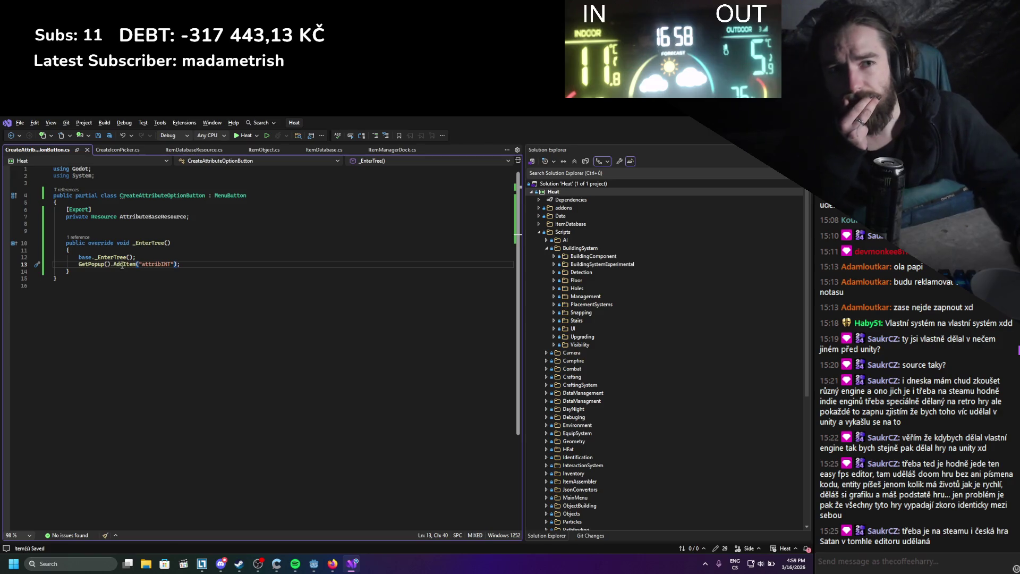
mouse_move(121, 264)
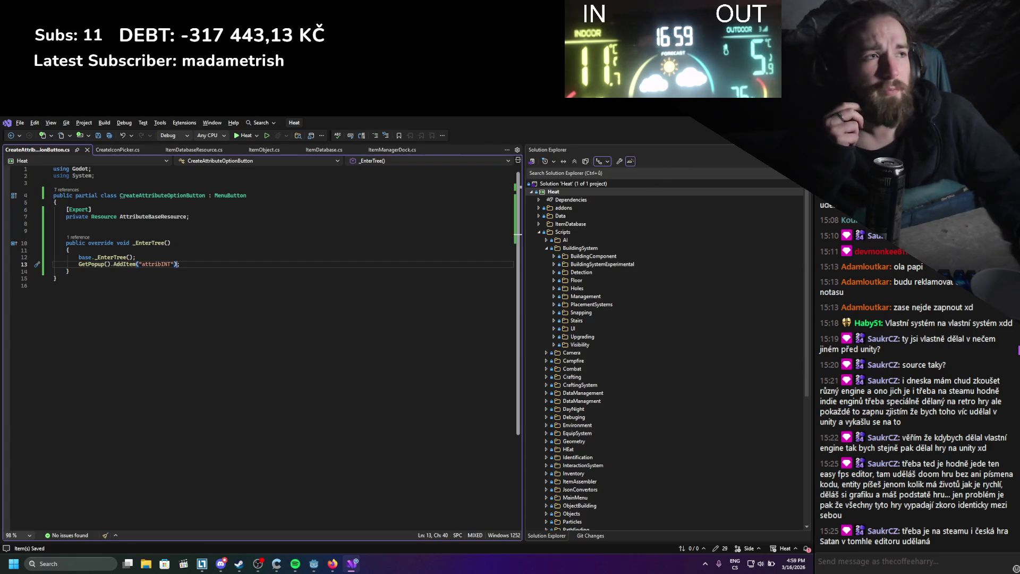
key(alt+Tab)
click(664, 139)
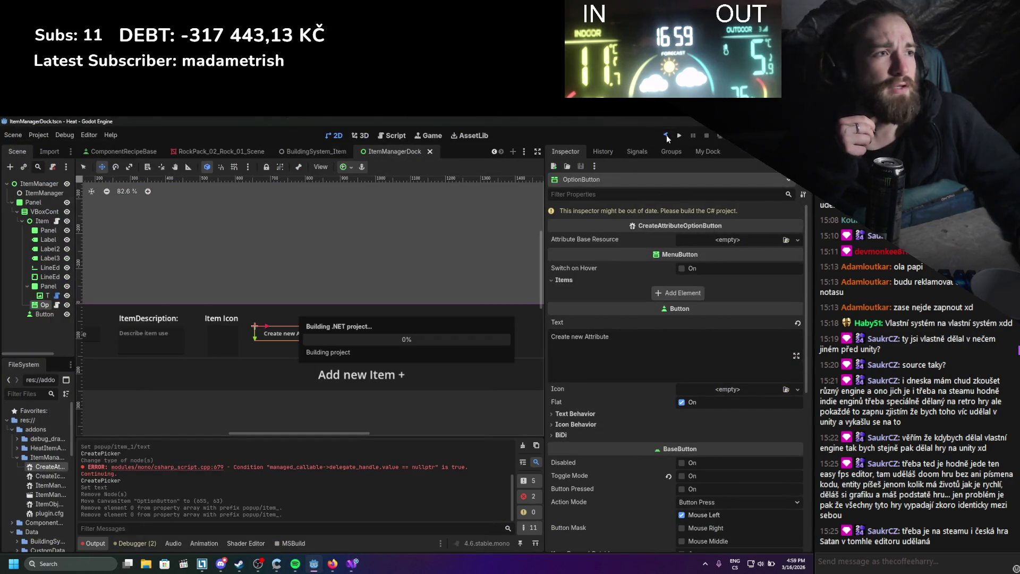